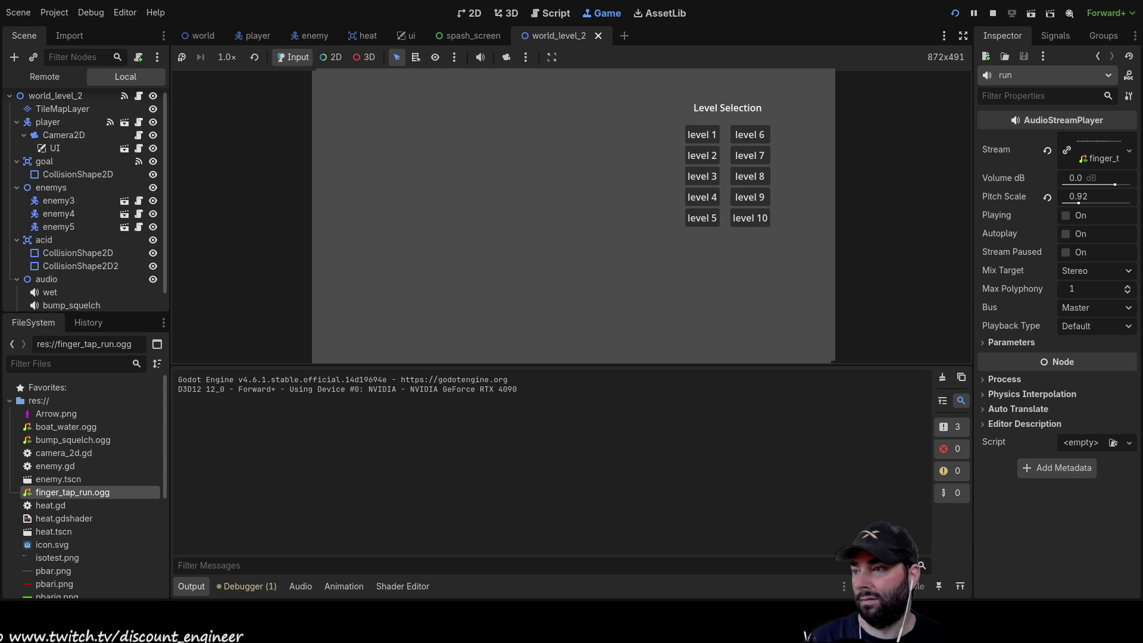
- Rename 'phazed out (1).wav' to phazed_out.wav in the FileSystem dock and show the Audio bus layout
scroll(83, 477, down, 5)
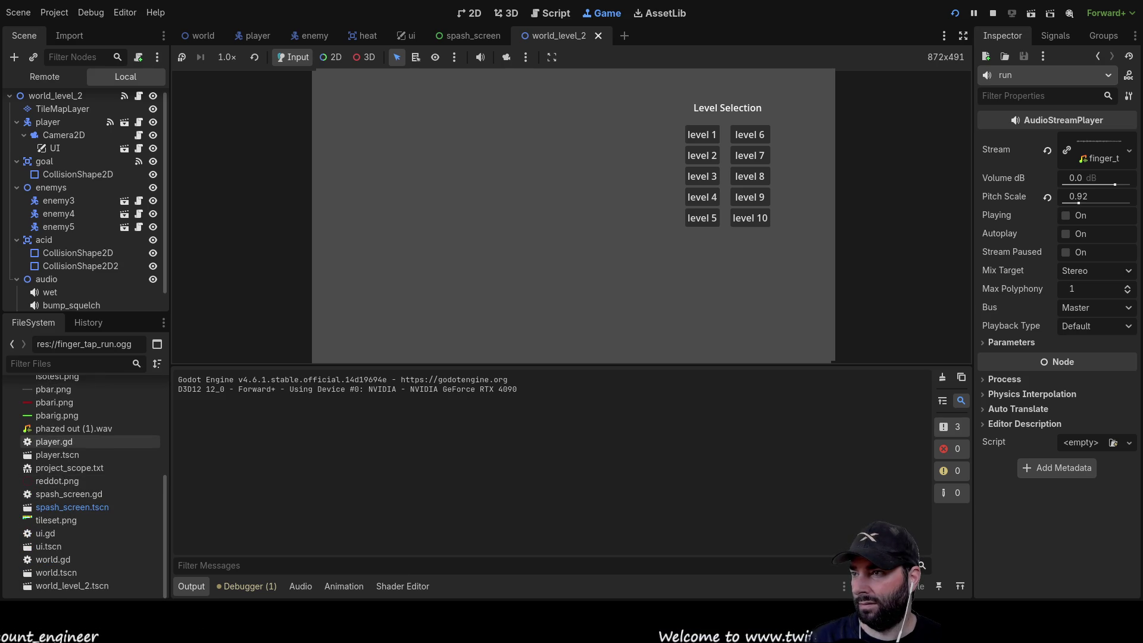
click(70, 429)
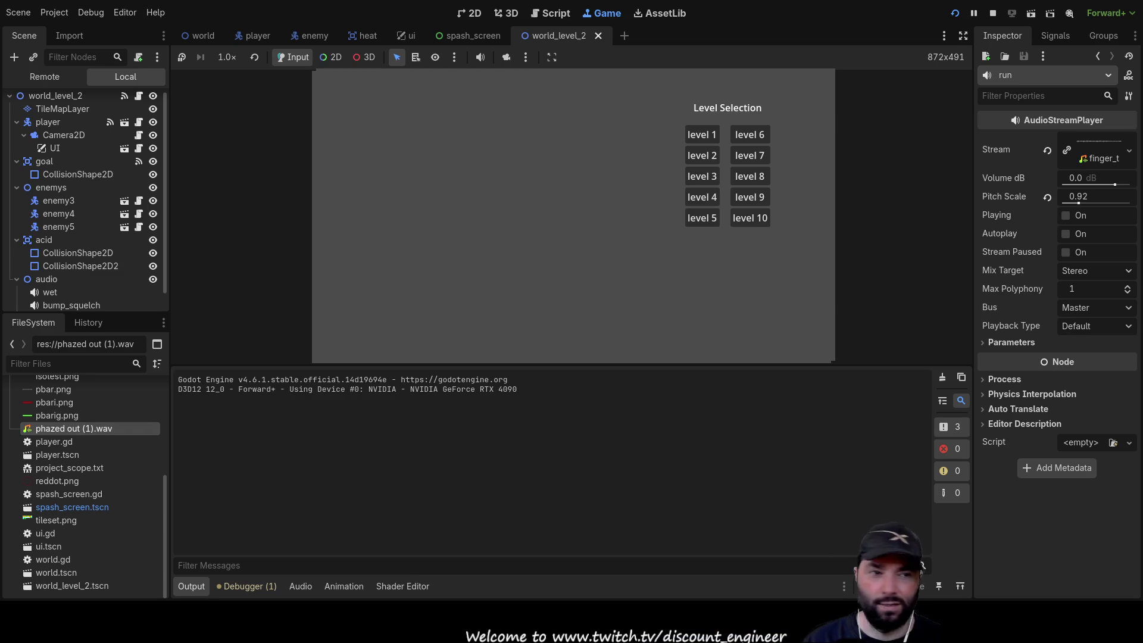
scroll(88, 433, up, 2)
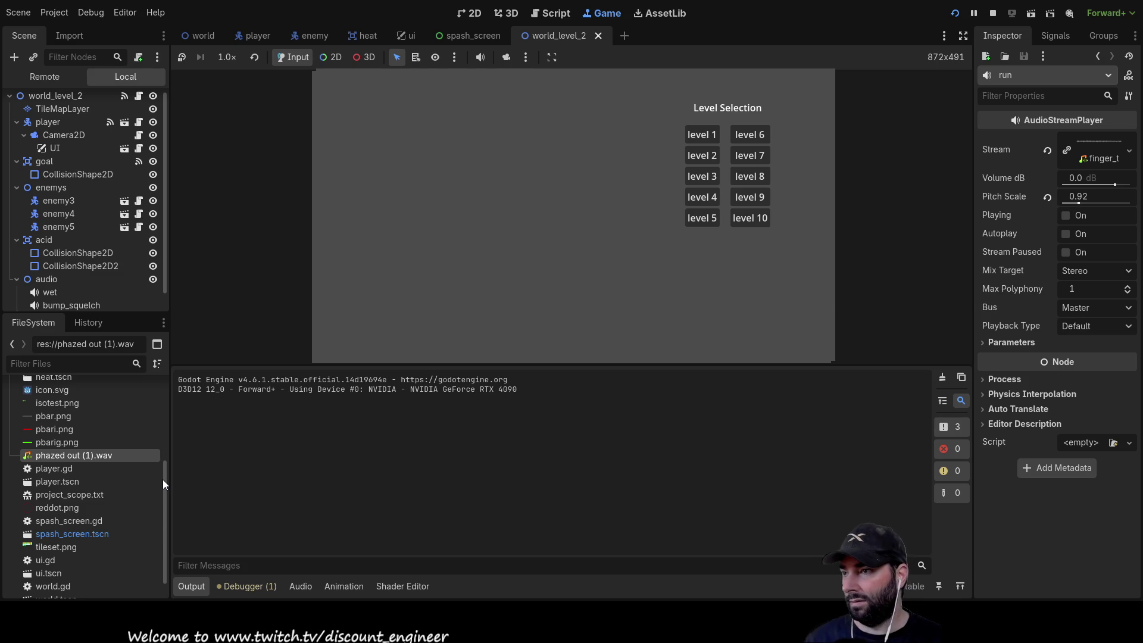
click(105, 457)
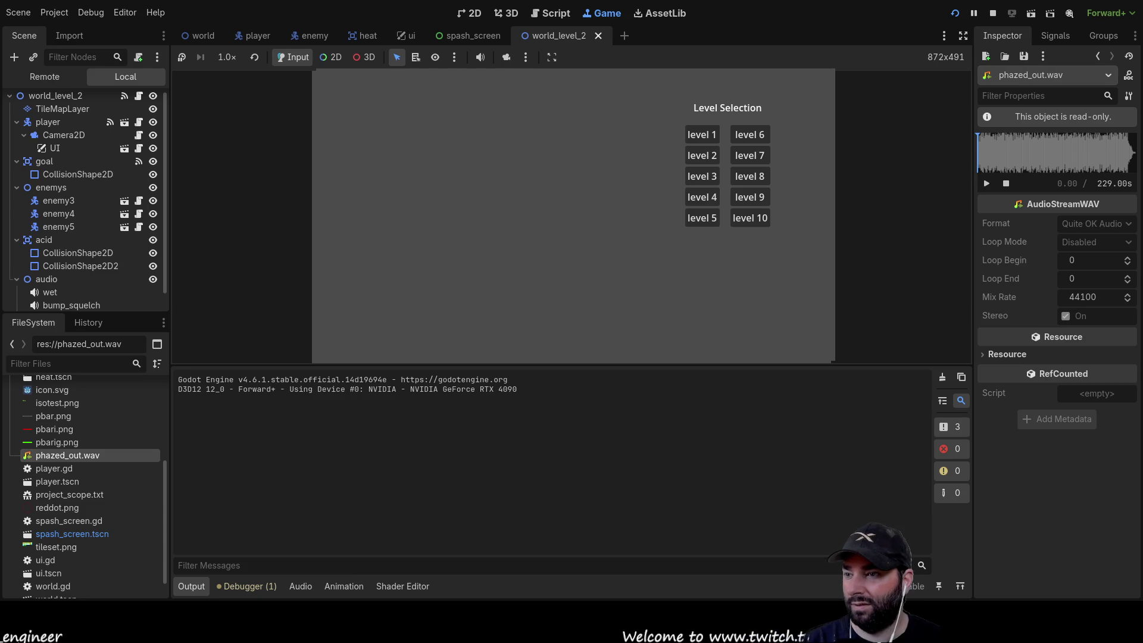
click(300, 587)
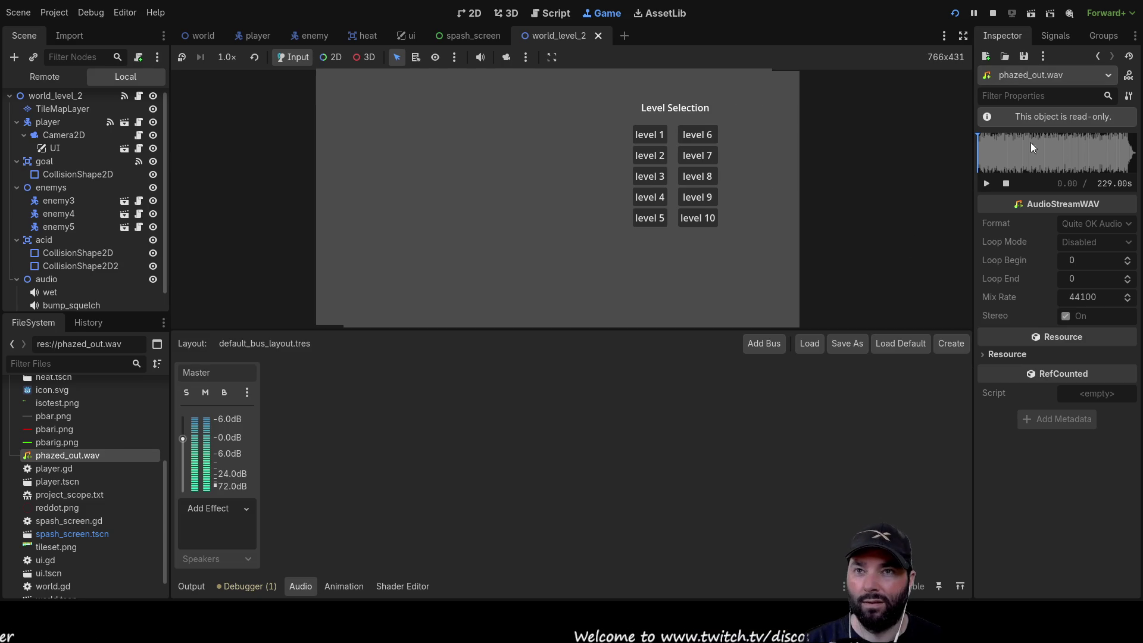
- Preview phazed_out.wav in the Inspector by playing it, seeking ahead, and stopping it
scroll(84, 250, down, 1)
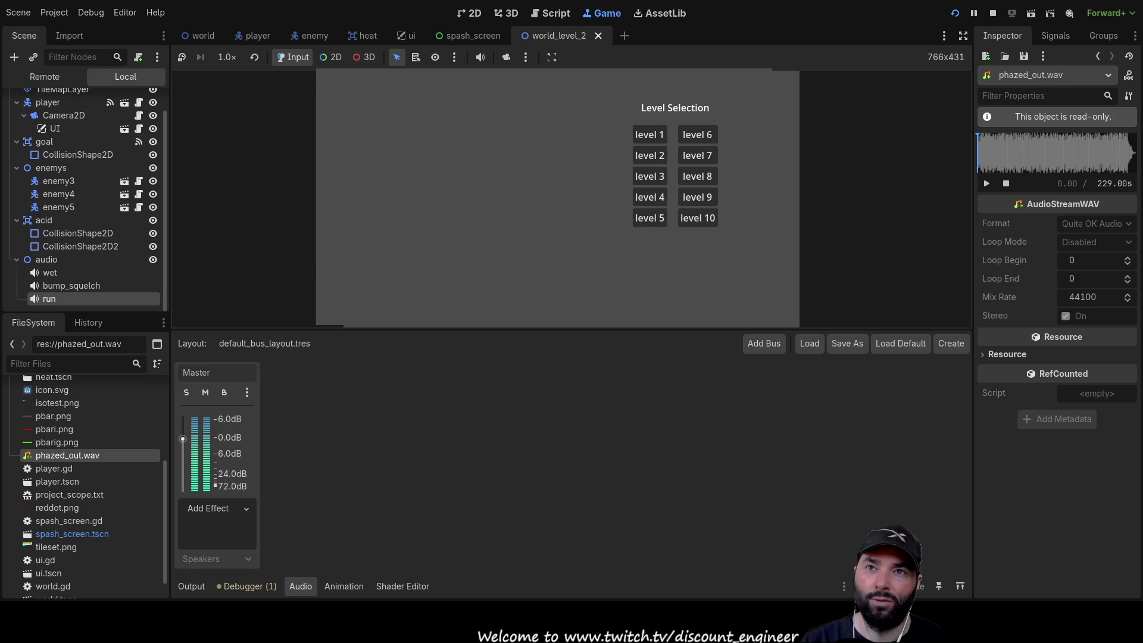
click(986, 184)
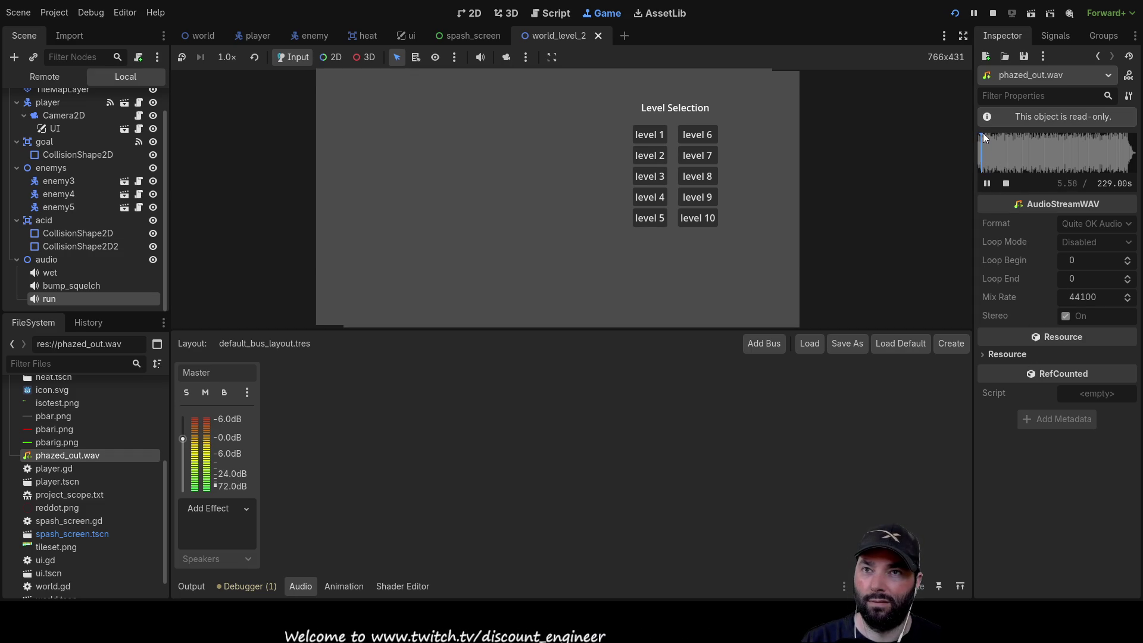
click(1010, 136)
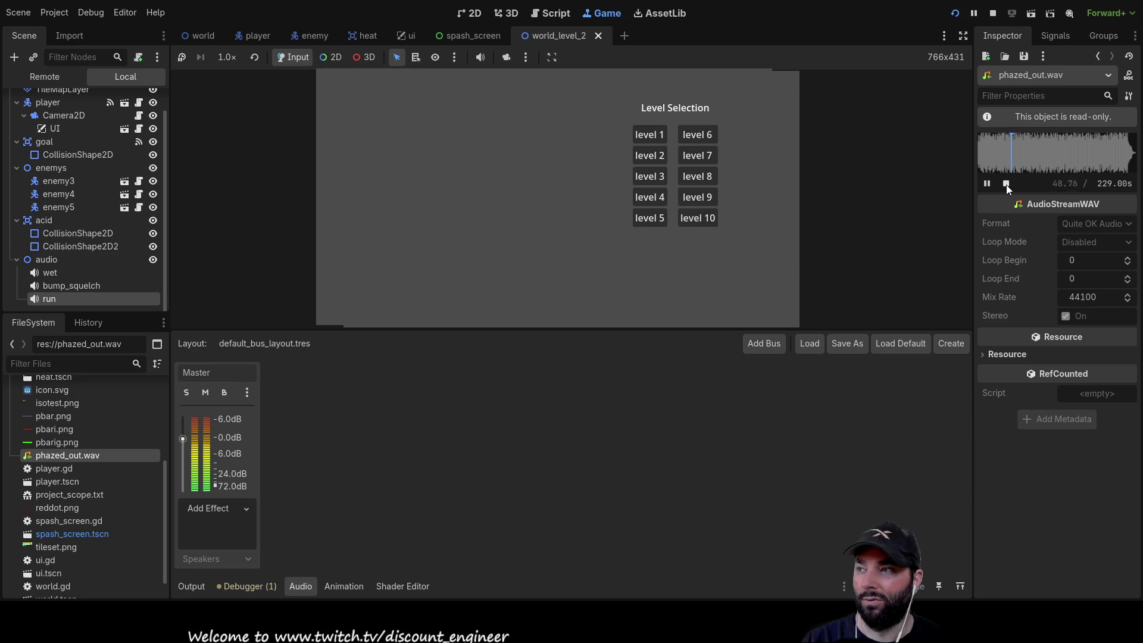
click(1006, 185)
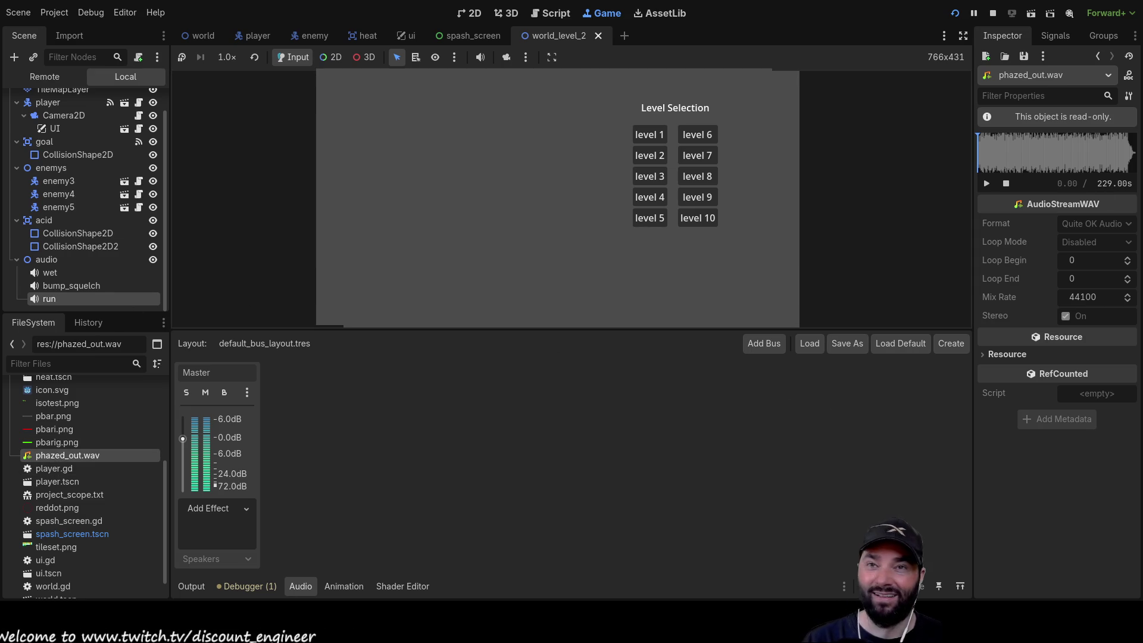
- Select the run sound player under audio and launch the game with F5
click(70, 286)
click(53, 299)
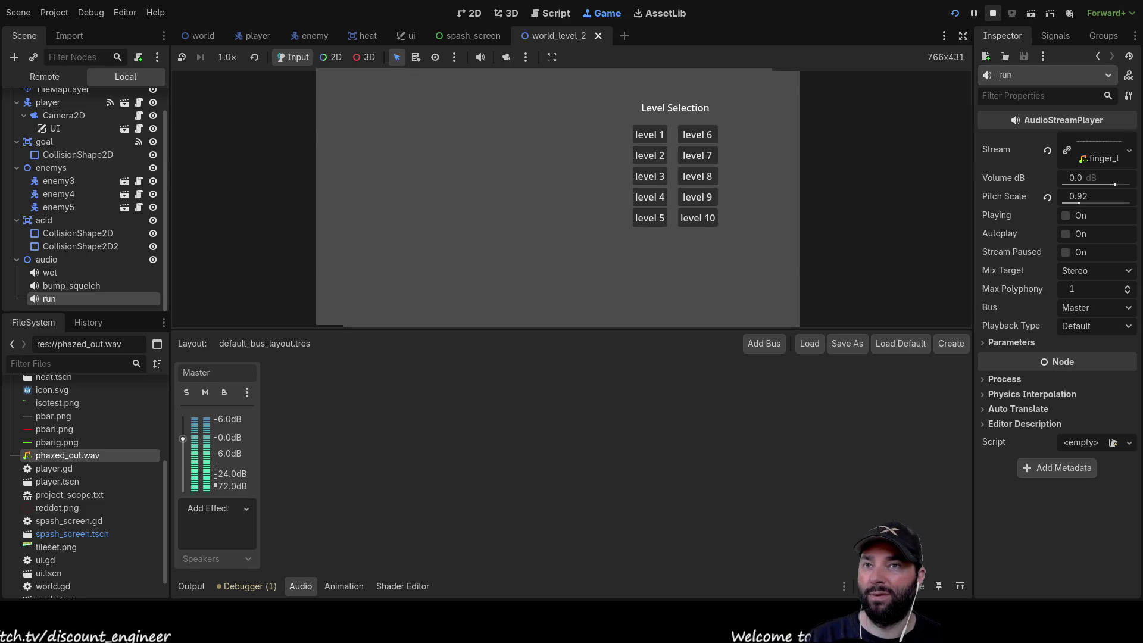
key(F5)
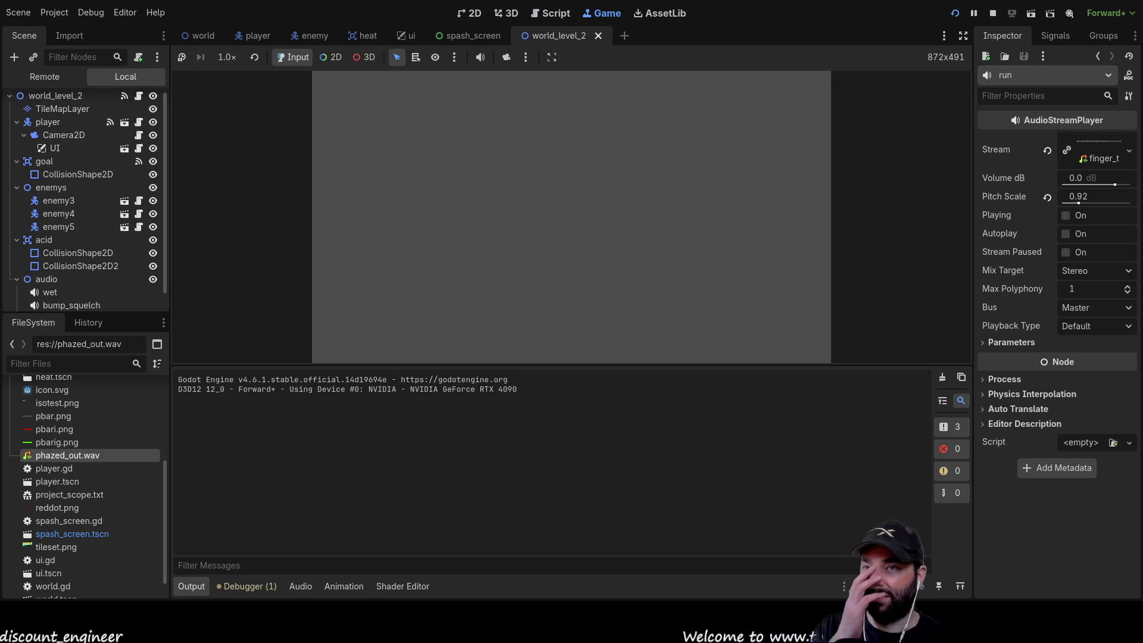
- In level 1, enable Playing on the run sound, drag its Pitch Scale to 0.01, then stop the game
click(704, 135)
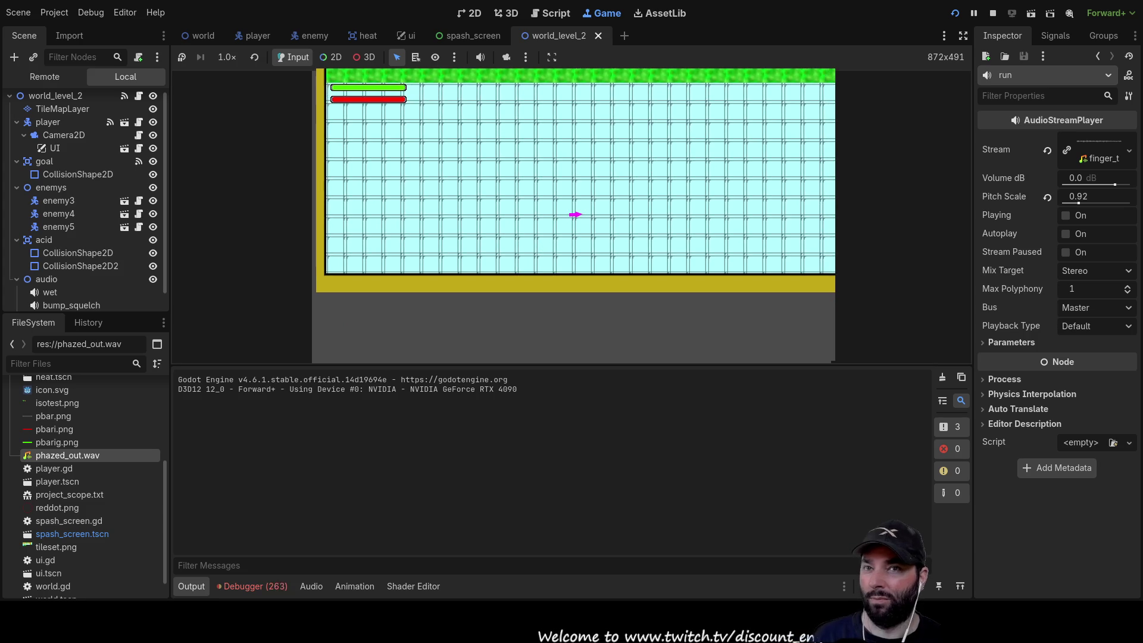
click(1066, 215)
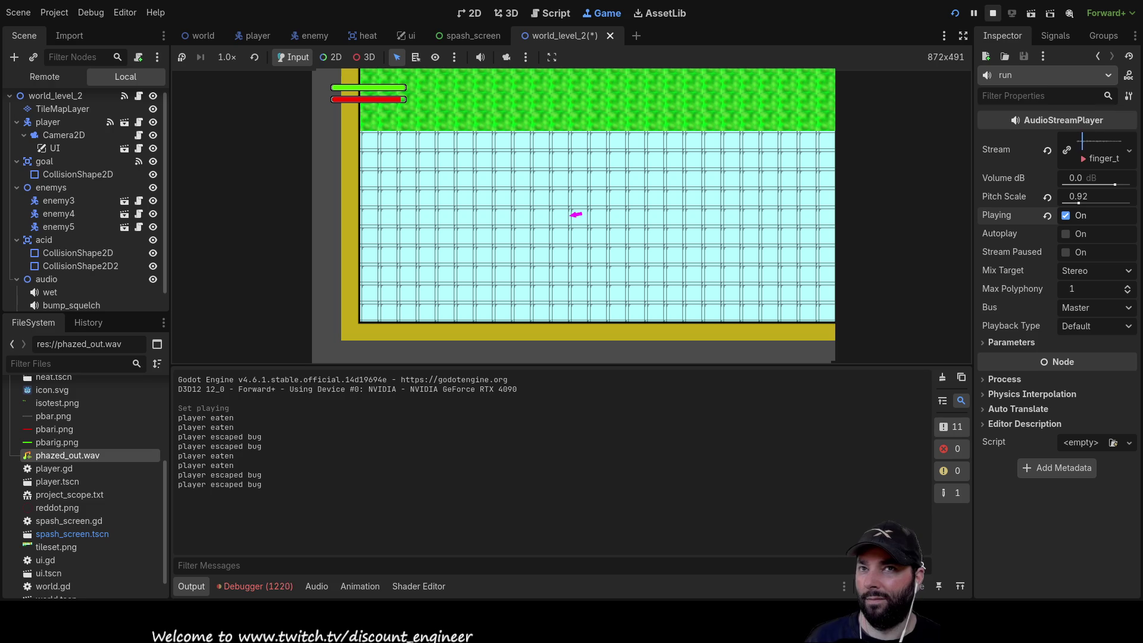
drag(1077, 202, 1066, 202)
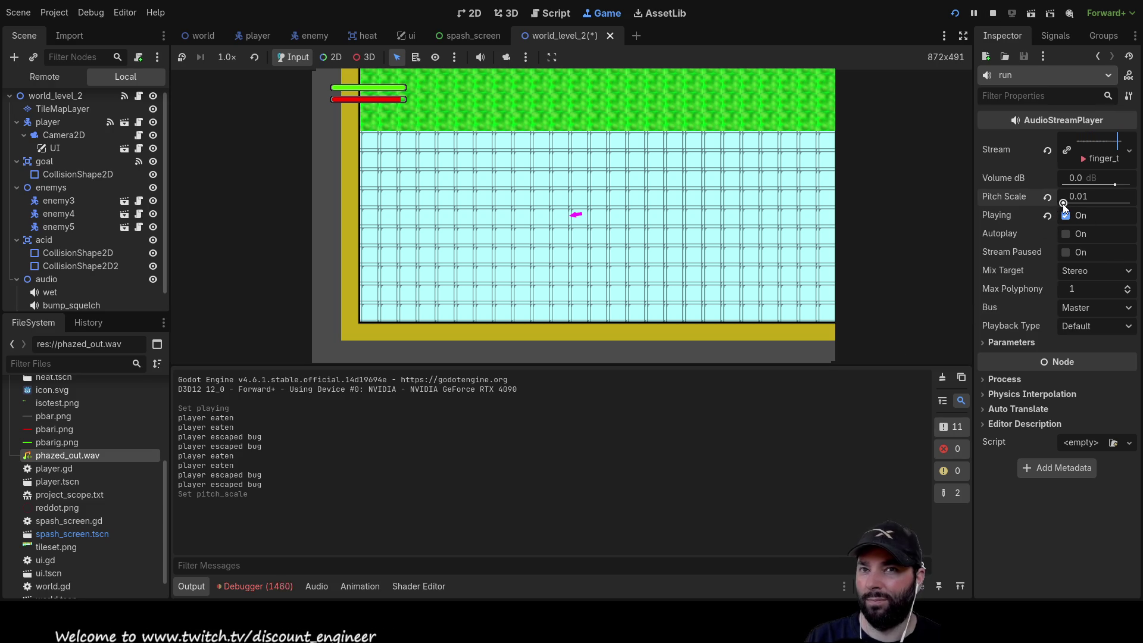
click(1065, 204)
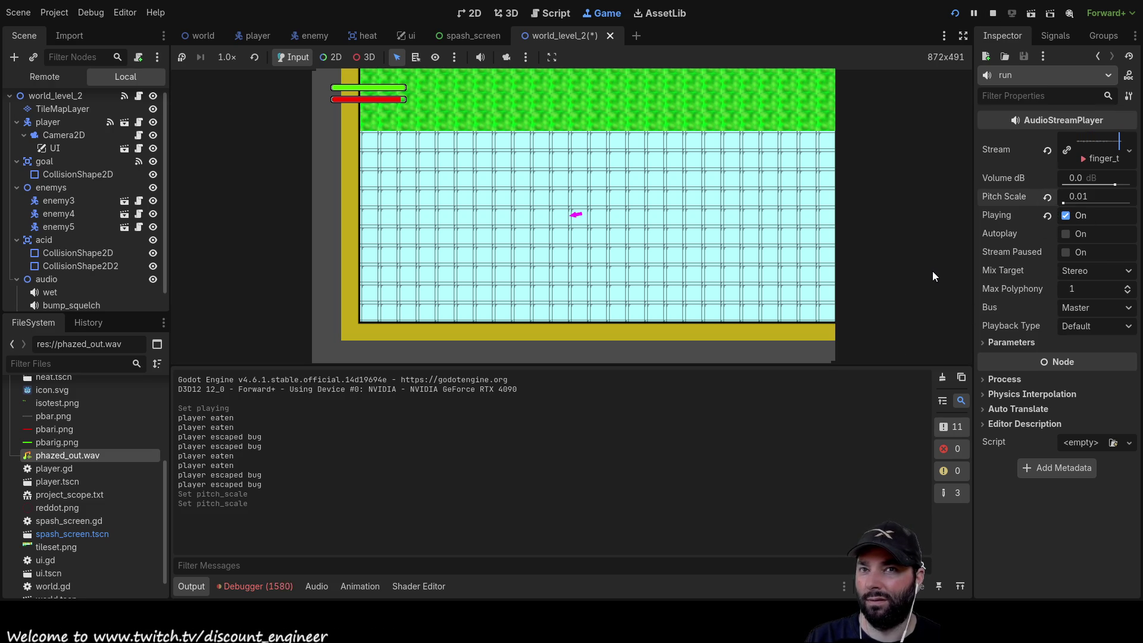
click(991, 13)
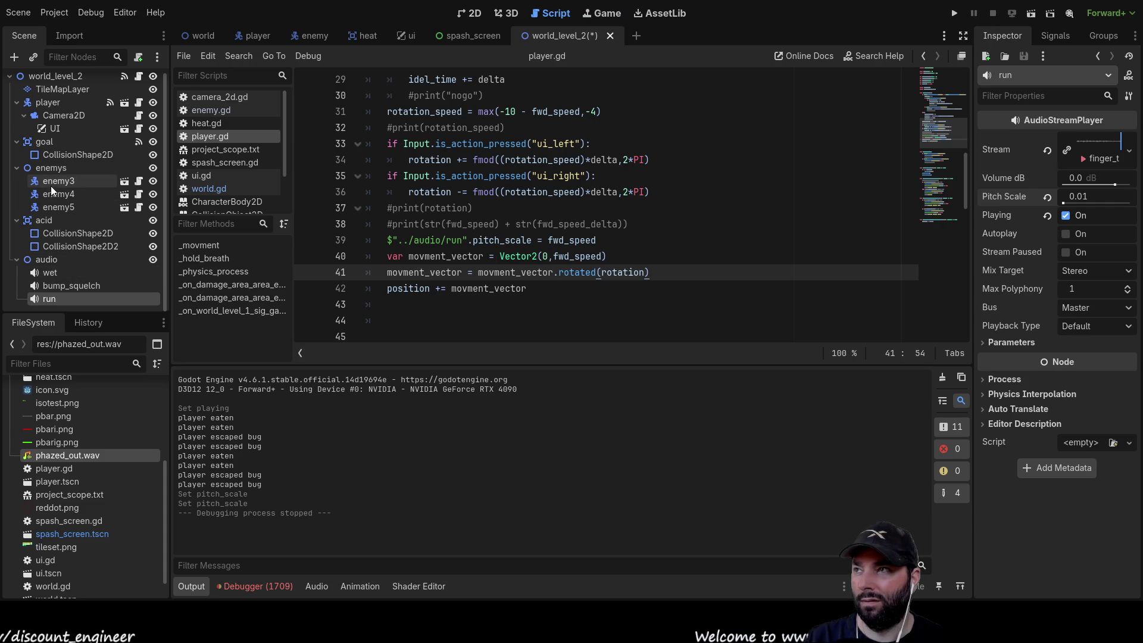
- Switch to the world scene tab and launch the project
scroll(52, 186, up, 1)
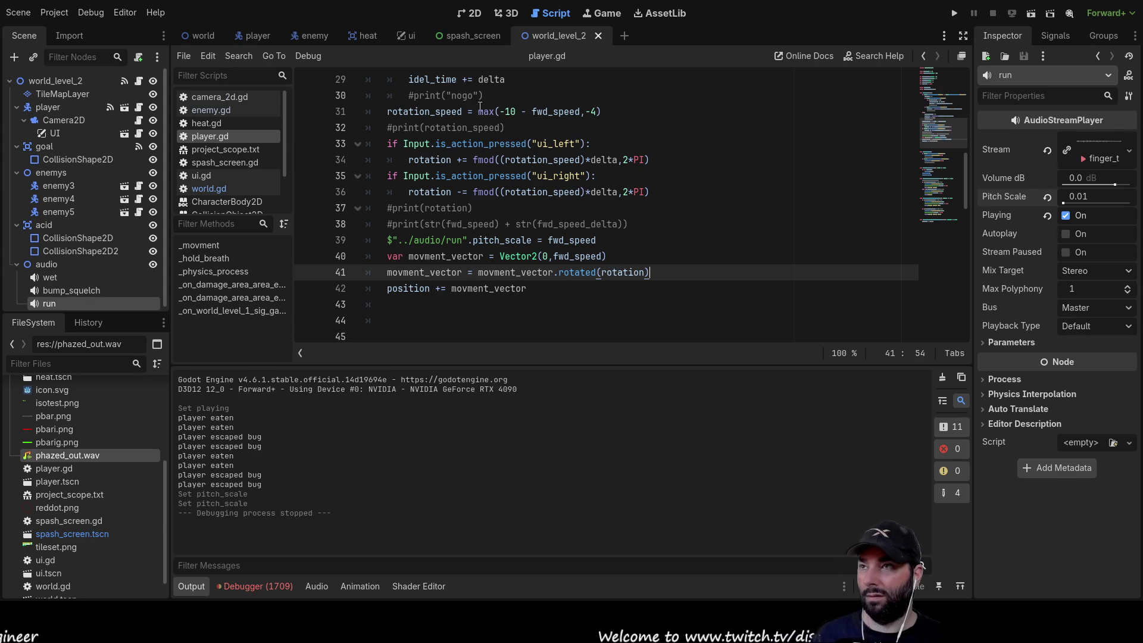
click(209, 33)
scroll(495, 192, down, 5)
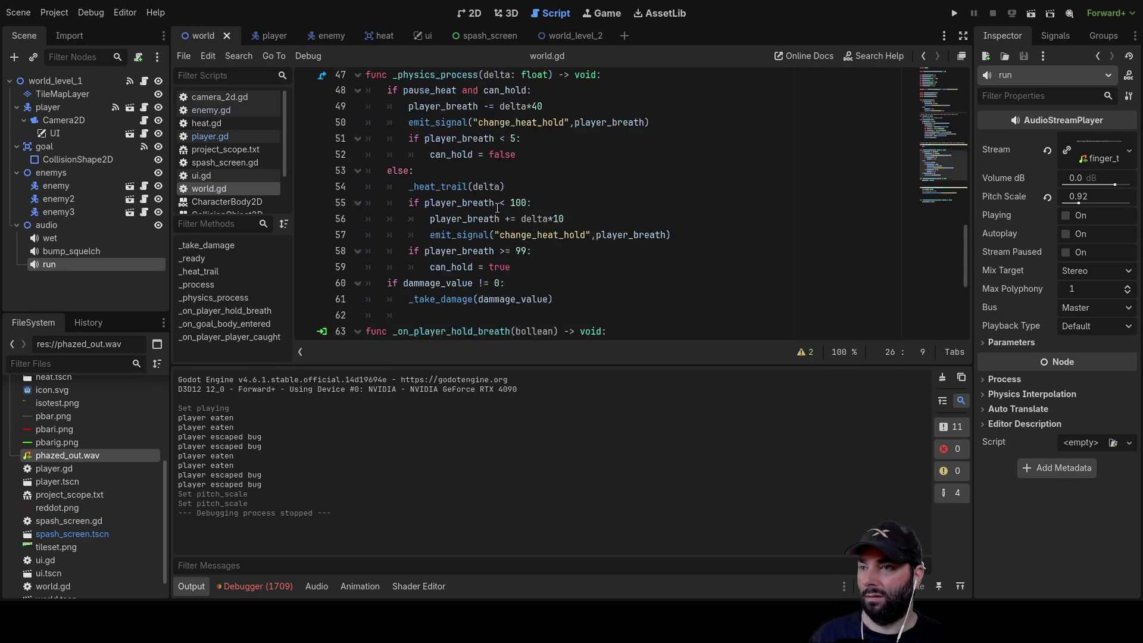
scroll(515, 337, up, 5)
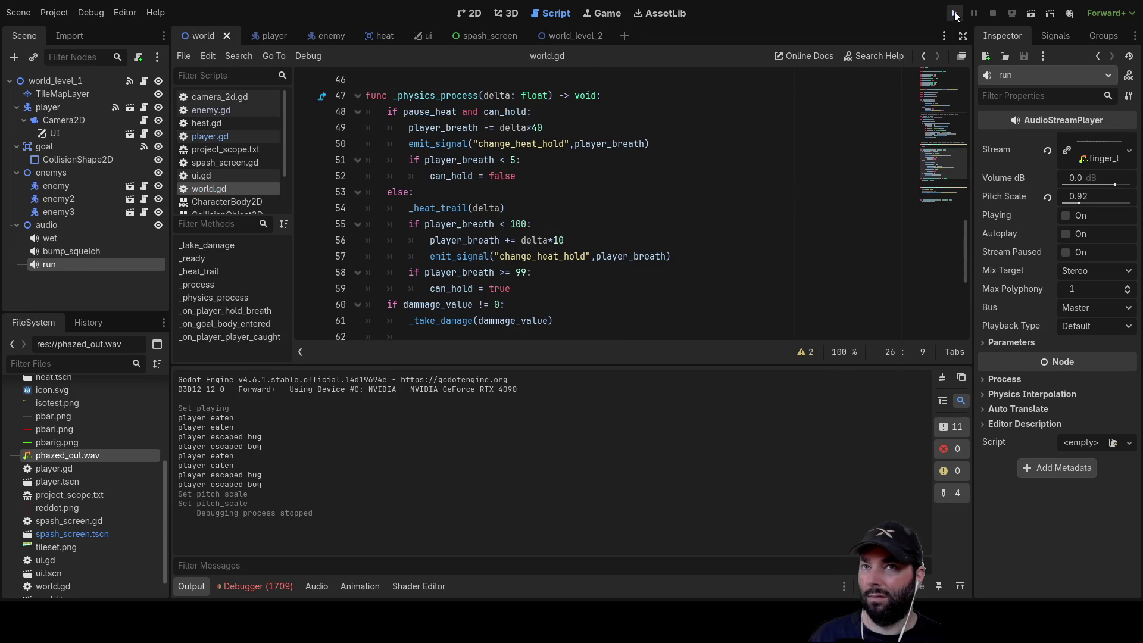
click(955, 13)
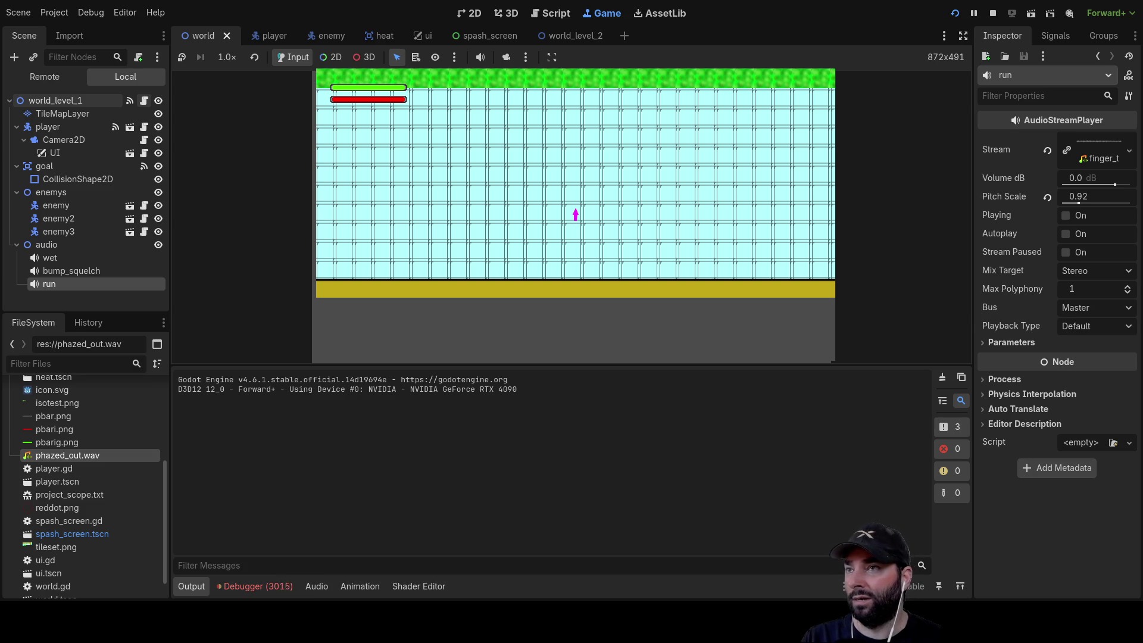
- Restart the game, start a level from Level Selection, then stop it
scroll(89, 428, down, 2)
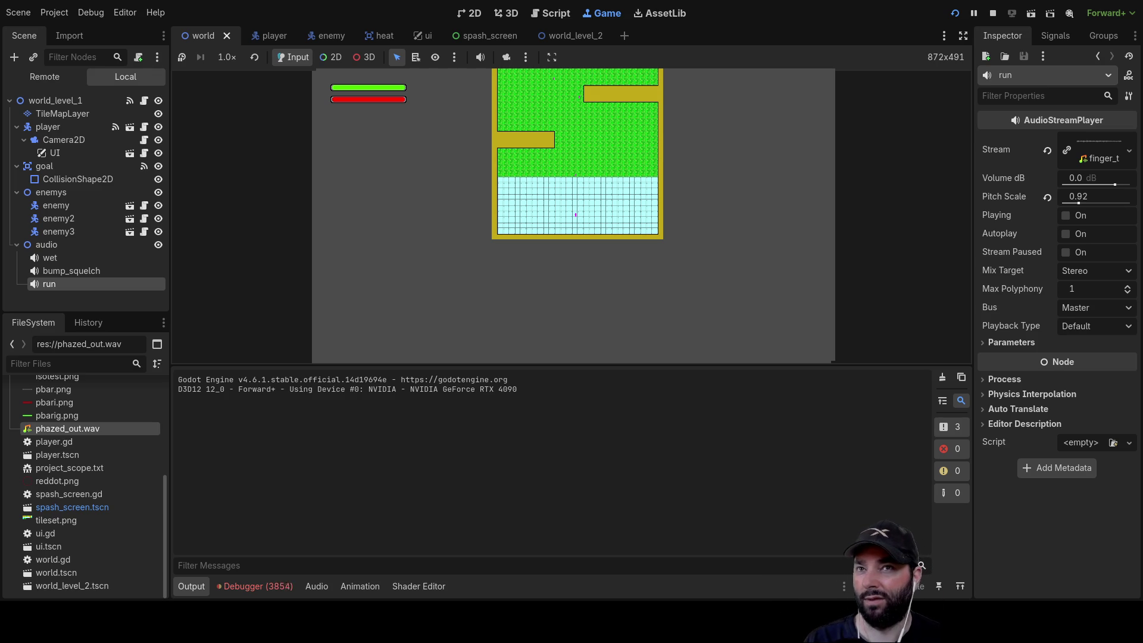
click(992, 13)
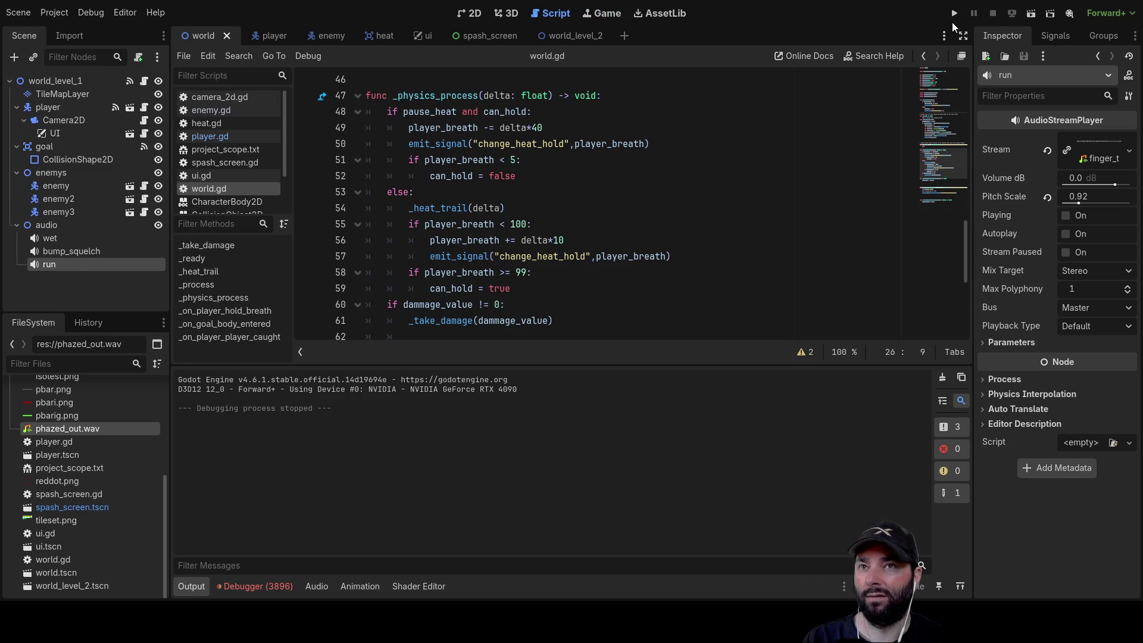
click(954, 14)
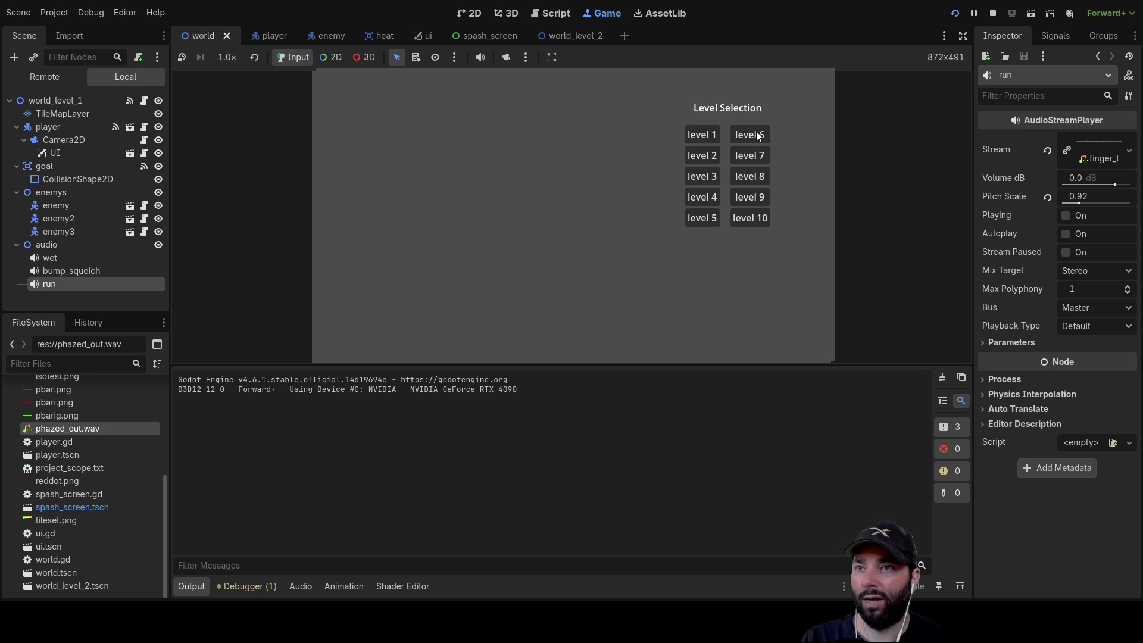
click(703, 134)
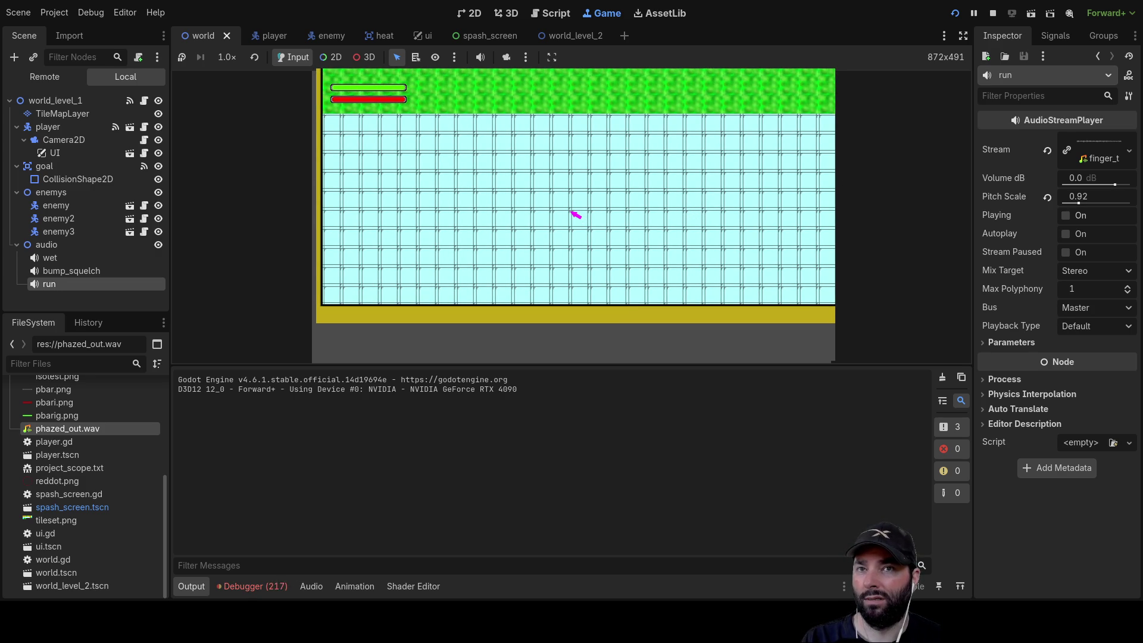
click(991, 14)
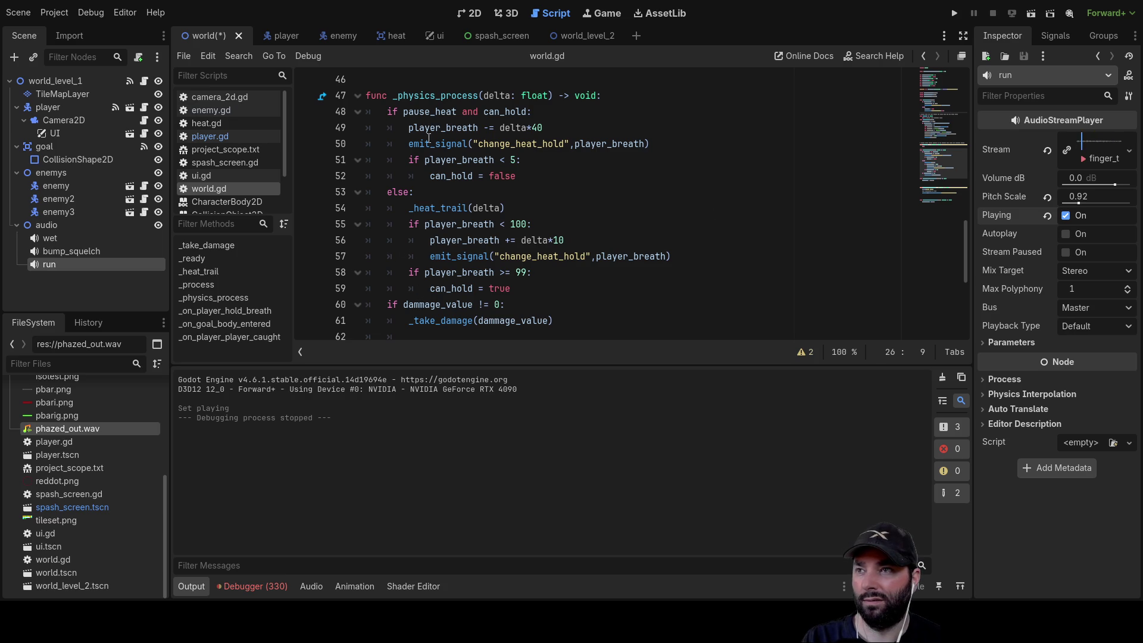
- Open player.gd and uncomment the speed print on line 38 with Ctrl+K
scroll(429, 140, up, 7)
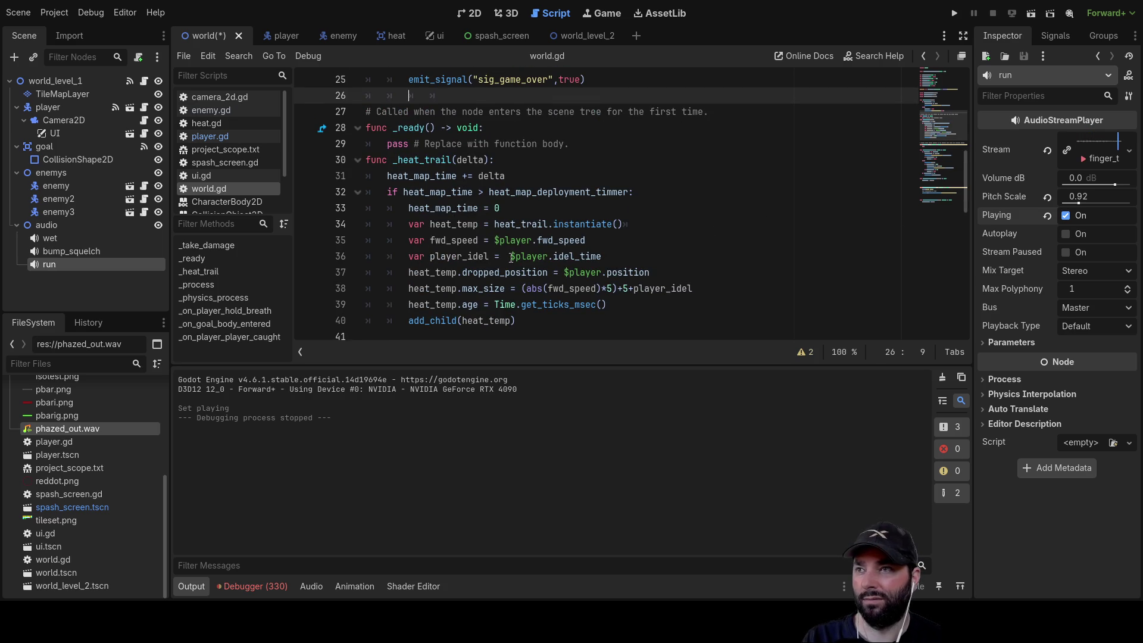
scroll(511, 258, down, 12)
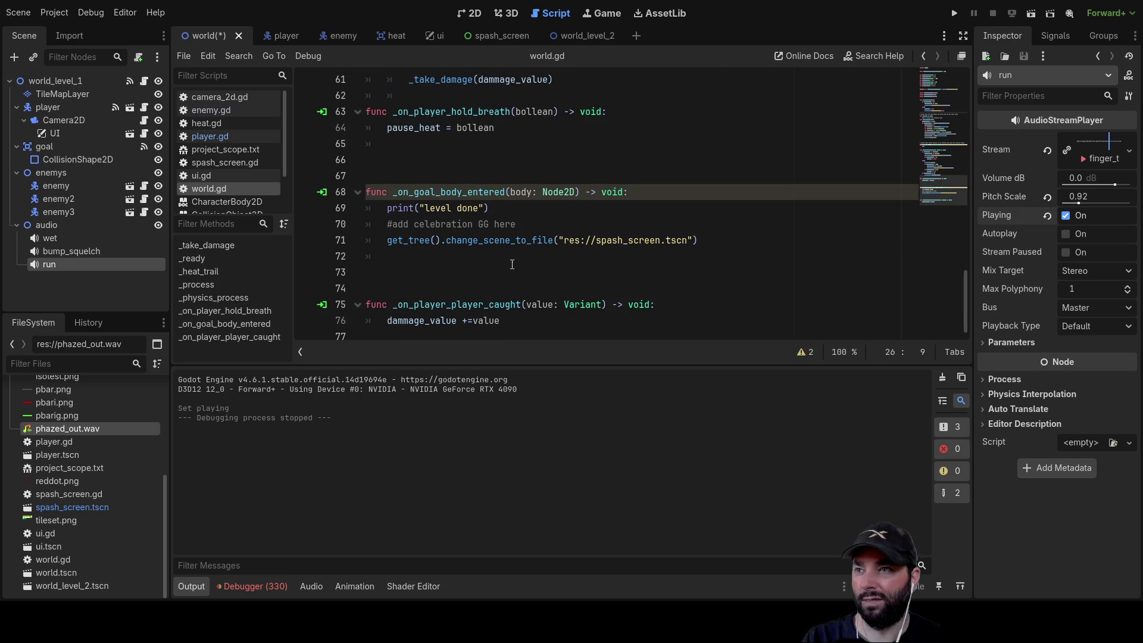
scroll(485, 240, up, 7)
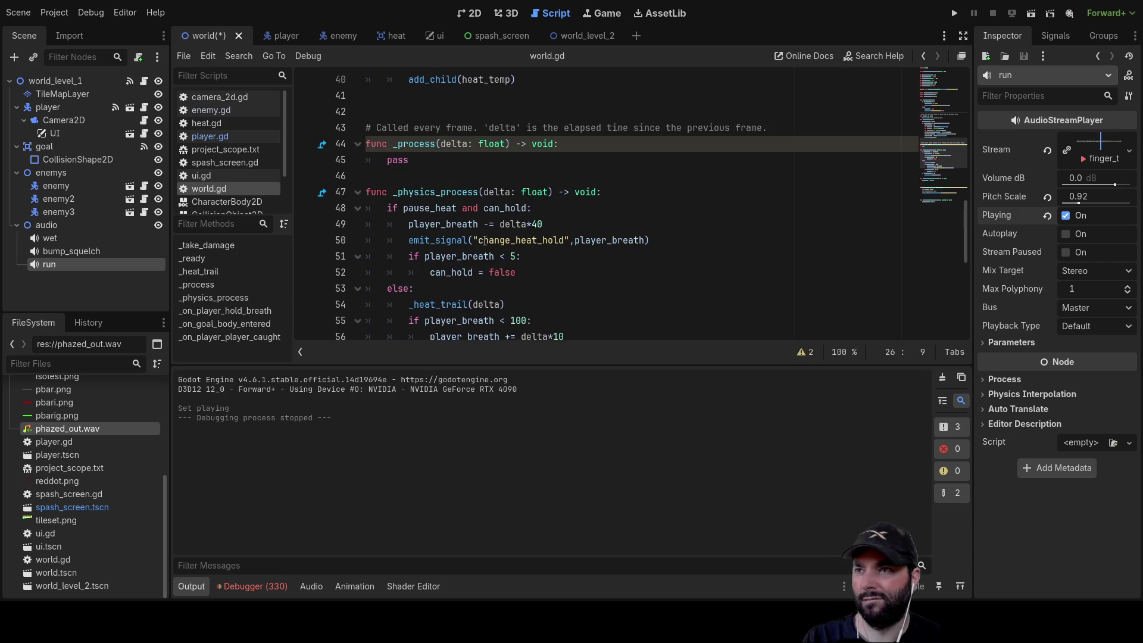
click(210, 136)
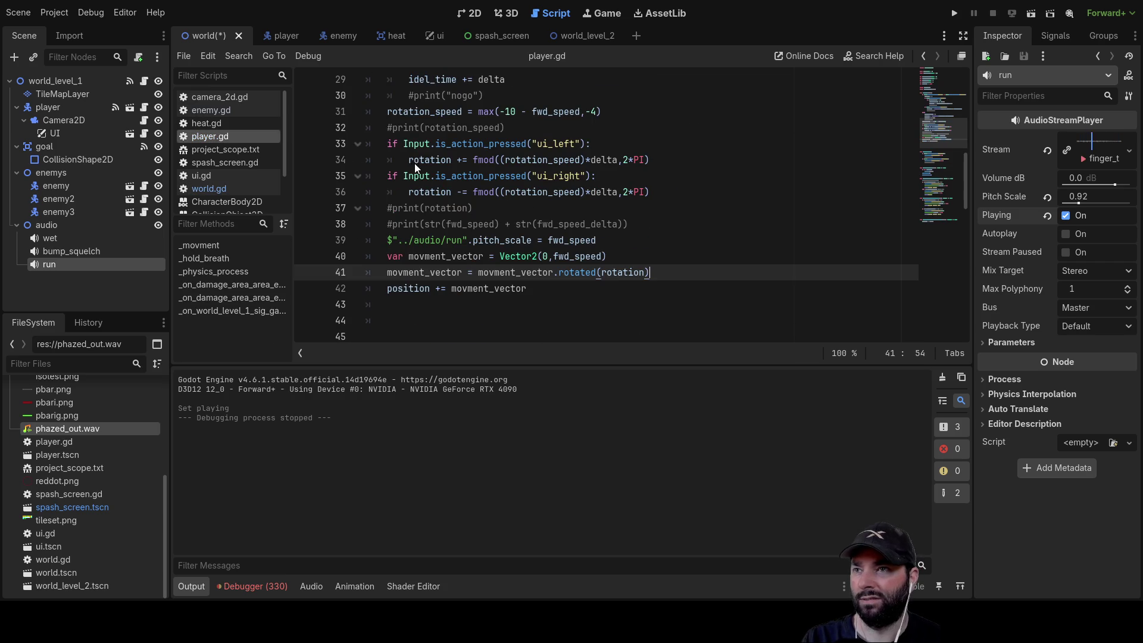
click(615, 240)
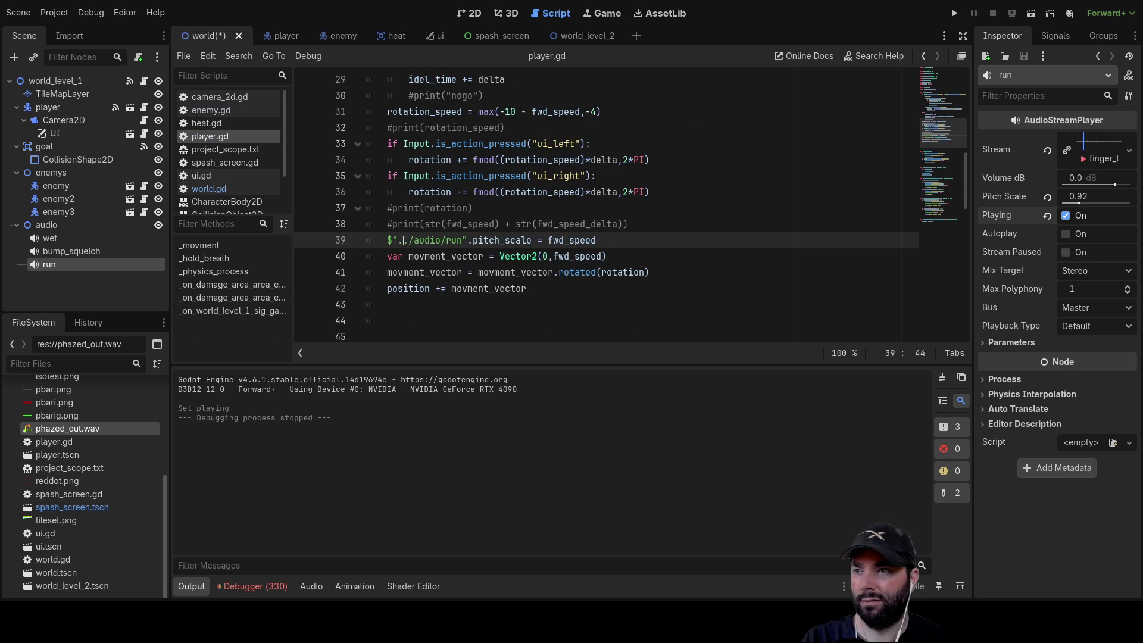
click(388, 240)
key(Up)
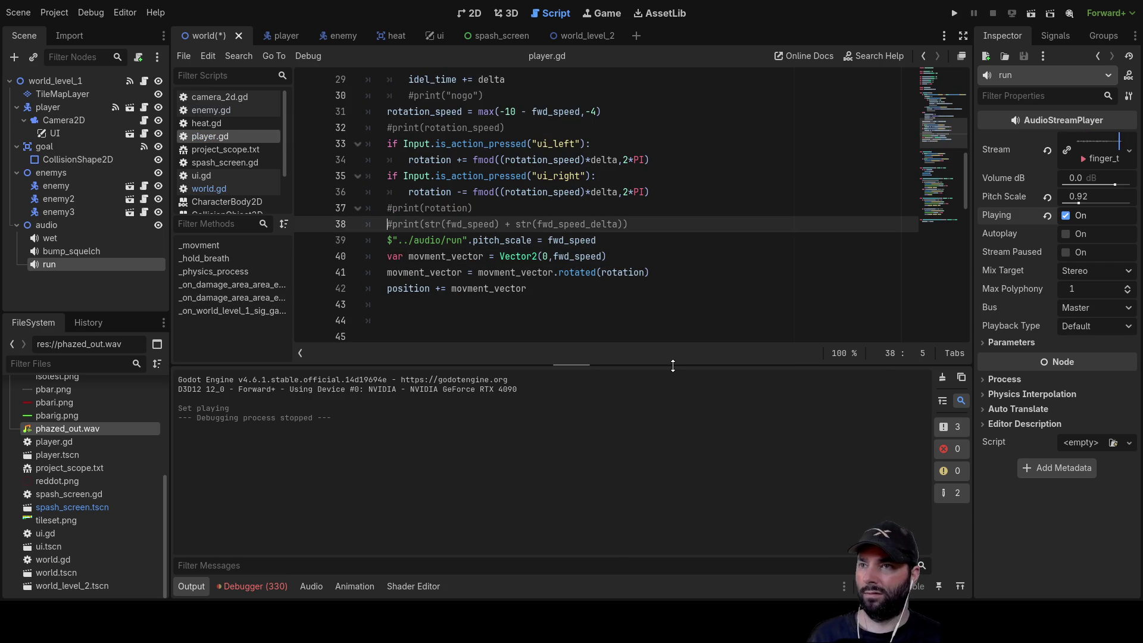
key(ctrl+k)
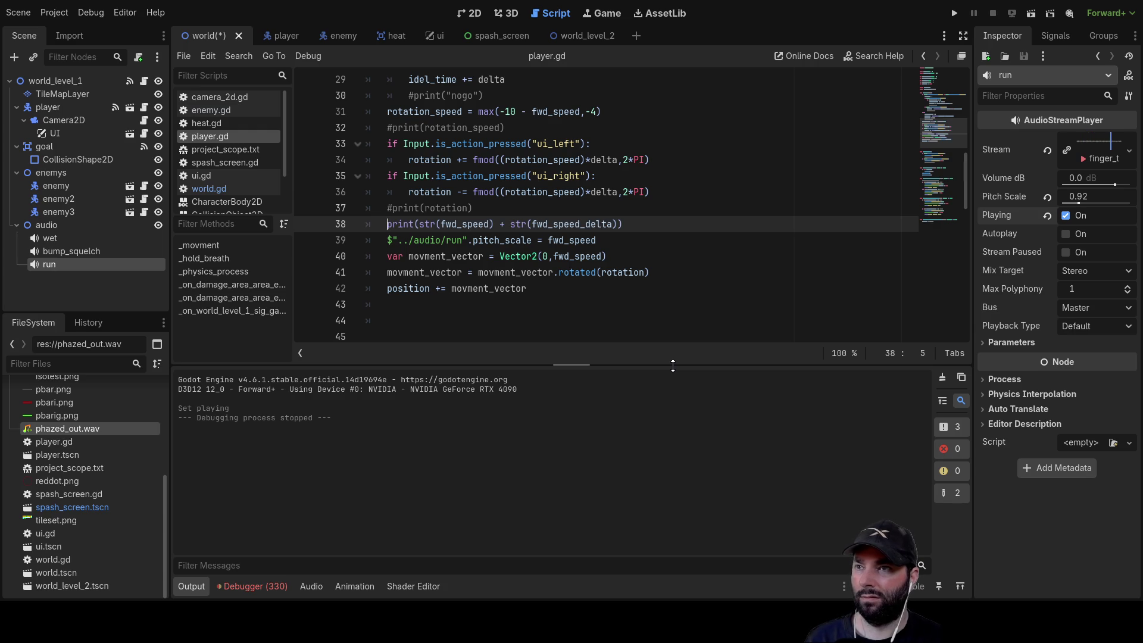
- Make line 38 print only str(fwd_speed), leaving the delta part commented, and run the game
text(str(fwd_speed))
key(shift+Right)
key(shift+Right)
key(shift+Right)
key(shift+Left)
key(shift+Left)
key(shift+Left)
key(Left)
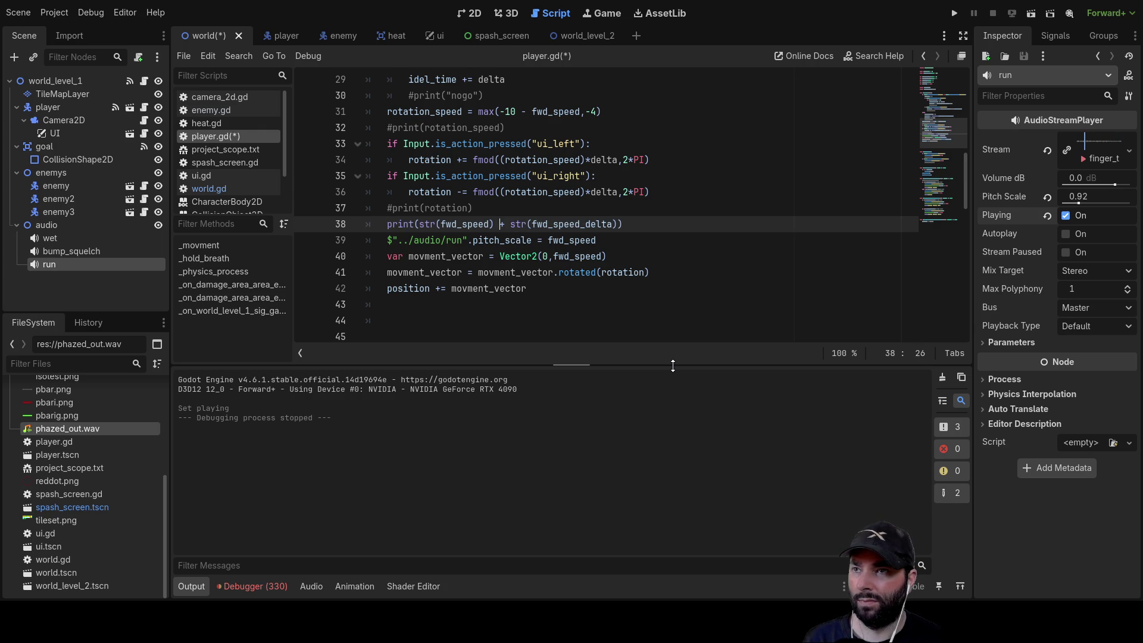
text())
key(Right)
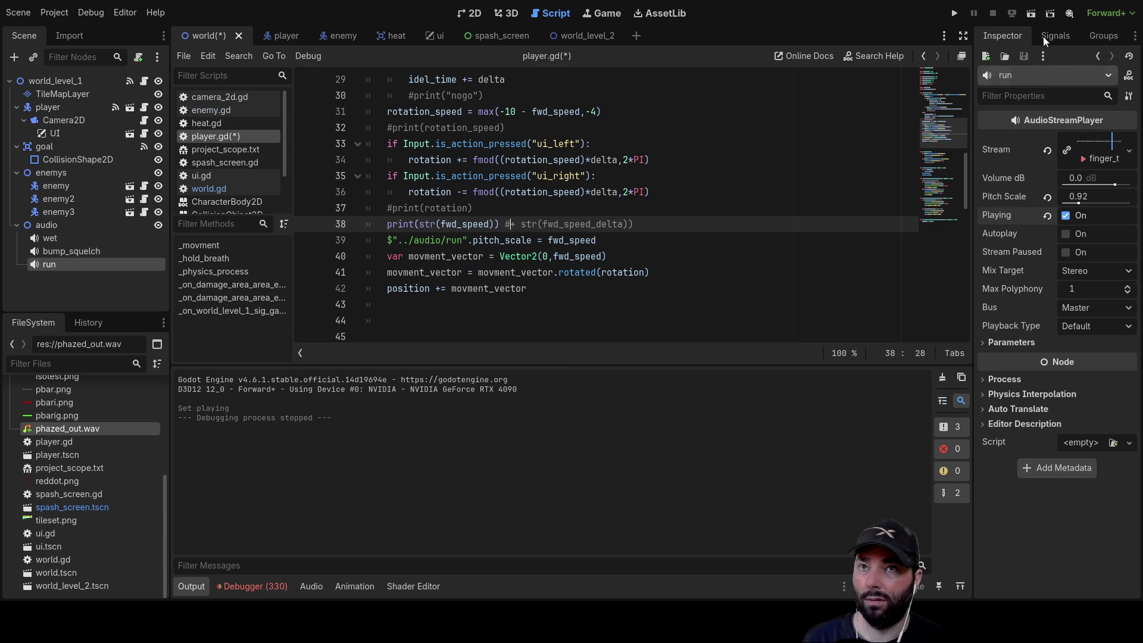
click(954, 13)
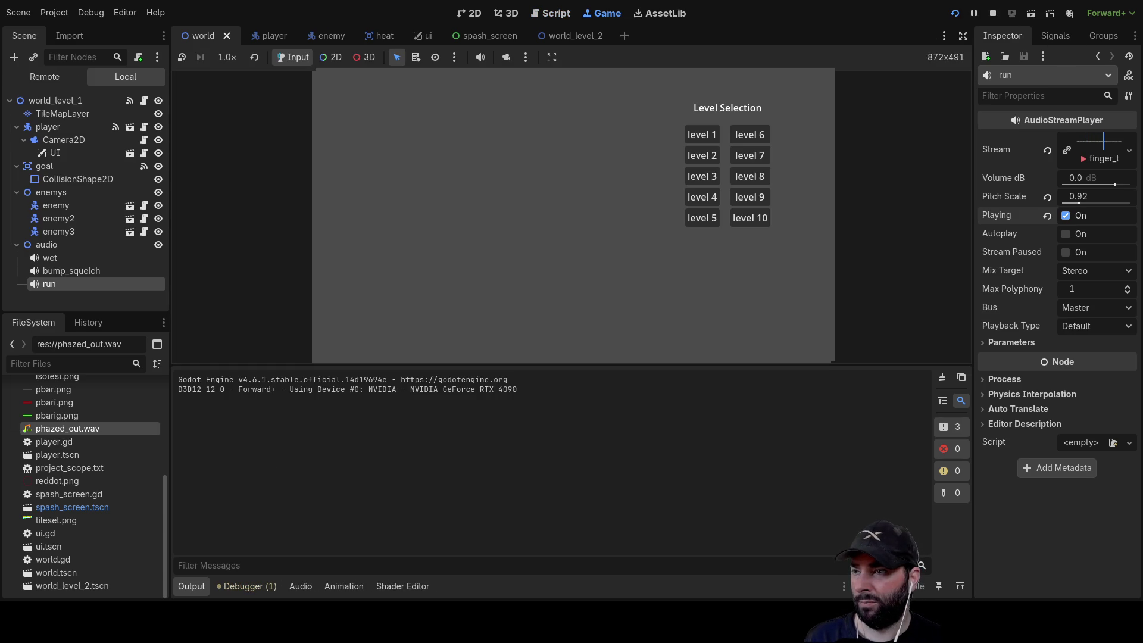
- Play level 1 to log fwd_speed values from 0.0 to about -6.69, then stop with F8
click(713, 136)
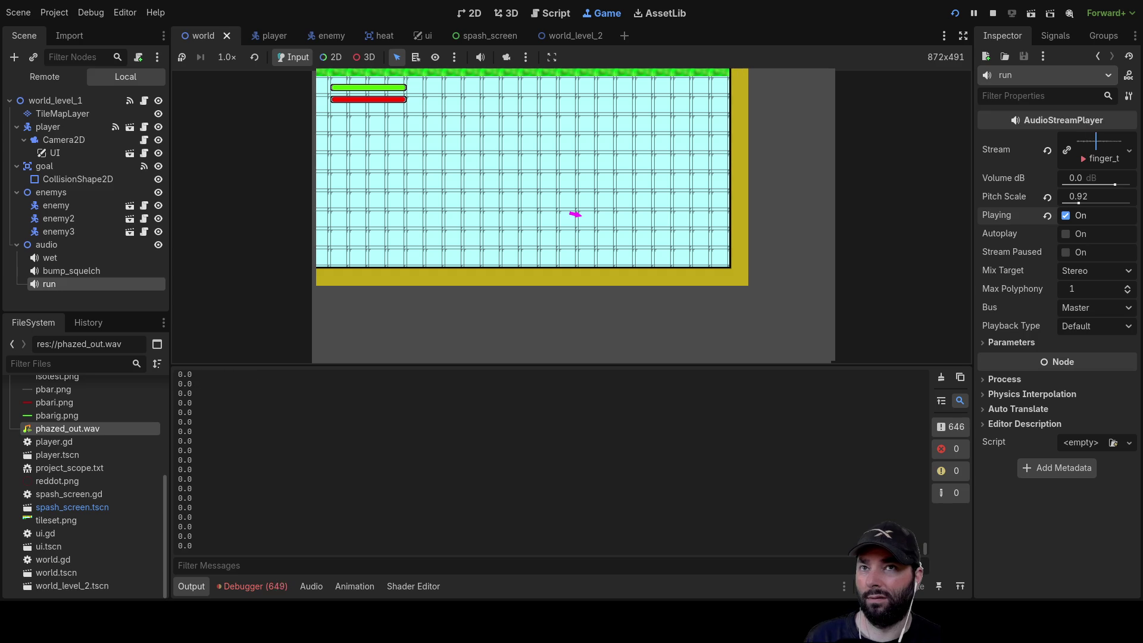
key(F8)
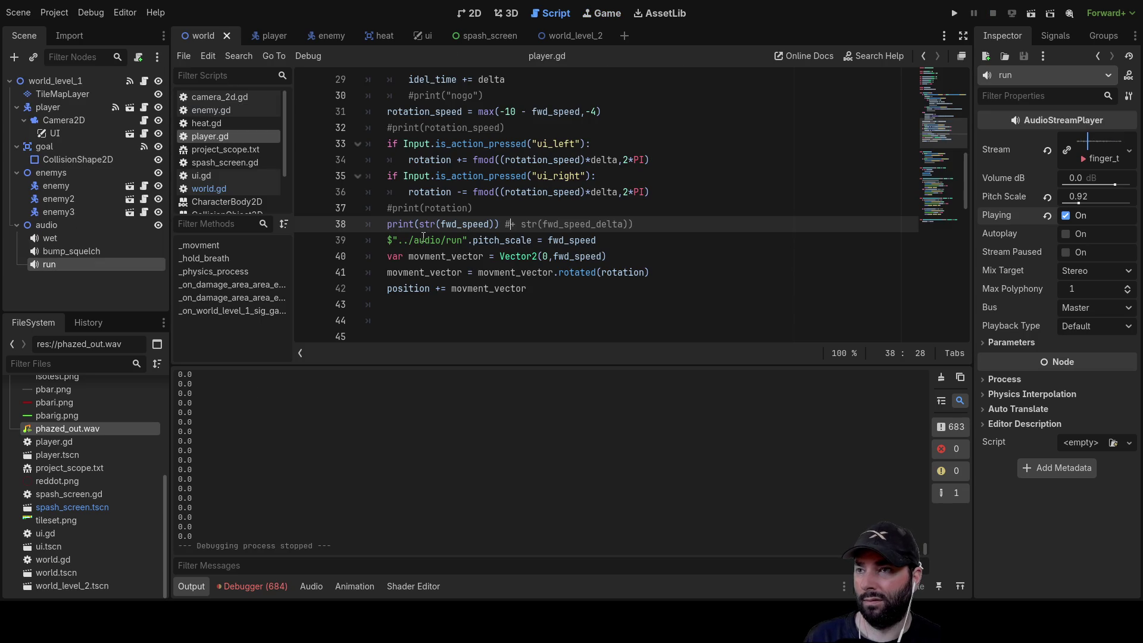
- Change line 39 so the run pitch uses abs(fwd_speed)/2
click(547, 240)
text(abs()
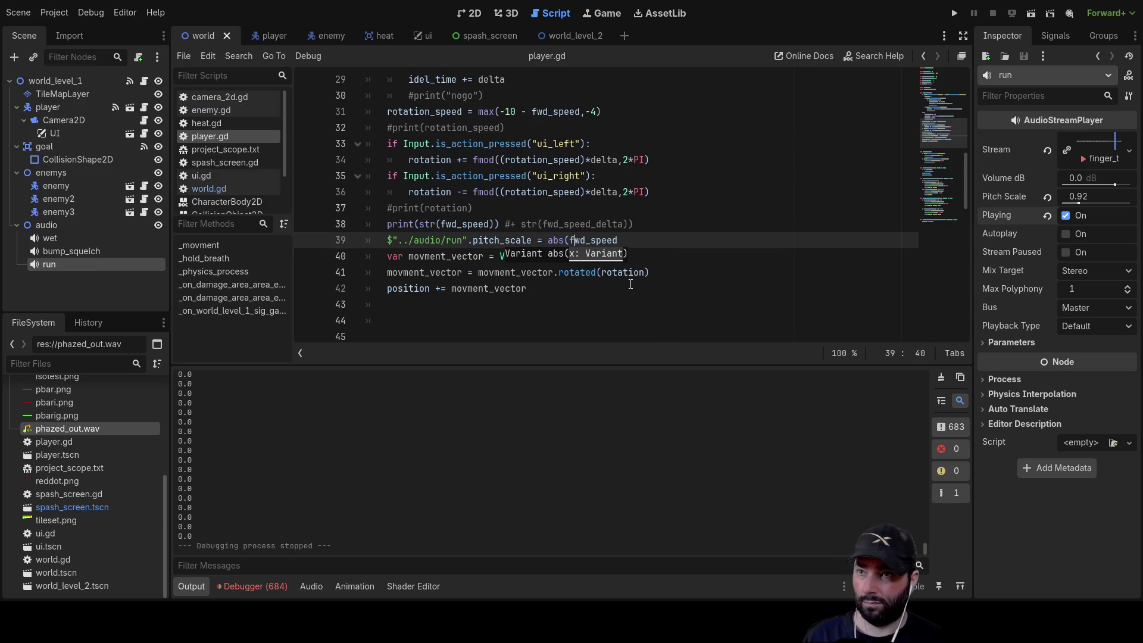
key(End)
text()/)
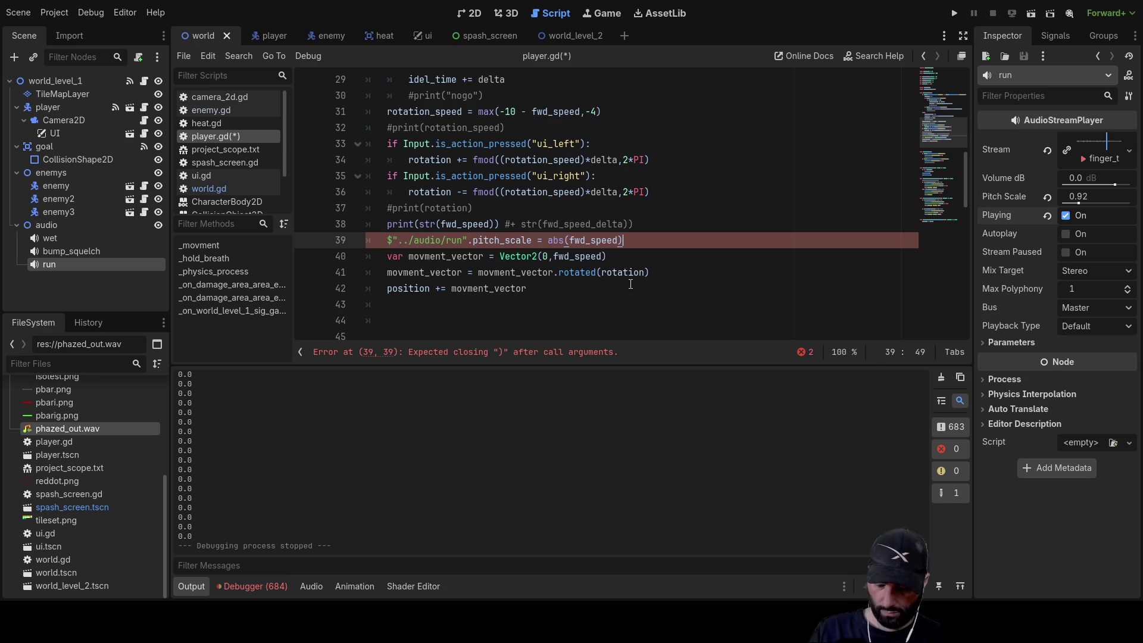
text(2)
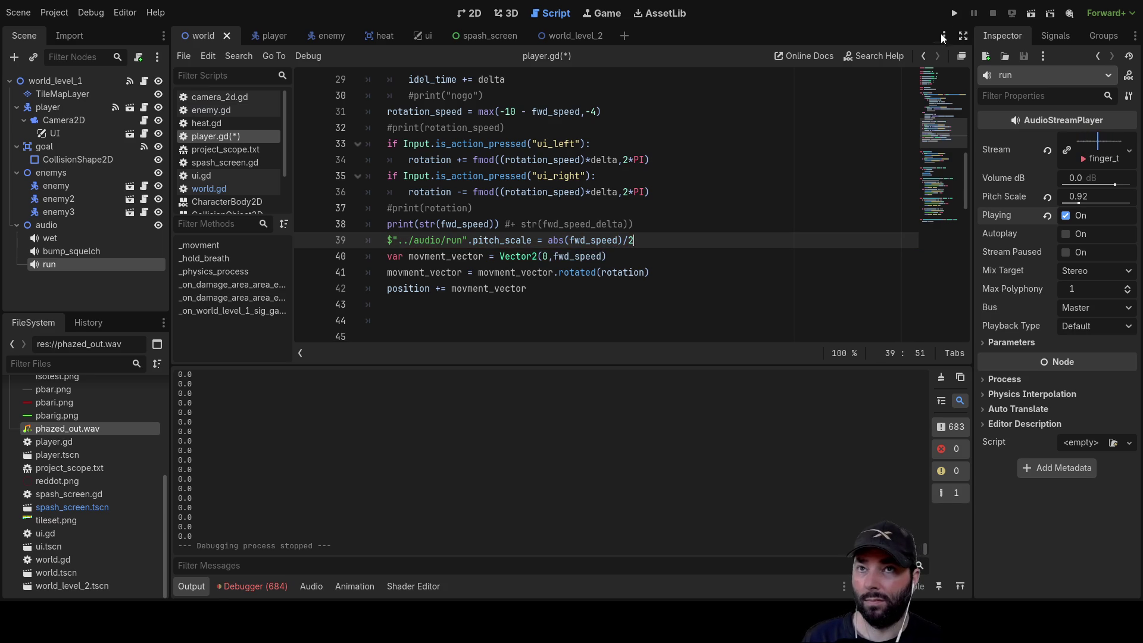
- Test the pitch change in level 1, steering up and down, then stop with F8
click(956, 13)
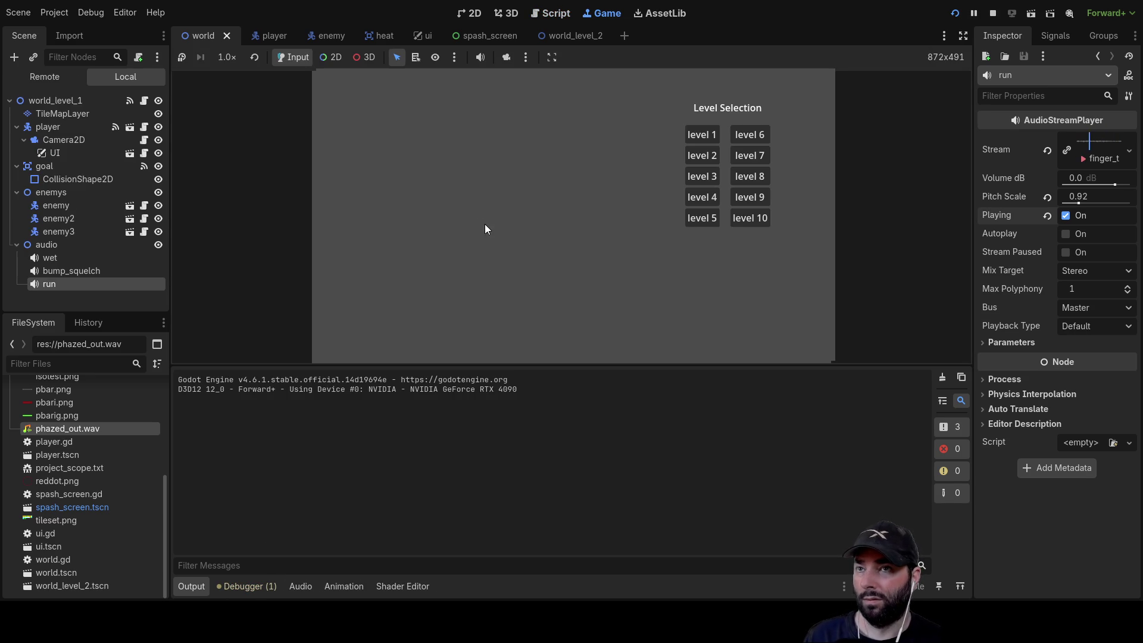
click(696, 136)
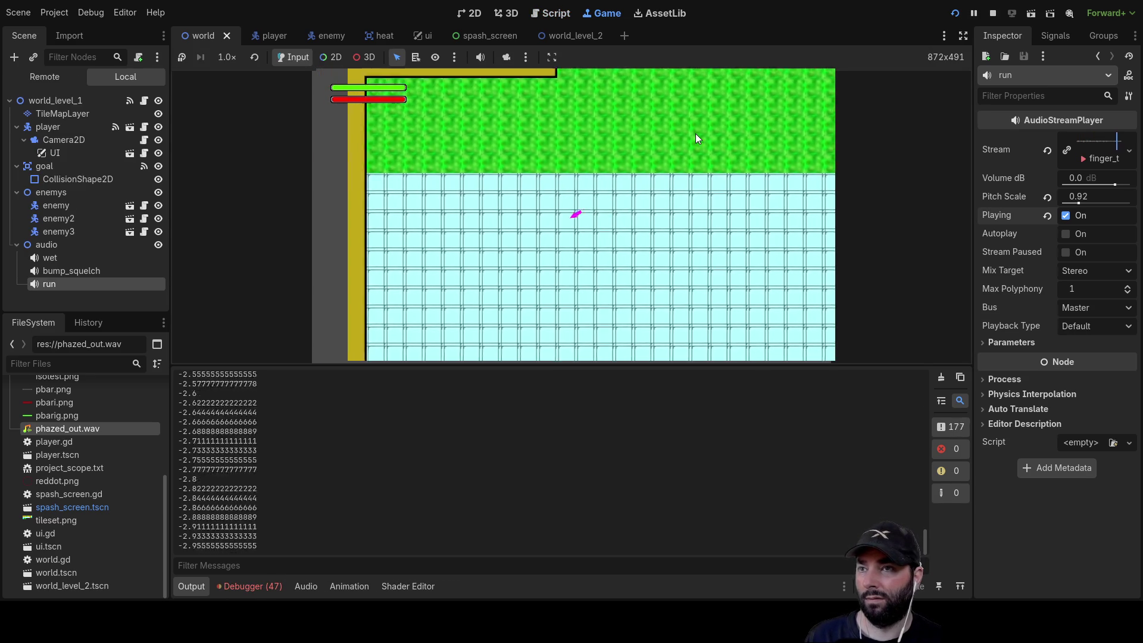
key(Up)
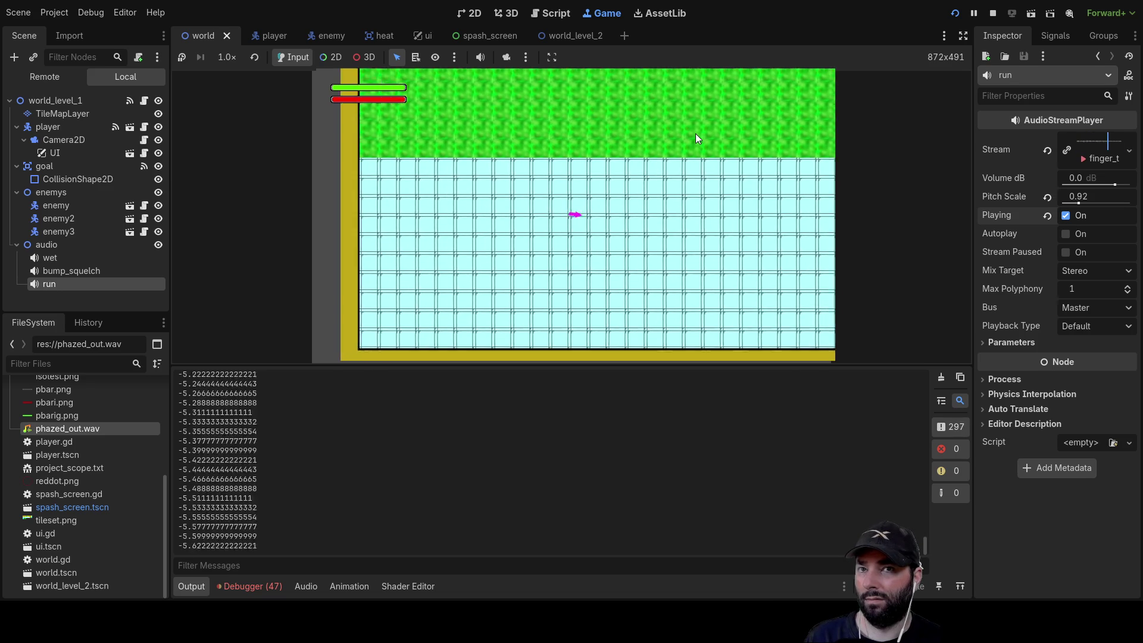
key(Down)
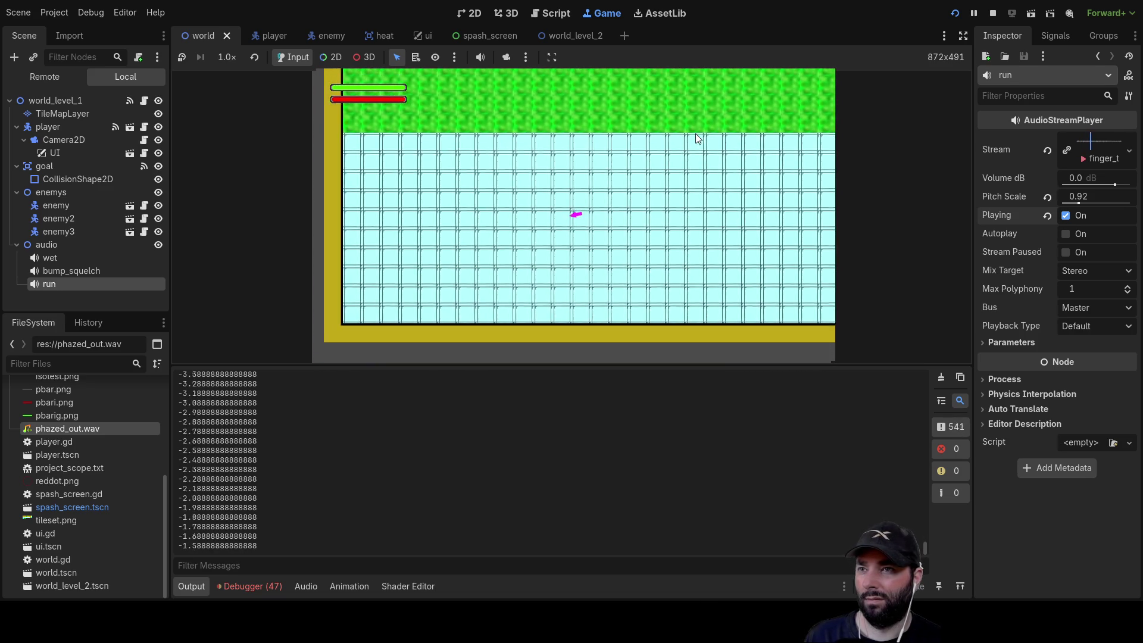
key(F8)
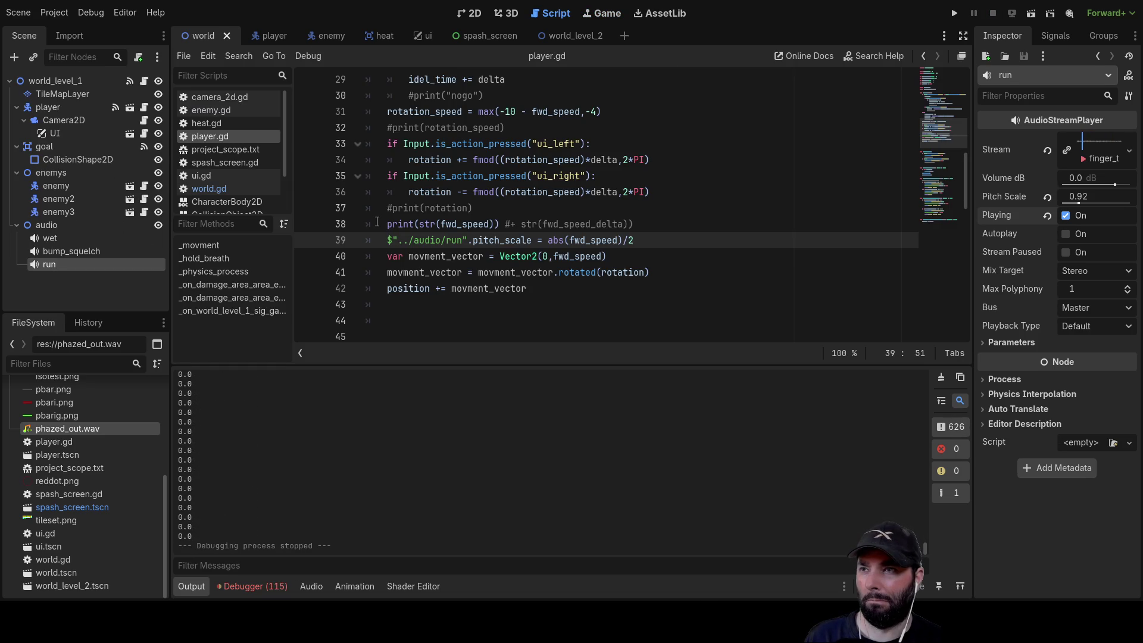
- Insert a new line 40 starting with print
scroll(483, 262, up, 3)
scroll(459, 253, down, 3)
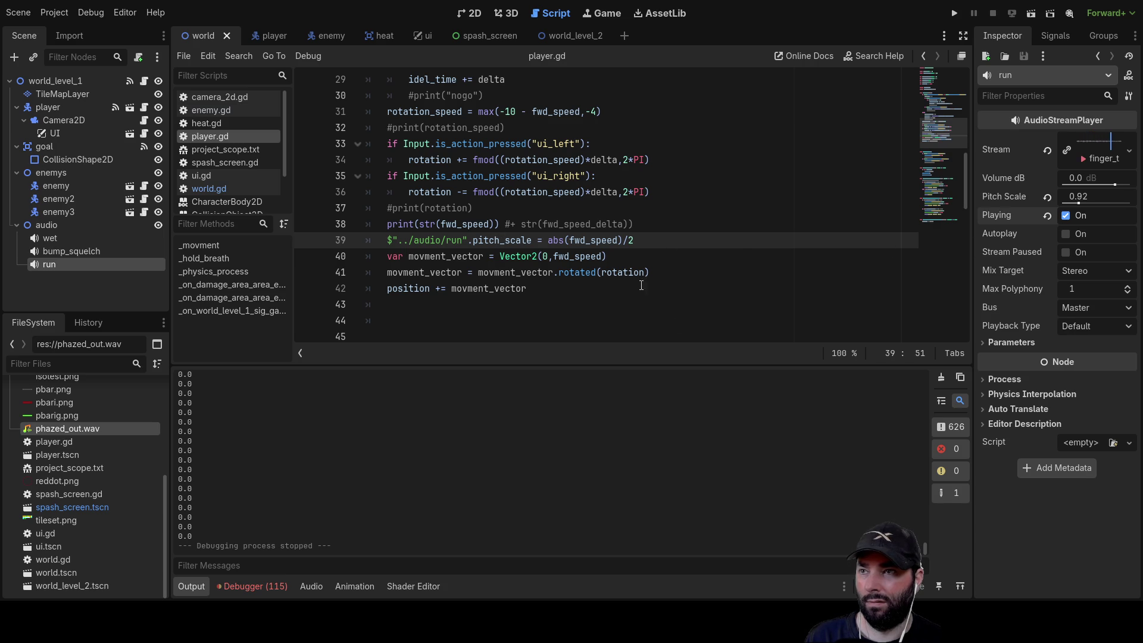
click(376, 255)
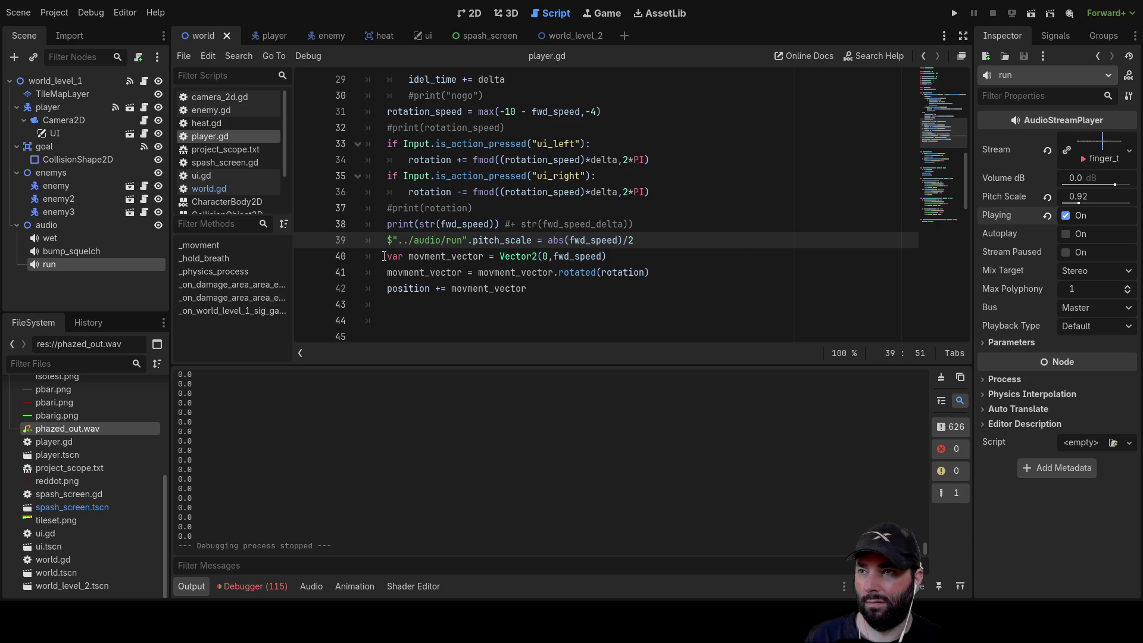
key(Return)
key(Up)
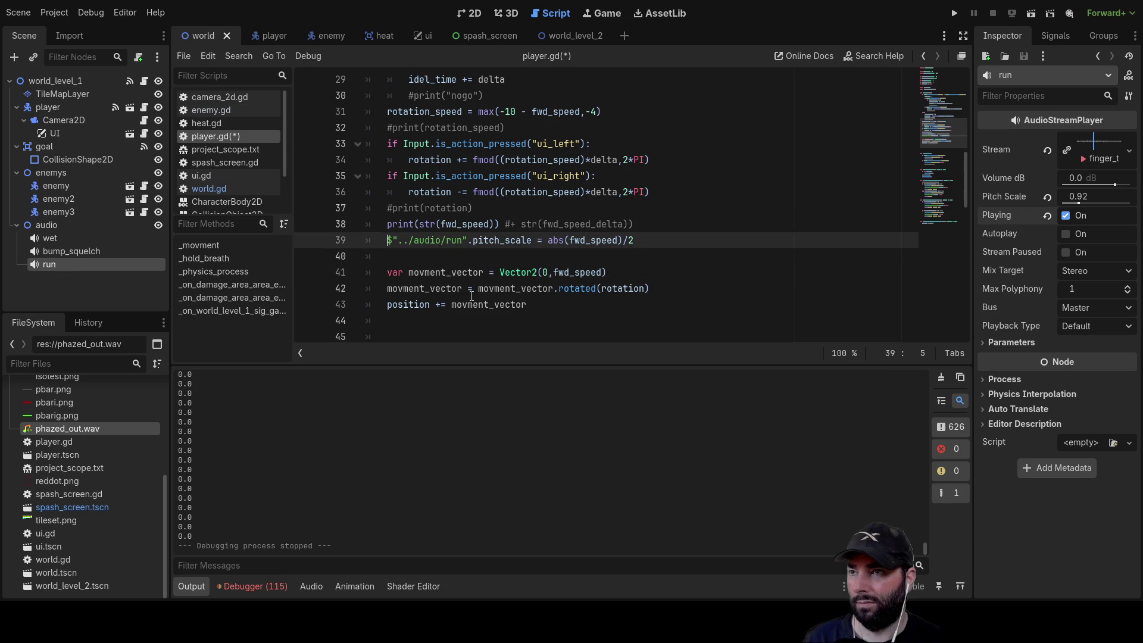
text(print)
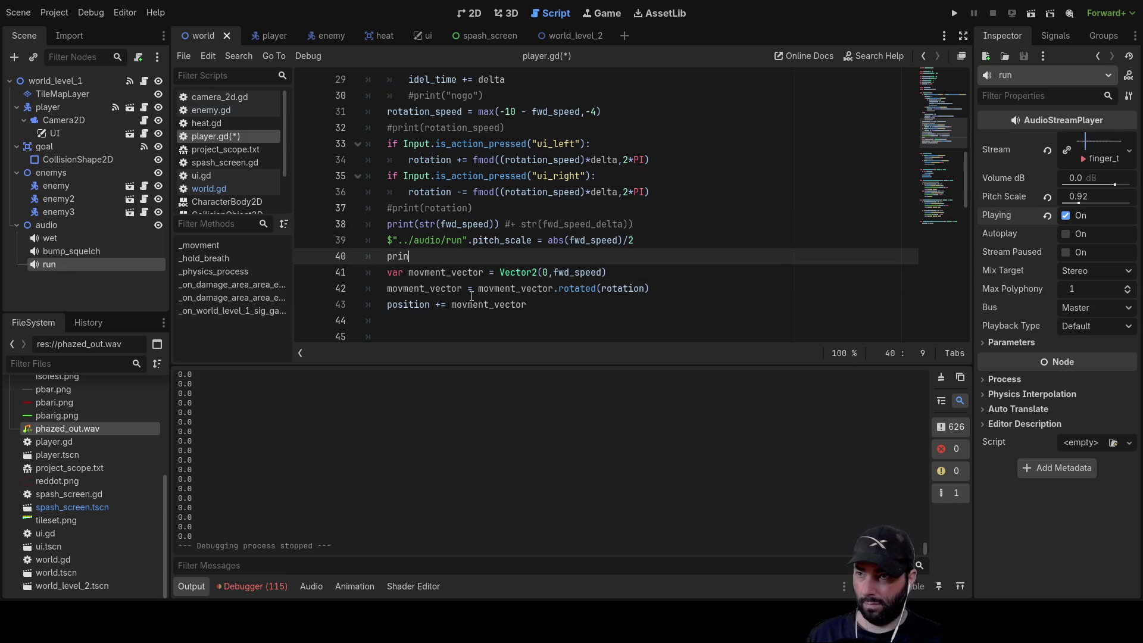
key(Escape)
- Paste the run sound's pitch_scale expression from line 39 inside the new print call
click(727, 322)
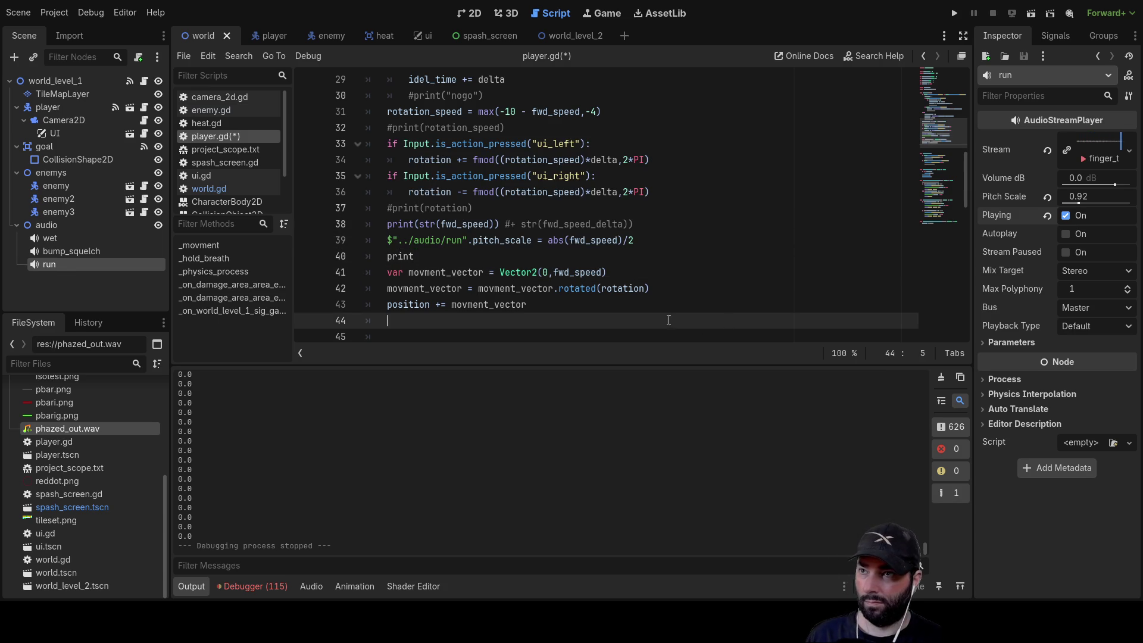
drag(388, 240, 532, 240)
key(ctrl+c)
click(434, 256)
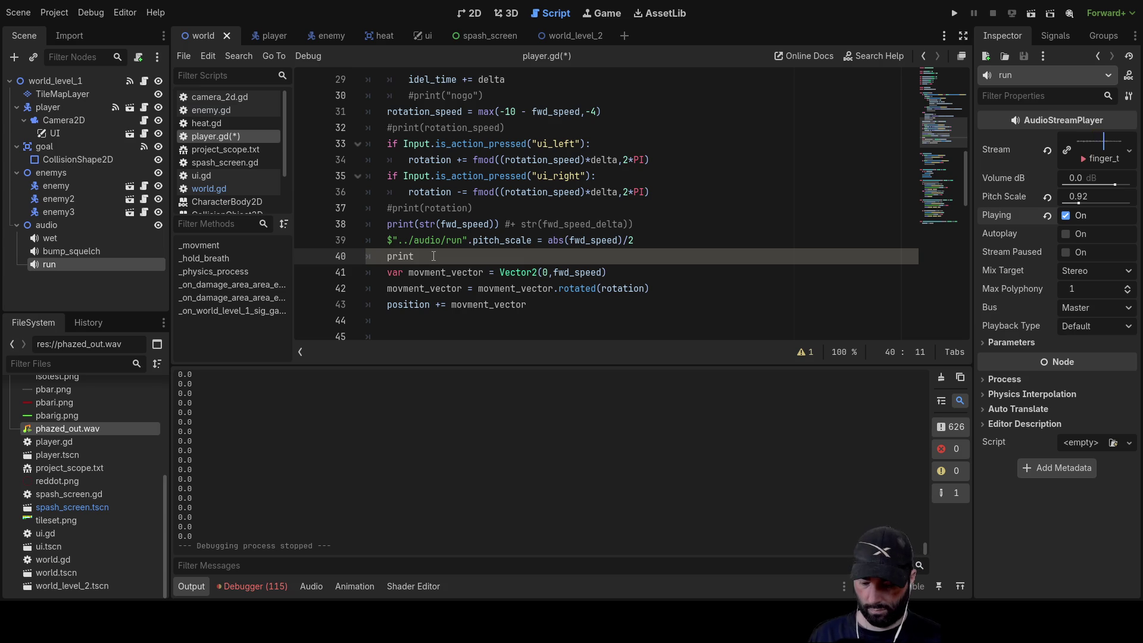
text(())
key(ctrl+v)
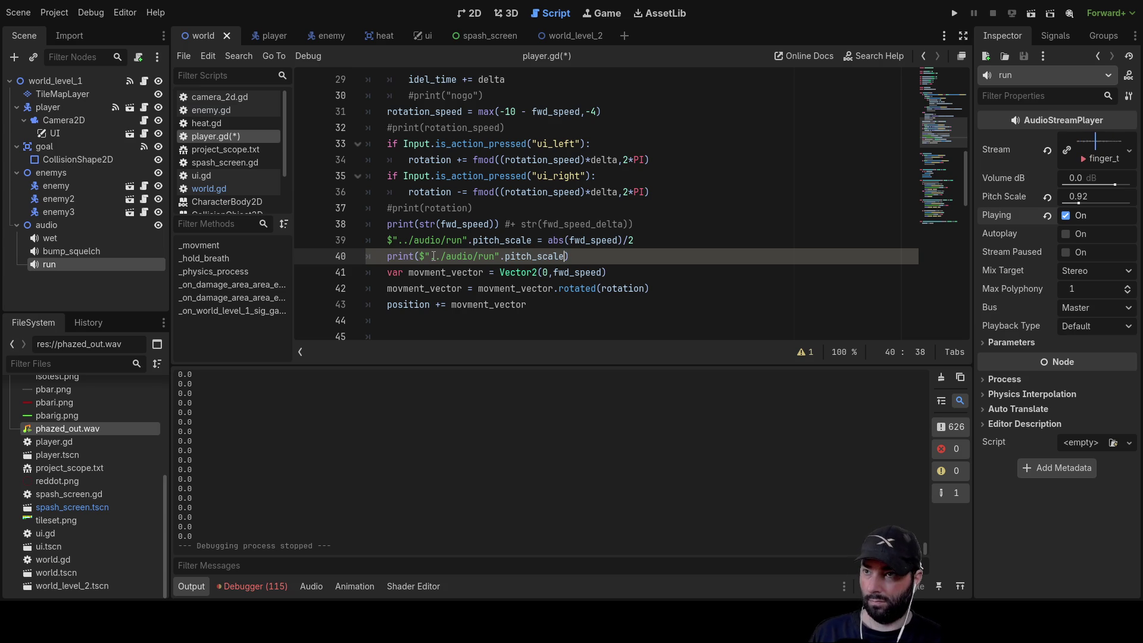
key(Up)
key(Up)
key(Up)
- Comment out the fwd_speed print on line 38 with '#' and run the game
key(Down)
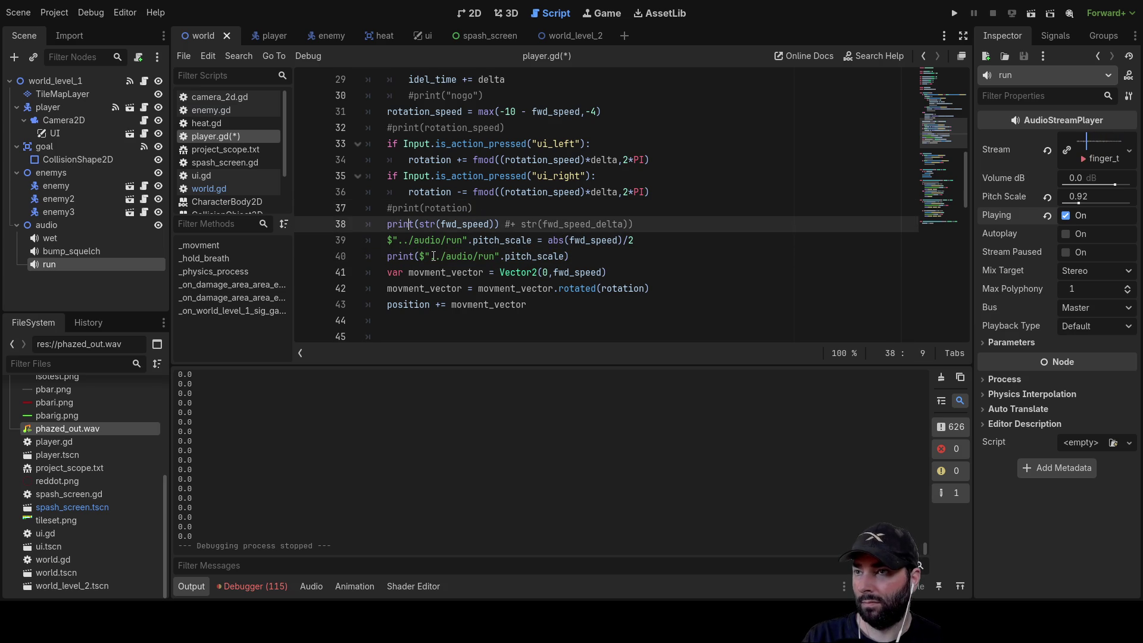
text(#)
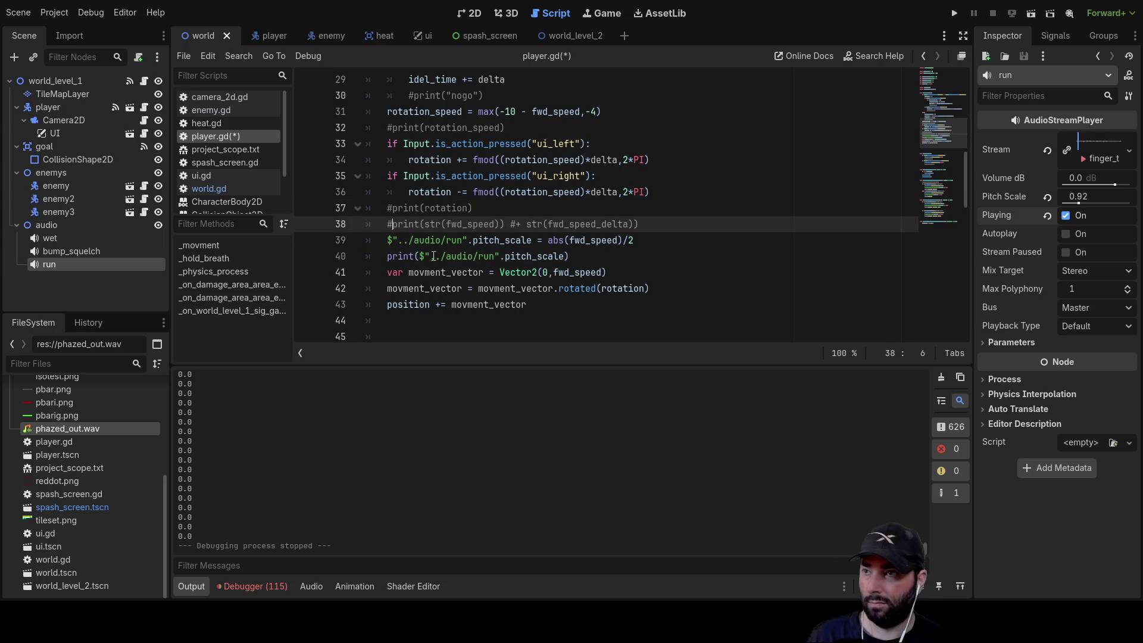
click(954, 13)
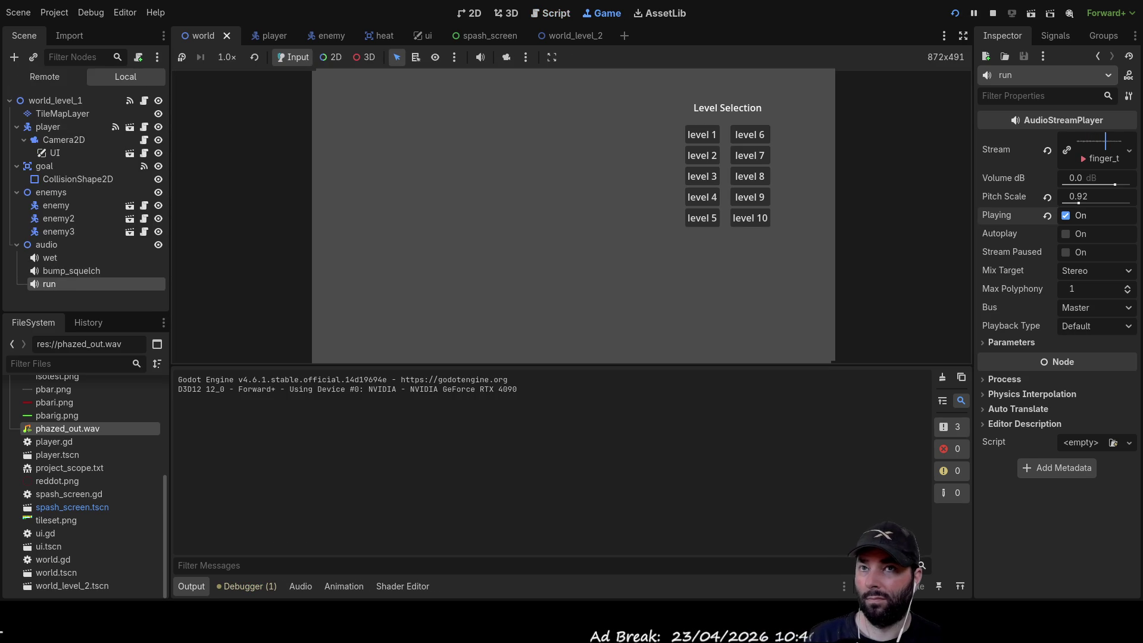
- Play level 1 to log pitch_scale values from 0.92 up to about 3.34, then stop with F8
click(705, 139)
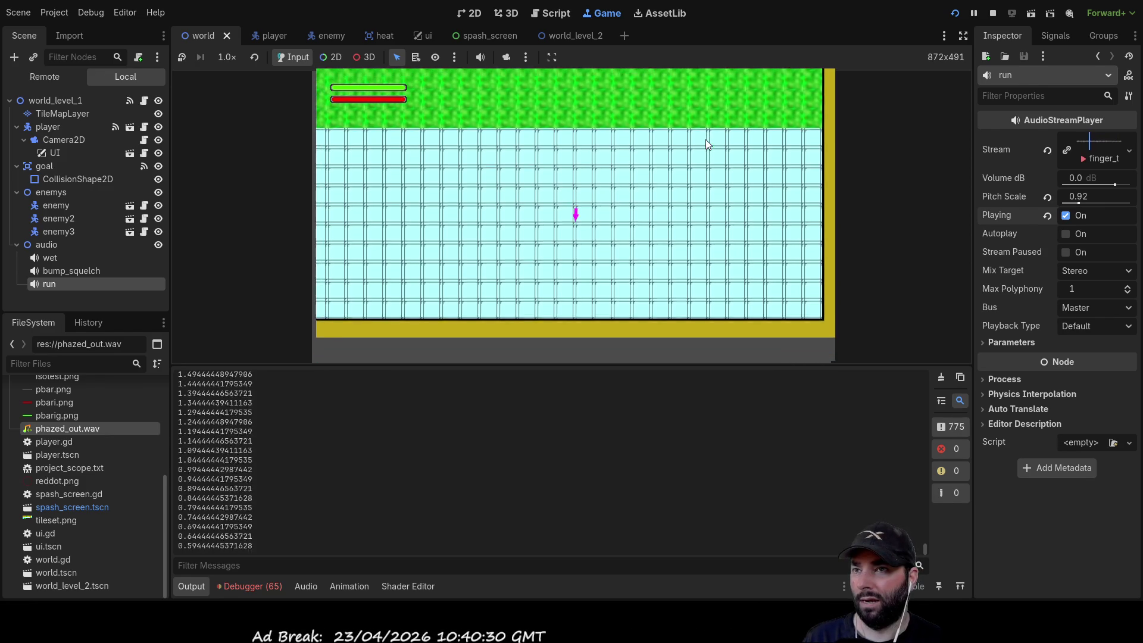
key(F8)
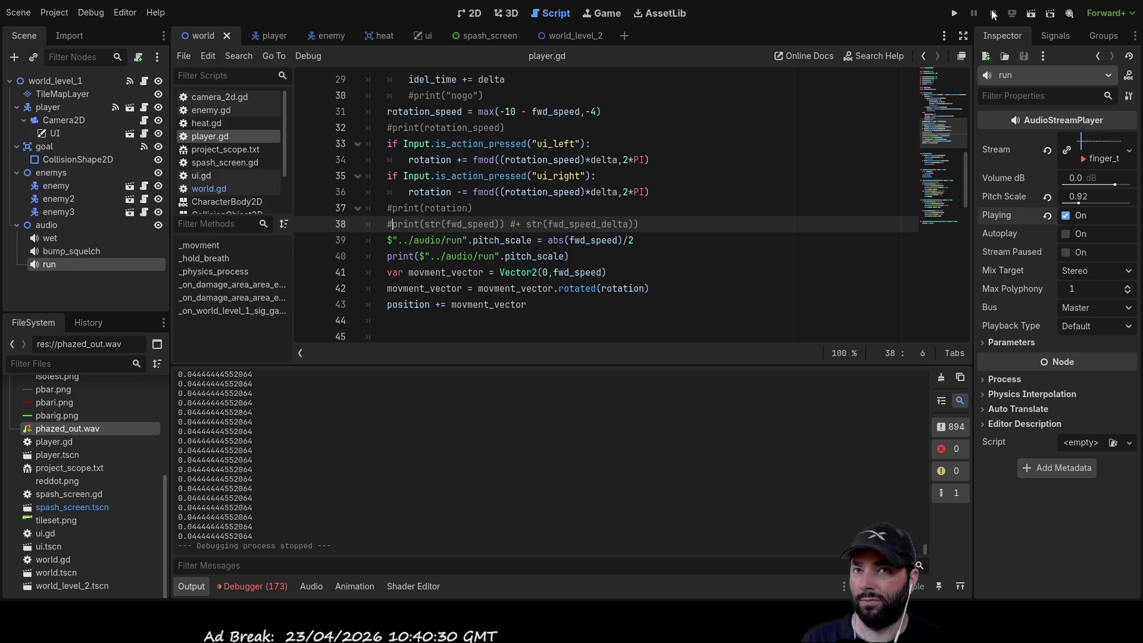
- Preview the run sound, drag its Pitch Scale to 0.36, then turn Playing off
click(1065, 216)
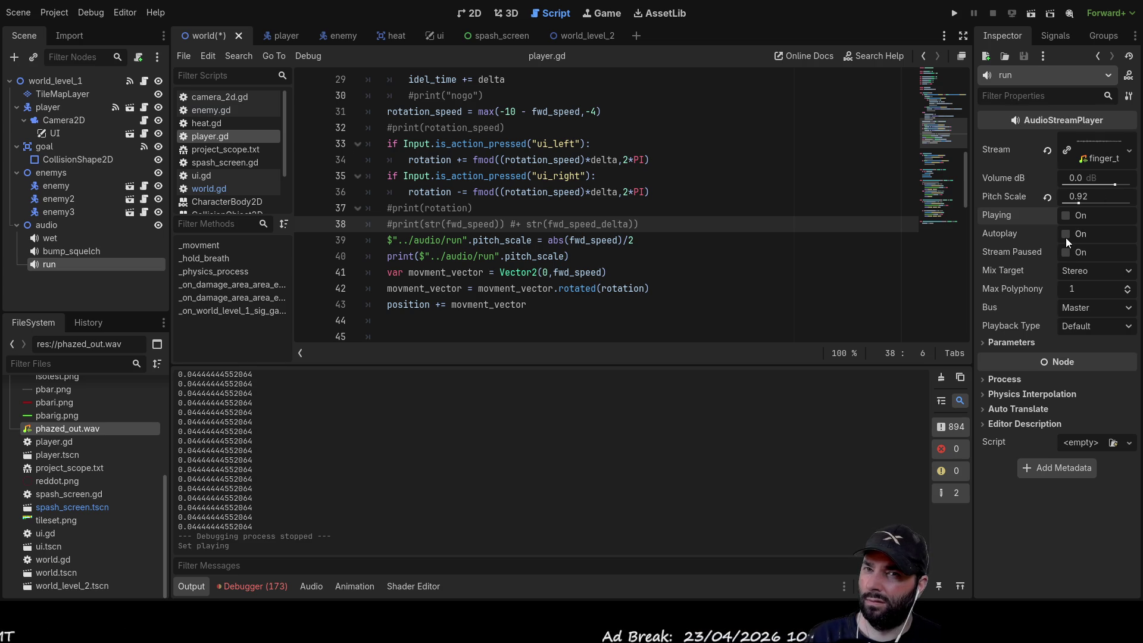
click(1064, 216)
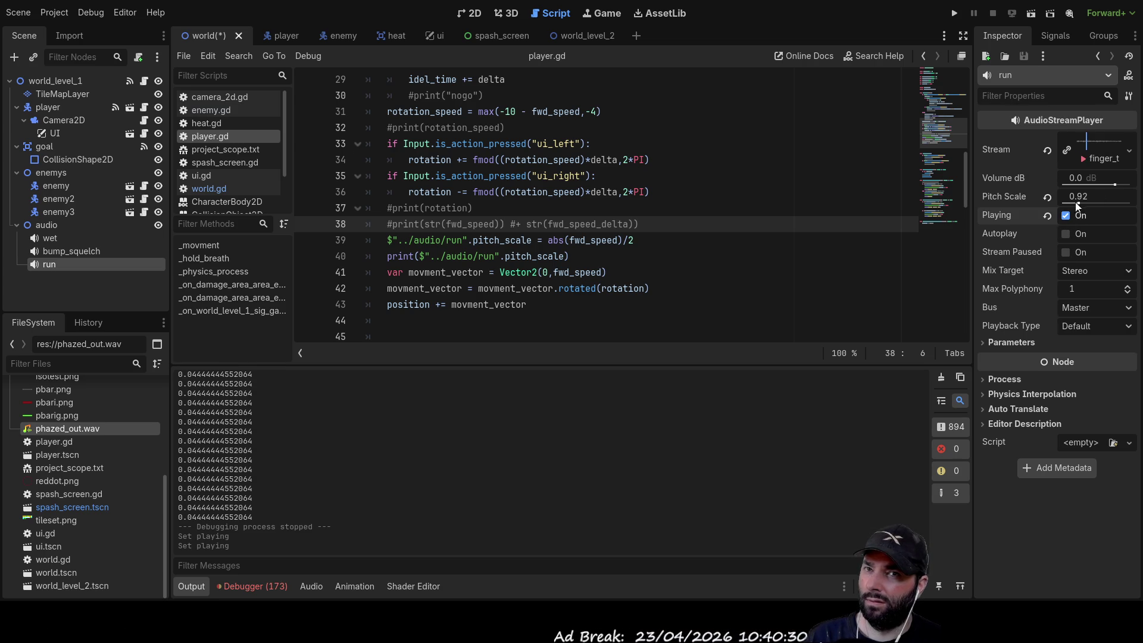
click(1073, 203)
drag(1067, 201, 1108, 200)
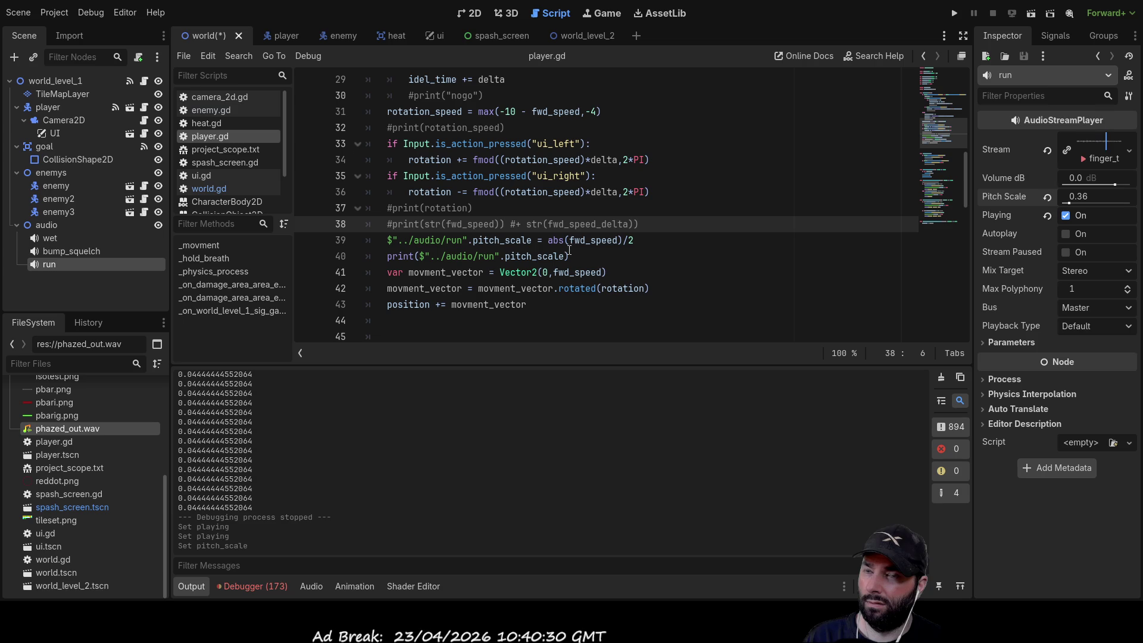
click(1074, 221)
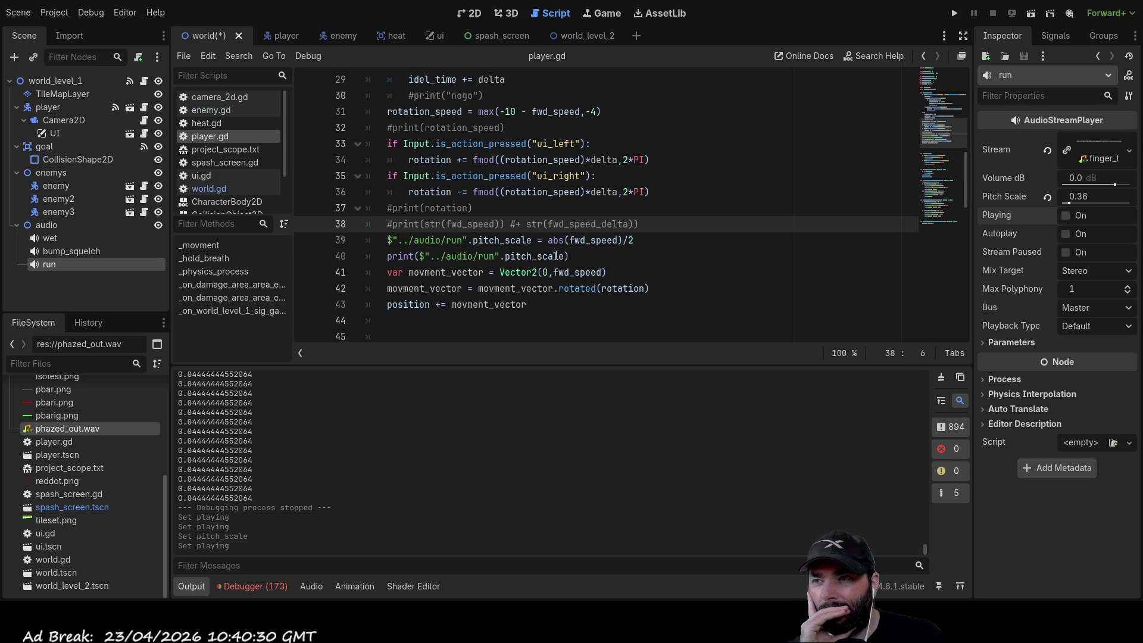
- Save the scene and run the project again
scroll(217, 450, up, 3)
scroll(219, 448, up, 5)
scroll(213, 438, up, 6)
scroll(216, 438, down, 5)
scroll(228, 433, down, 4)
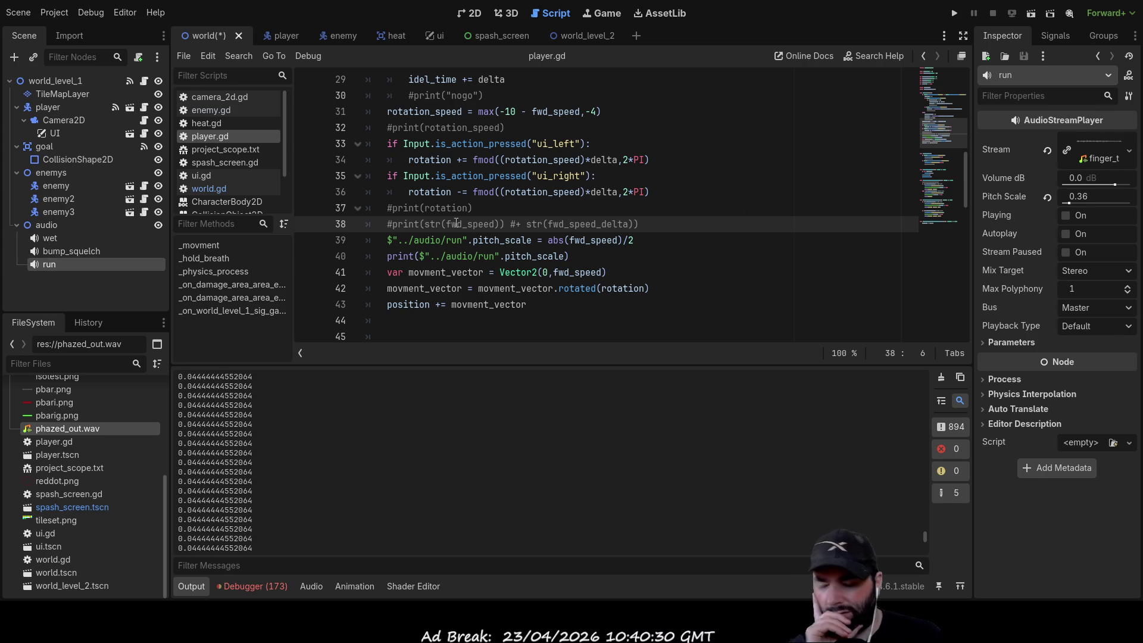
click(955, 14)
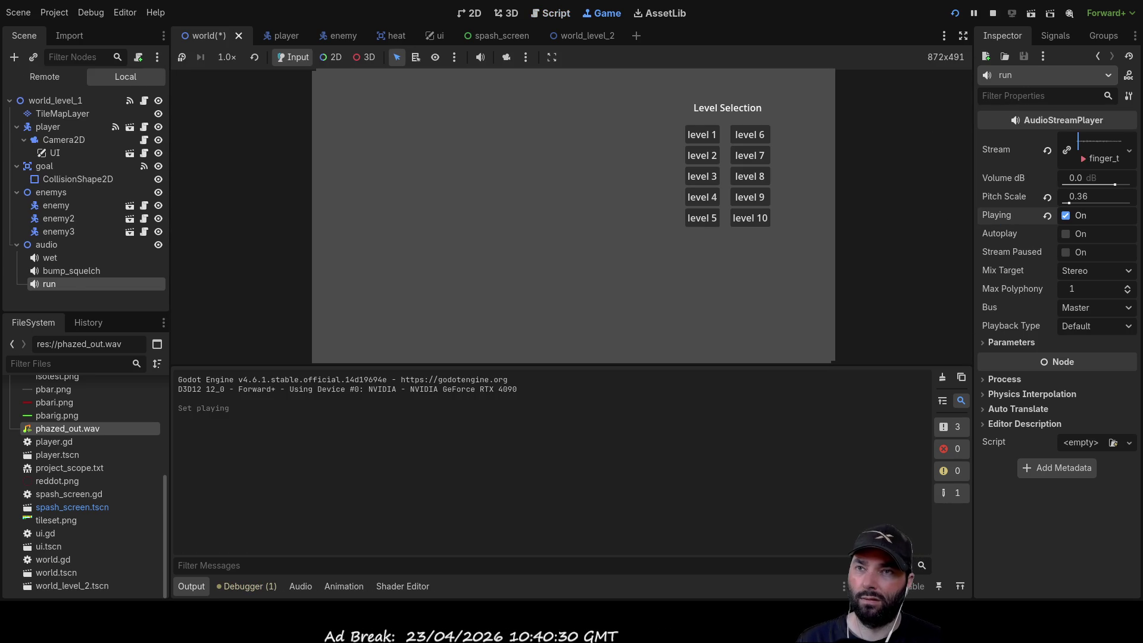
- Choose 'level 1' on the Level Selection screen to hear the 0.36-pitch run sound
click(694, 134)
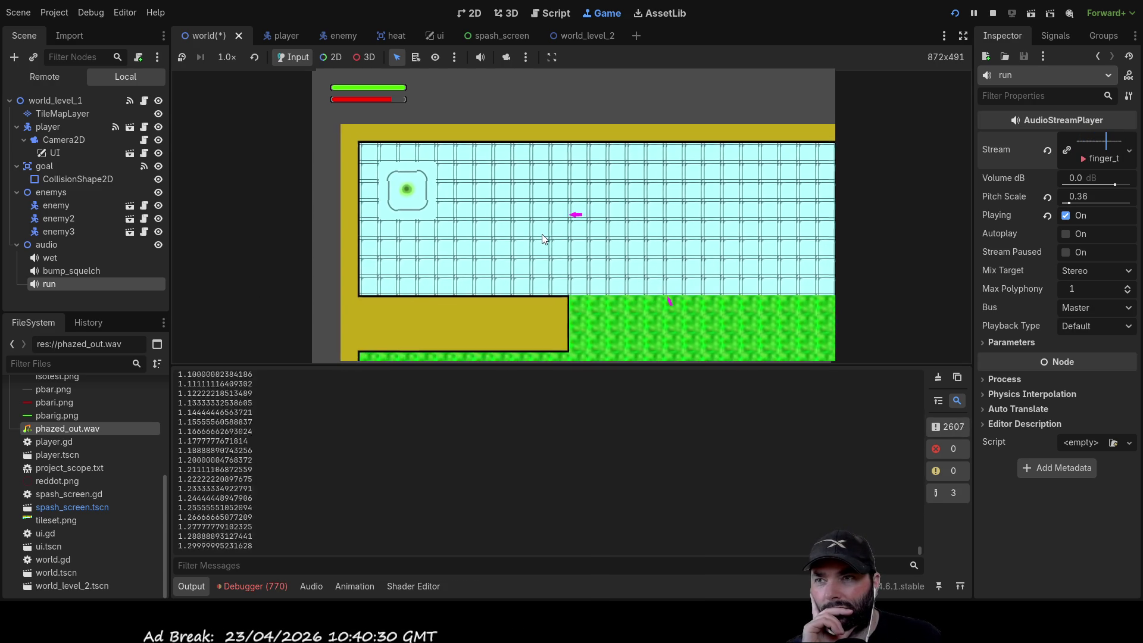
- Drive the player left, right, down into the grass and up onto the ice
key(Left)
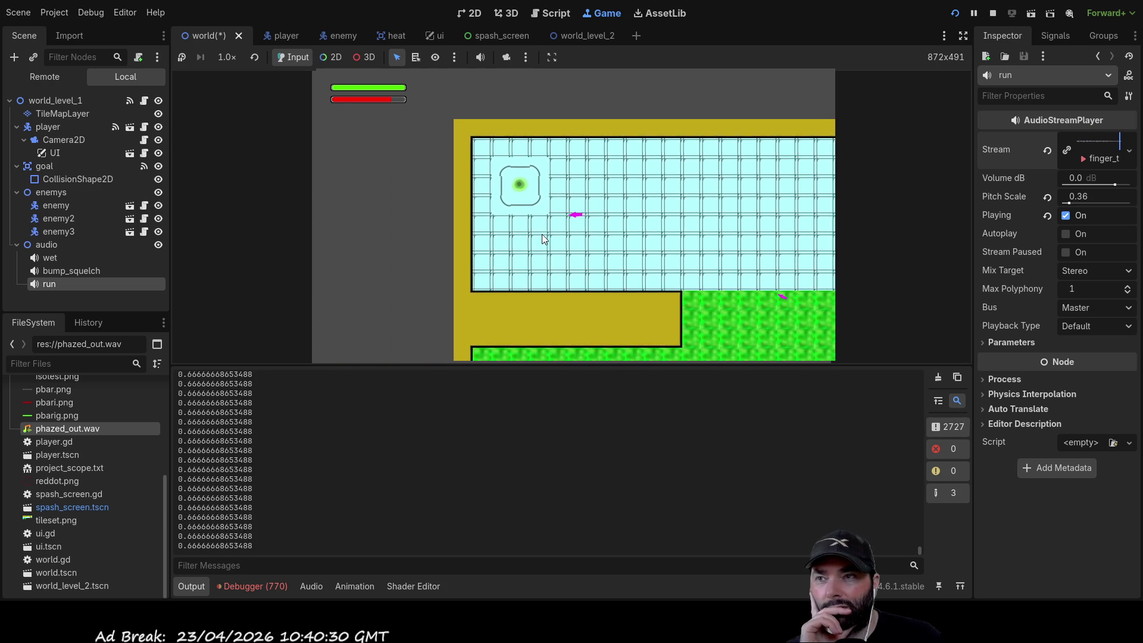
key(Left)
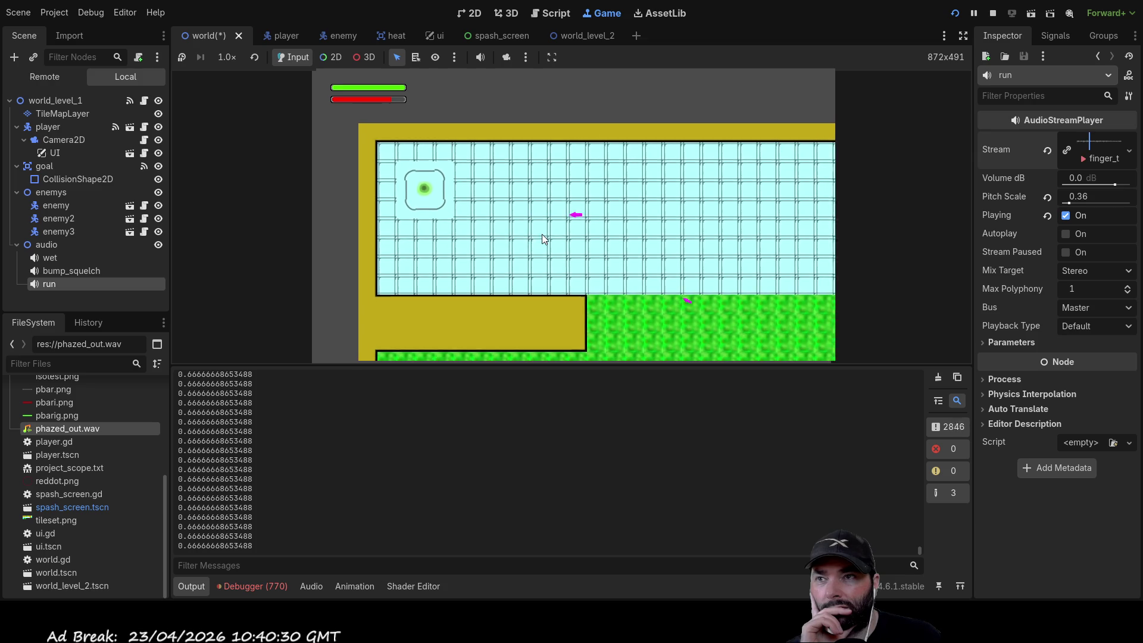
key(Left)
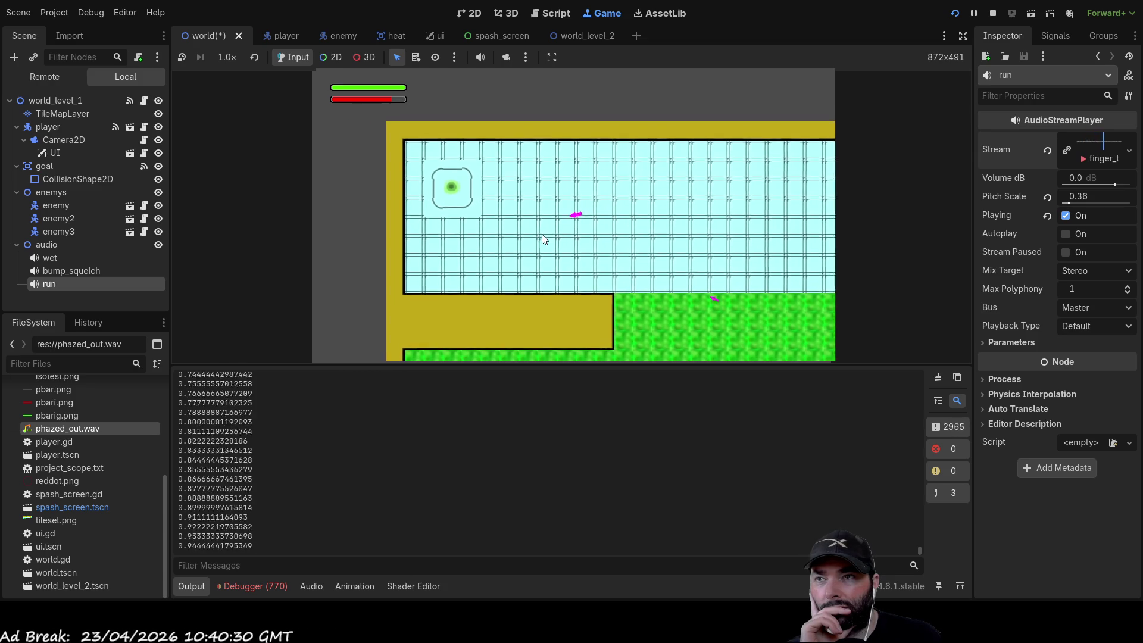
key(Right)
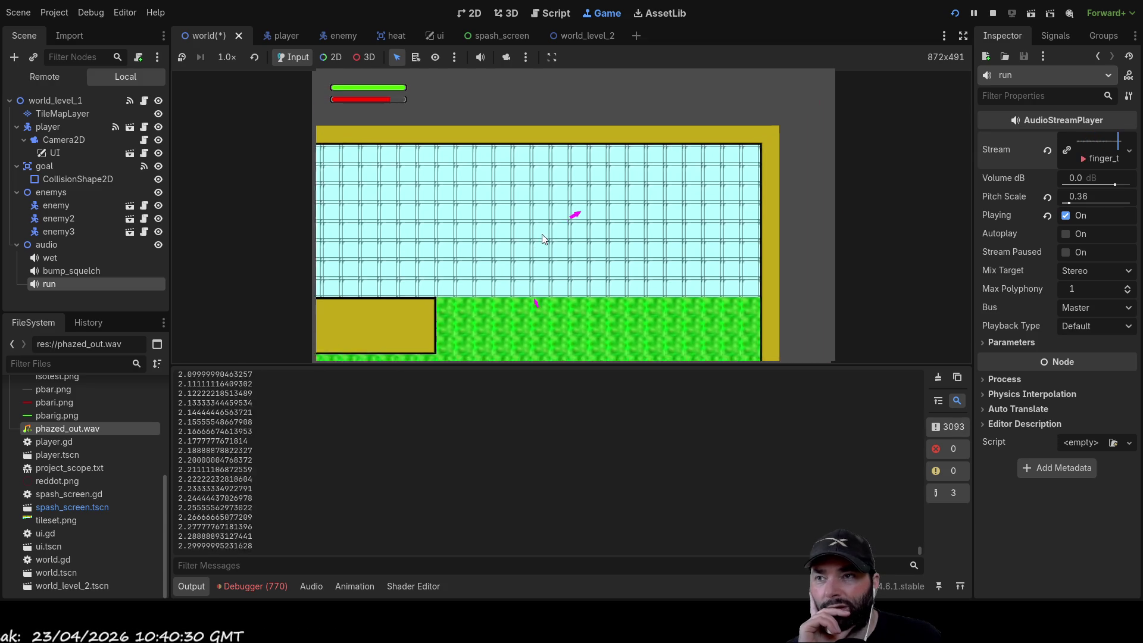
key(Down)
key(Down)
key(Down)
key(Up)
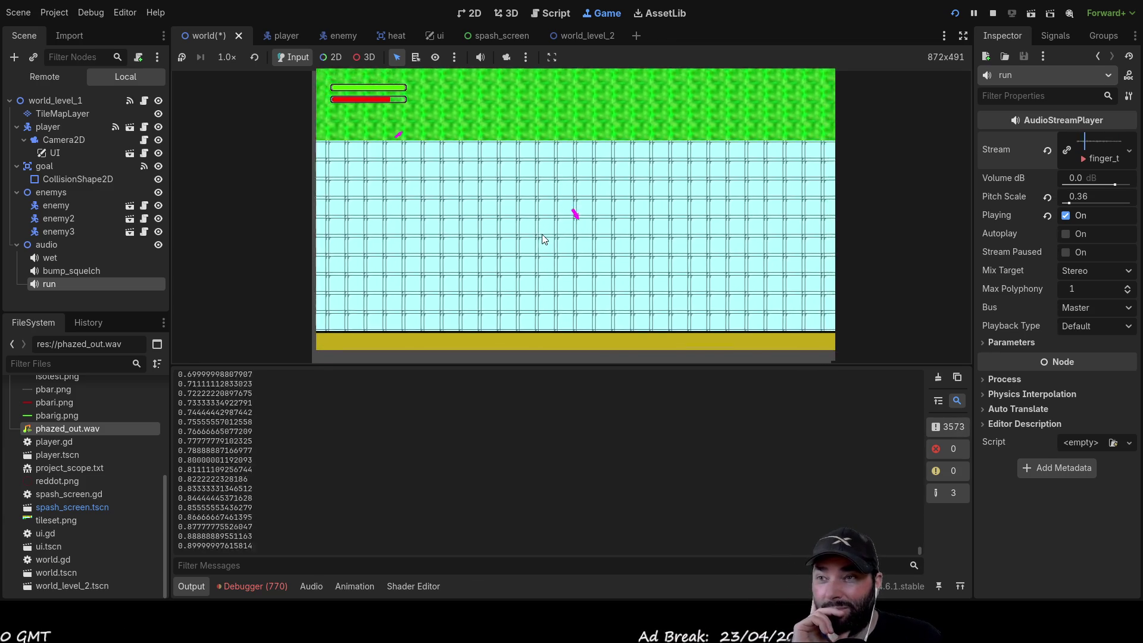
key(Up)
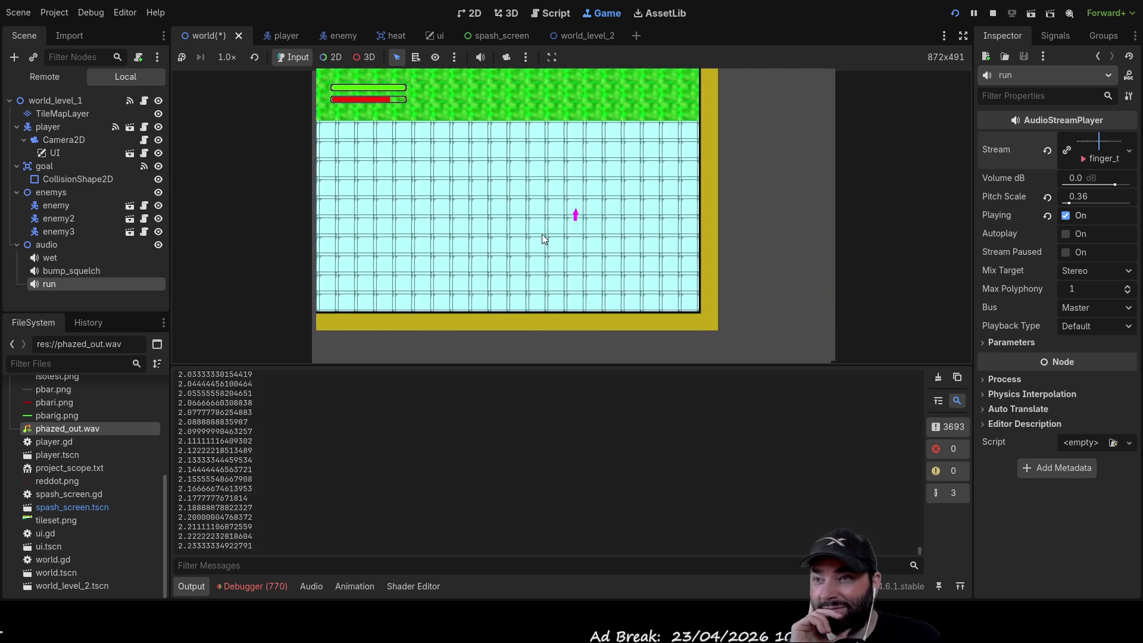
key(Left)
key(Up)
- Keep steering between grass and ice, accelerating upward to raise the printed pitch values
key(Down)
key(Left)
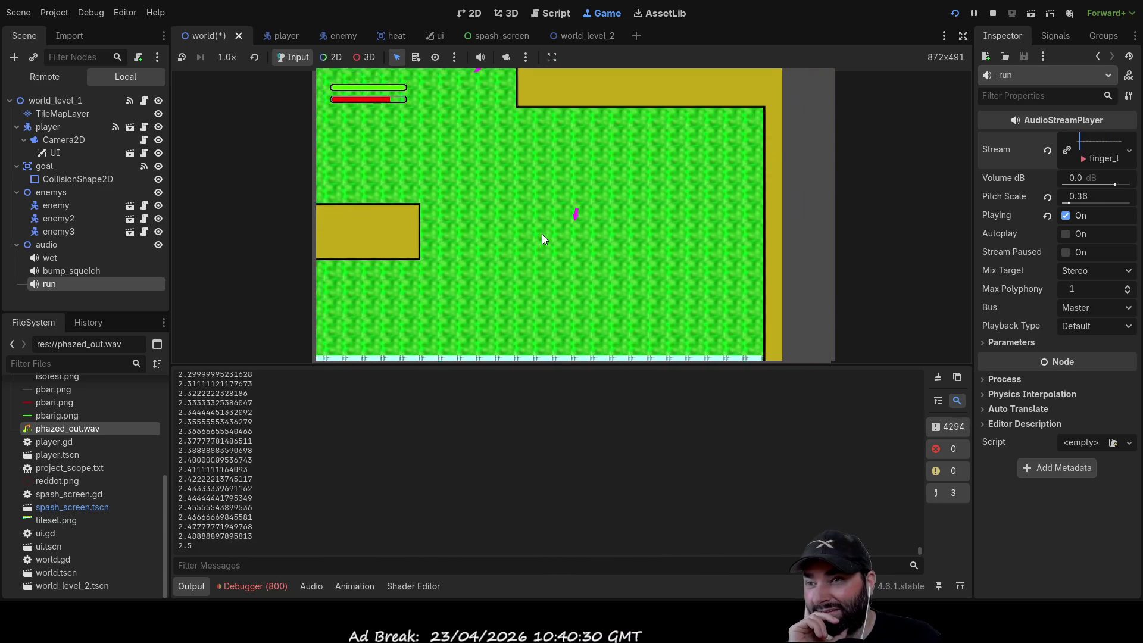
key(Right)
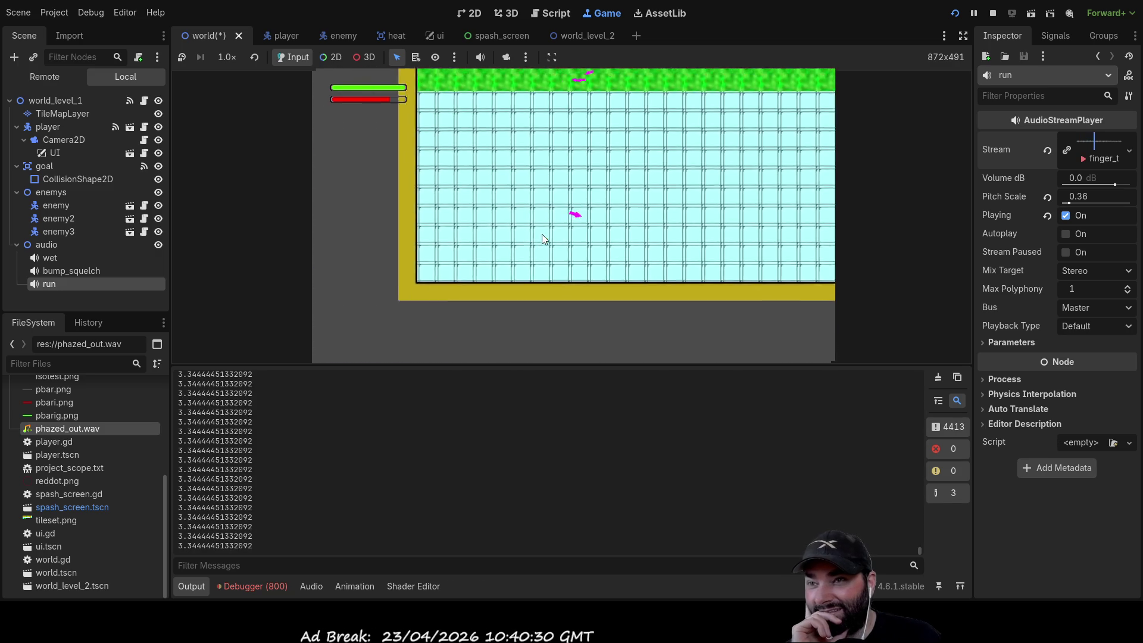
key(Up)
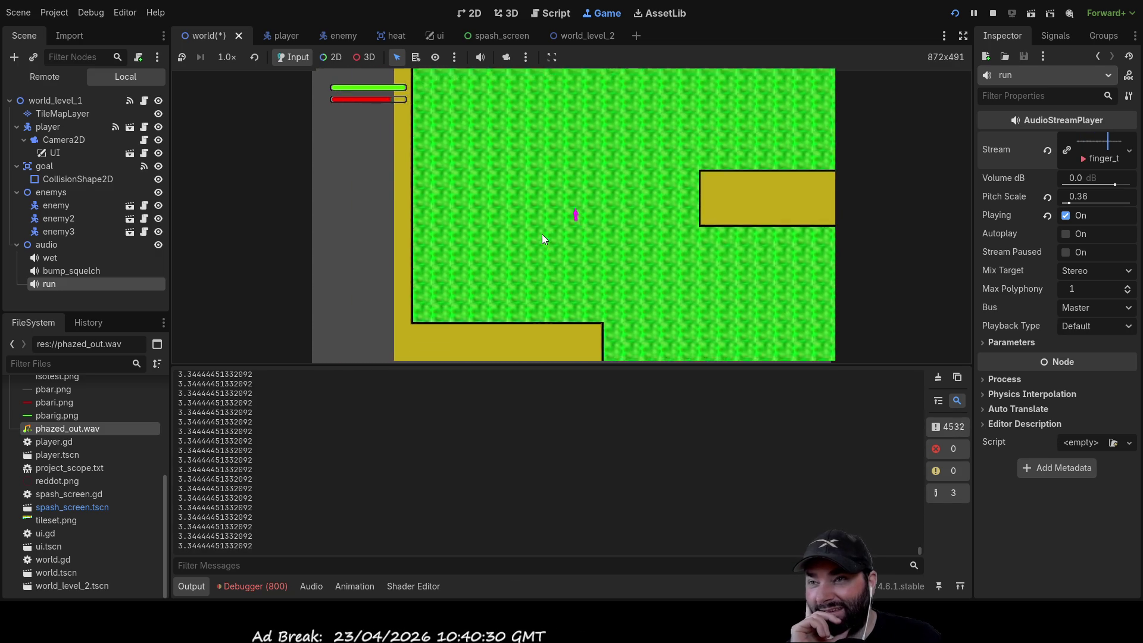
key(Left)
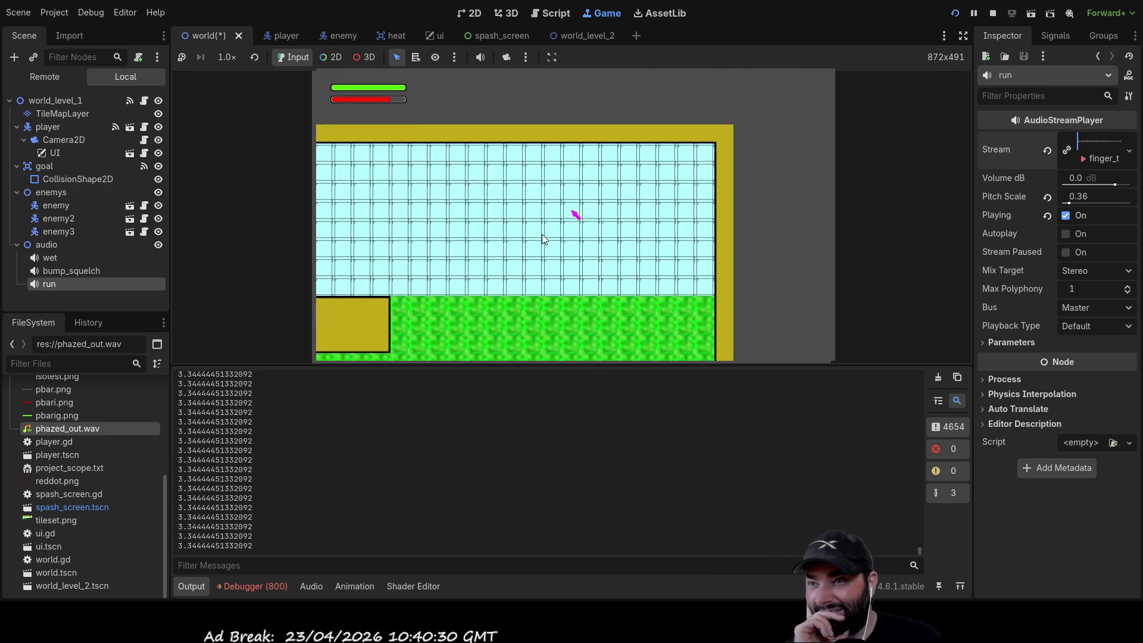
key(Left)
key(Left)
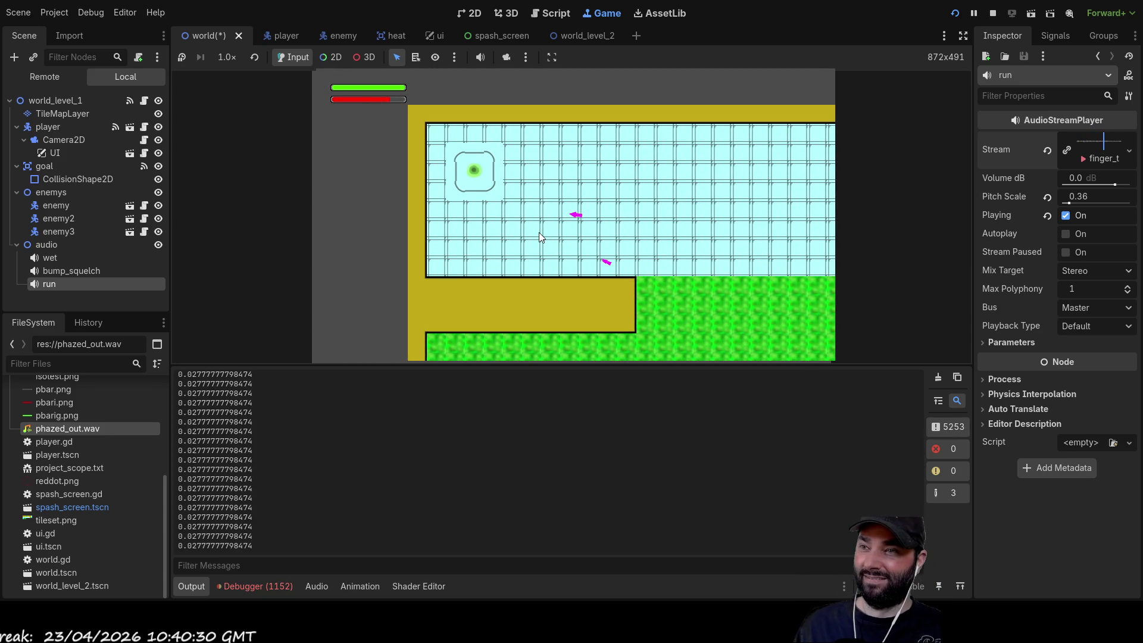
key(Up)
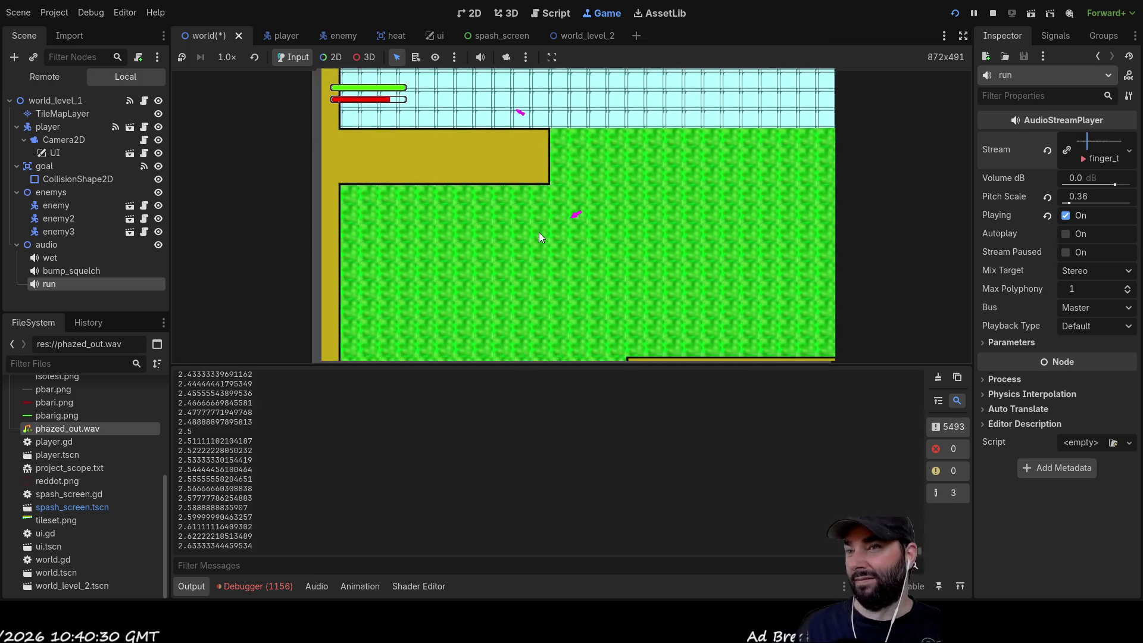
key(Left)
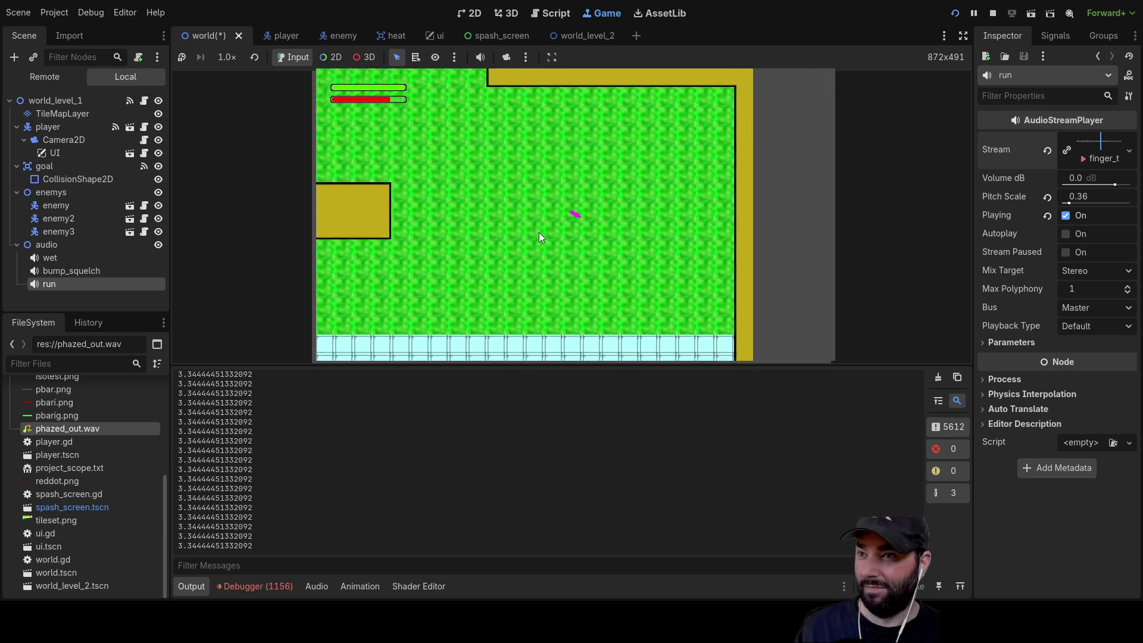
key(Up)
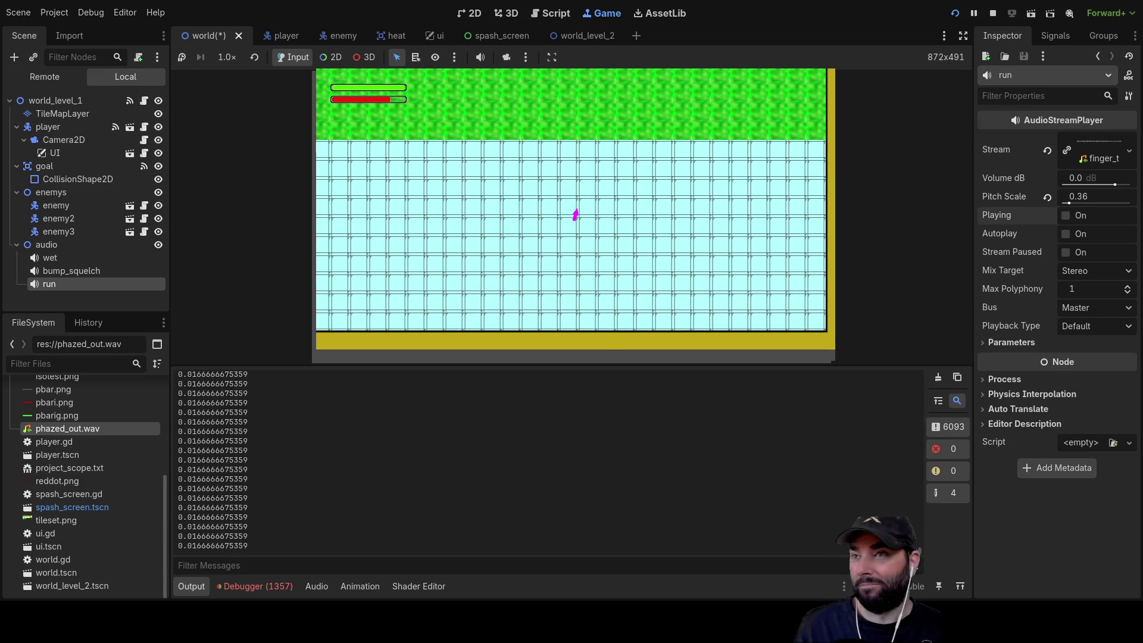
- Stop the game, open player.gd, and insert a blank line above the pitch_scale code
click(275, 41)
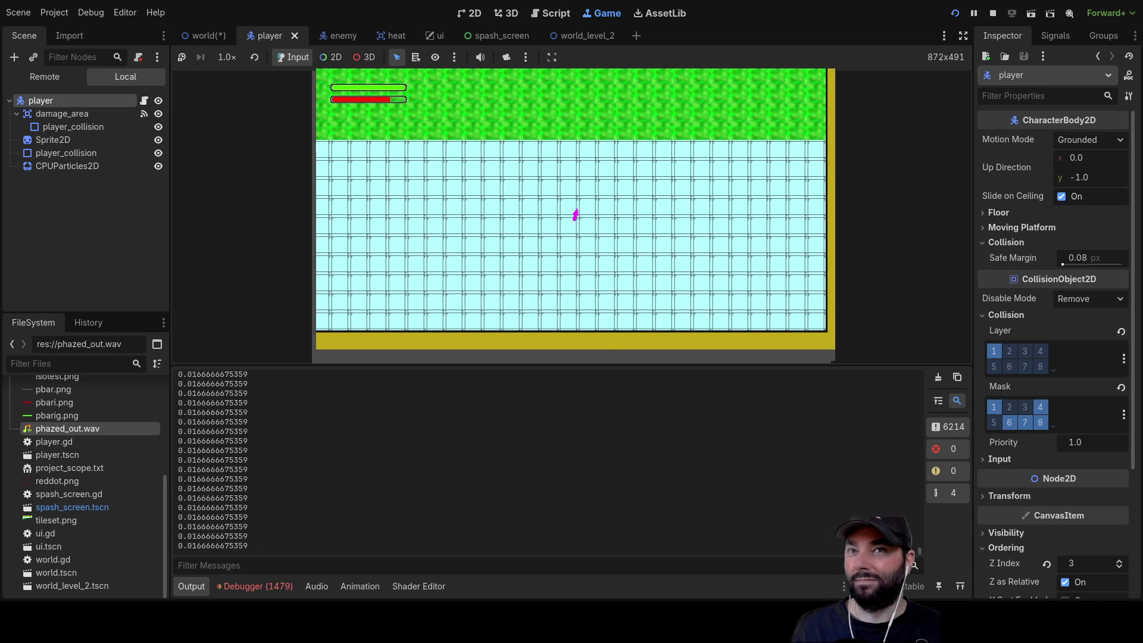
click(992, 13)
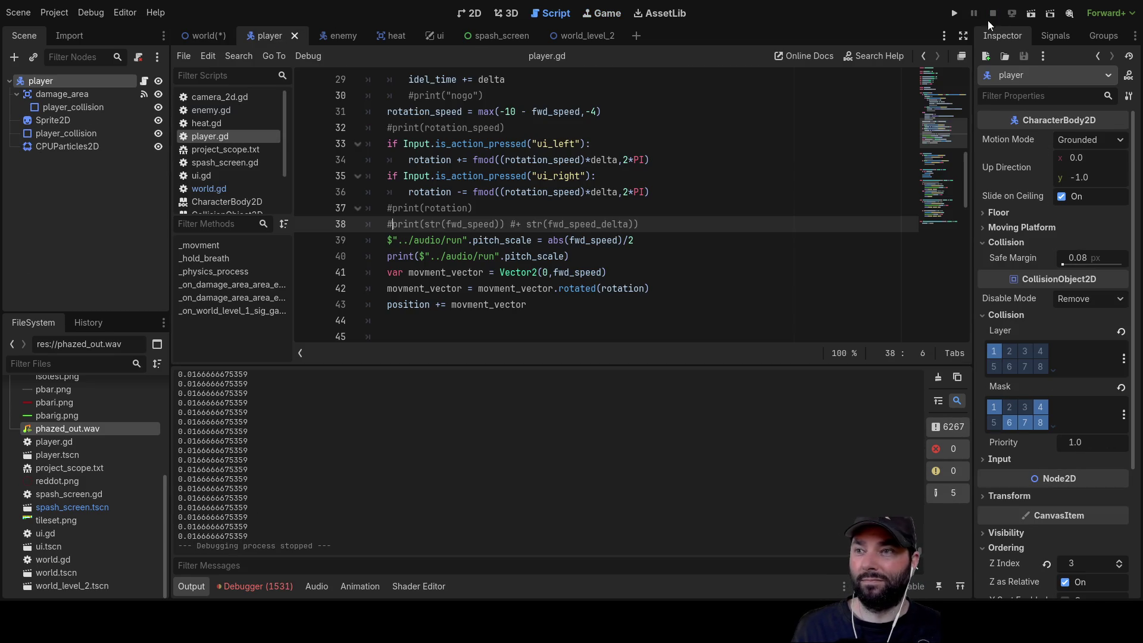
click(393, 255)
key(Up)
key(Down)
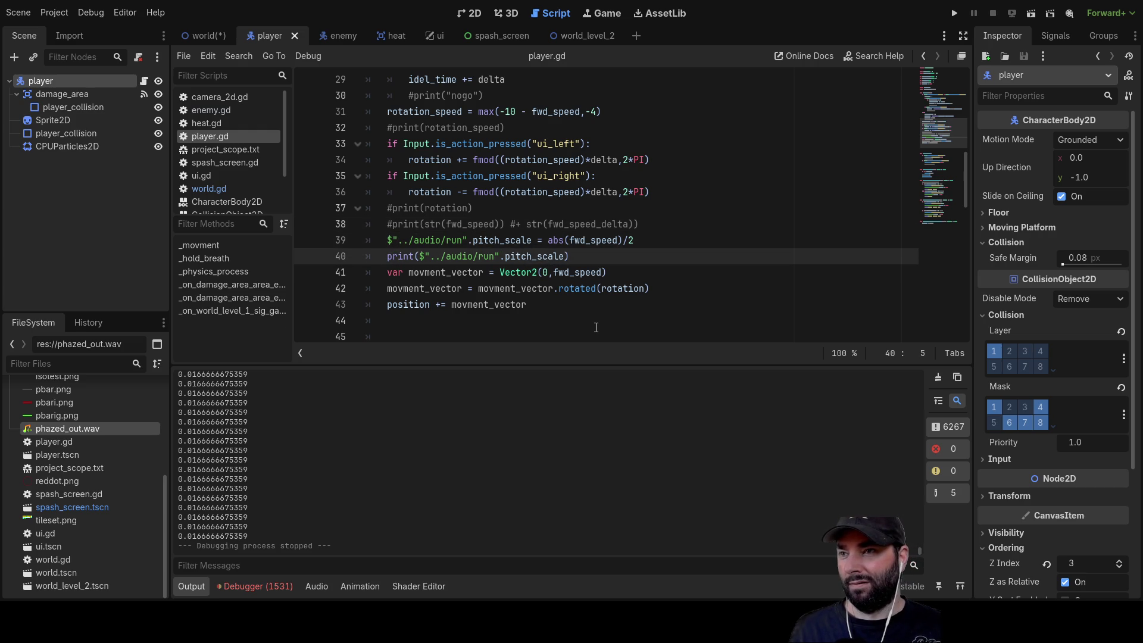
key(Up)
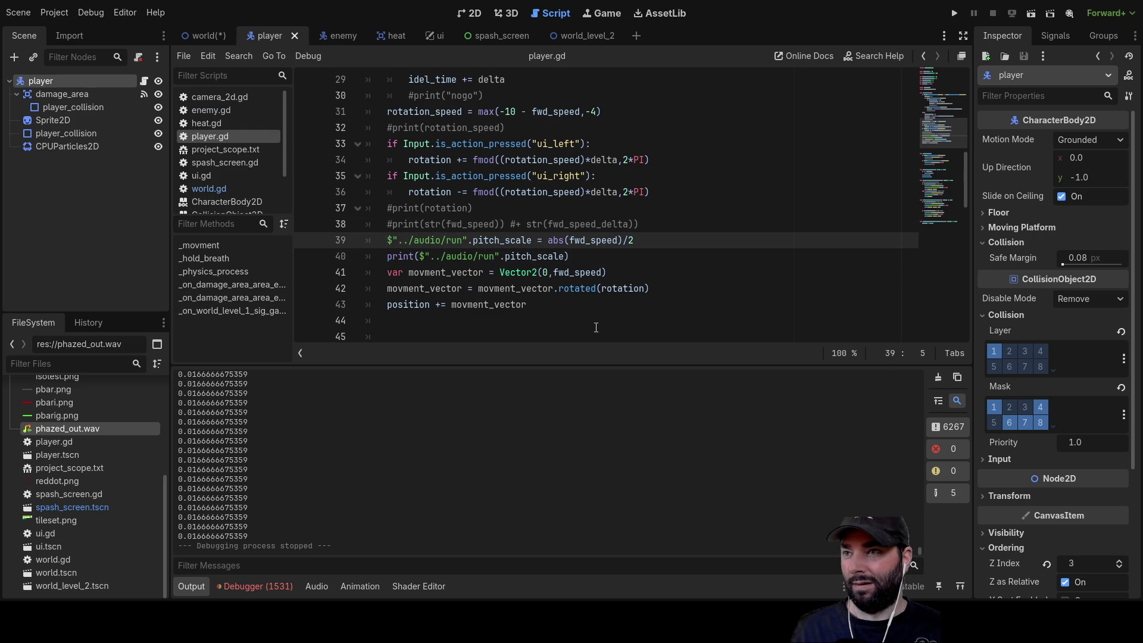
key(Return)
key(Up)
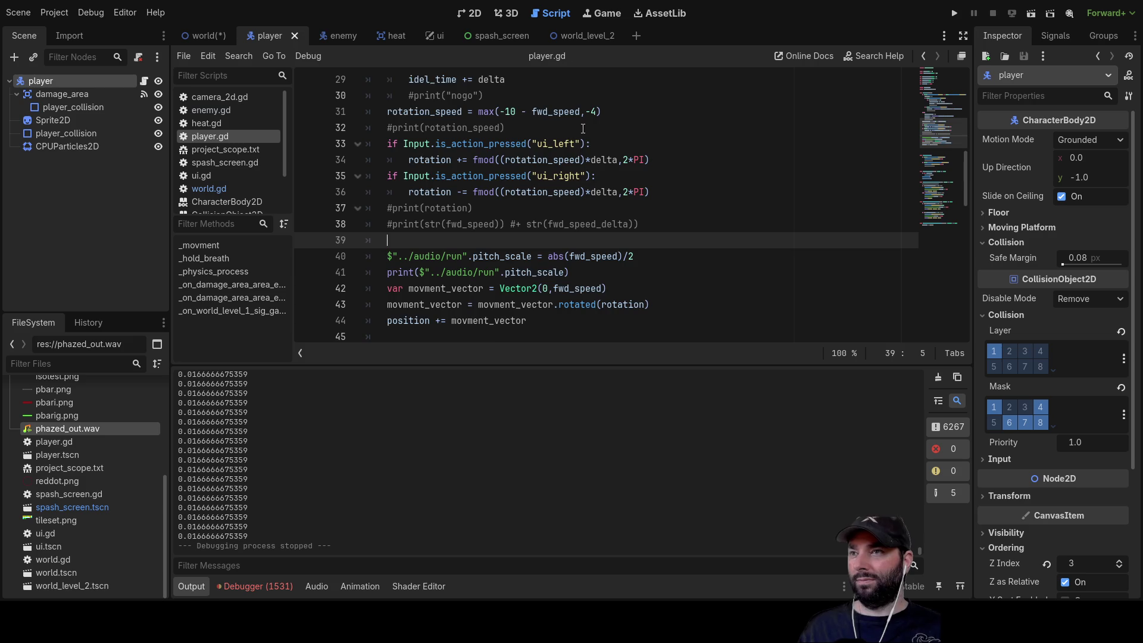
- Look up where fwd_speed is declared, then place the caret on empty line 64
scroll(580, 132, up, 7)
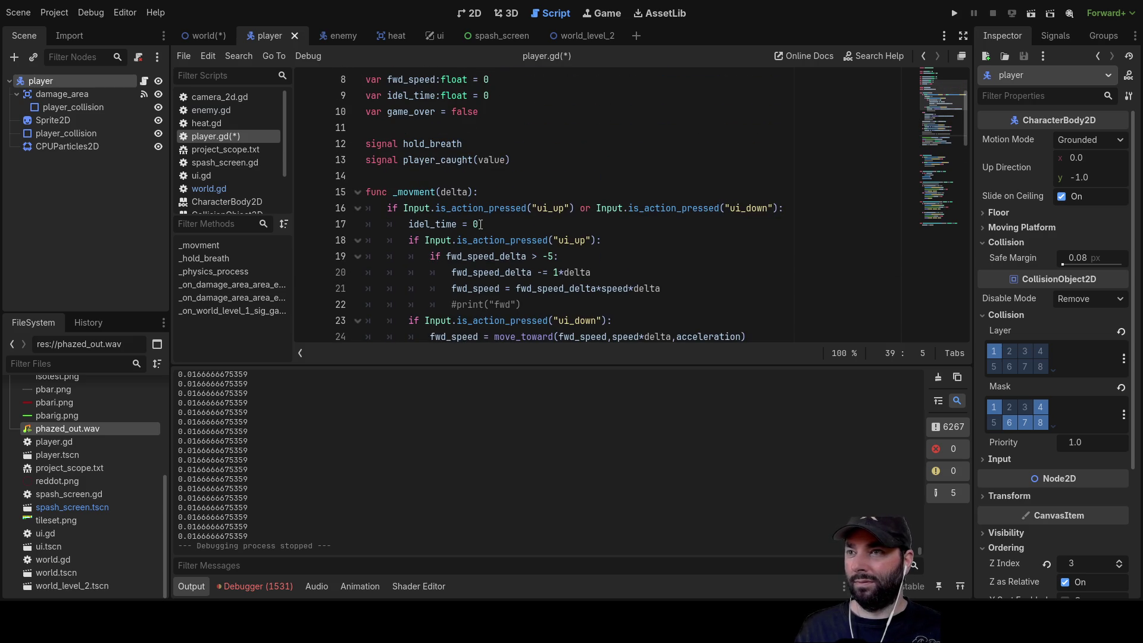
scroll(481, 224, down, 7)
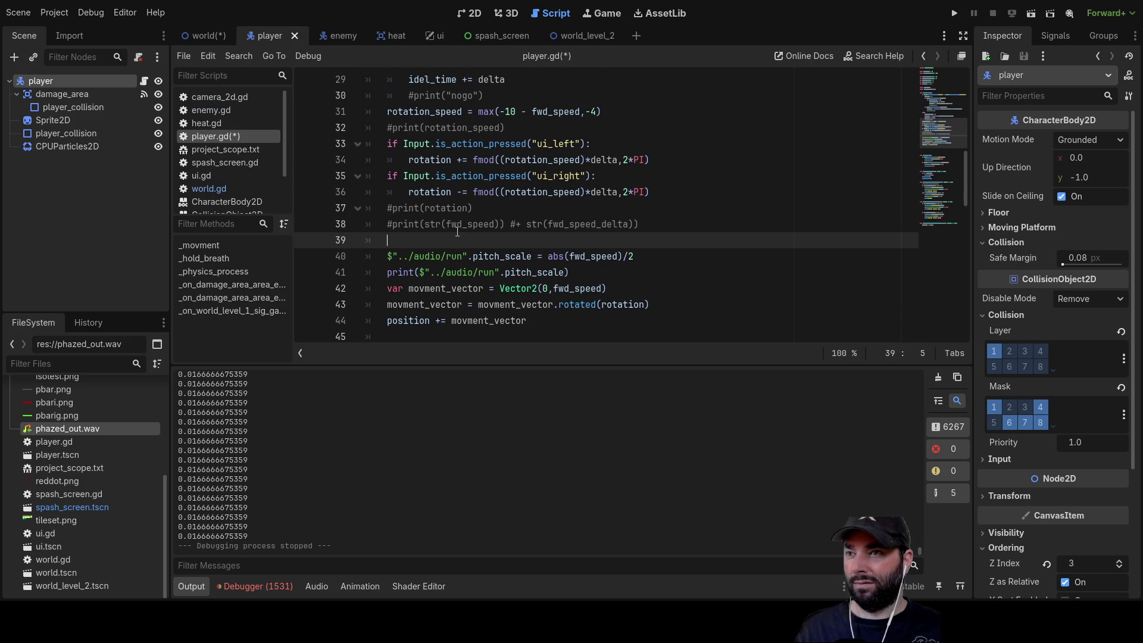
scroll(458, 231, up, 5)
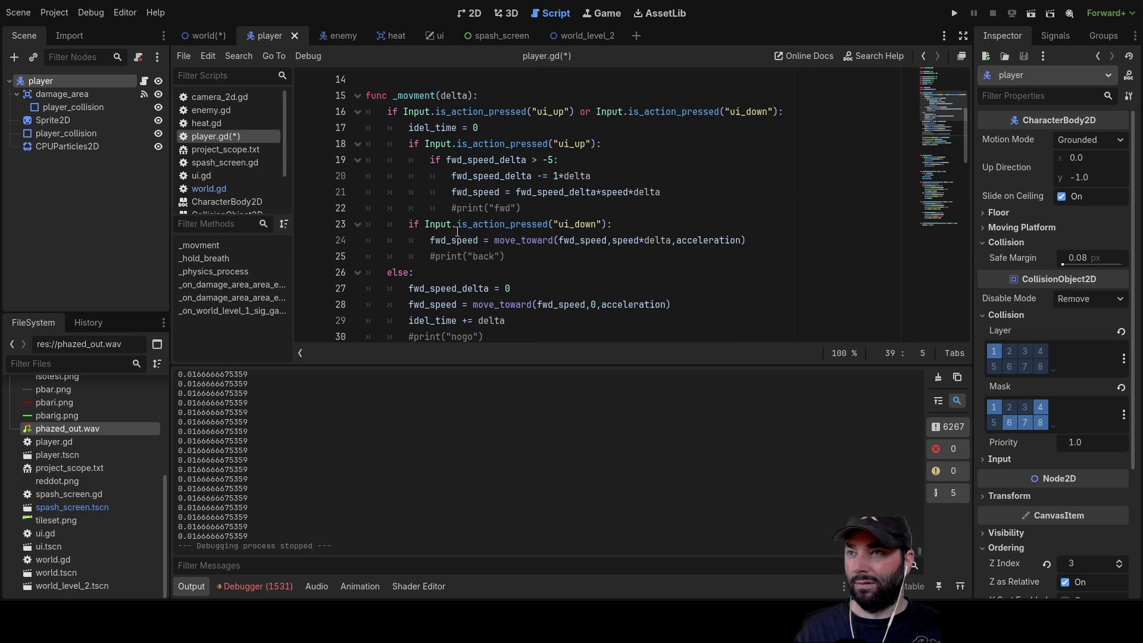
scroll(457, 231, down, 5)
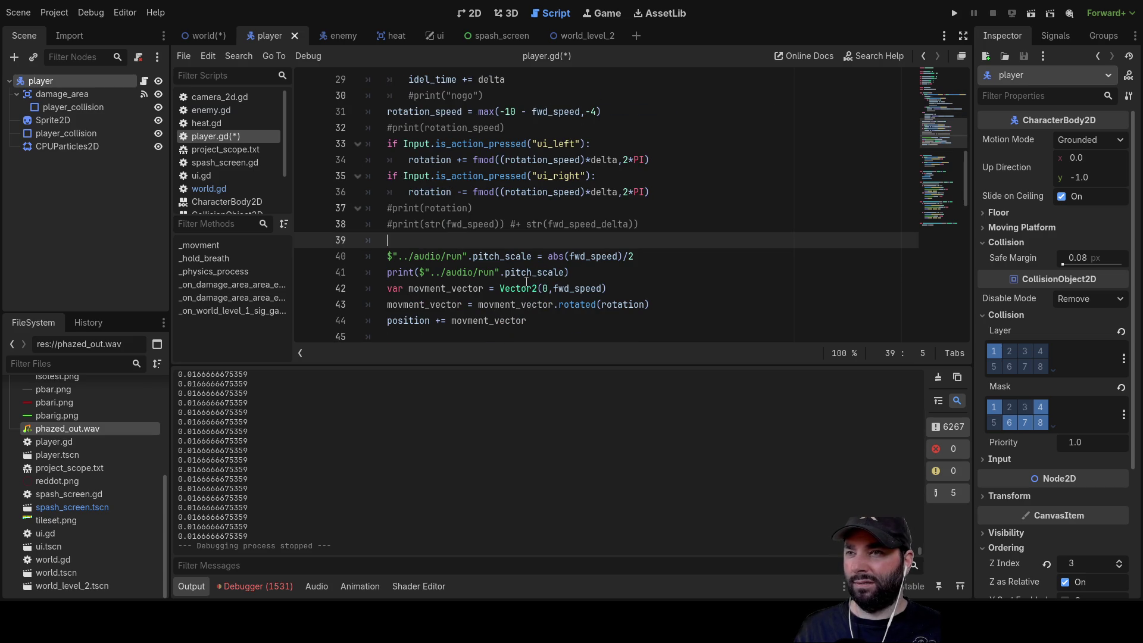
click(584, 283)
scroll(538, 233, up, 9)
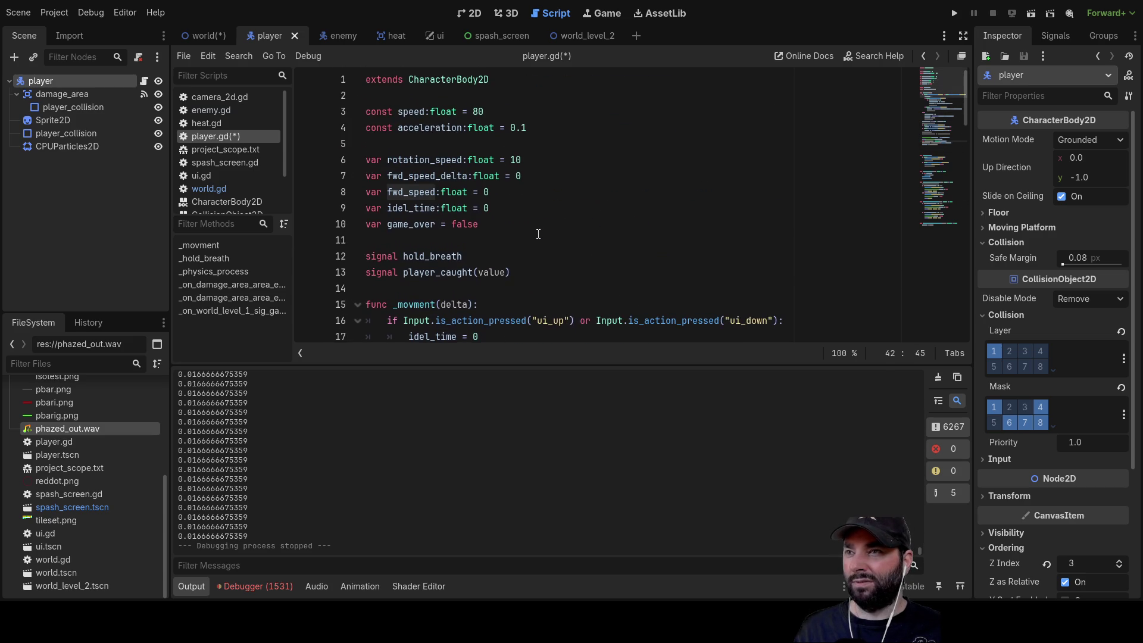
scroll(418, 190, down, 9)
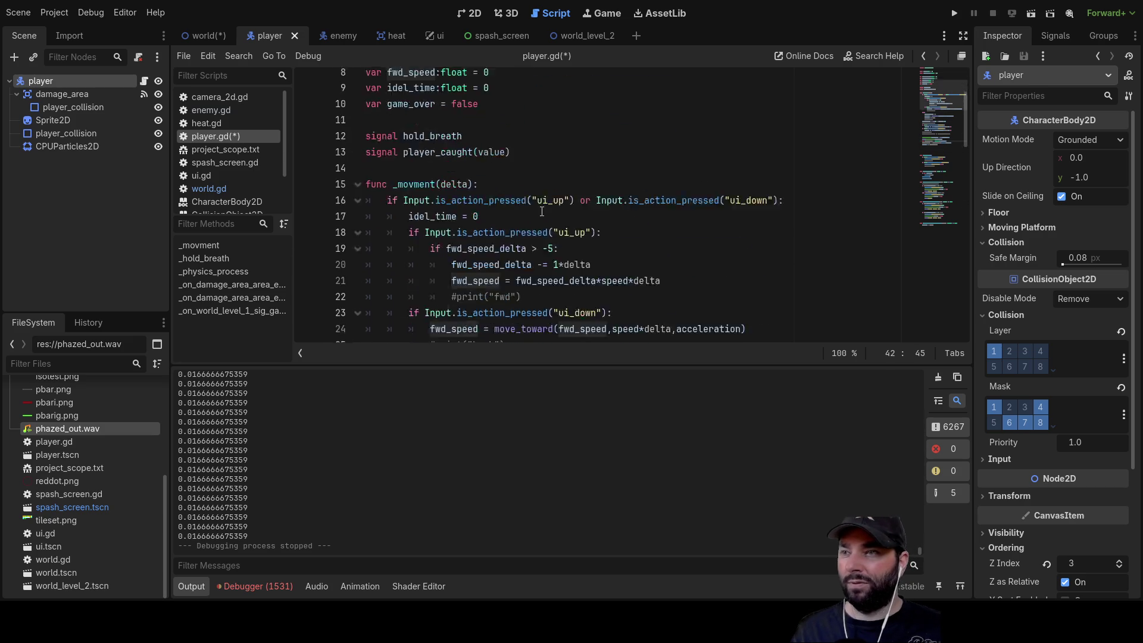
scroll(518, 216, down, 13)
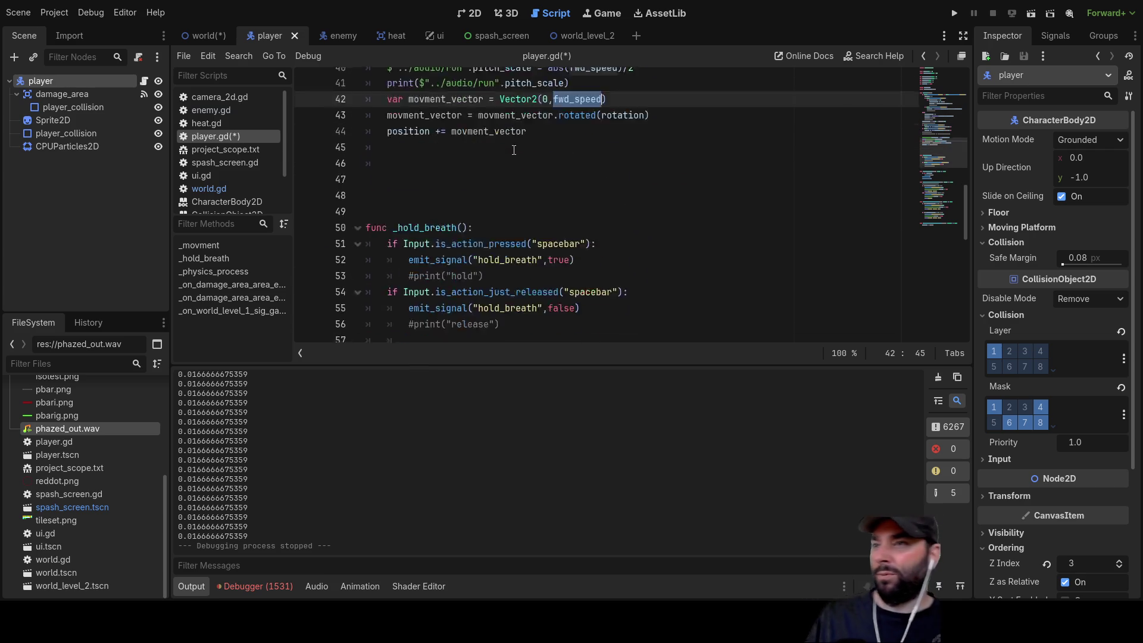
scroll(491, 189, down, 3)
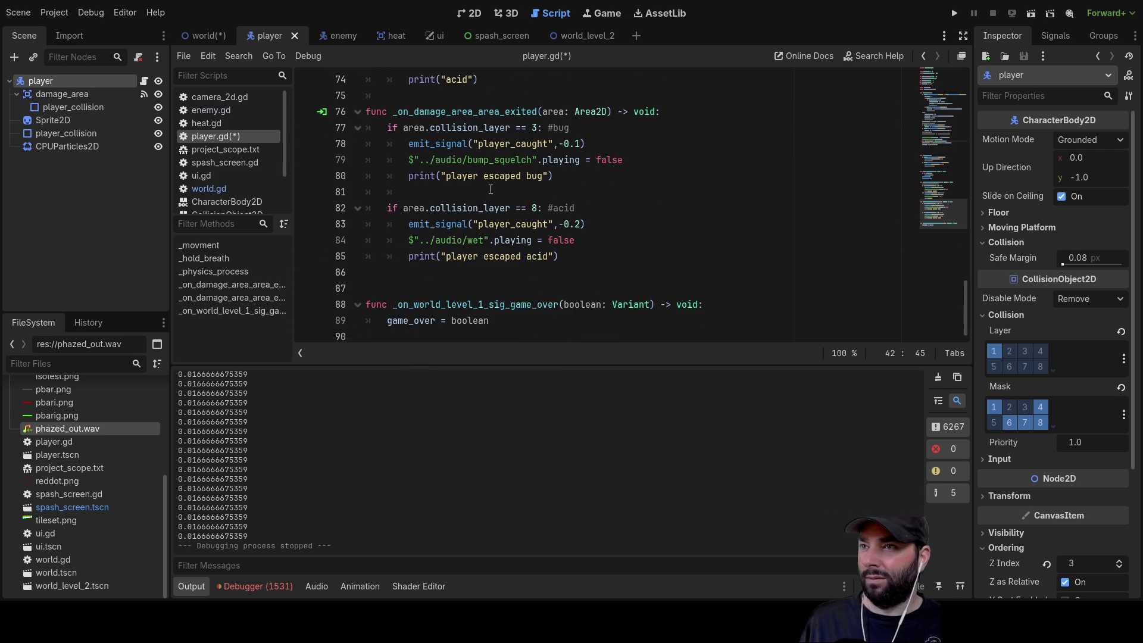
scroll(460, 225, up, 5)
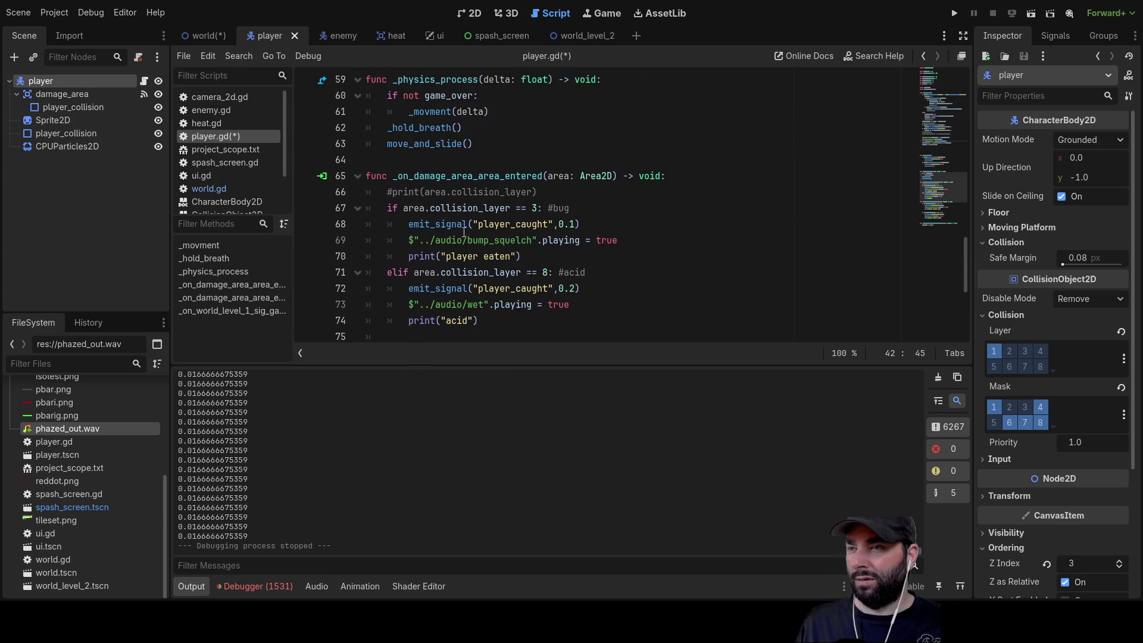
scroll(469, 241, up, 1)
click(437, 214)
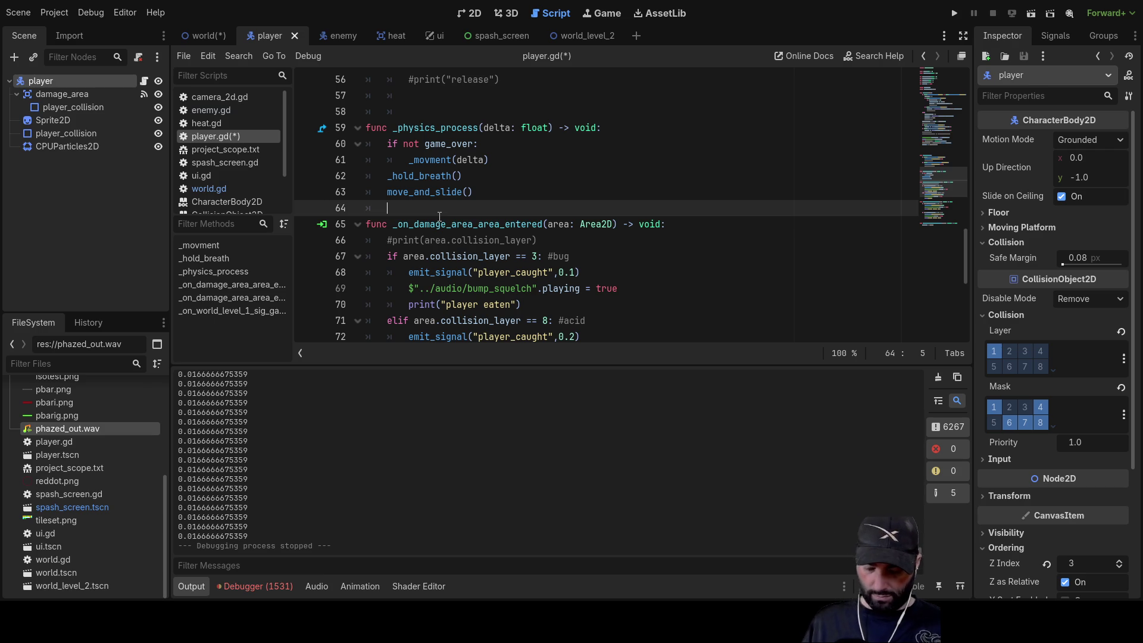
- Write the _audio_run() call and a new audio_run function stub with pass below _hold_breath
text(adud)
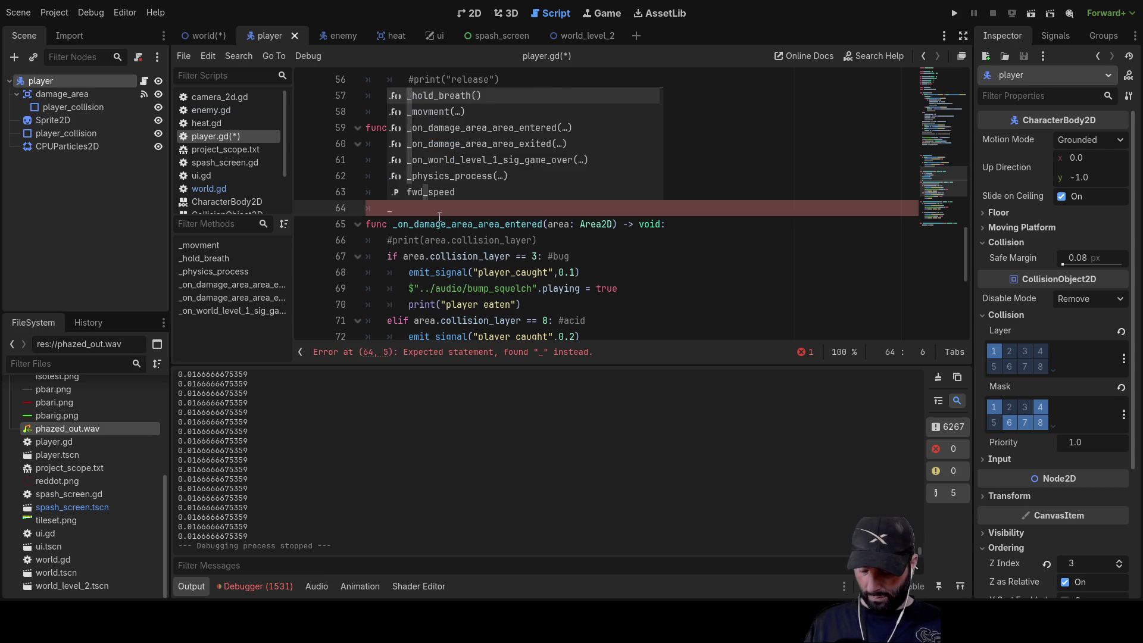
text(io_run()
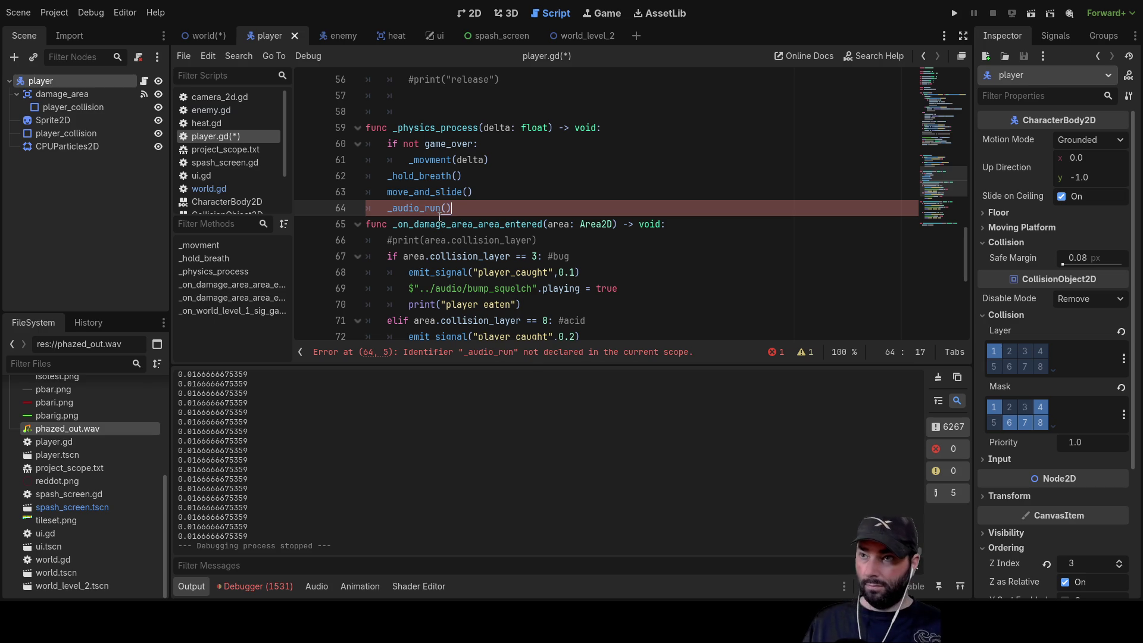
key(Return)
key(Up)
key(Up)
key(Up)
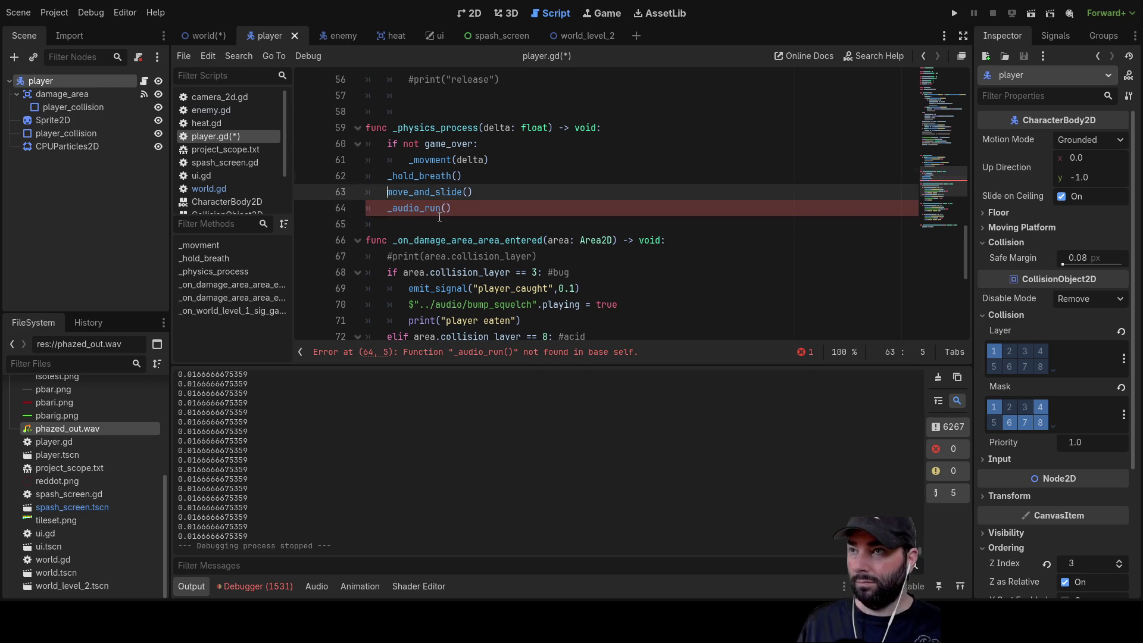
key(Down)
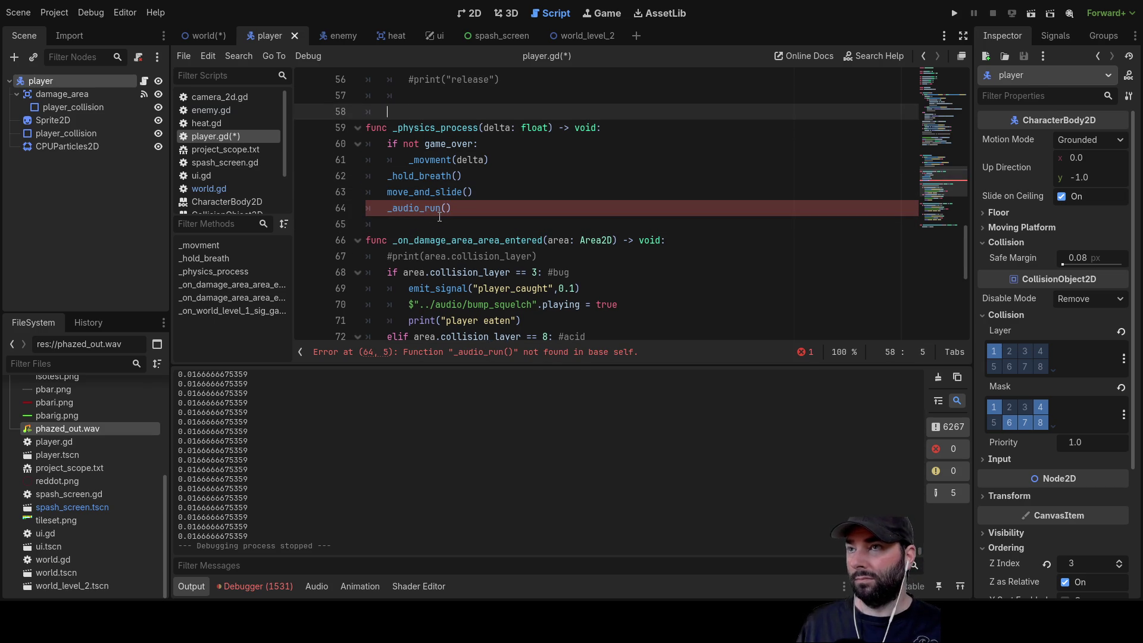
key(ctrl+shift+k)
key(Return)
key(Return)
key(Up)
key(Up)
text(nc)
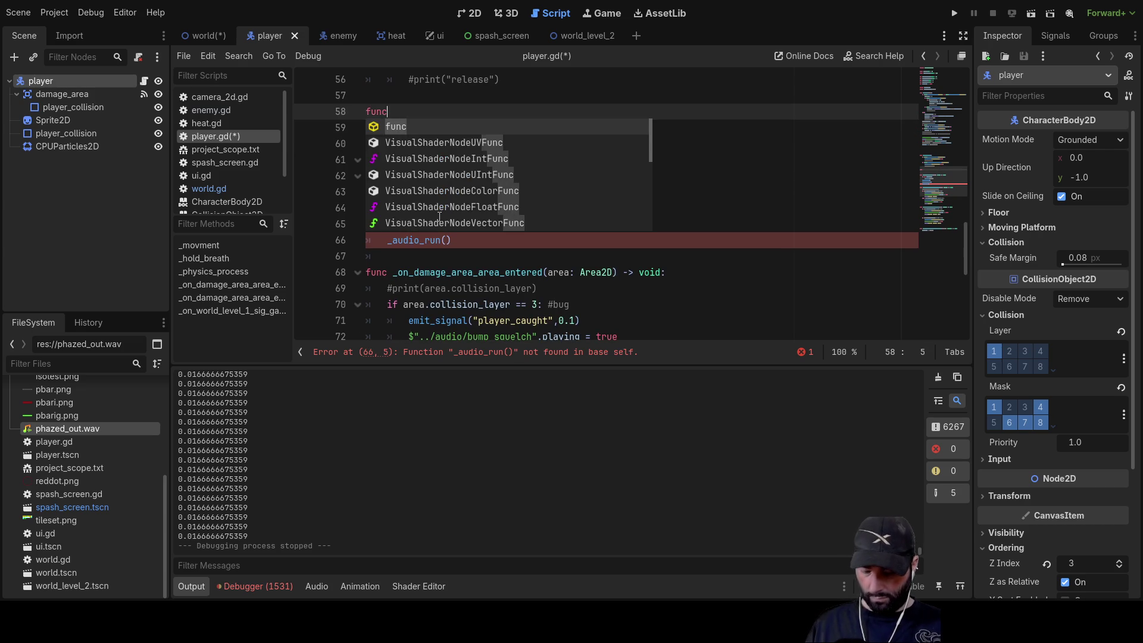
text( audio_run():)
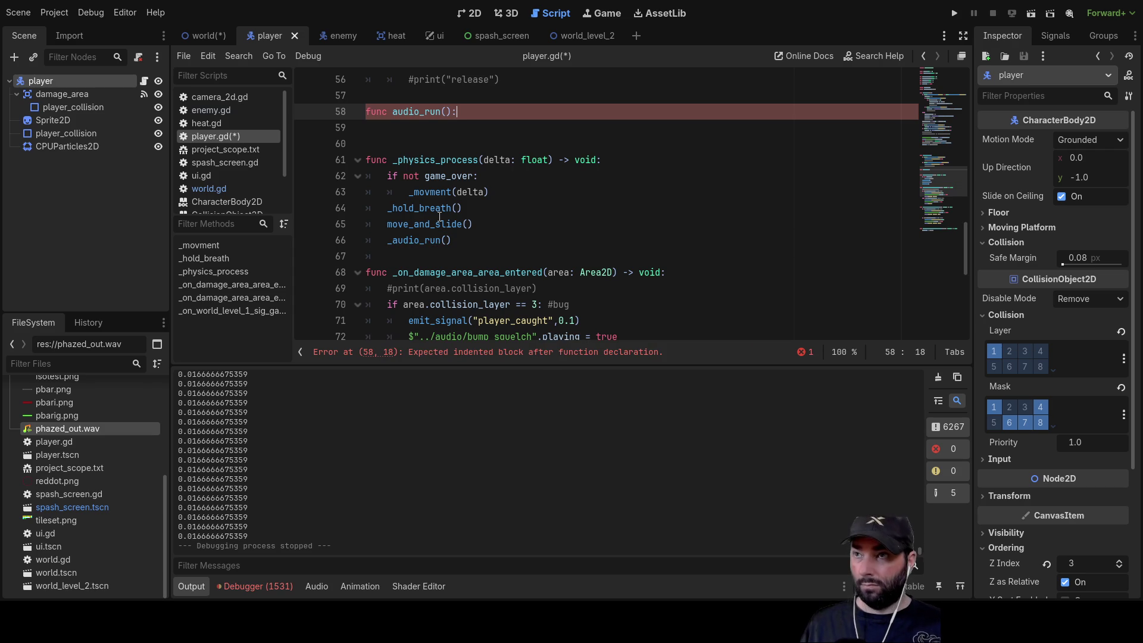
key(Down)
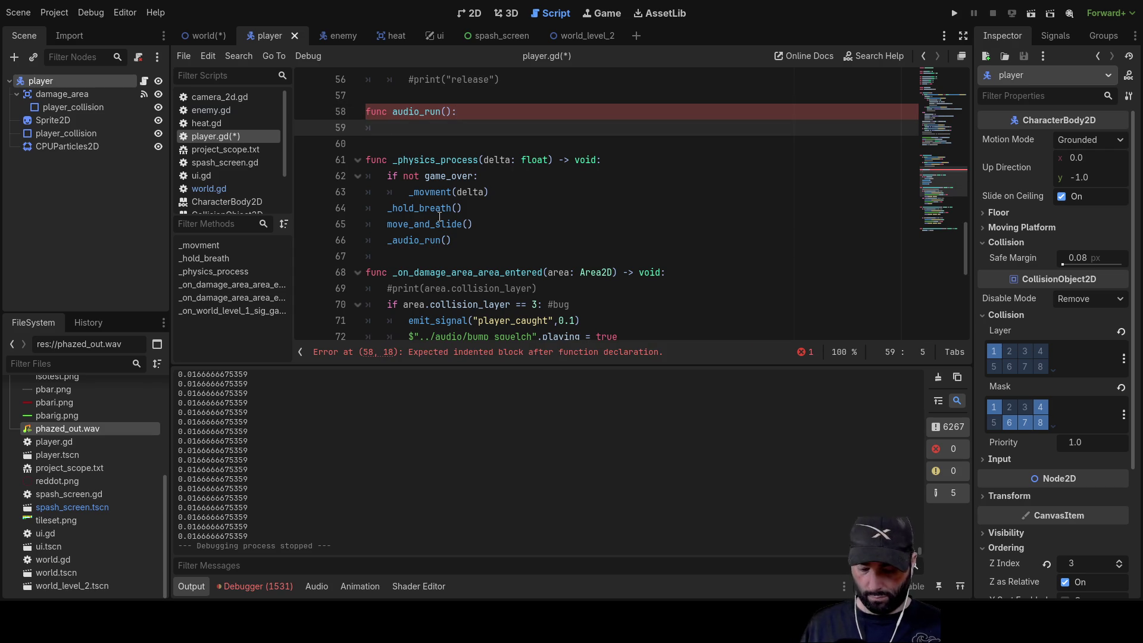
scroll(429, 238, up, 4)
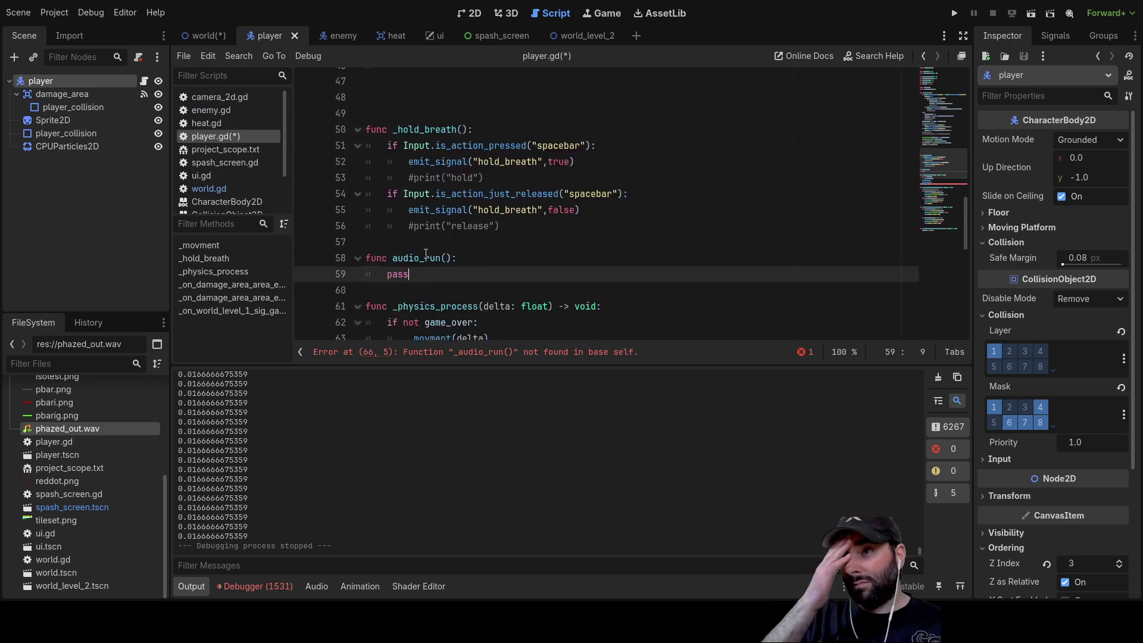
scroll(426, 254, down, 4)
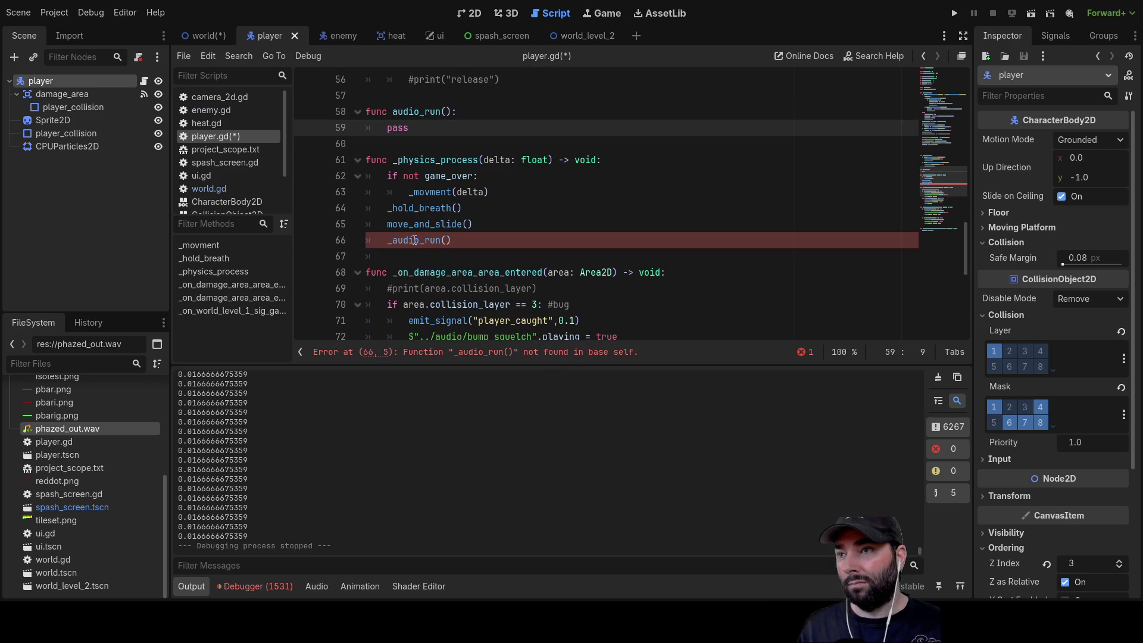
click(393, 111)
- Add the missing underscore to _audio_run and cut the pitch_scale and print lines from the movement code
text(_)
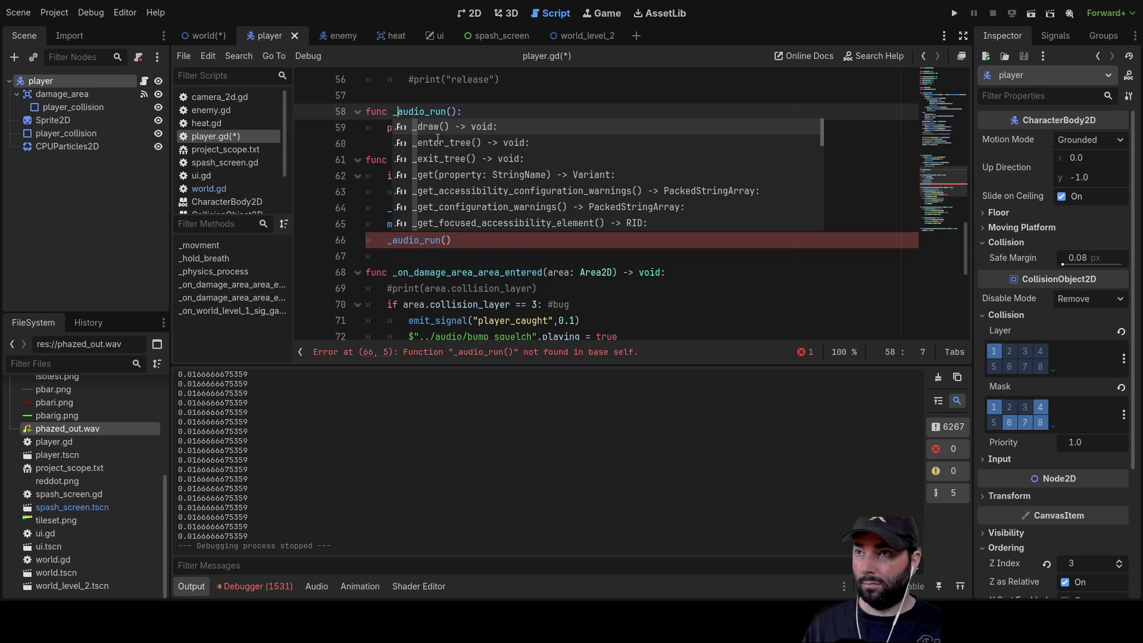
click(532, 256)
scroll(533, 228, up, 6)
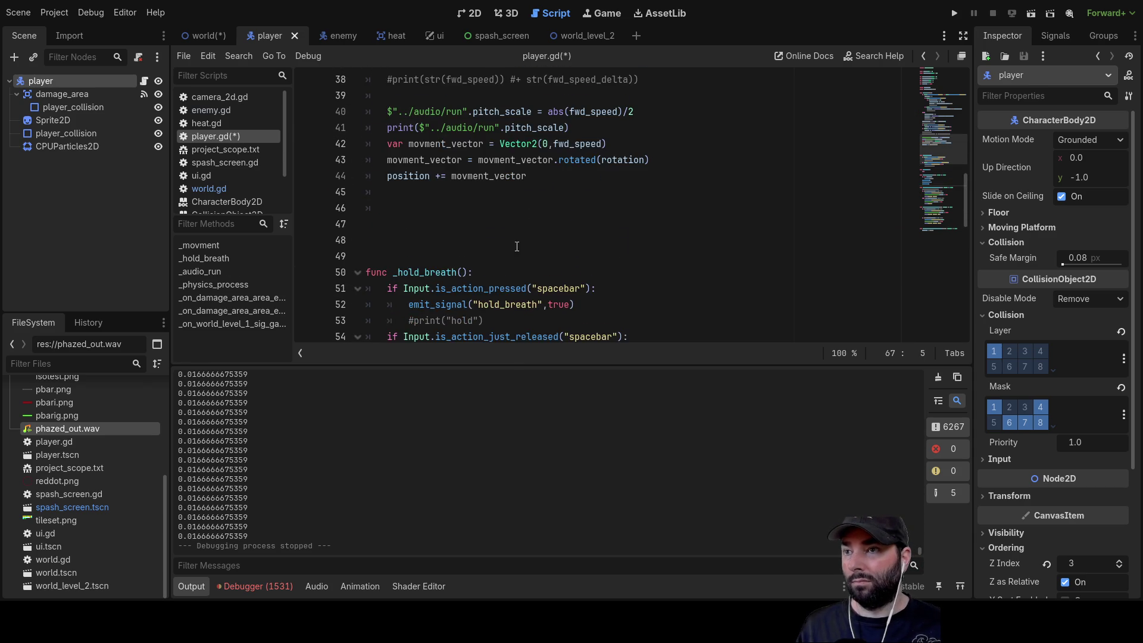
scroll(512, 246, down, 2)
scroll(488, 245, up, 3)
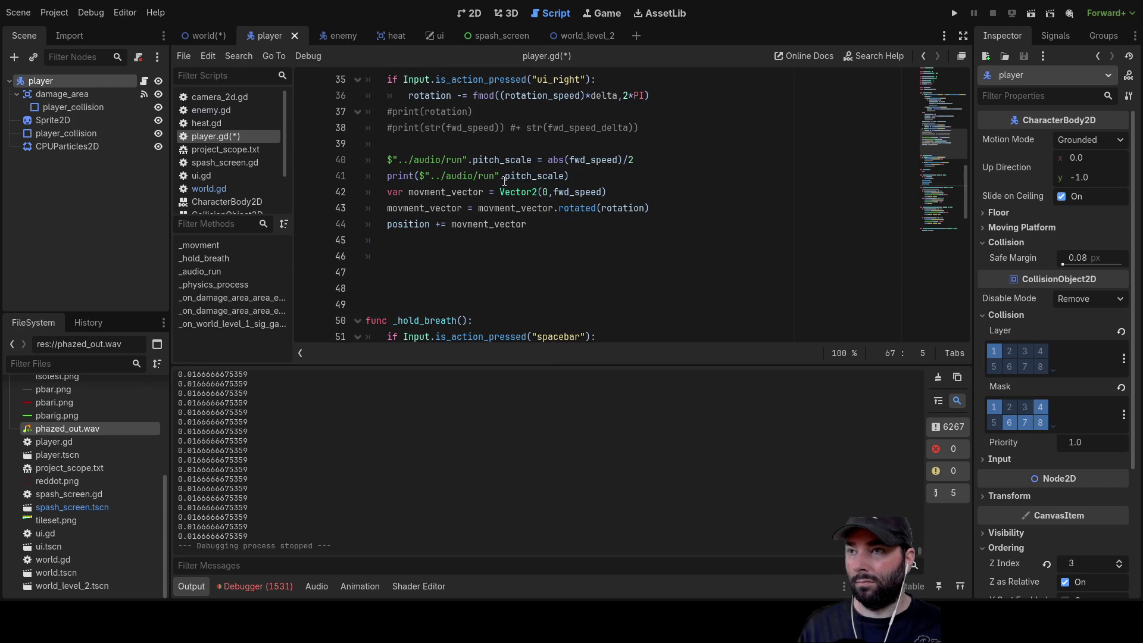
drag(584, 177, 461, 176)
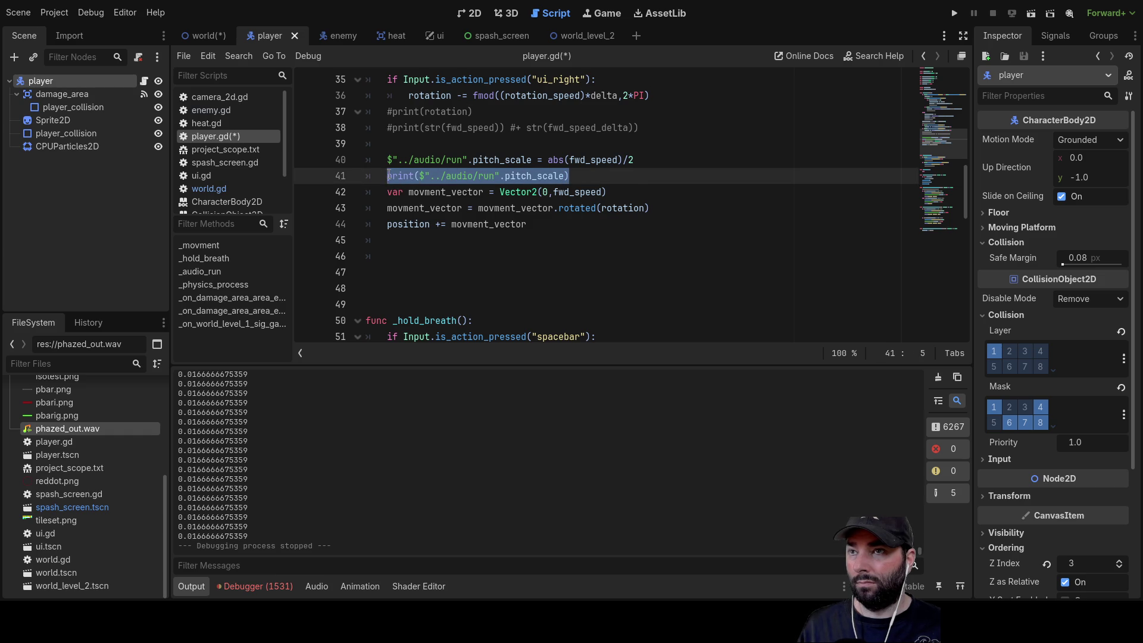
drag(388, 177, 370, 164)
key(ctrl+c)
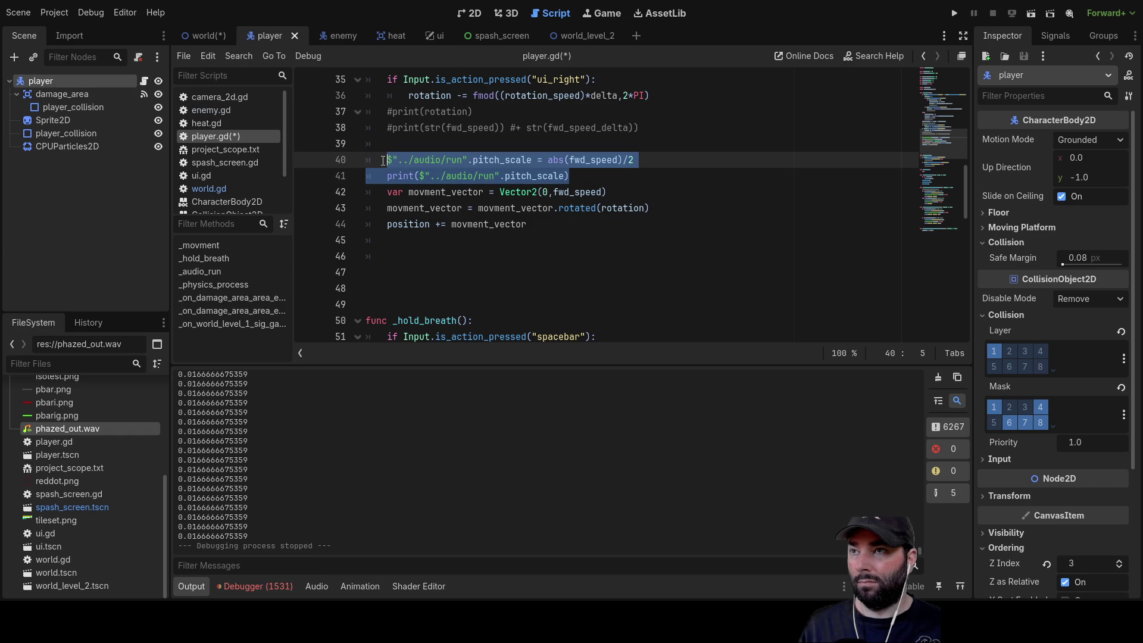
key(BackSpace)
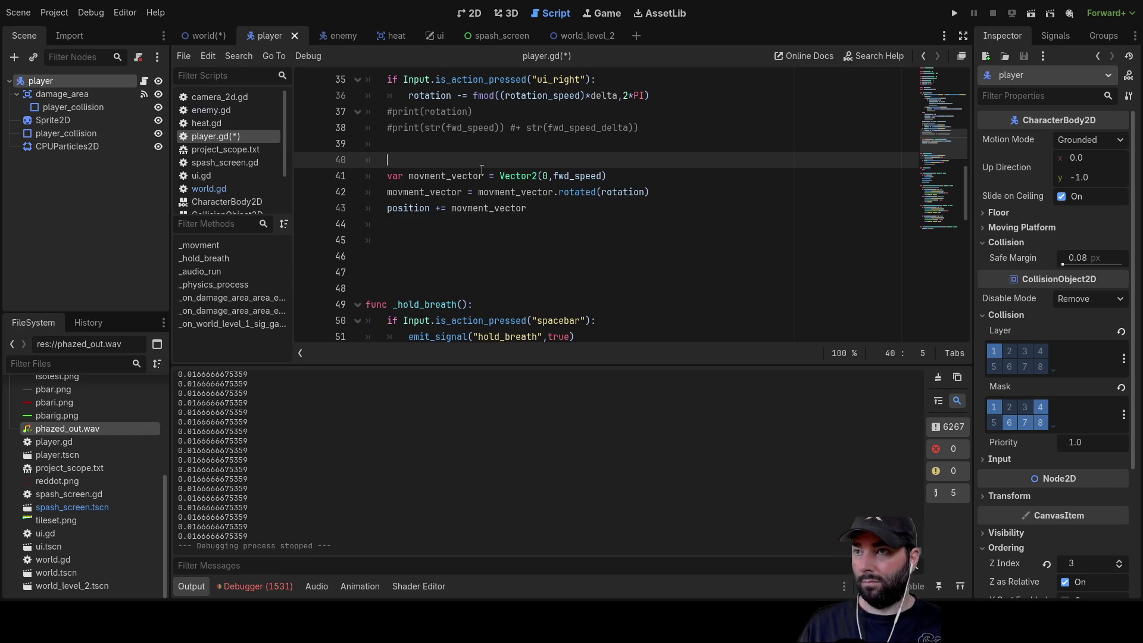
key(BackSpace)
key(BackSpace)
key(Delete)
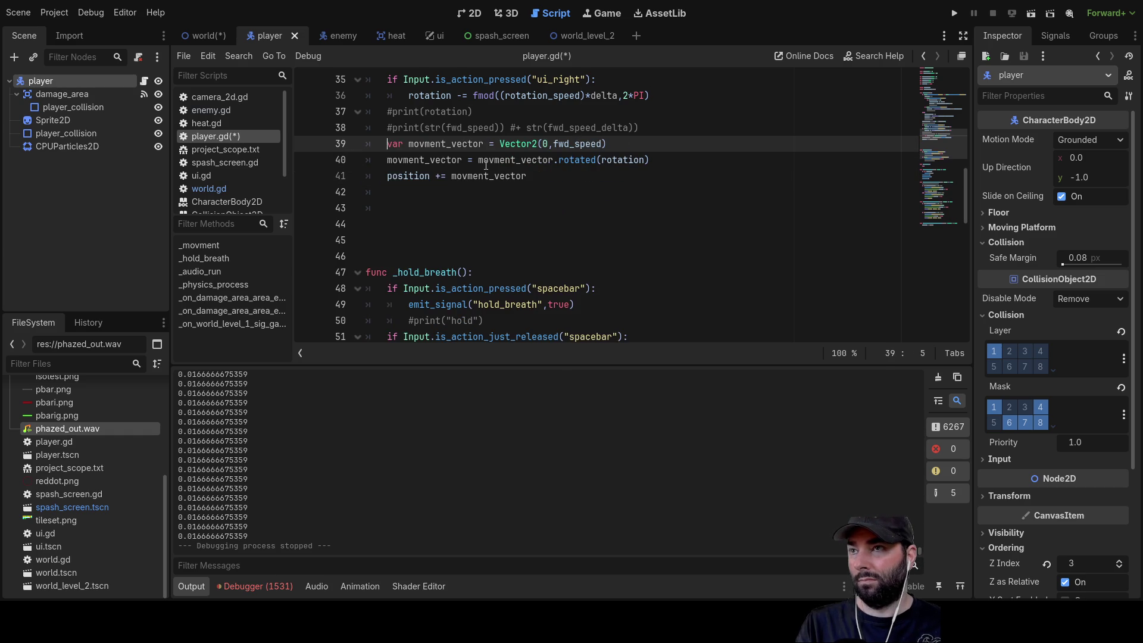
- Paste the pitch_scale lines over pass in _audio_run and remove the print statement
scroll(486, 166, down, 6)
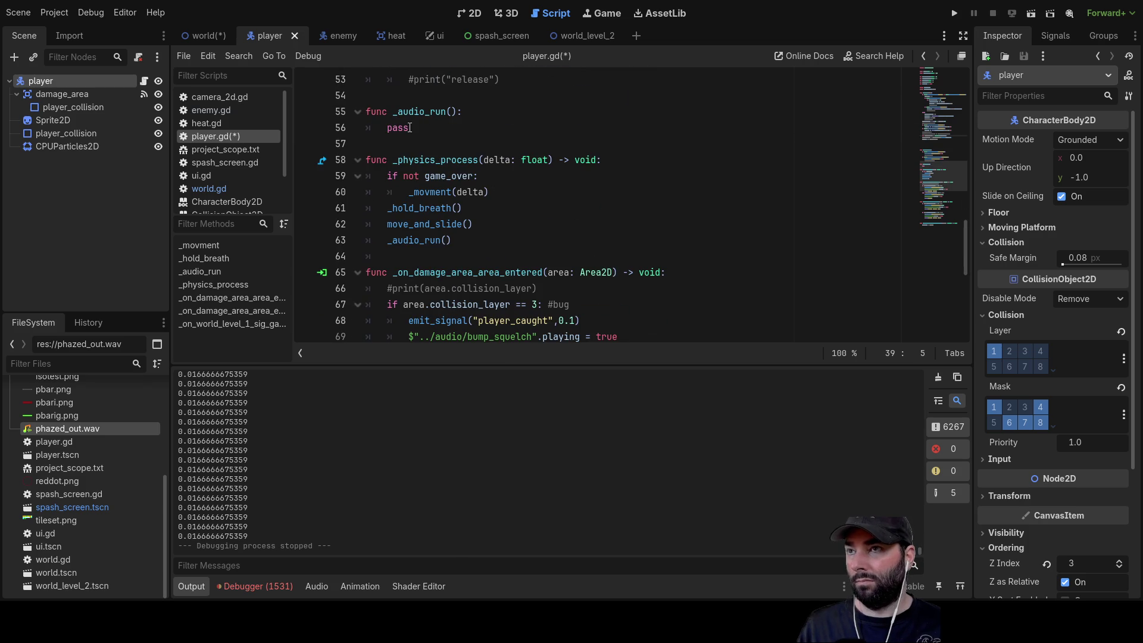
click(394, 127)
key(ctrl+v)
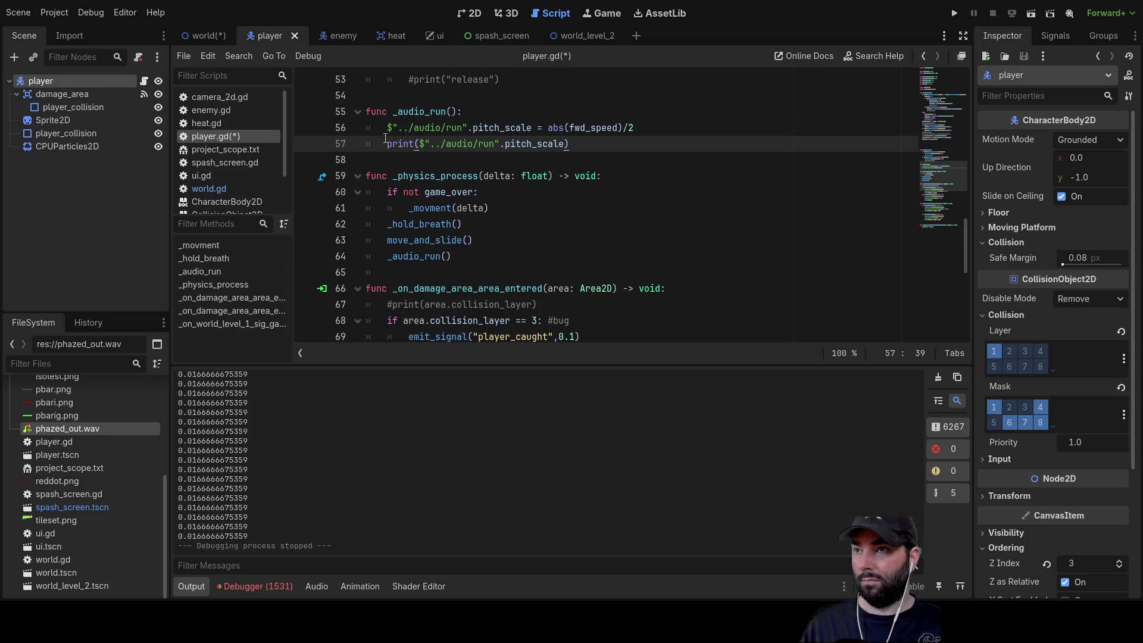
drag(573, 143, 383, 147)
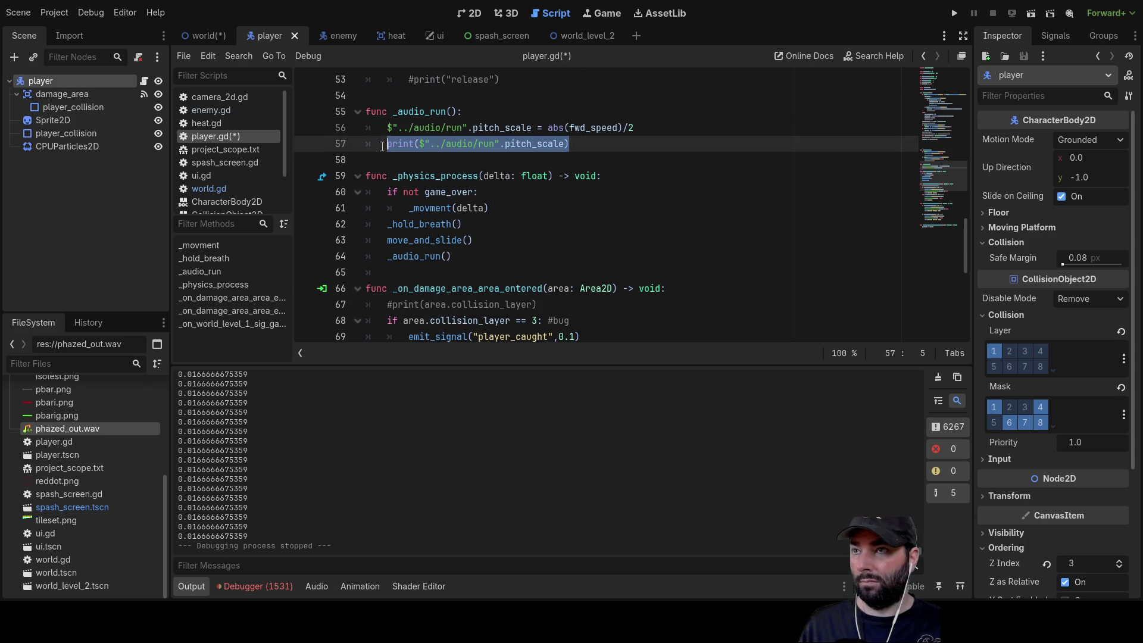
key(Up)
key(Return)
key(Return)
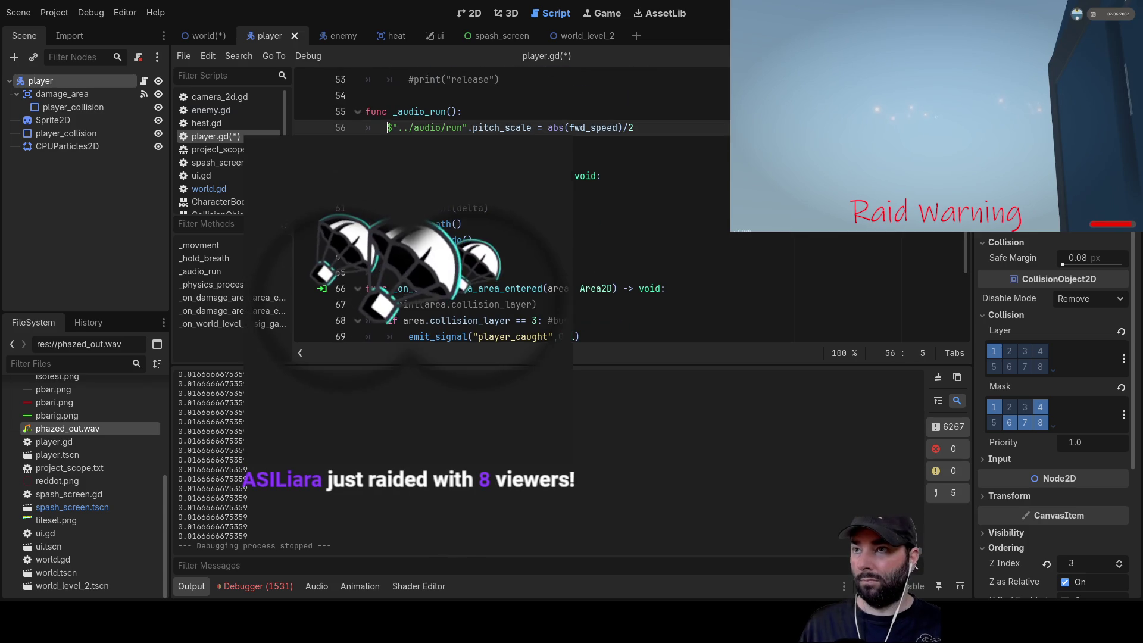
- Start _audio_run with the condition 'if fwd_speed >0.1'
click(381, 127)
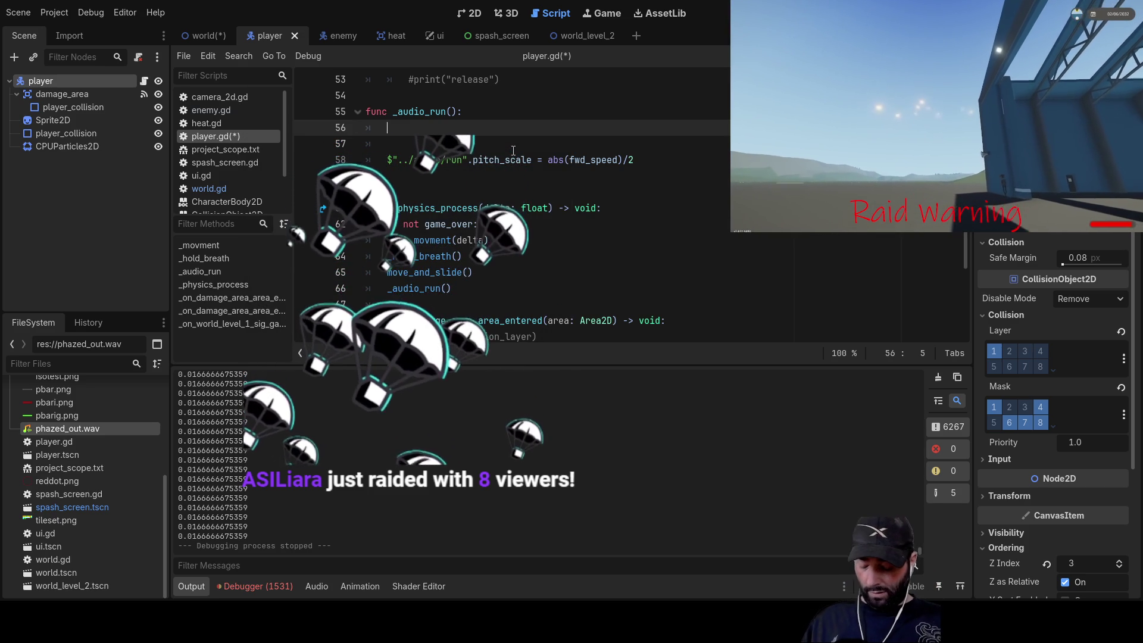
text(if )
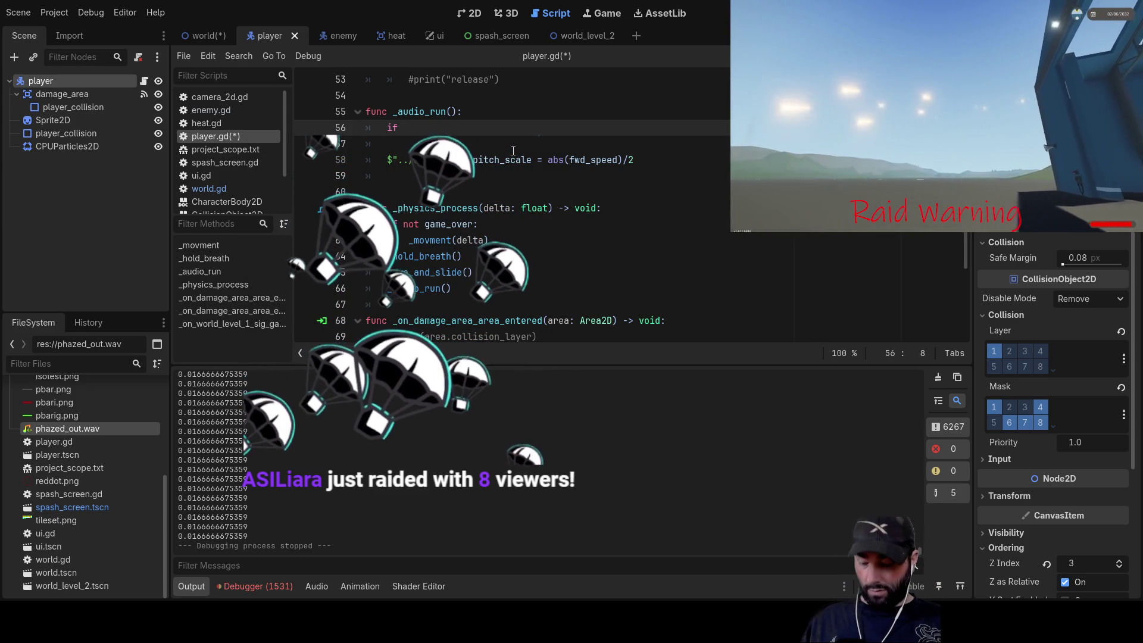
text(fwd)
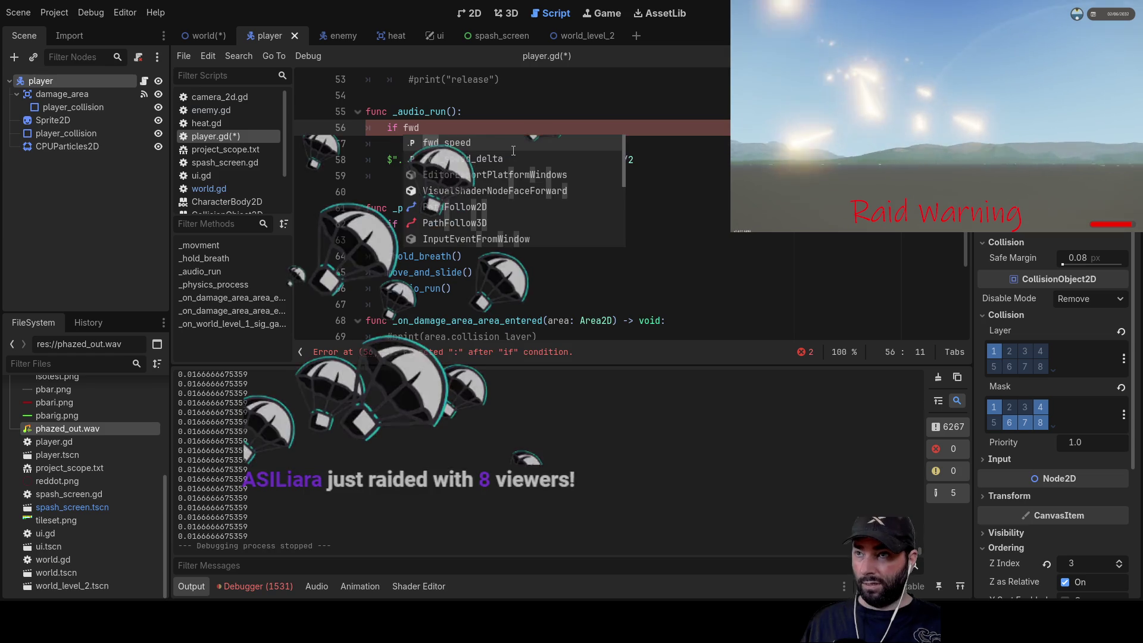
key(BackSpace)
key(Return)
text(>)
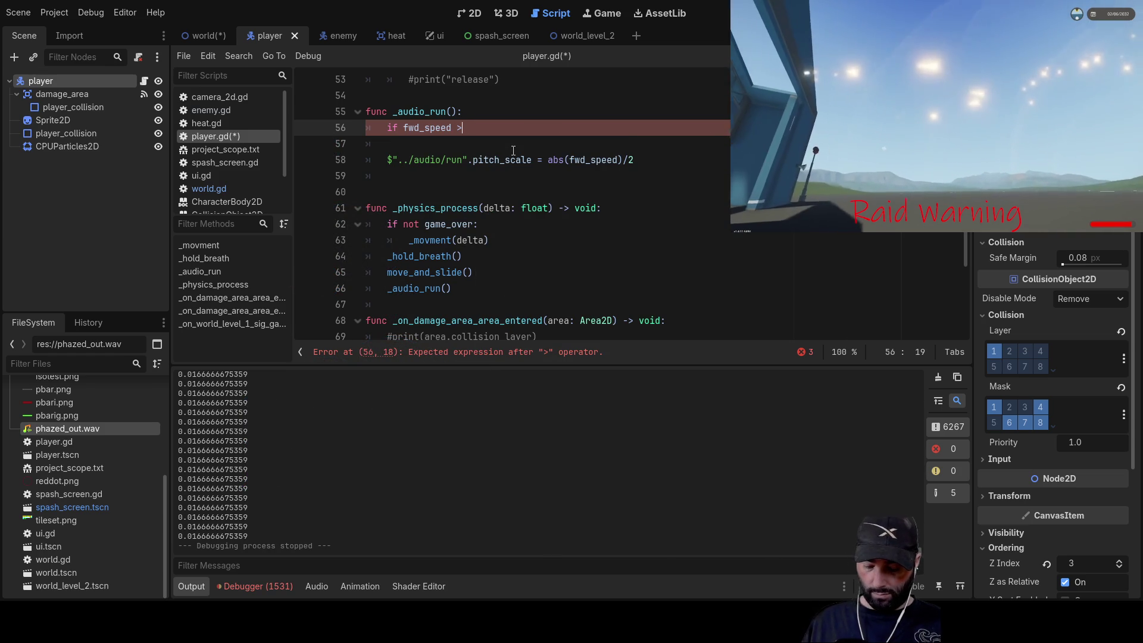
text(0)
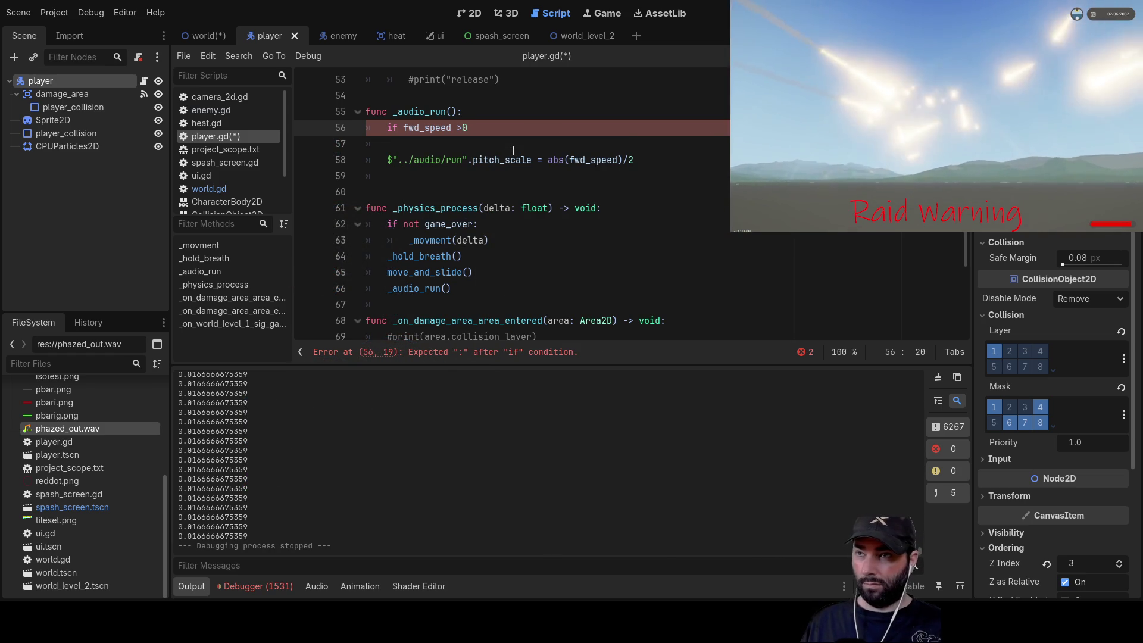
text(.1)
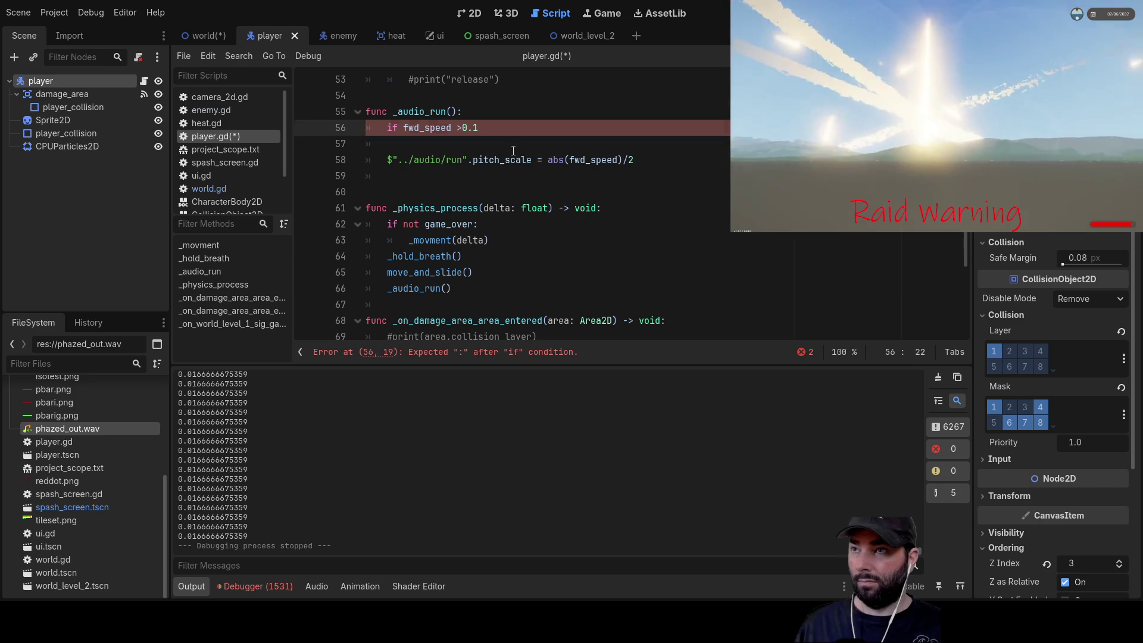
- Under the if, add the indented line $"../audio/run".playing = true
key(Down)
key(Delete)
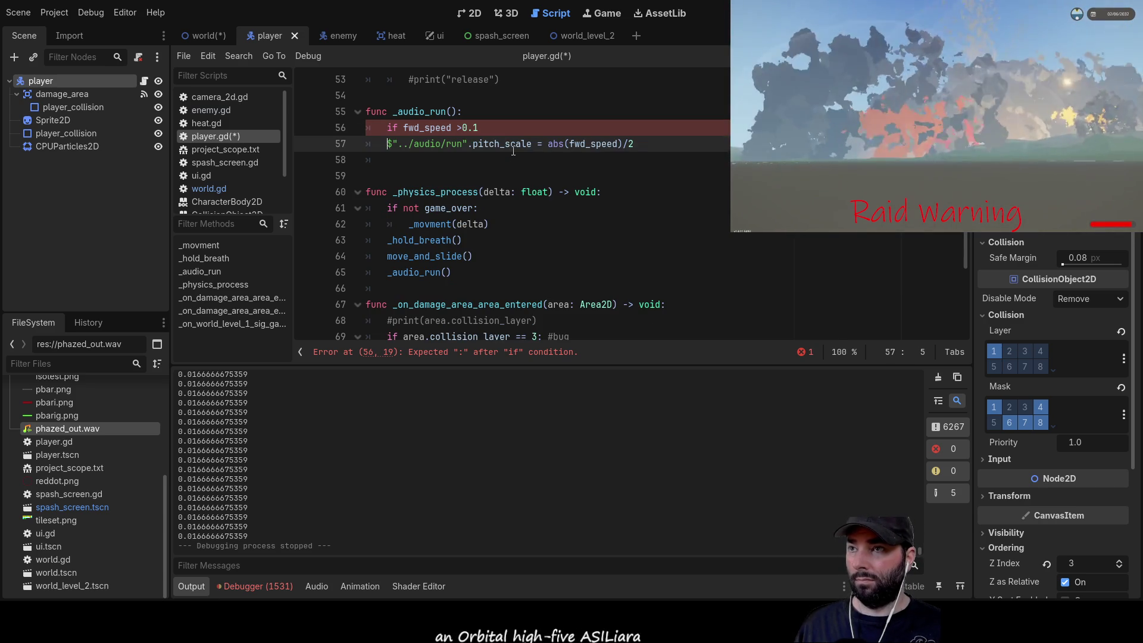
key(Return)
key(Up)
key(Tab)
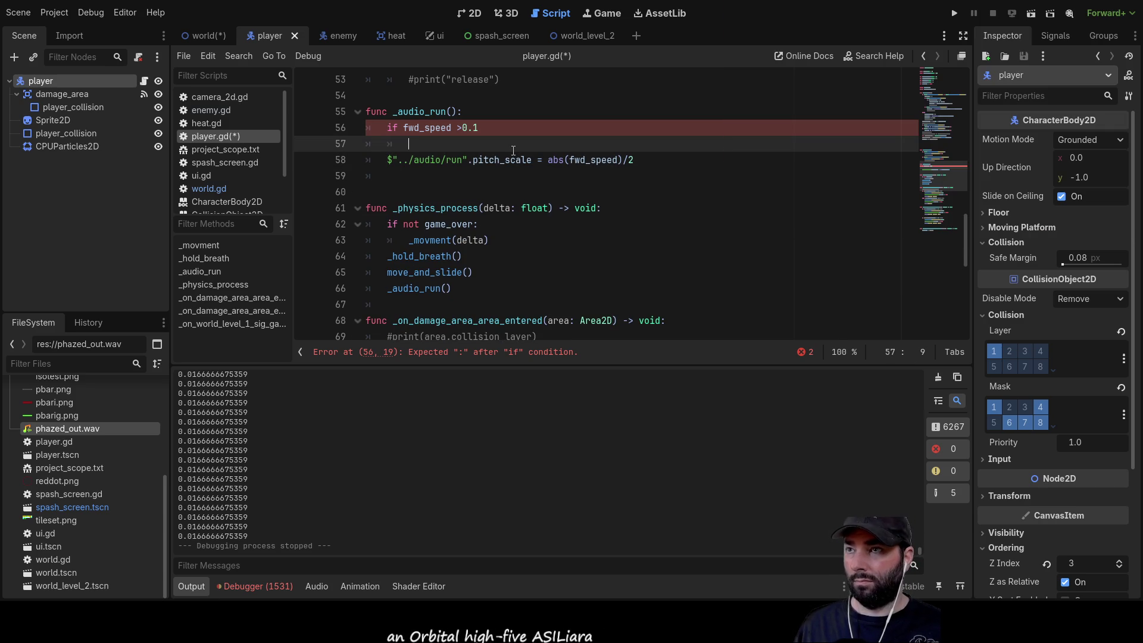
key(Down)
key(shift+Right)
key(shift+Right)
key(shift+Right)
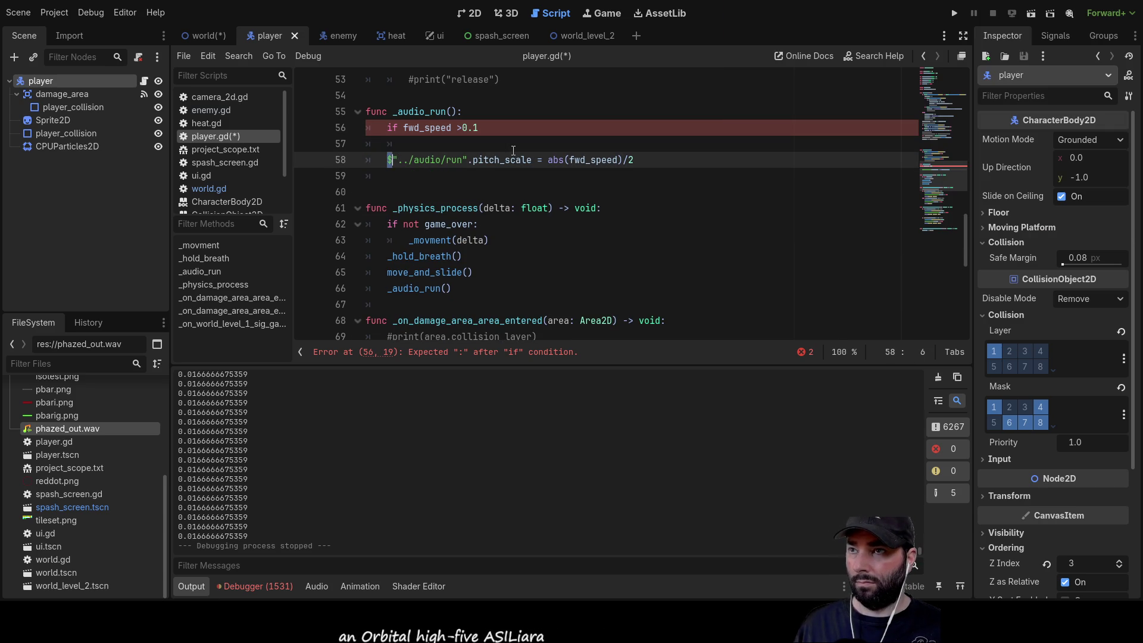
key(Up)
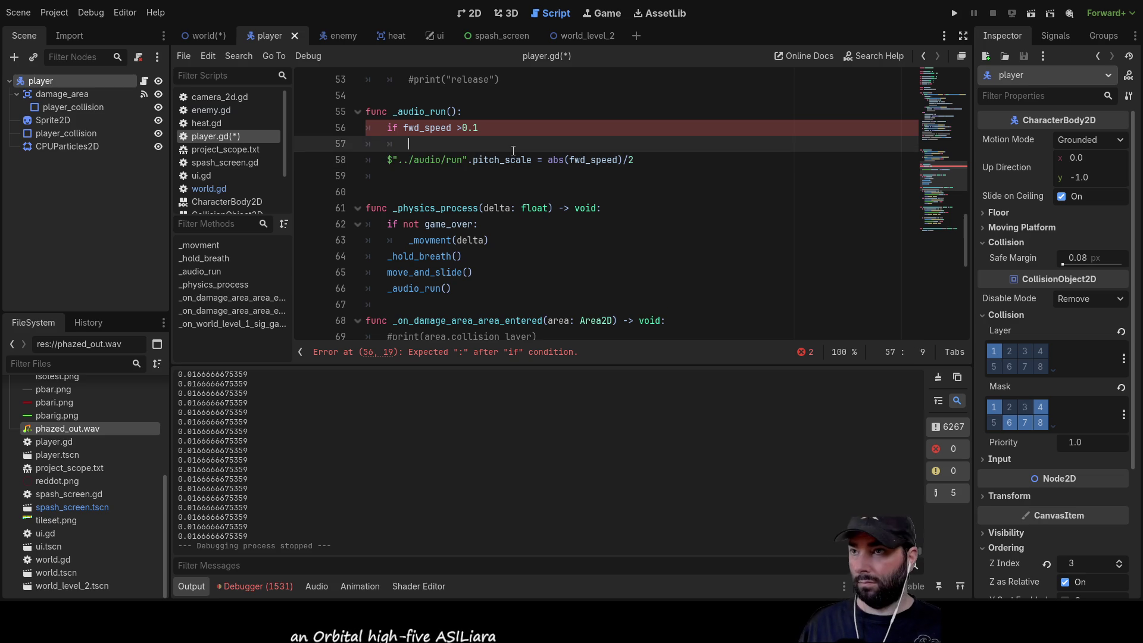
text($"../audio/run".play)
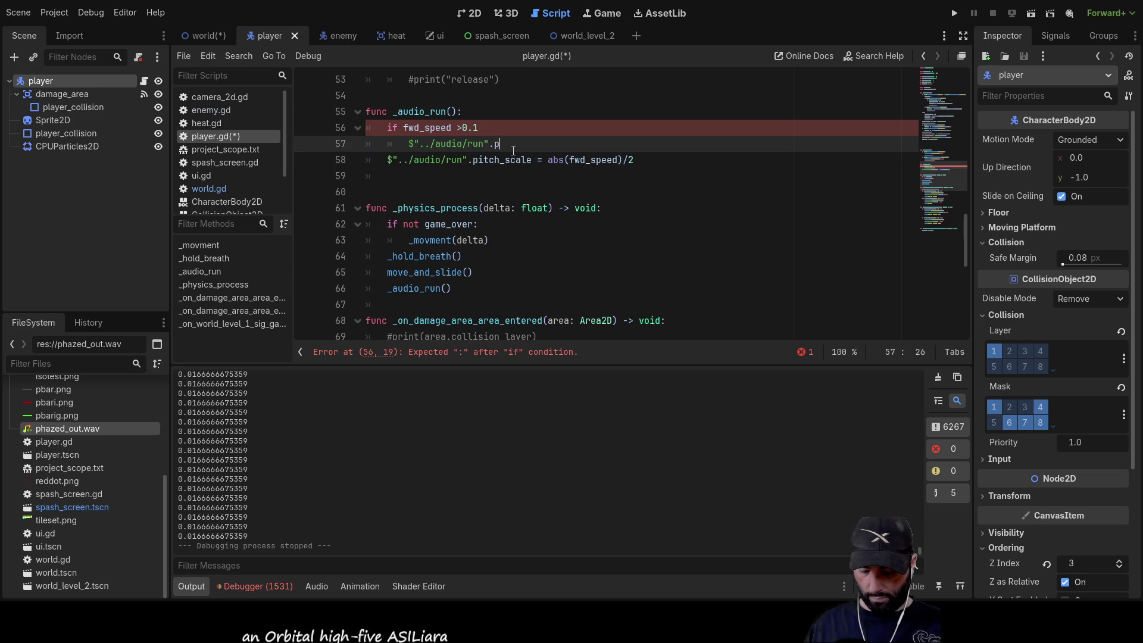
text(ing =)
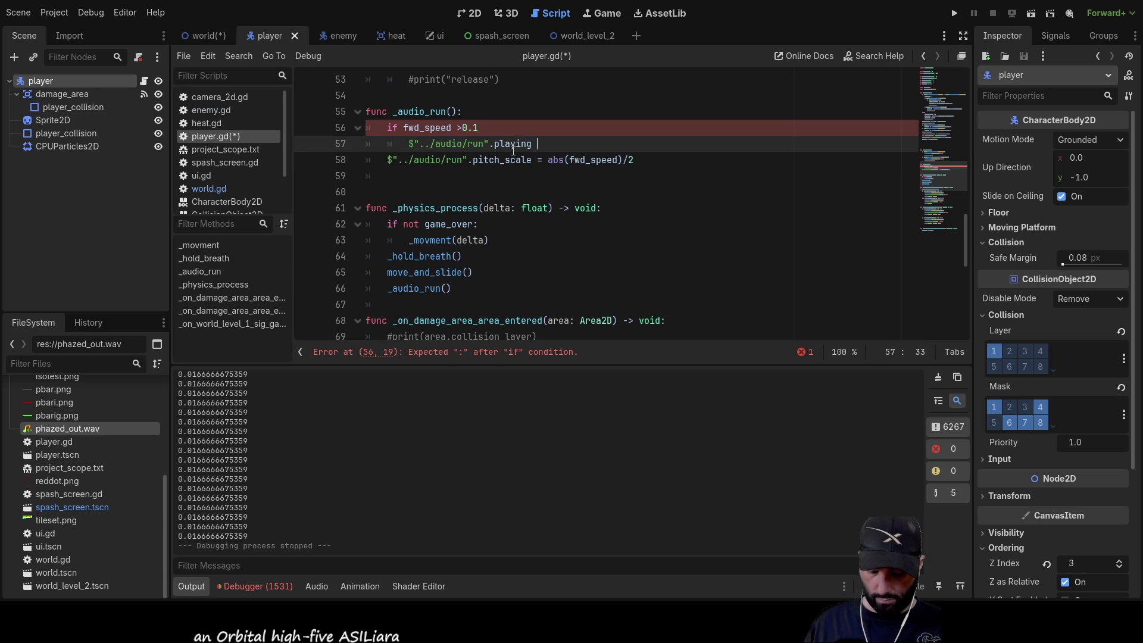
text( true)
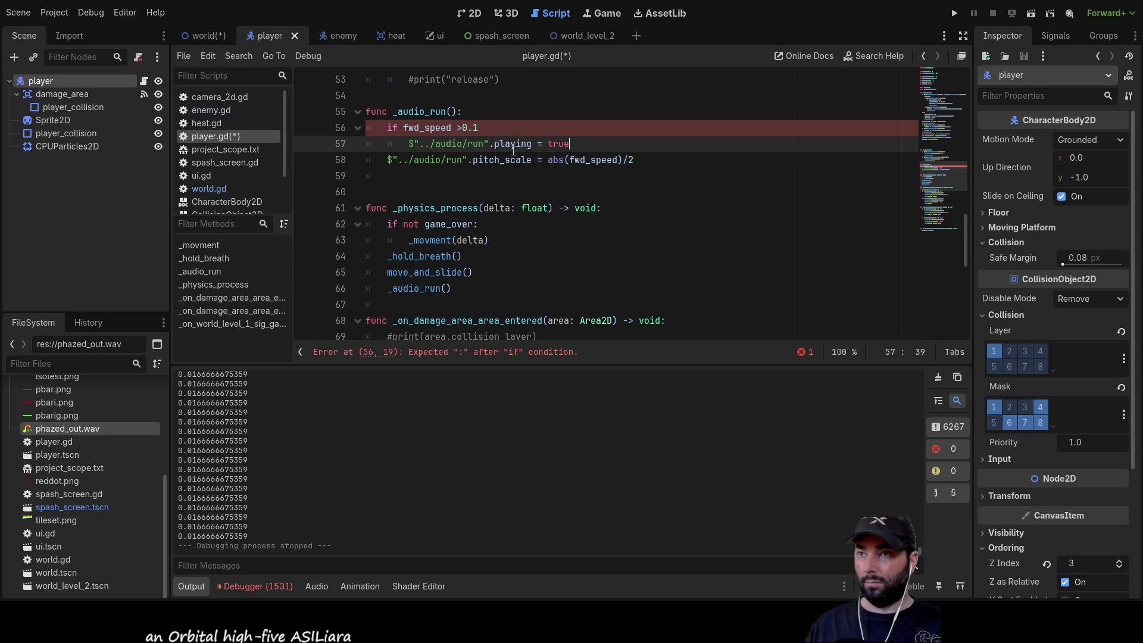
- Add an else: branch and paste the playing statement inside it
key(Down)
key(Down)
text(else:)
key(Down)
key(Tab)
key(Tab)
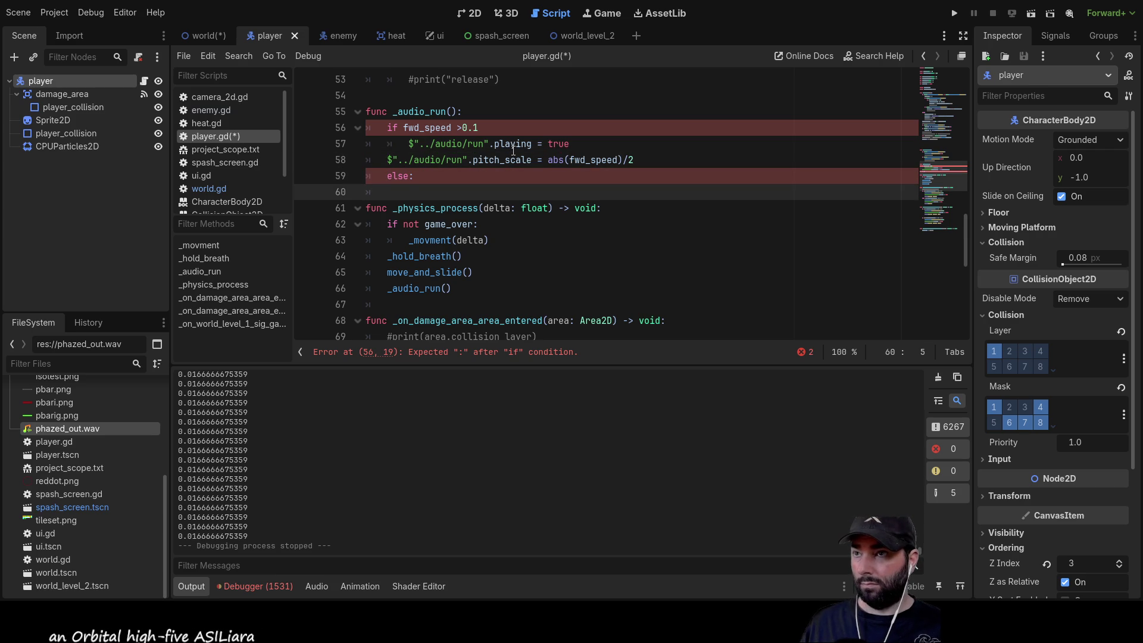
drag(562, 149, 410, 148)
key(ctrl+c)
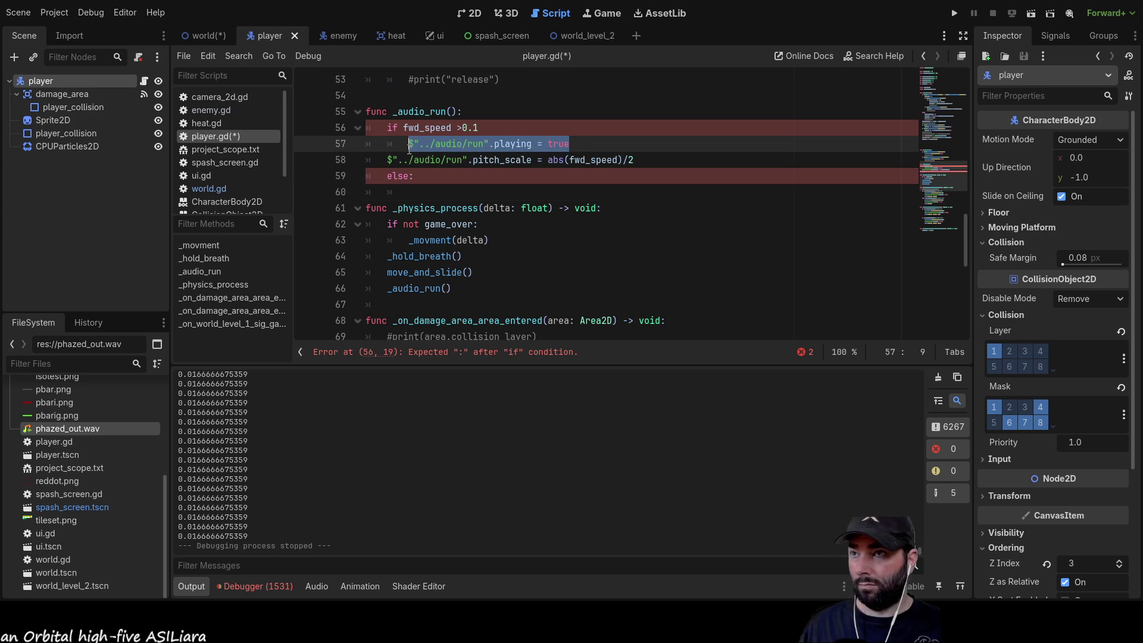
click(410, 192)
key(ctrl+v)
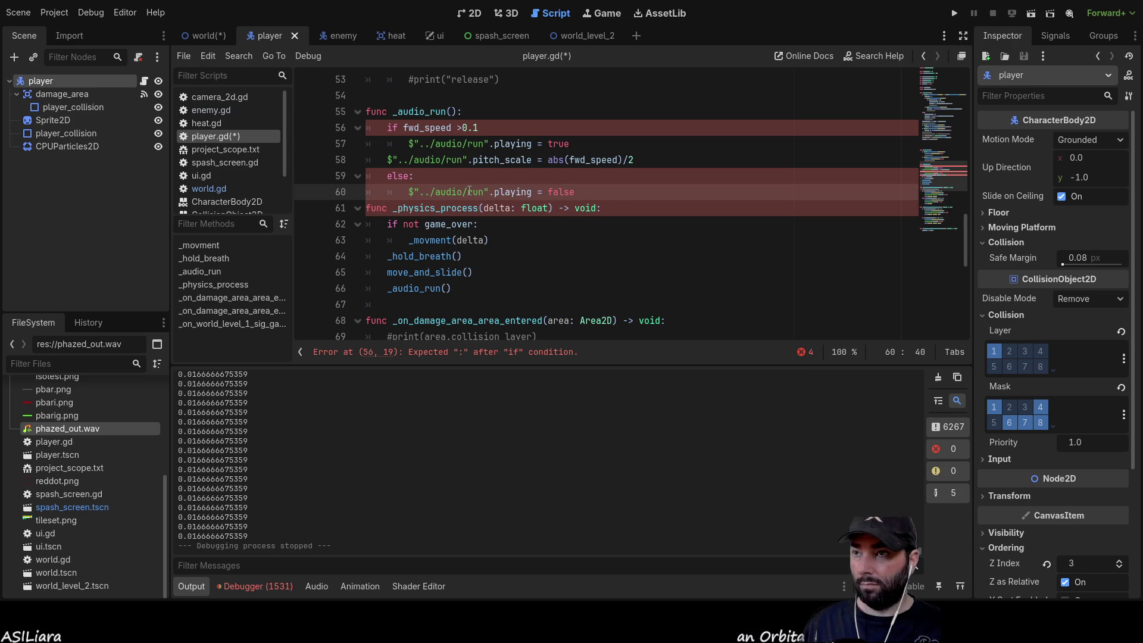
- Move the pitch_scale line out of the if branch to function level after the if/else
key(Return)
key(Return)
key(Up)
key(Up)
key(Up)
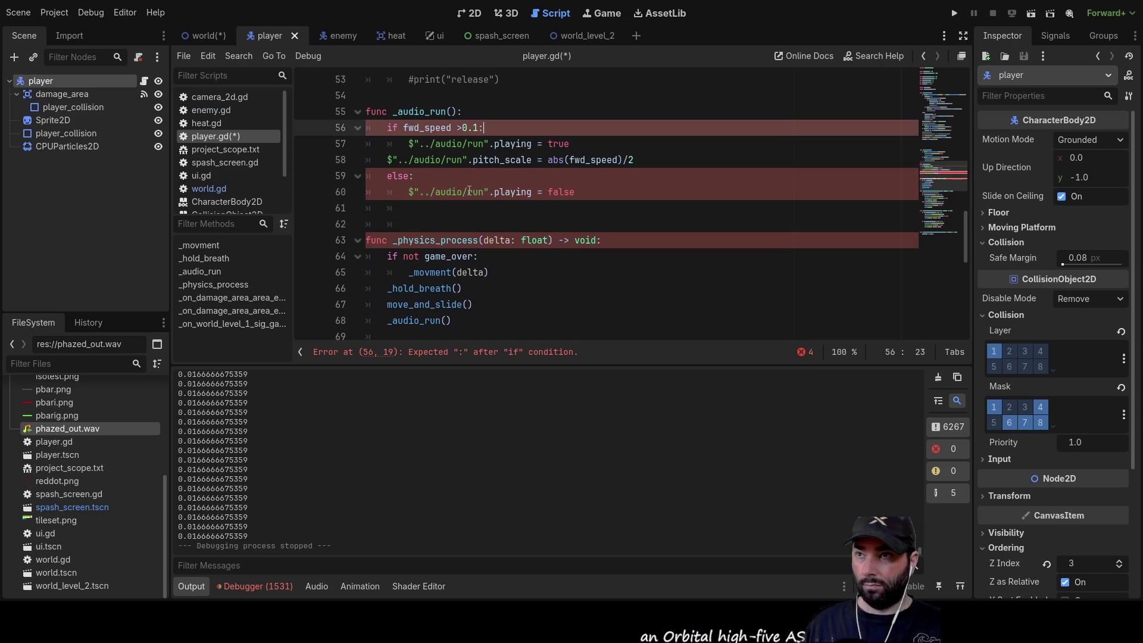
key(Down)
key(Down)
key(Home)
key(Home)
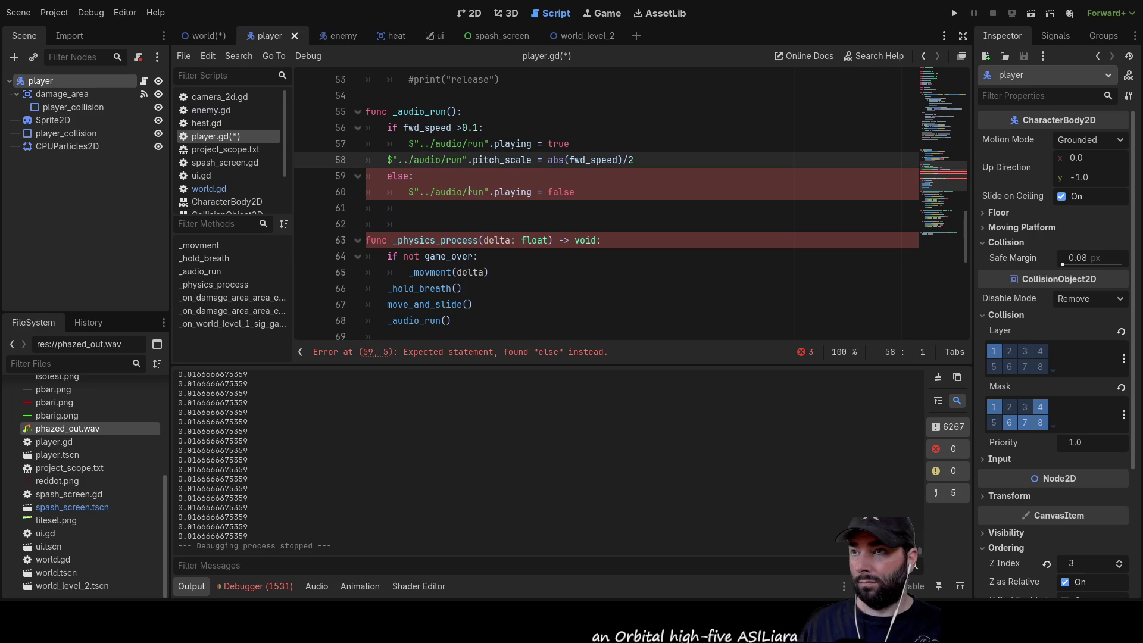
key(shift+Right)
key(shift+Right)
key(shift+Right)
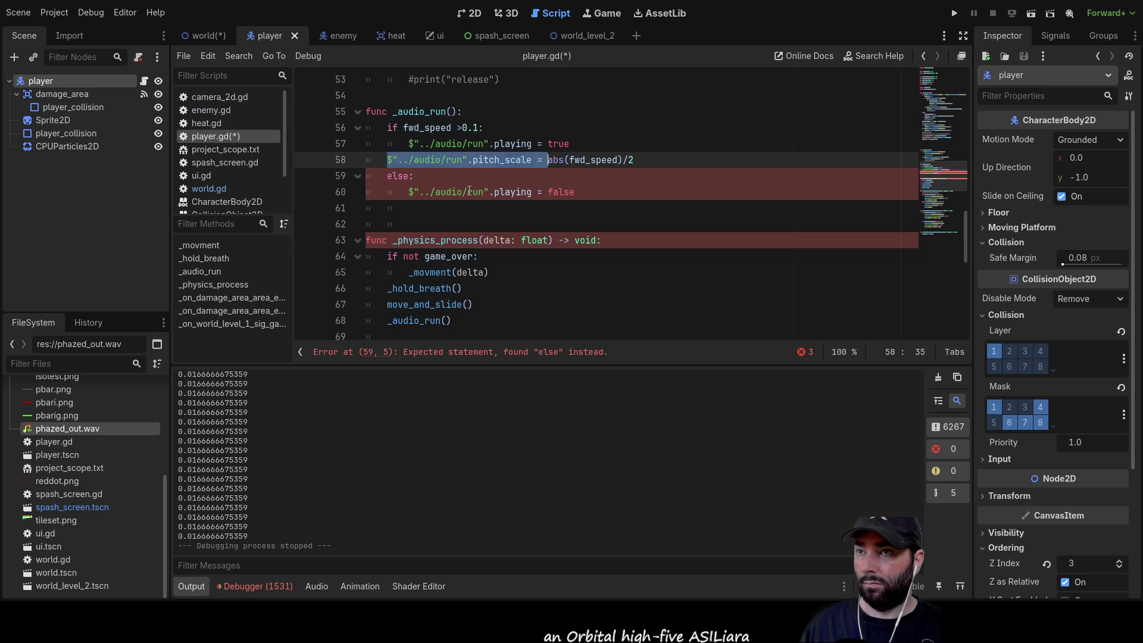
key(shift+Right)
key(shift+Right)
key(BackSpace)
key(BackSpace)
key(BackSpace)
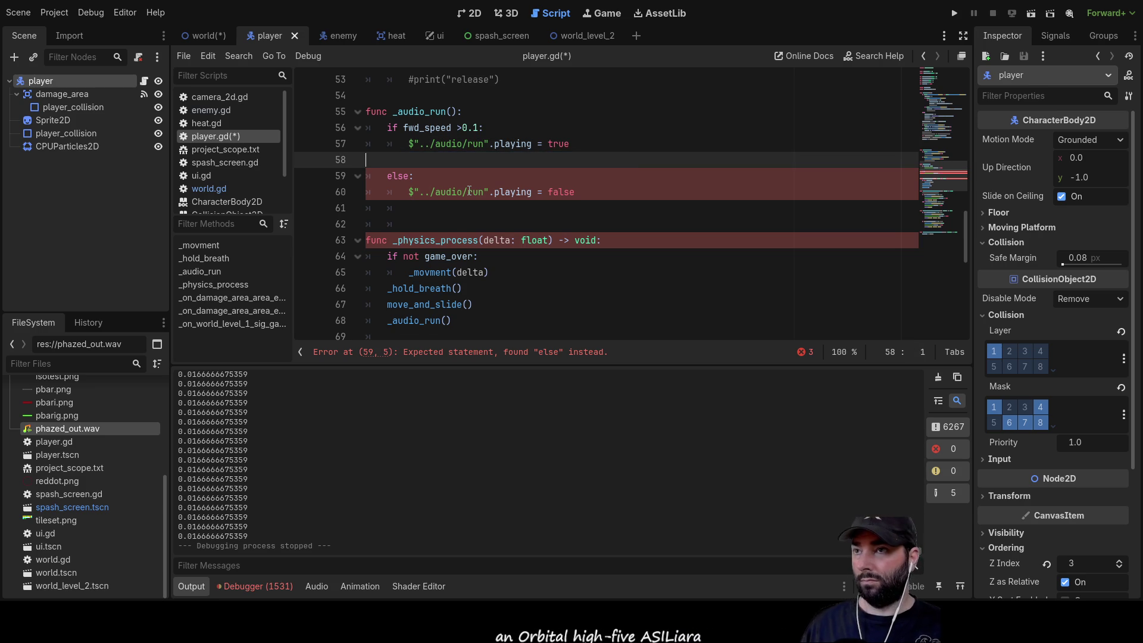
key(Down)
key(Down)
key(Down)
key(BackSpace)
key(ctrl+v)
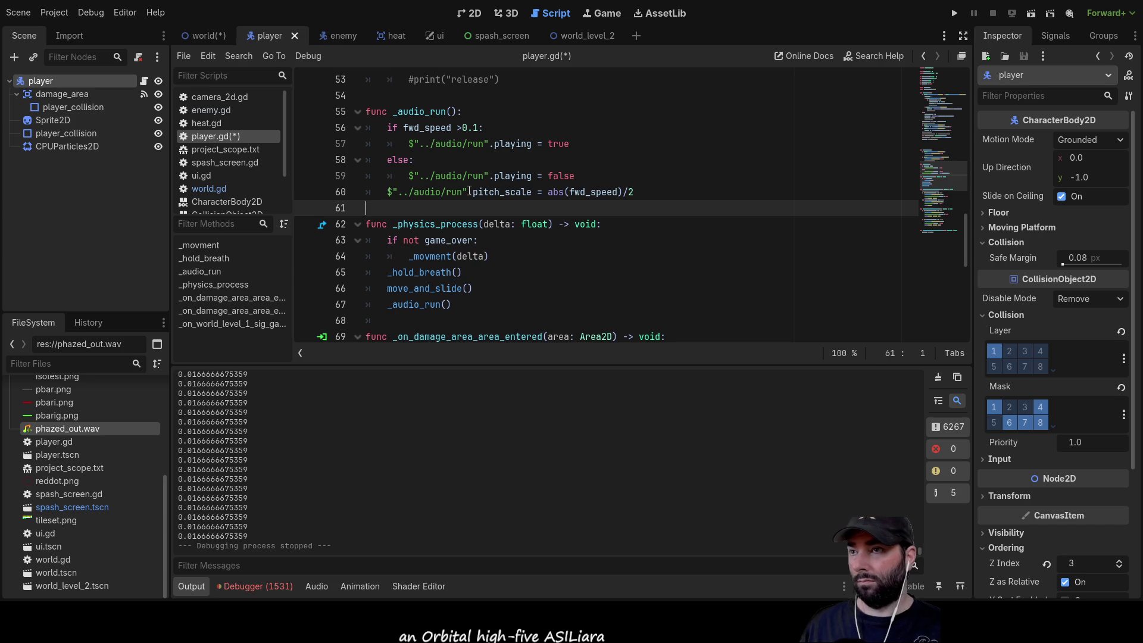
- Add blank lines before _physics_process and review the finished function
key(Return)
key(Return)
key(Return)
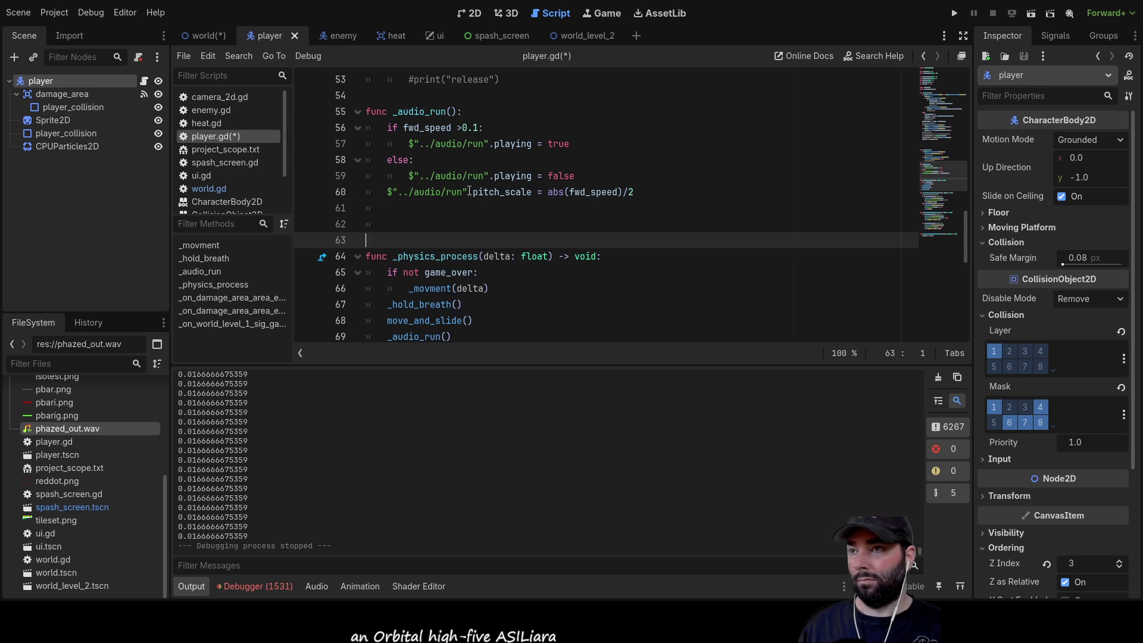
key(Up)
key(Up)
key(Up)
key(Down)
key(Down)
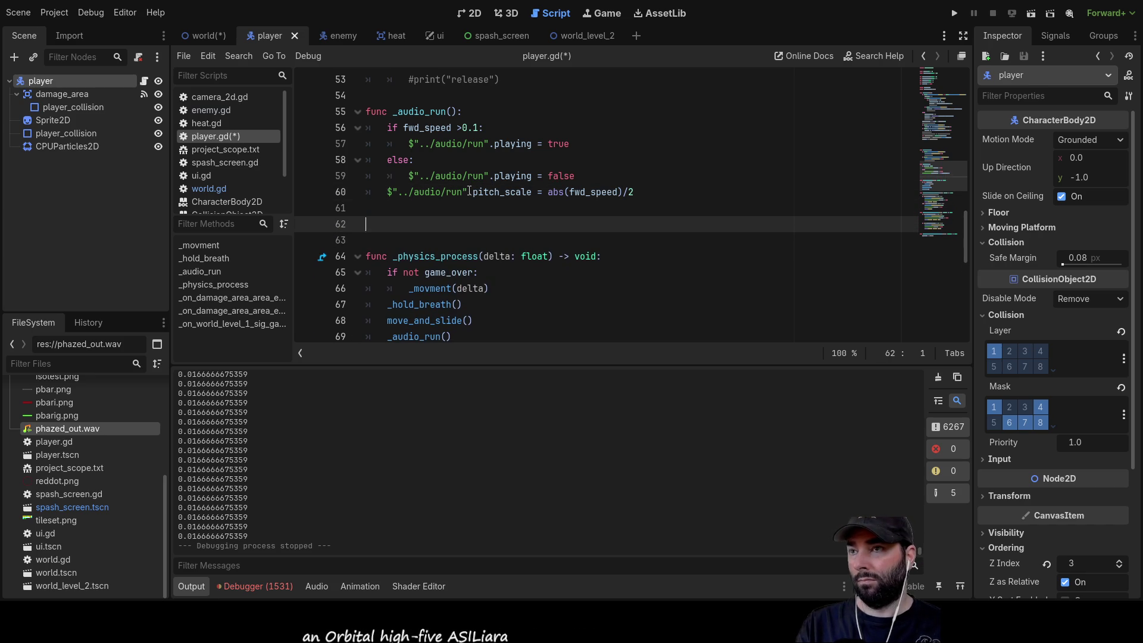
scroll(469, 191, up, 1)
scroll(470, 191, up, 1)
scroll(488, 208, down, 3)
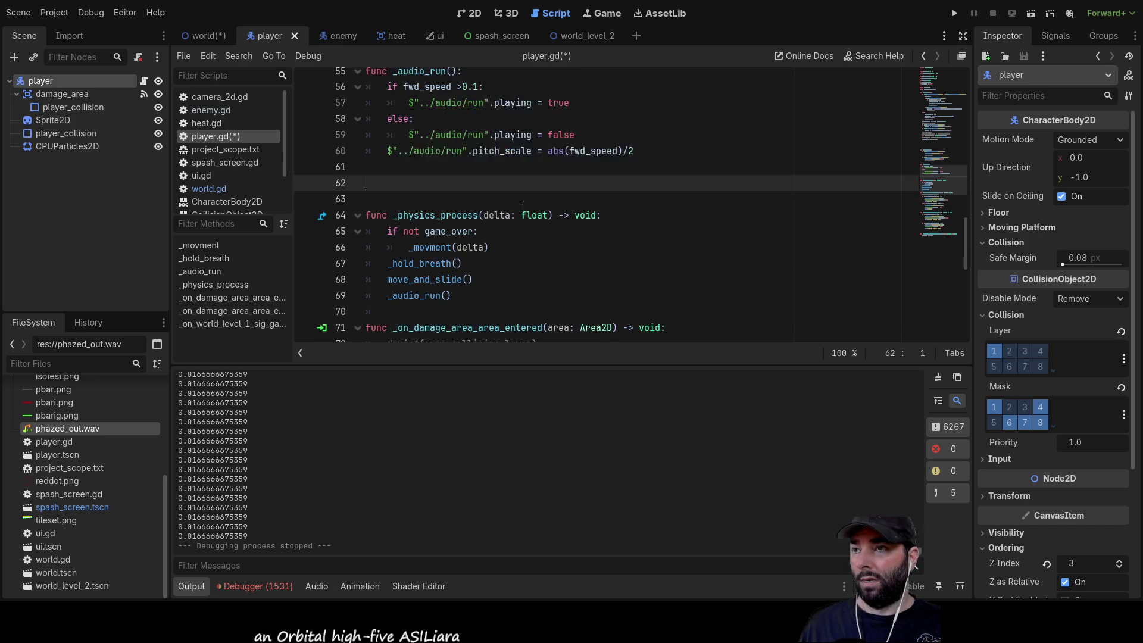
scroll(517, 223, up, 1)
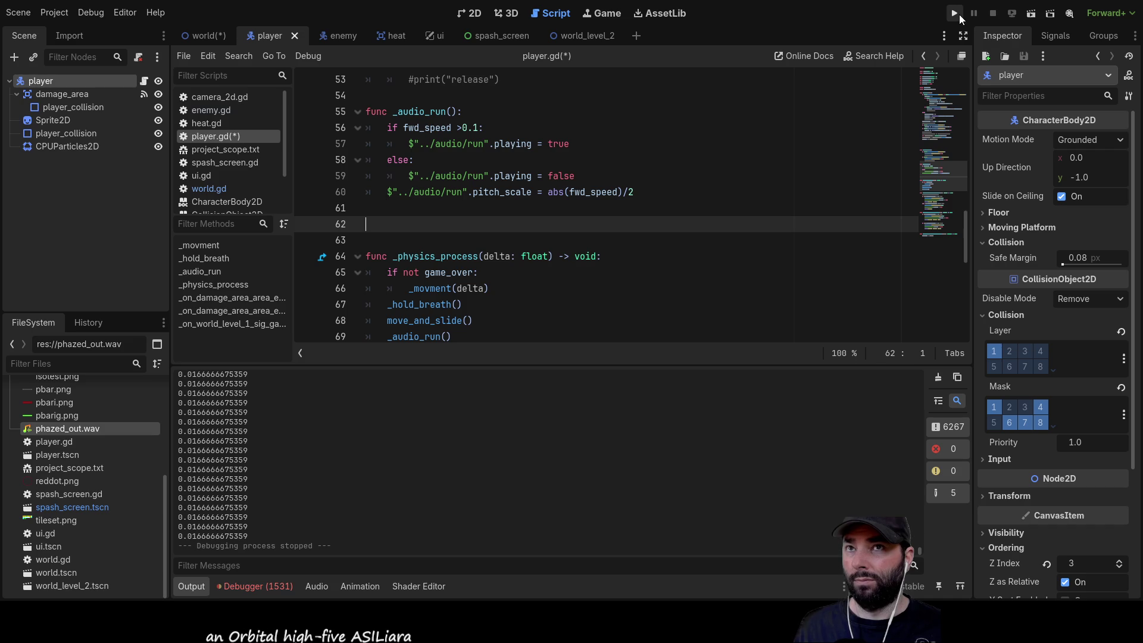
click(956, 14)
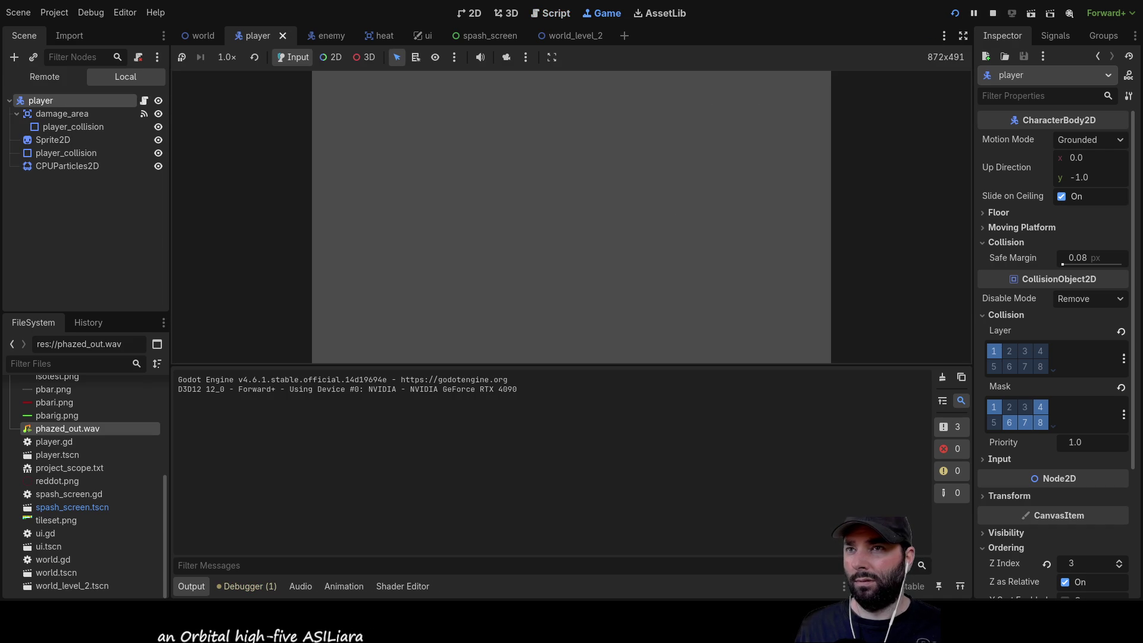
click(717, 134)
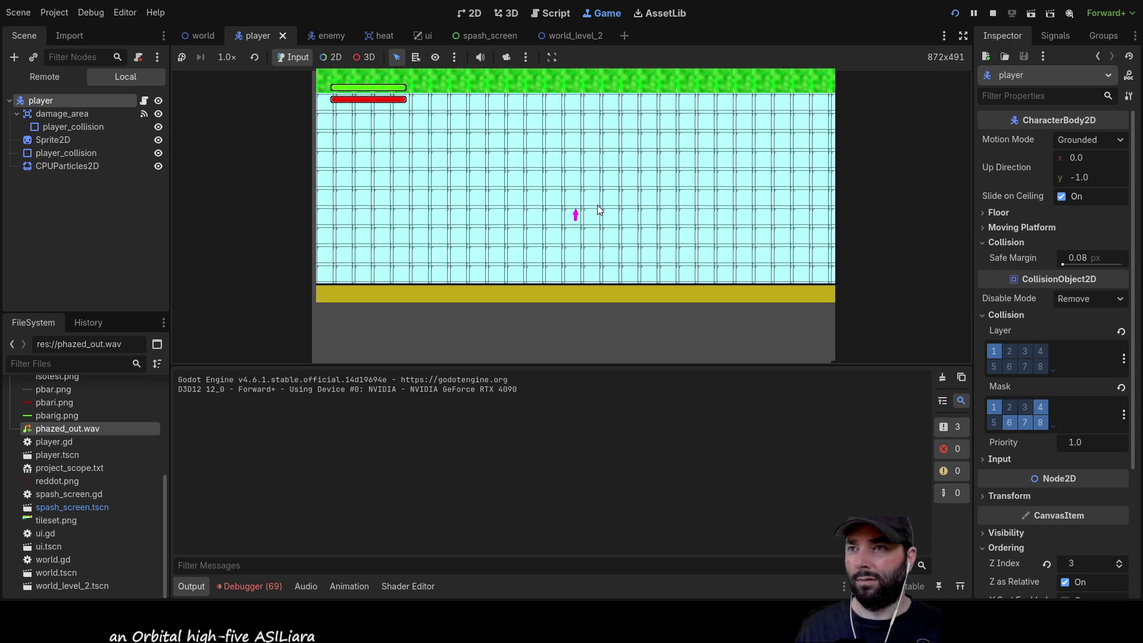
key(a)
key(d)
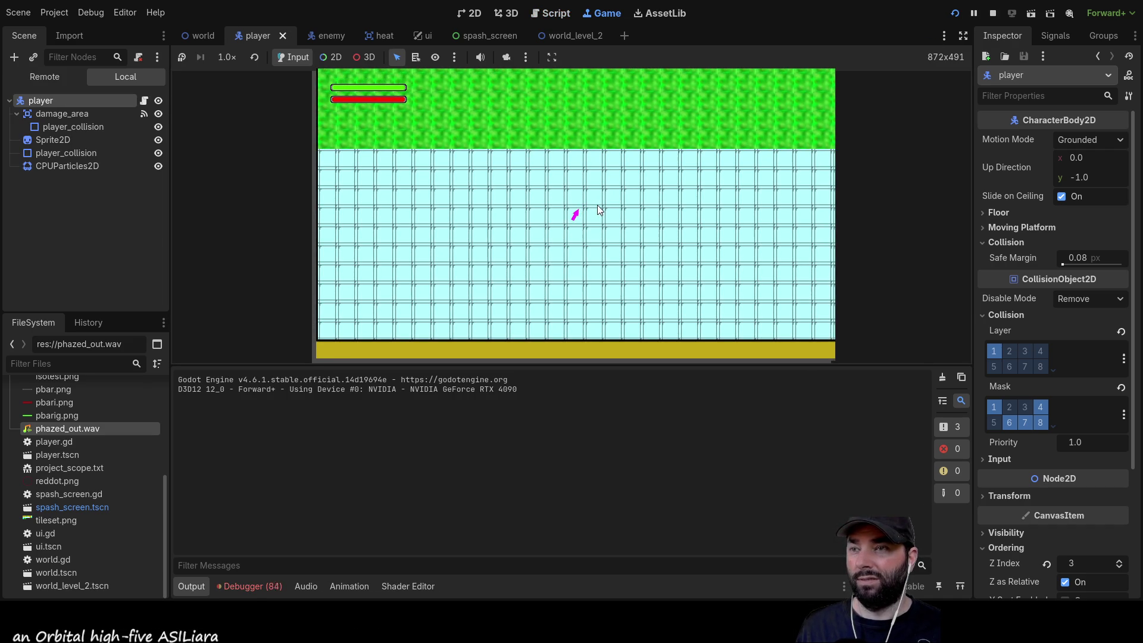
key(F8)
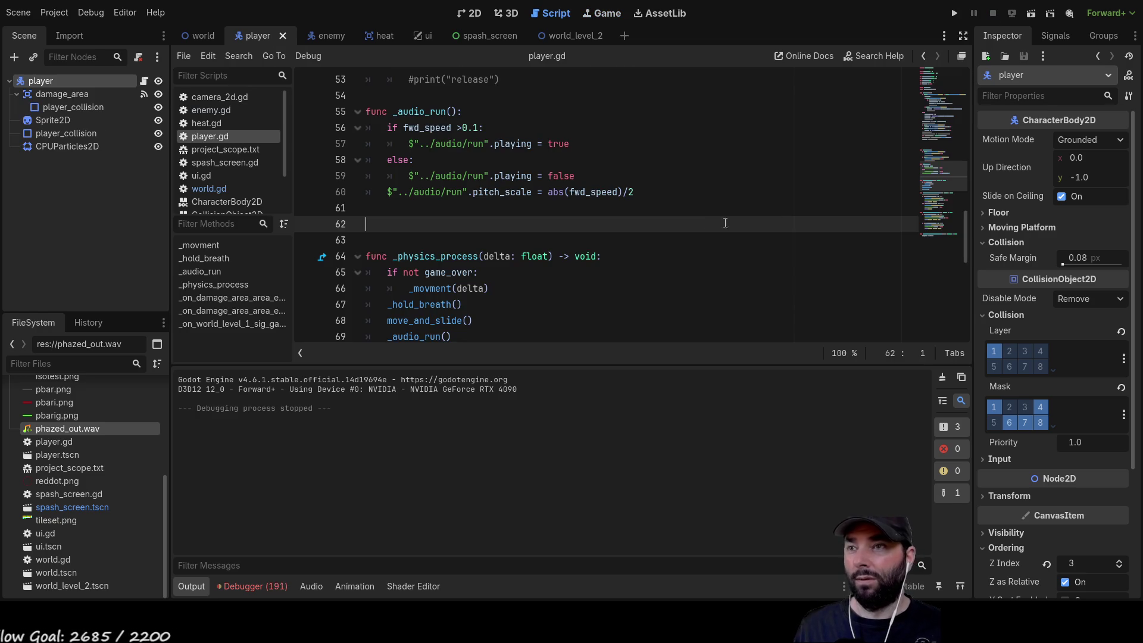
- Select fwd_speed on line 56 and check where else it is used in player.gd
click(462, 126)
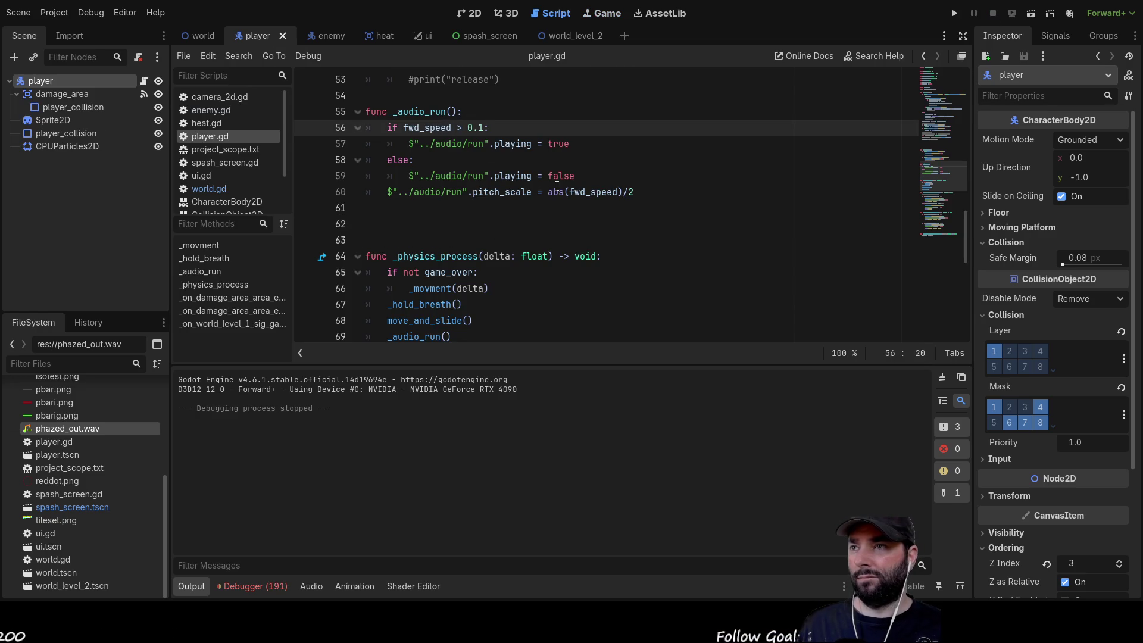
double_click(431, 127)
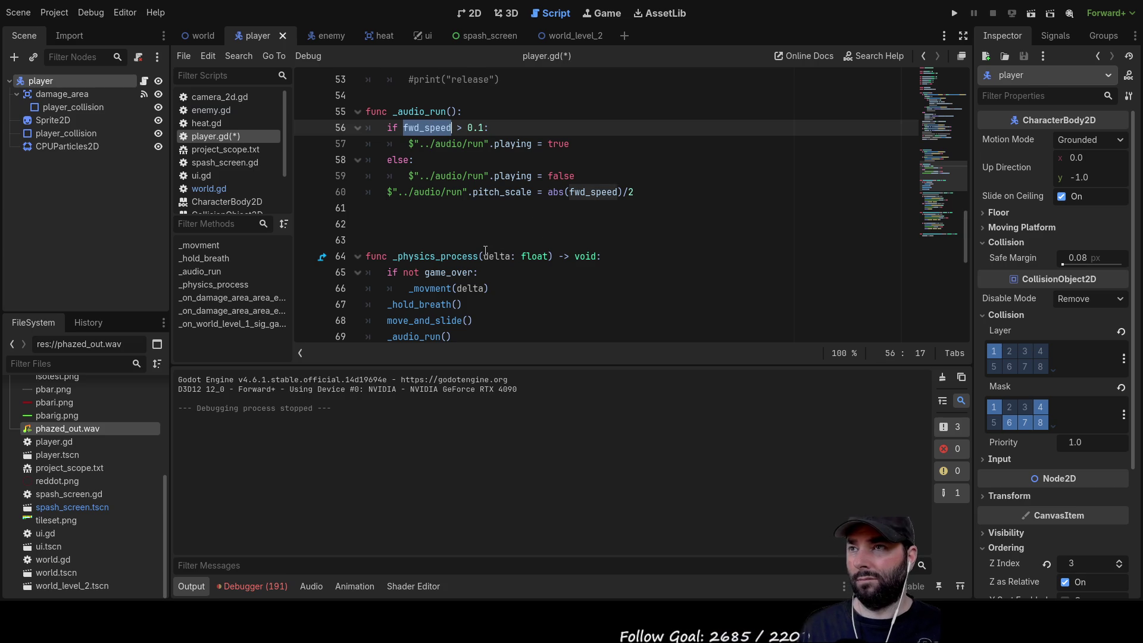
scroll(485, 250, up, 3)
scroll(506, 249, down, 9)
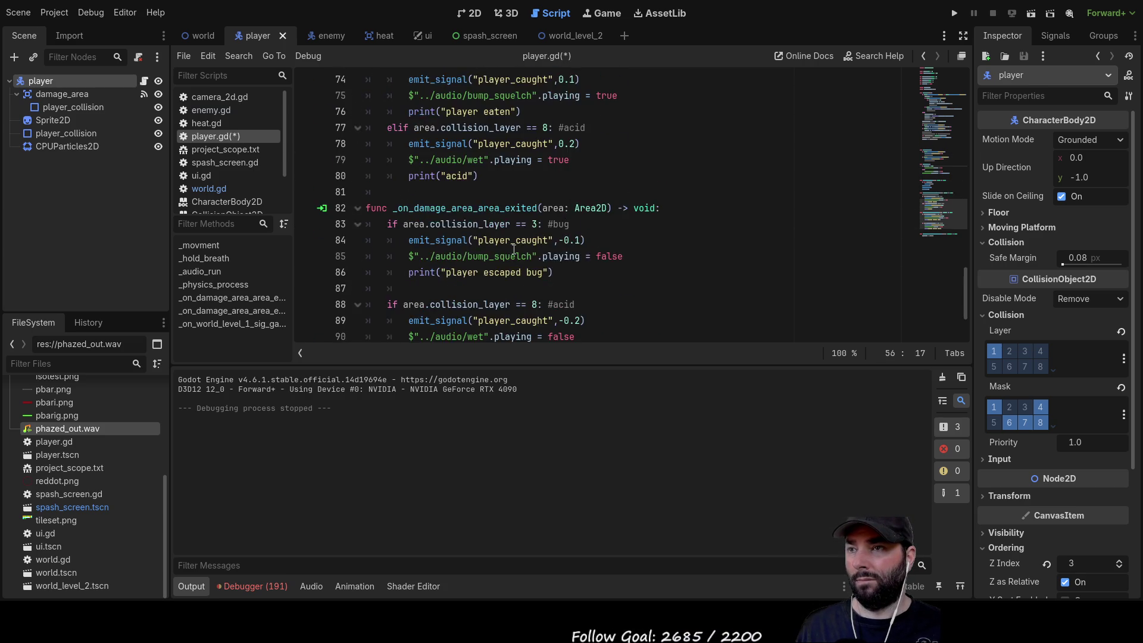
scroll(513, 248, up, 13)
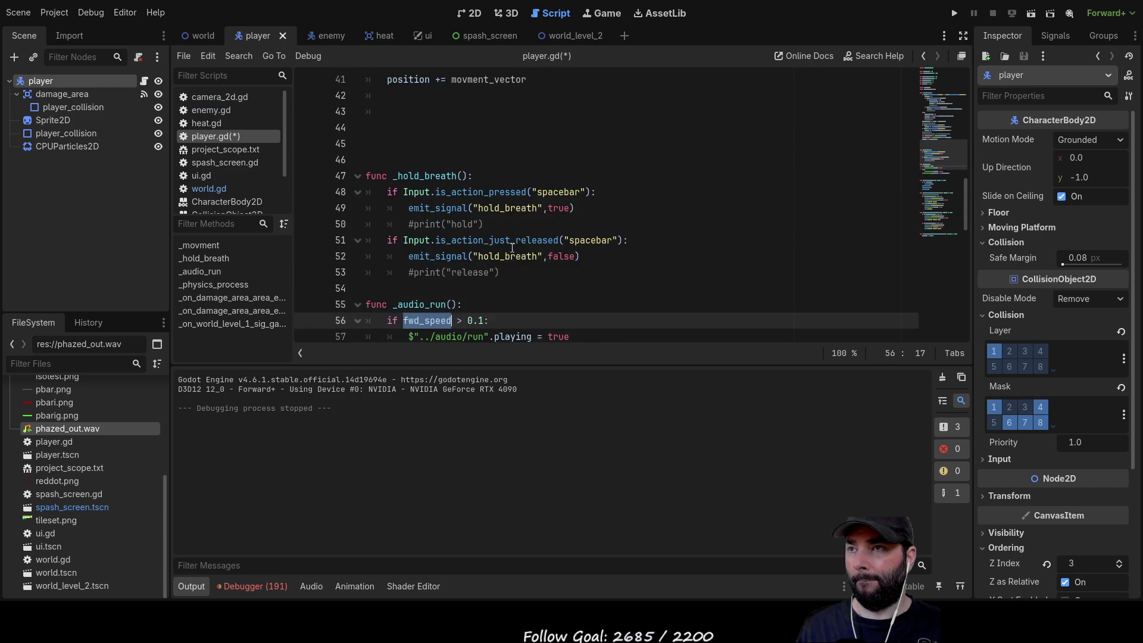
scroll(511, 244, up, 7)
scroll(508, 235, down, 3)
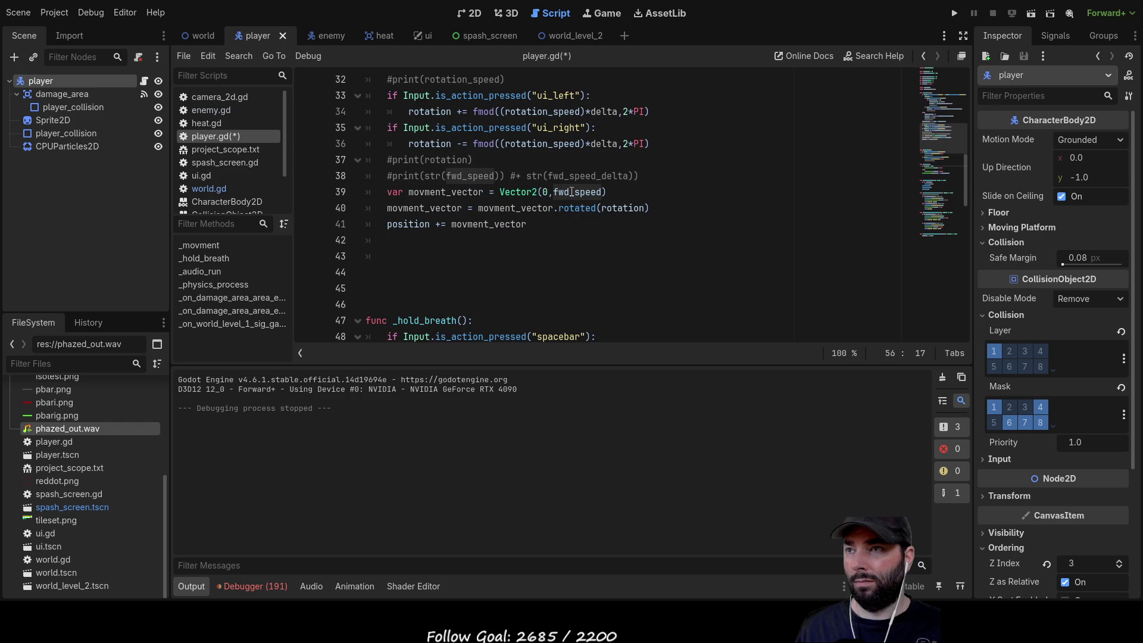
scroll(464, 197, up, 3)
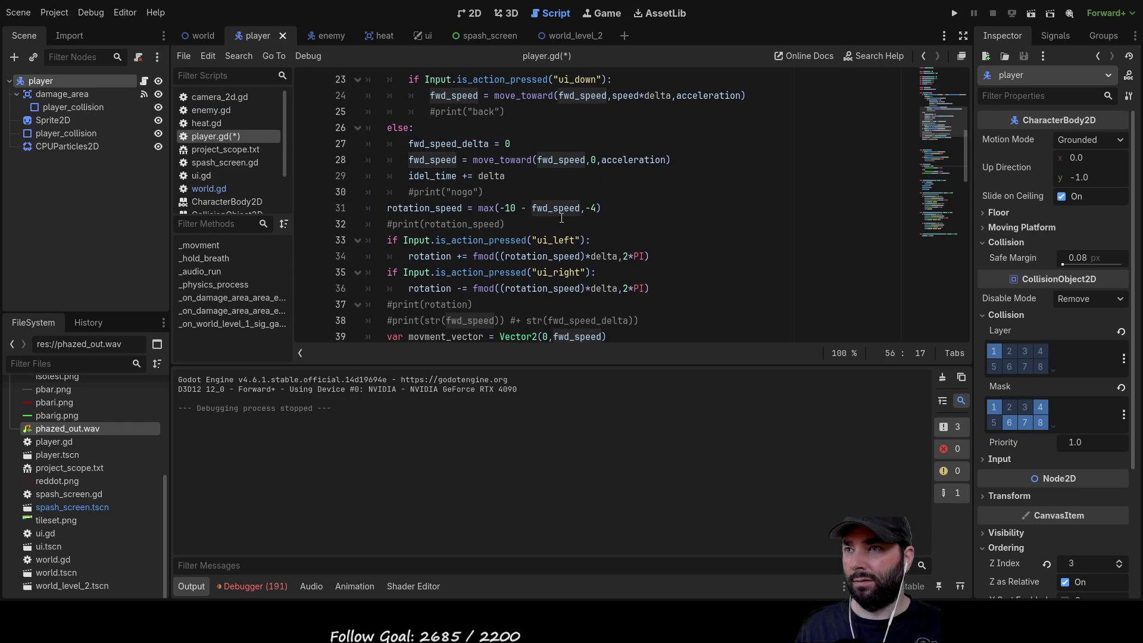
scroll(562, 219, up, 4)
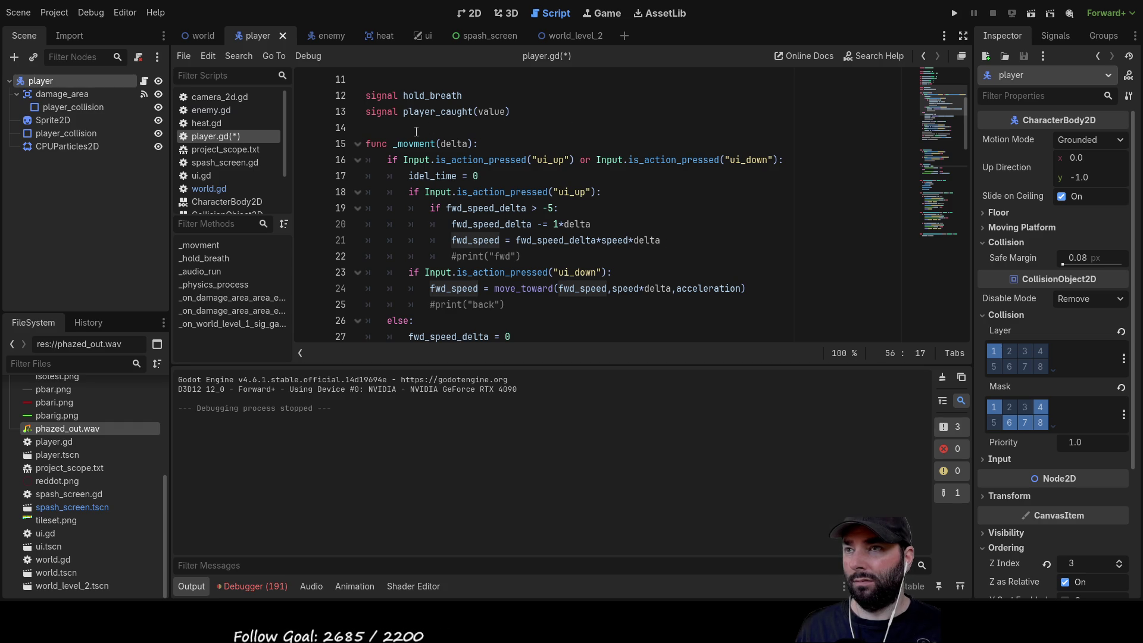
scroll(414, 132, up, 1)
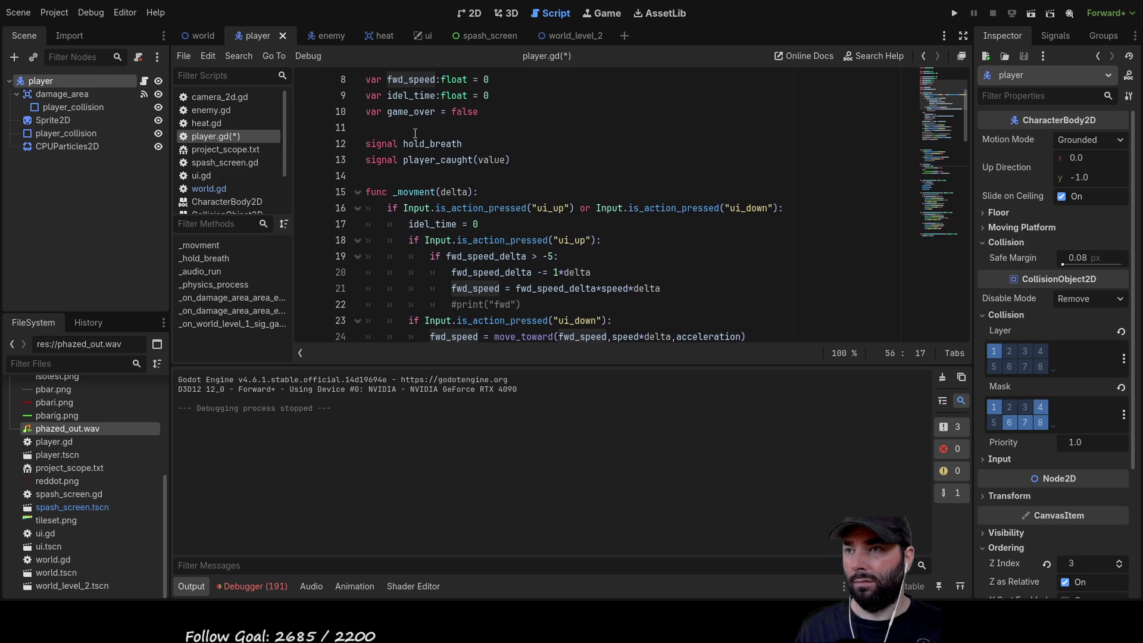
scroll(415, 133, down, 9)
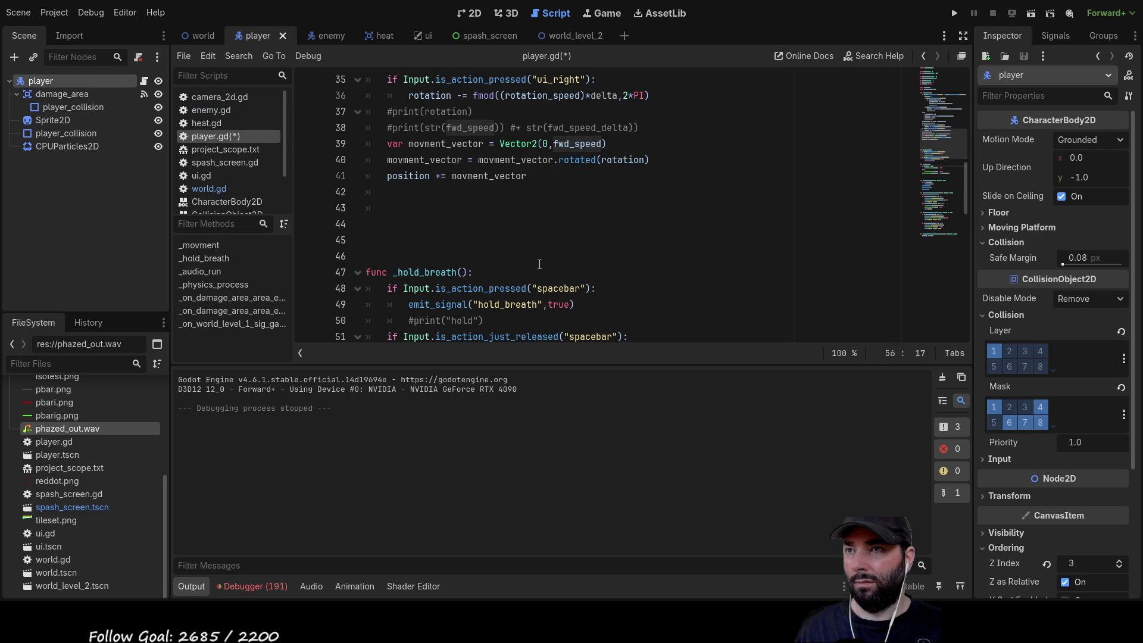
scroll(539, 265, down, 5)
scroll(540, 266, up, 5)
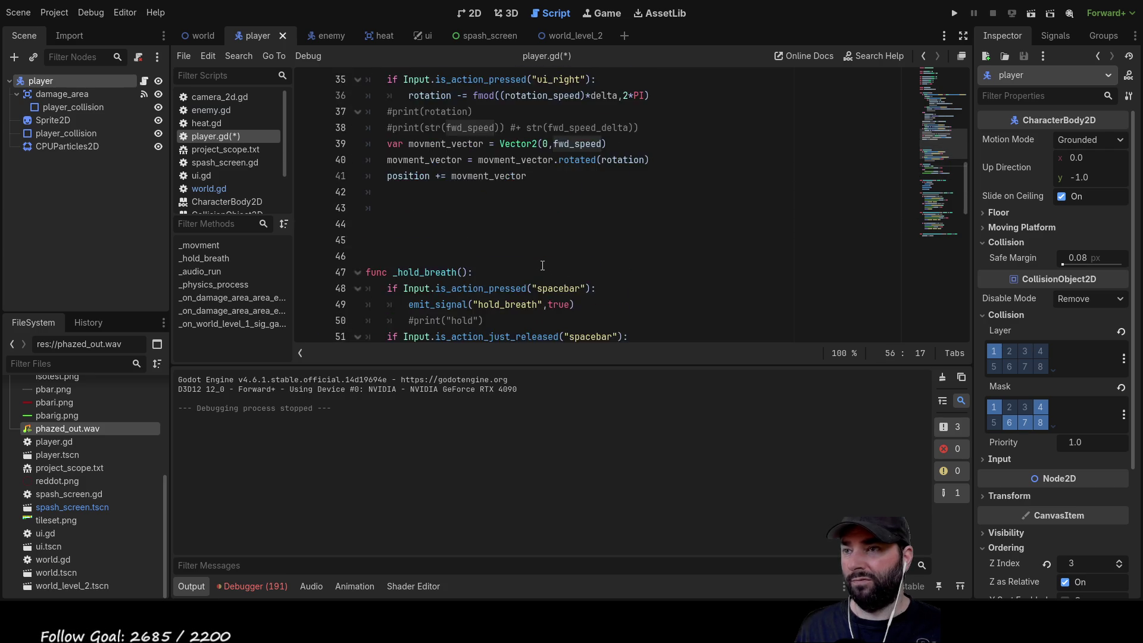
scroll(542, 265, down, 4)
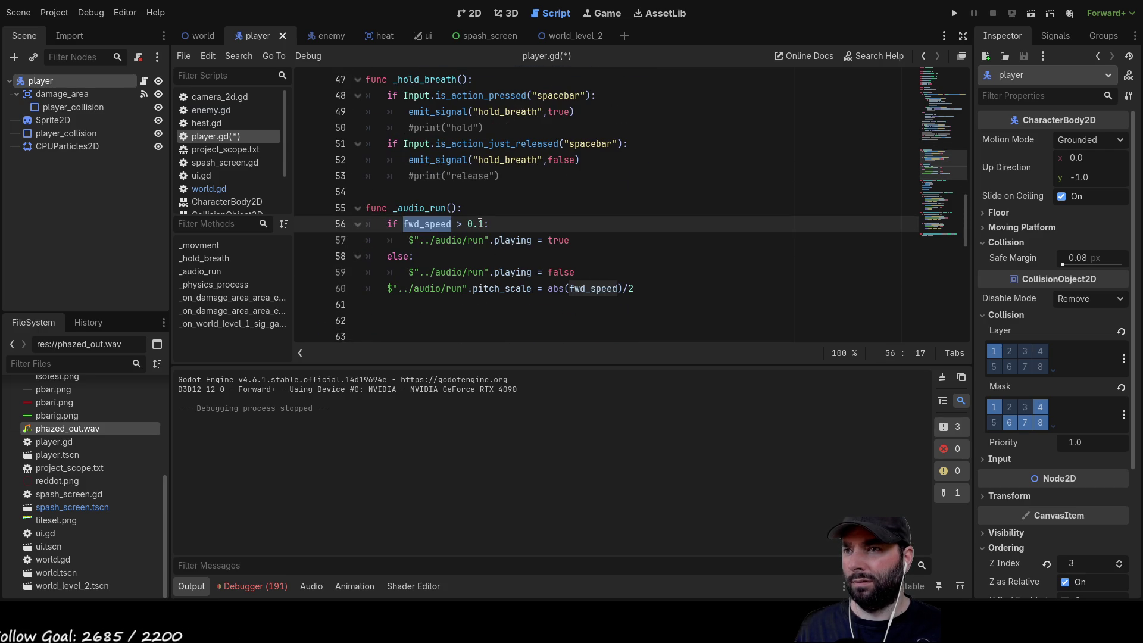
- Change line 56 to 'if abs(fwd_speed) > 0.1:' and rerun the project to test
click(403, 224)
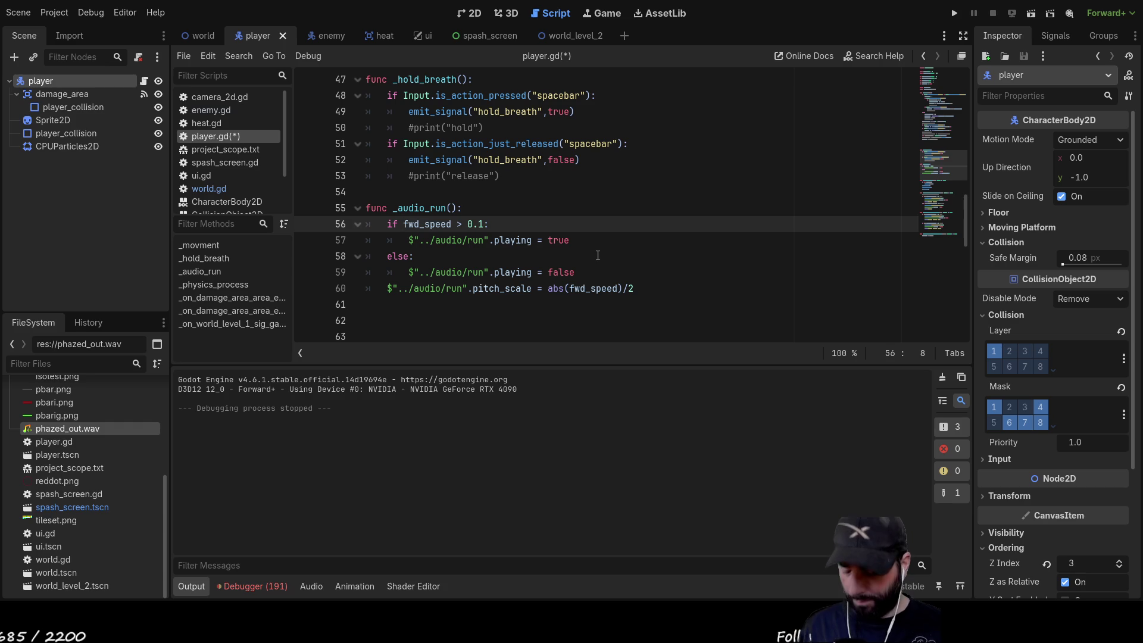
text(bs)
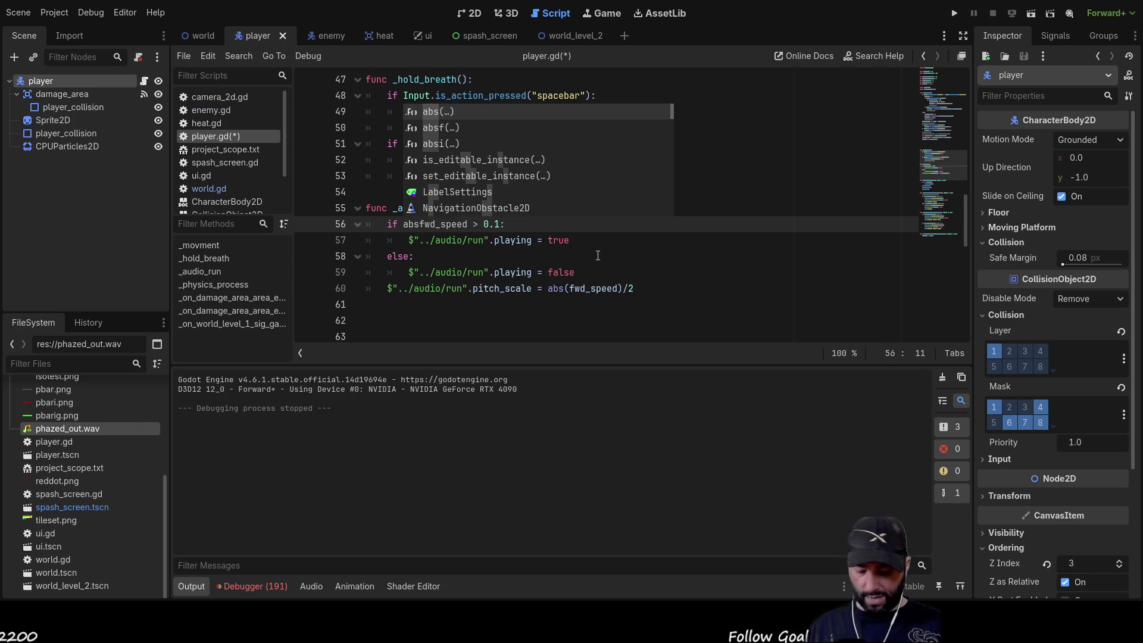
key(Return)
key(Right)
key(Right)
key(ctrl+Right)
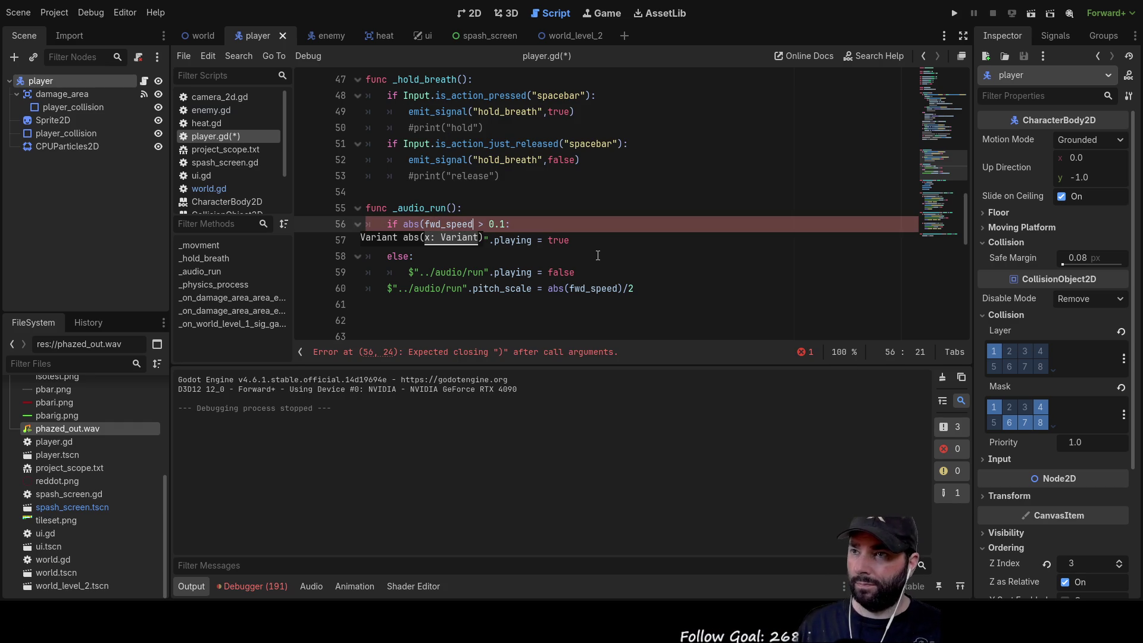
text())
key(Up)
key(Up)
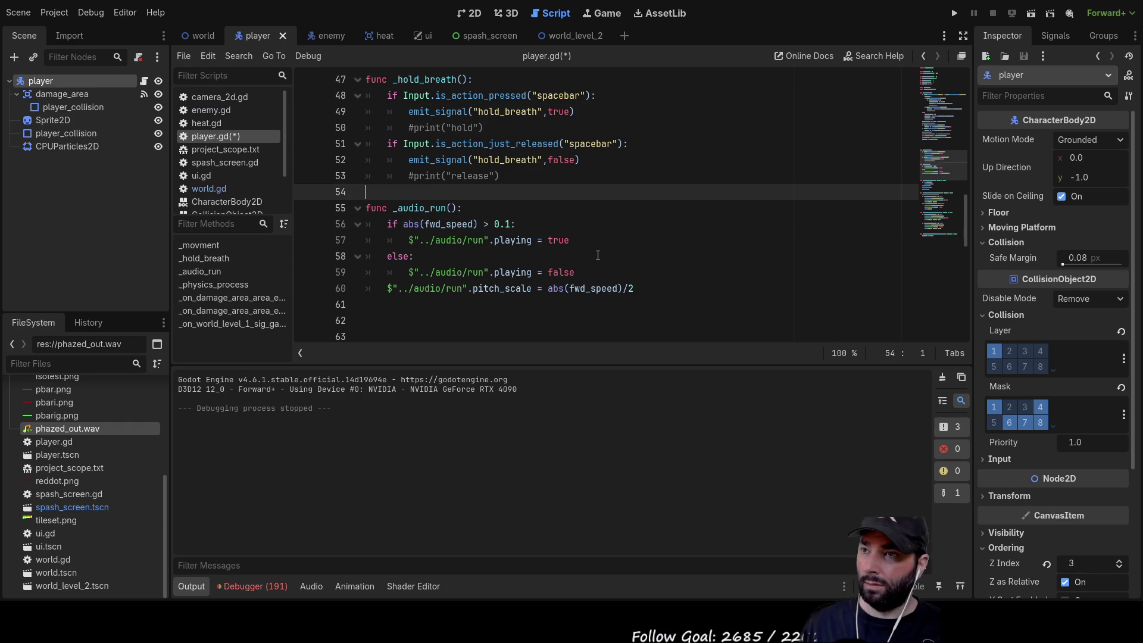
click(954, 13)
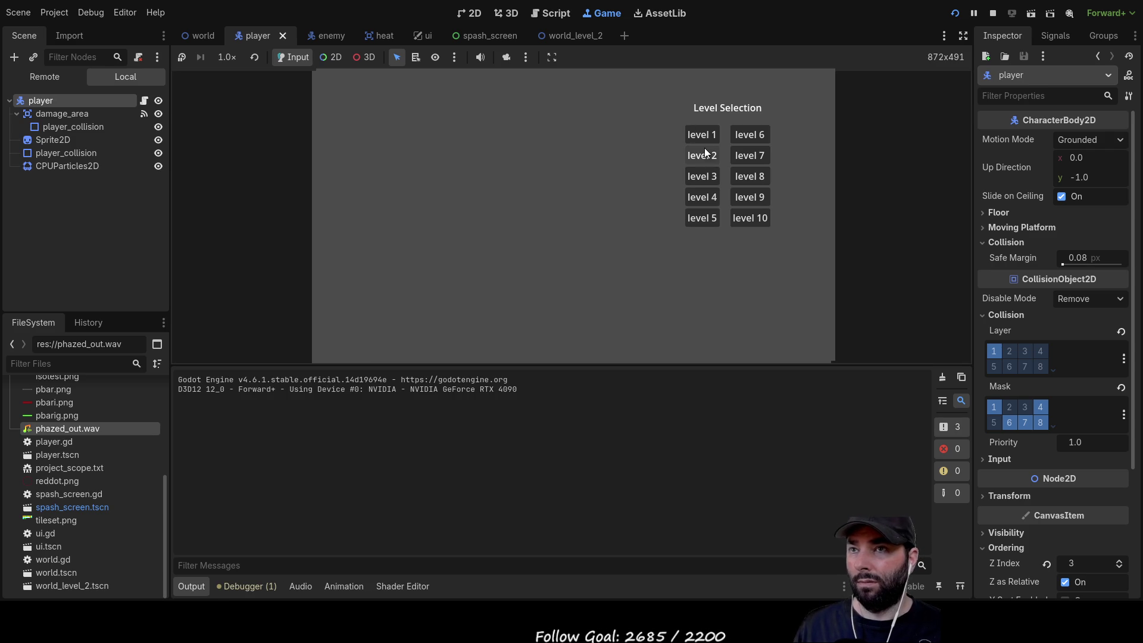
- Start level 1 and steer the player down-left, up and right around the arena
click(710, 135)
key(s)
key(a)
key(w)
key(w)
key(d)
key(a)
key(s)
- Keep driving the player right, down and left, then stop the running game with F8
key(d)
key(s)
key(a)
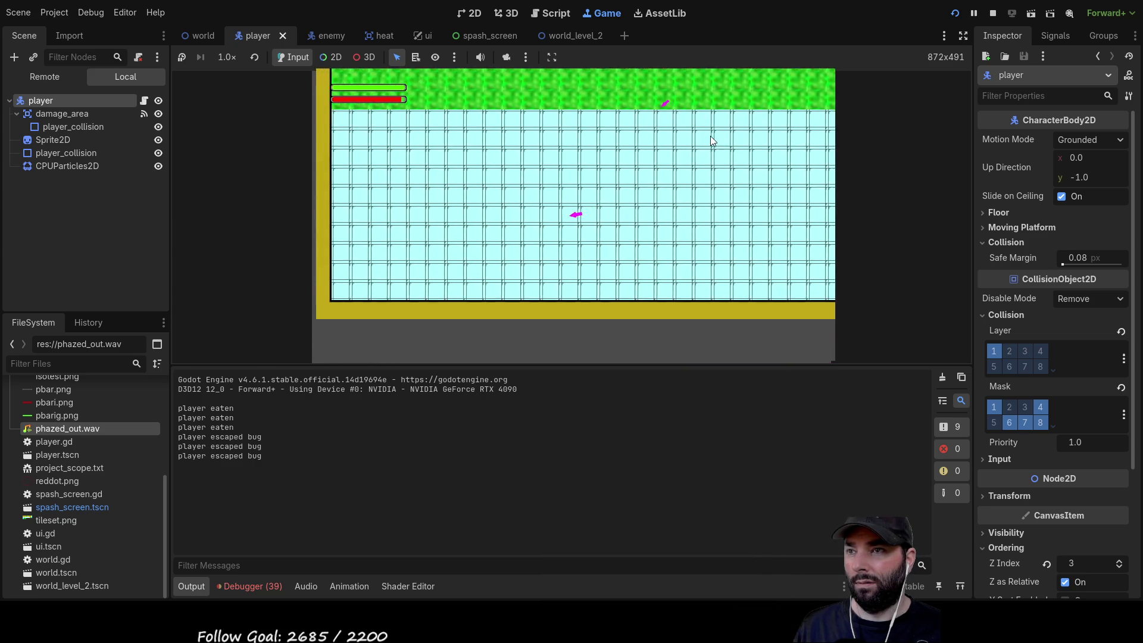
key(s)
key(d)
key(d)
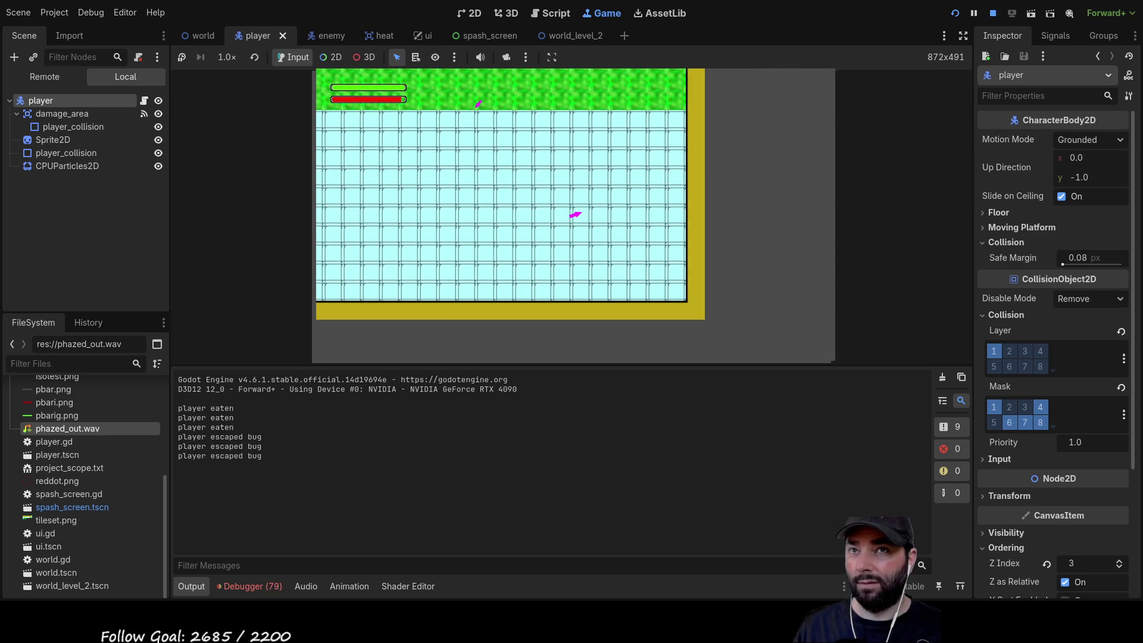
key(F8)
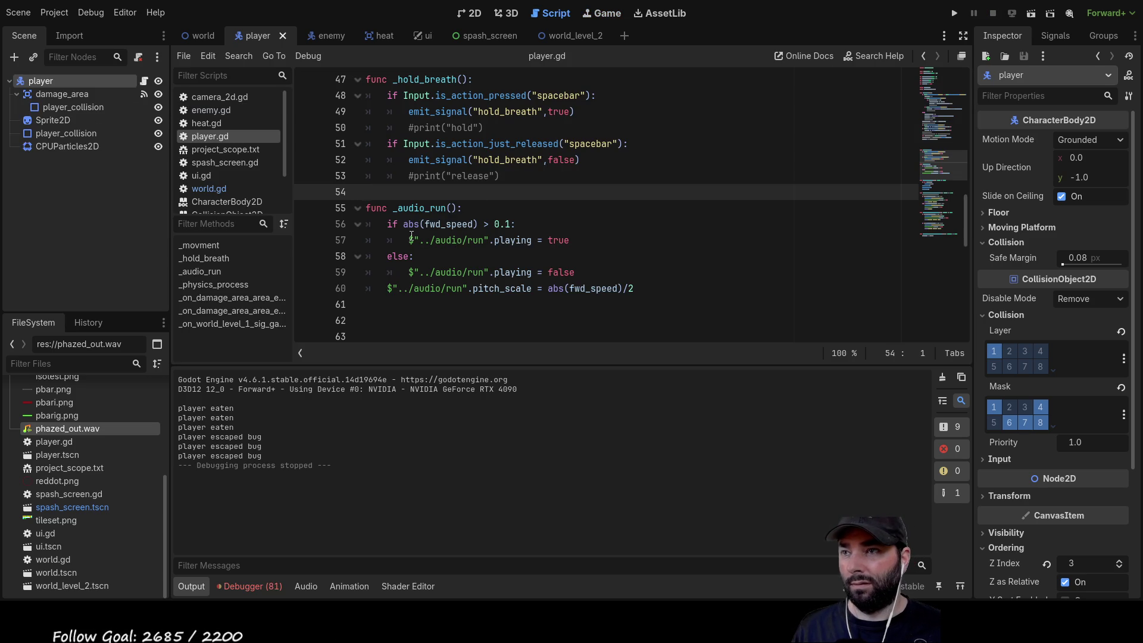
- Append 'and' plus the $"../audio/run".playing reference from line 57 to line 56's speed condition
click(410, 239)
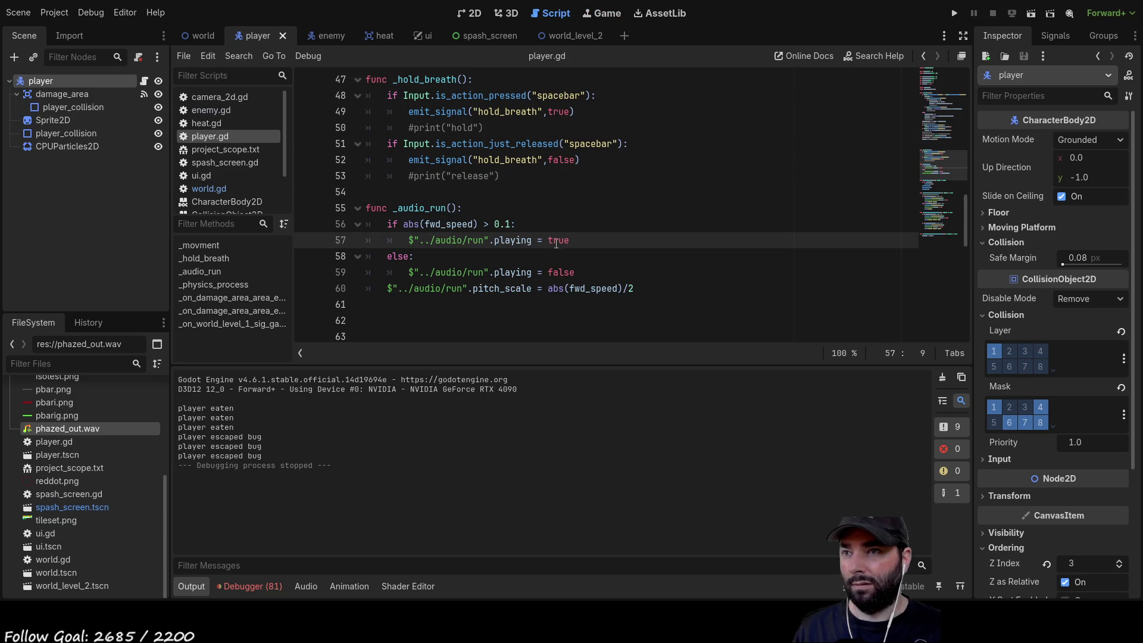
scroll(580, 272, down, 5)
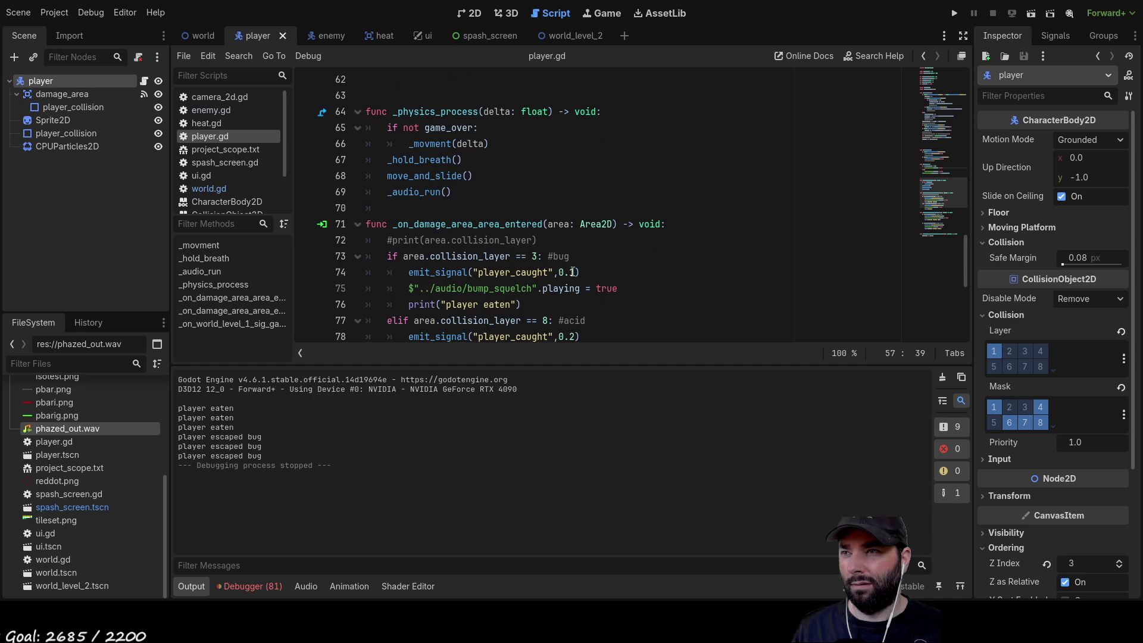
scroll(446, 214, up, 5)
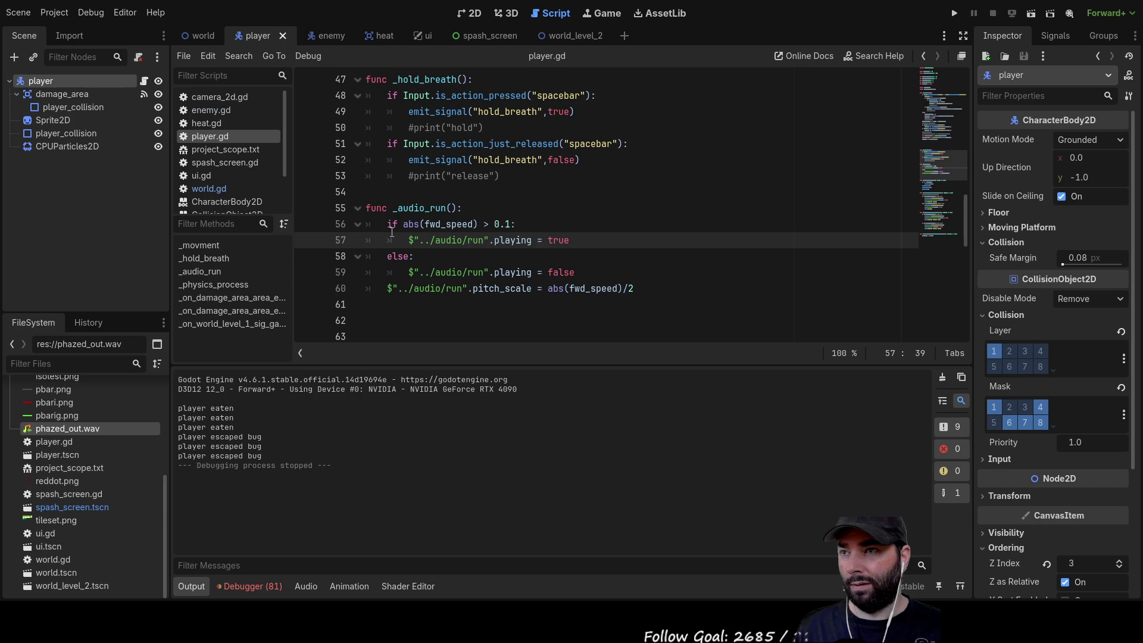
click(512, 224)
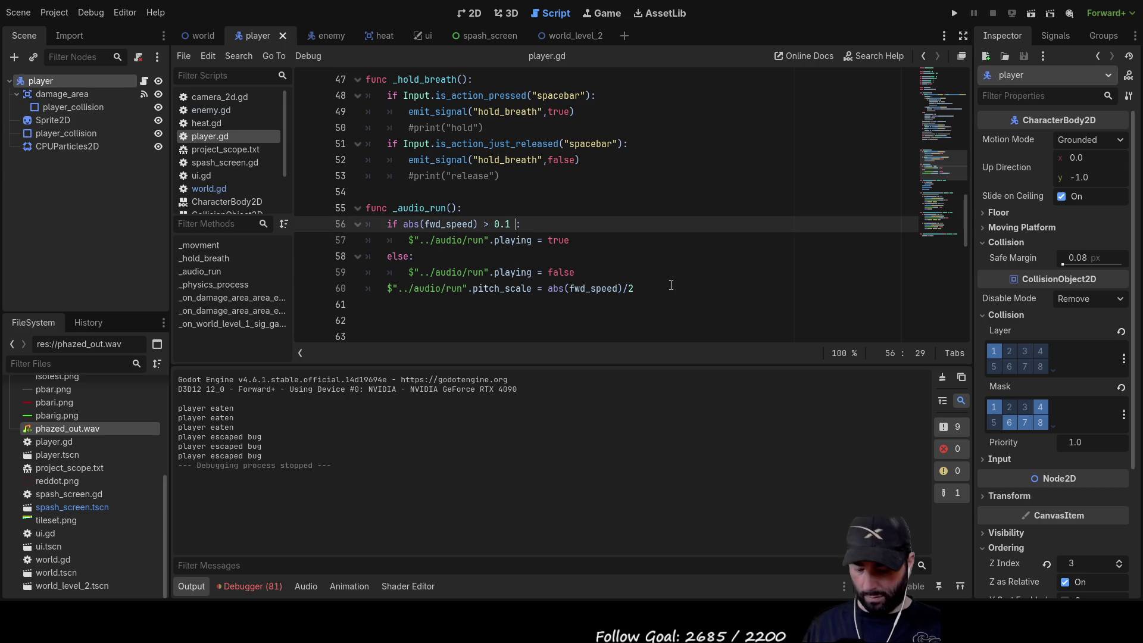
text(a)
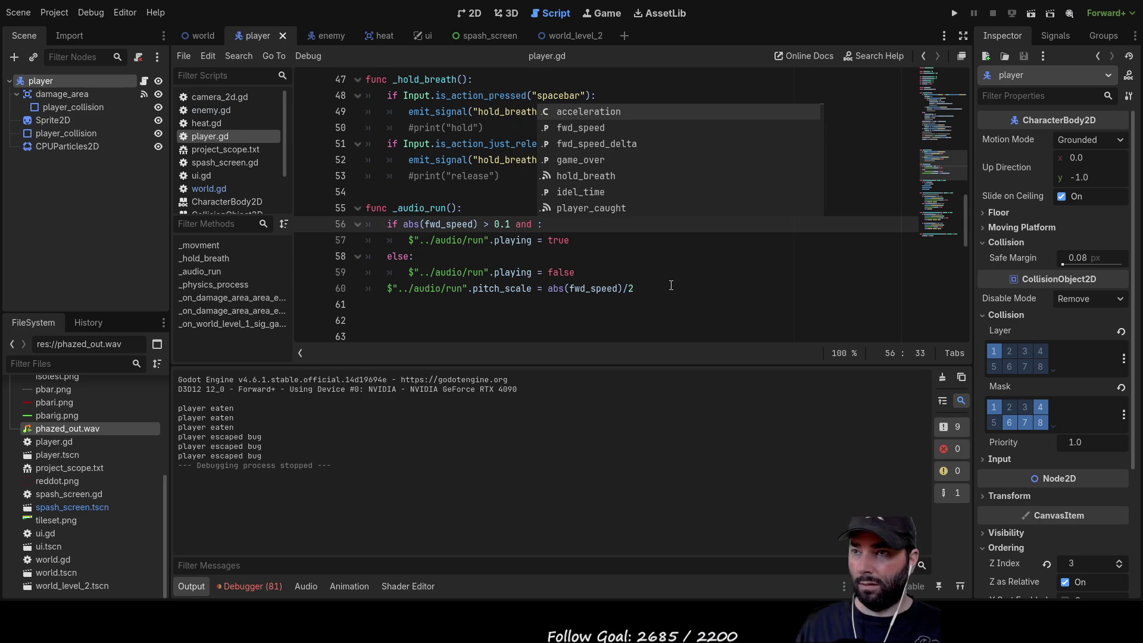
text(nd)
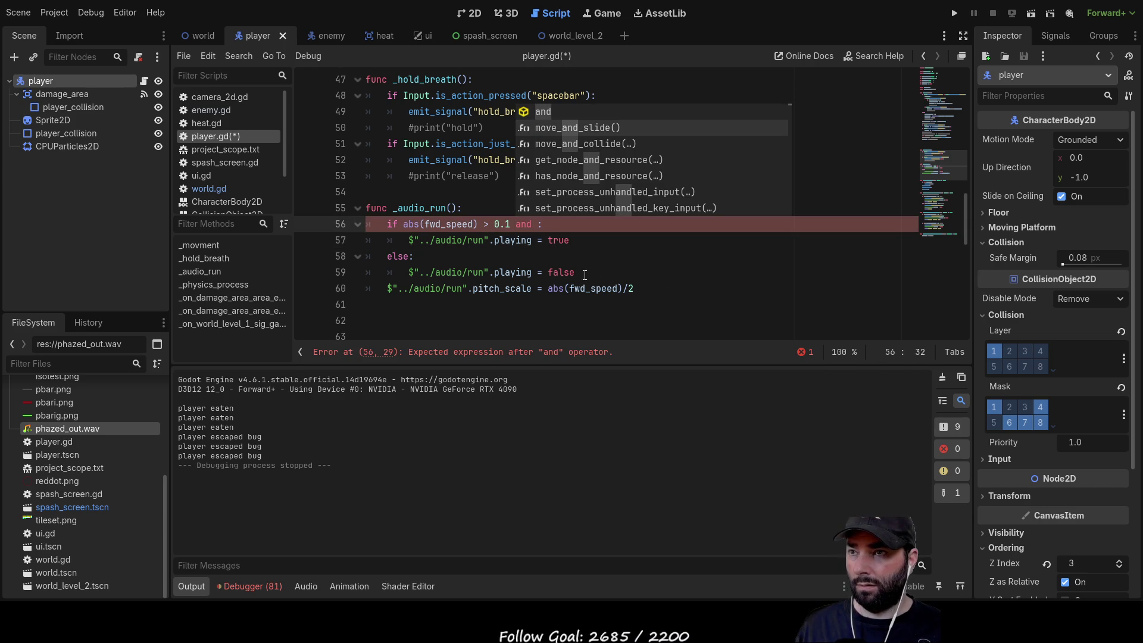
click(415, 257)
drag(409, 240, 532, 240)
key(ctrl+c)
click(539, 224)
key(ctrl+v)
- Correct the condition to 'and not $"../audio/run".playing' and run the project to test it
text(= )
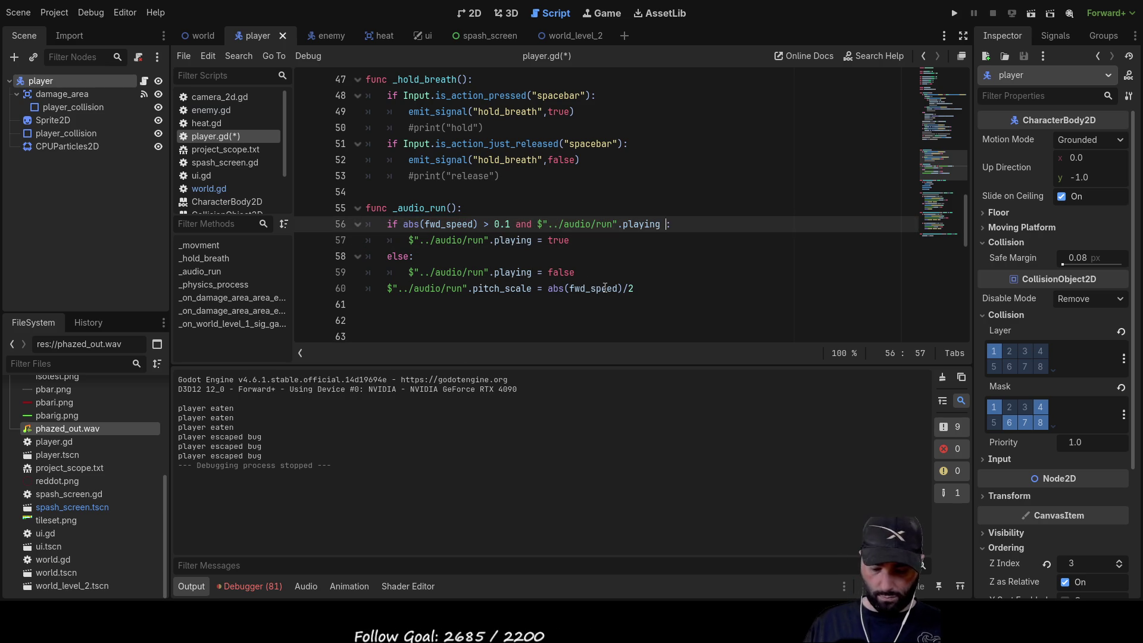
text(false)
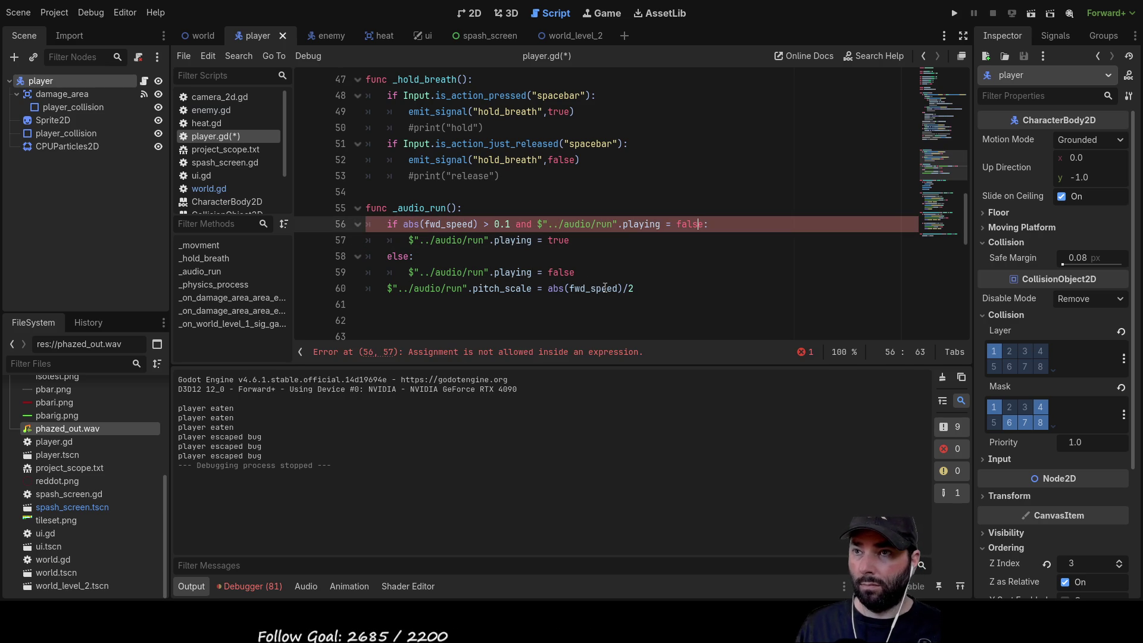
key(BackSpace)
key(BackSpace)
key(BackSpace)
key(BackSpace)
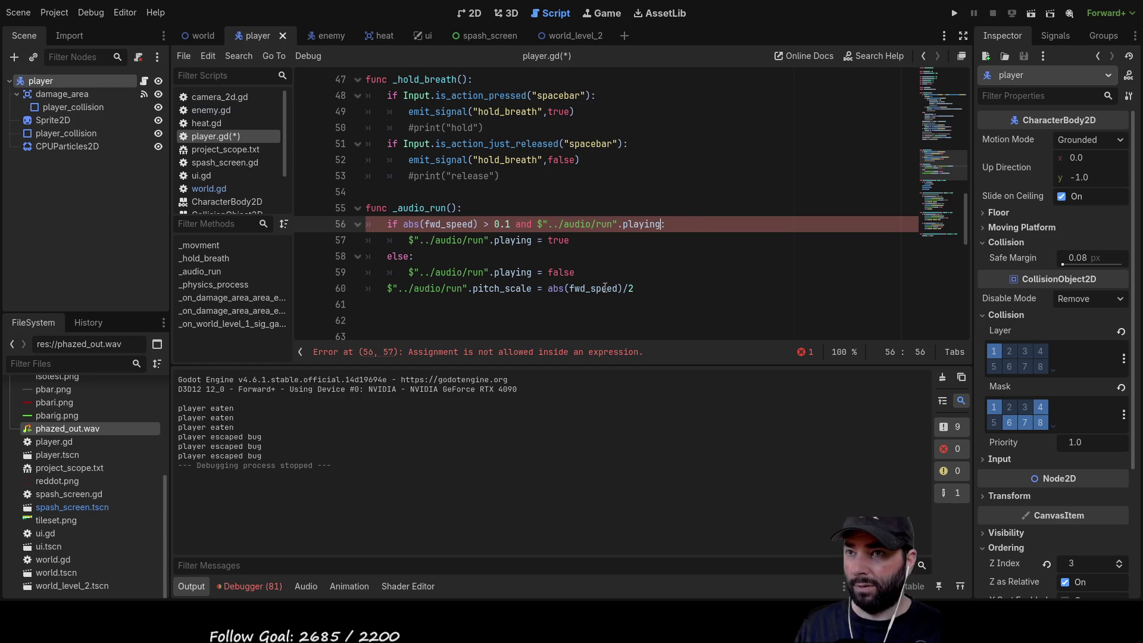
key(Left)
key(Left)
key(Left)
key(Left)
key(Left)
key(Left)
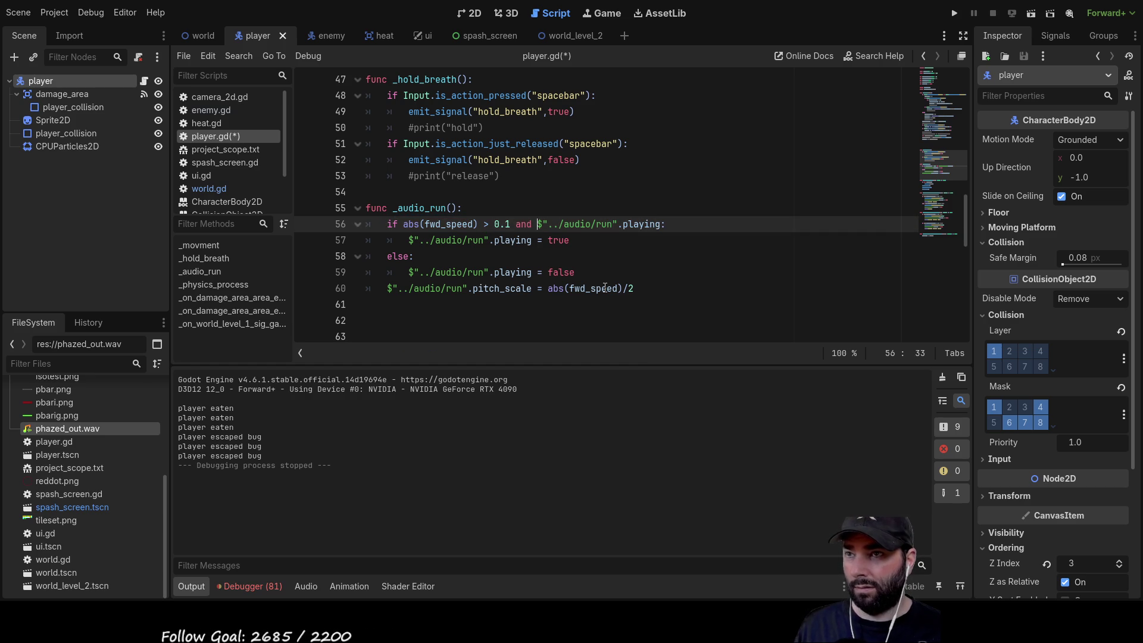
text(not)
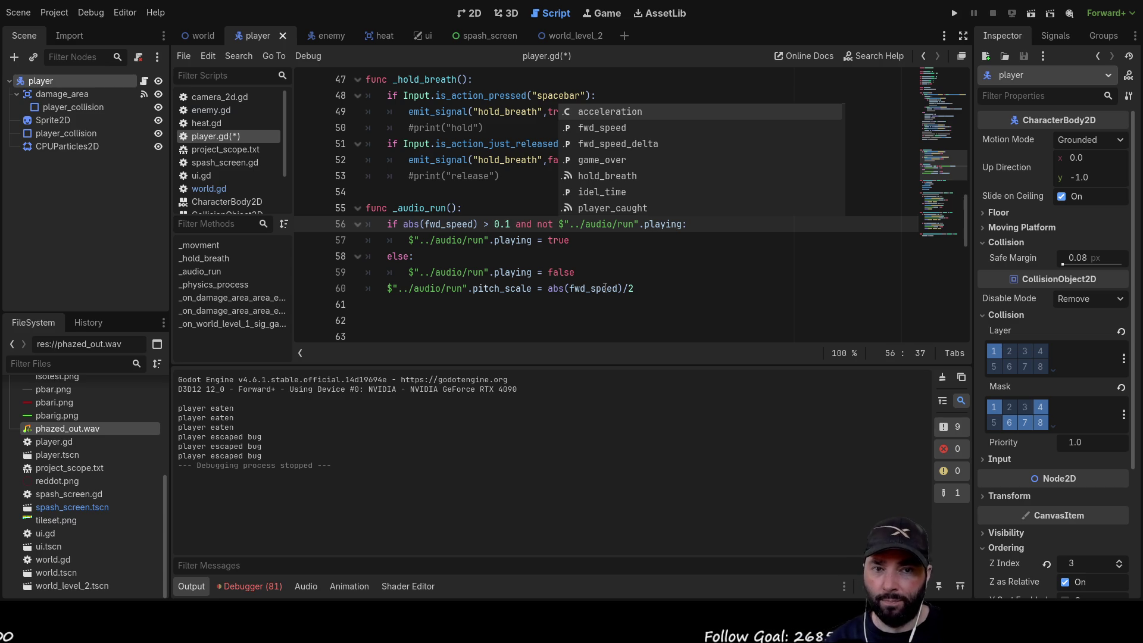
click(594, 305)
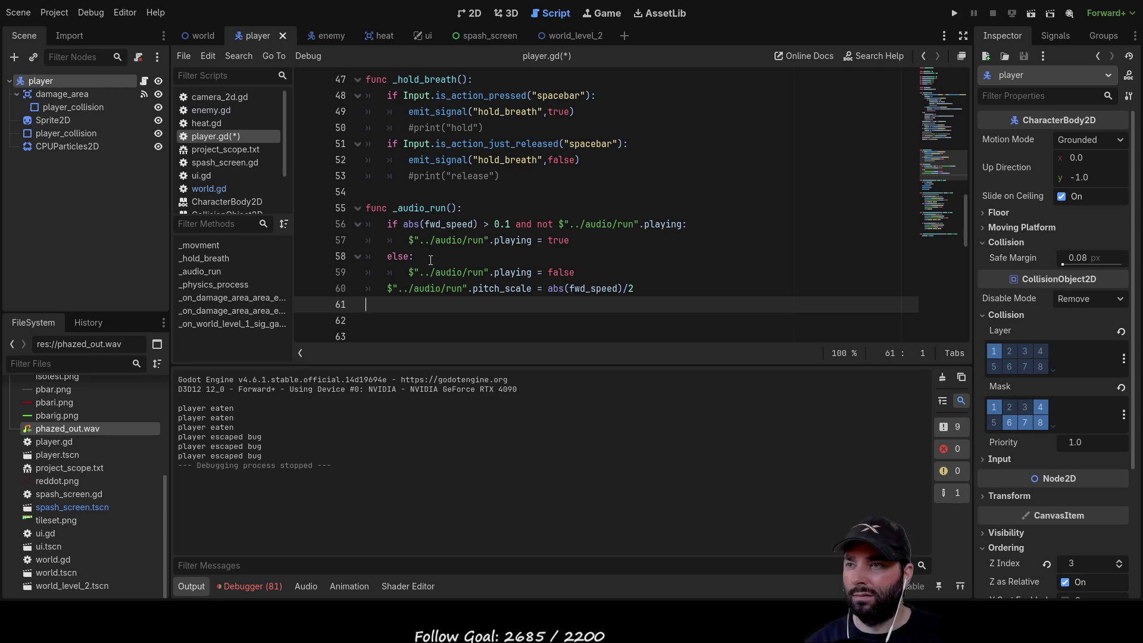
click(955, 13)
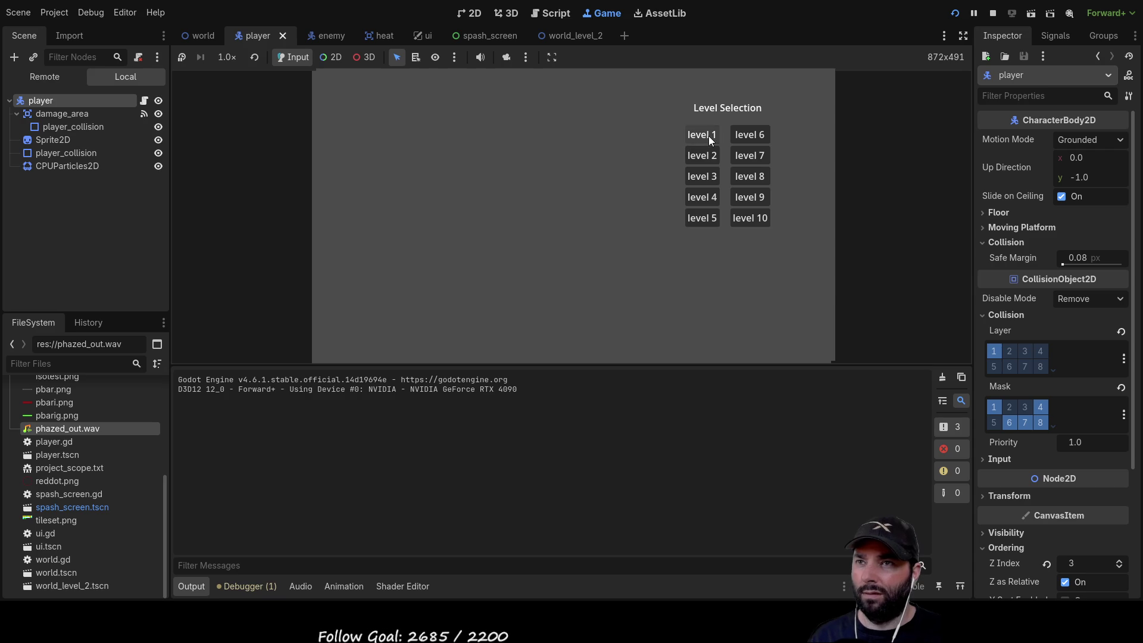
click(708, 135)
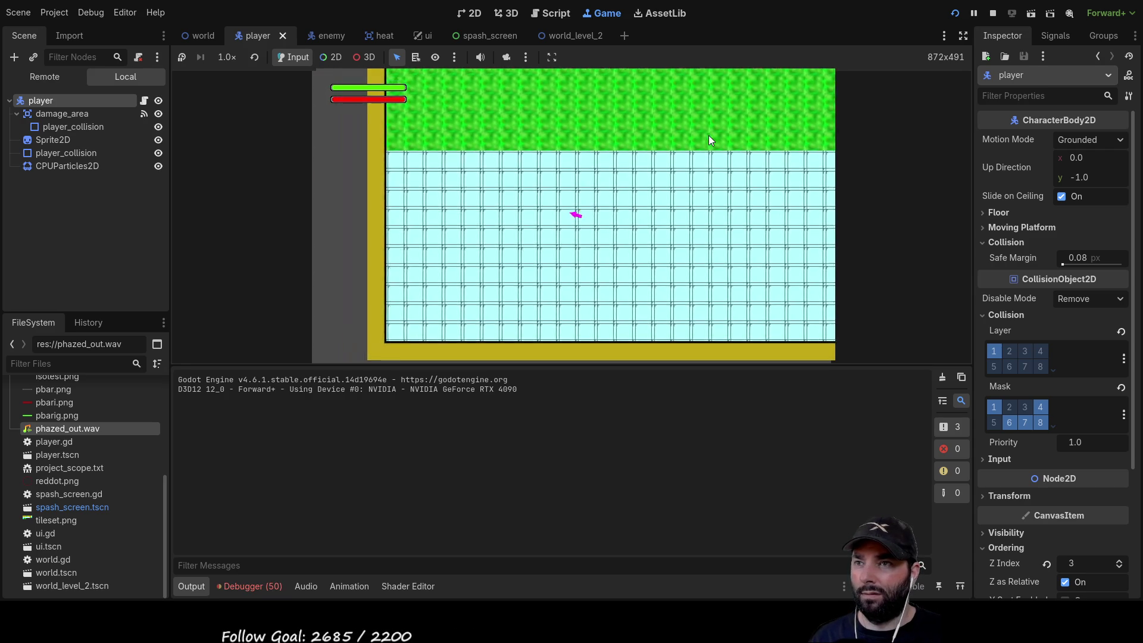
key(a)
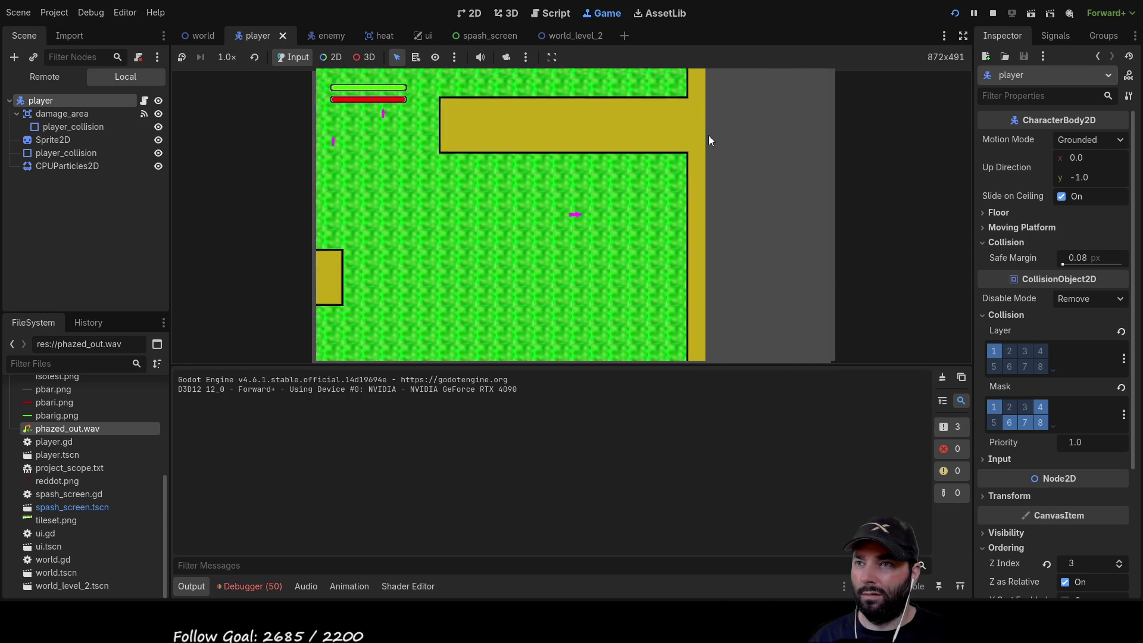
key(w)
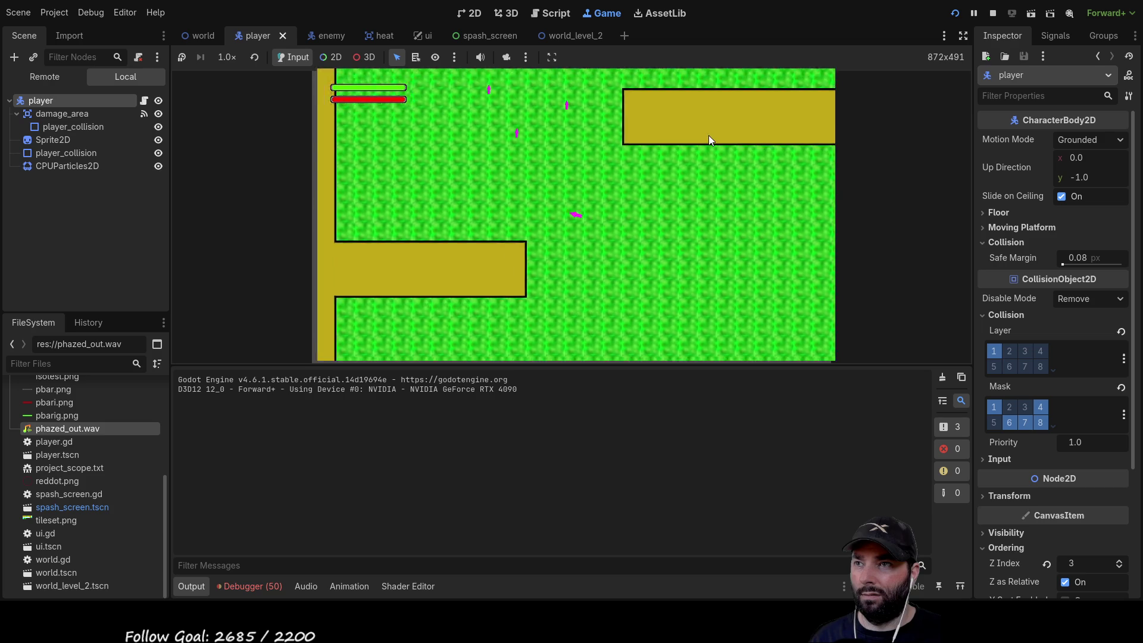
key(a)
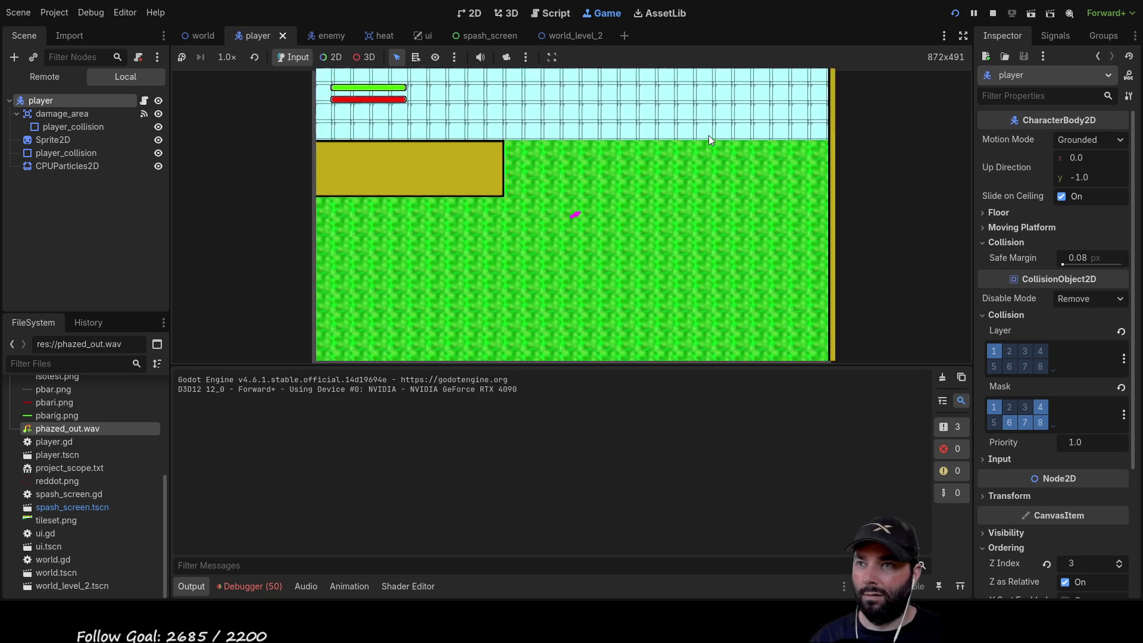
key(a)
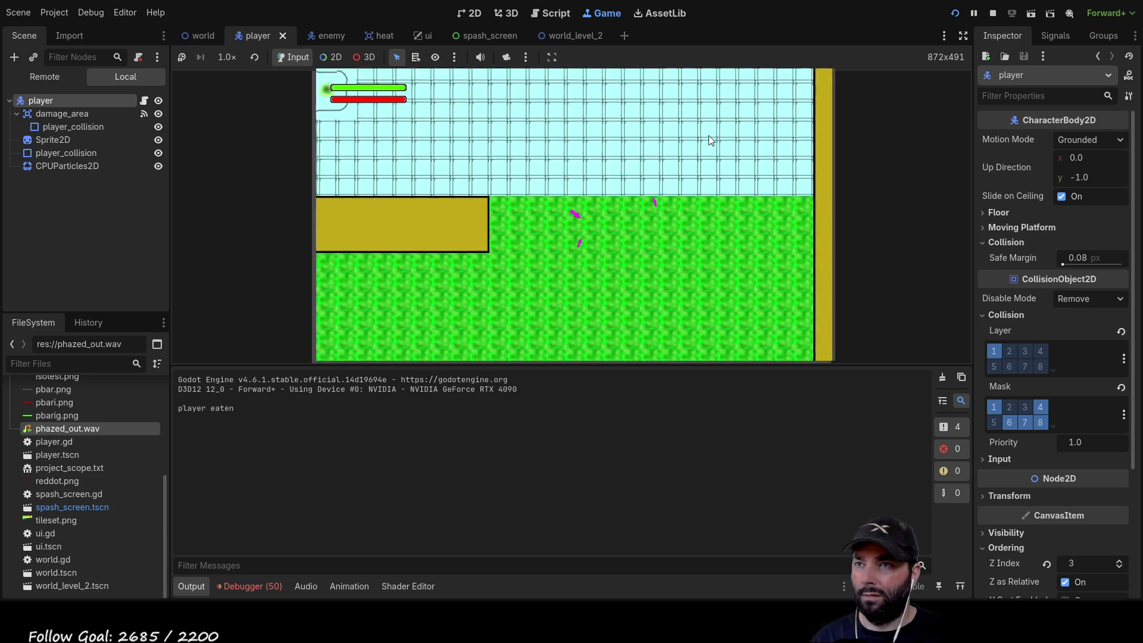
key(a)
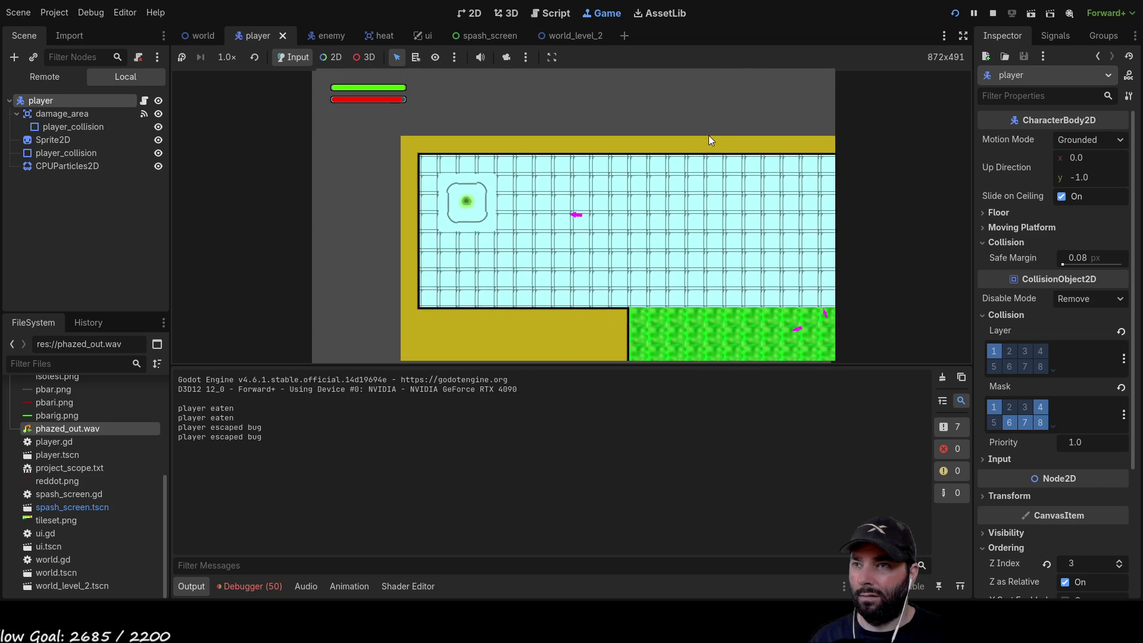
key(a)
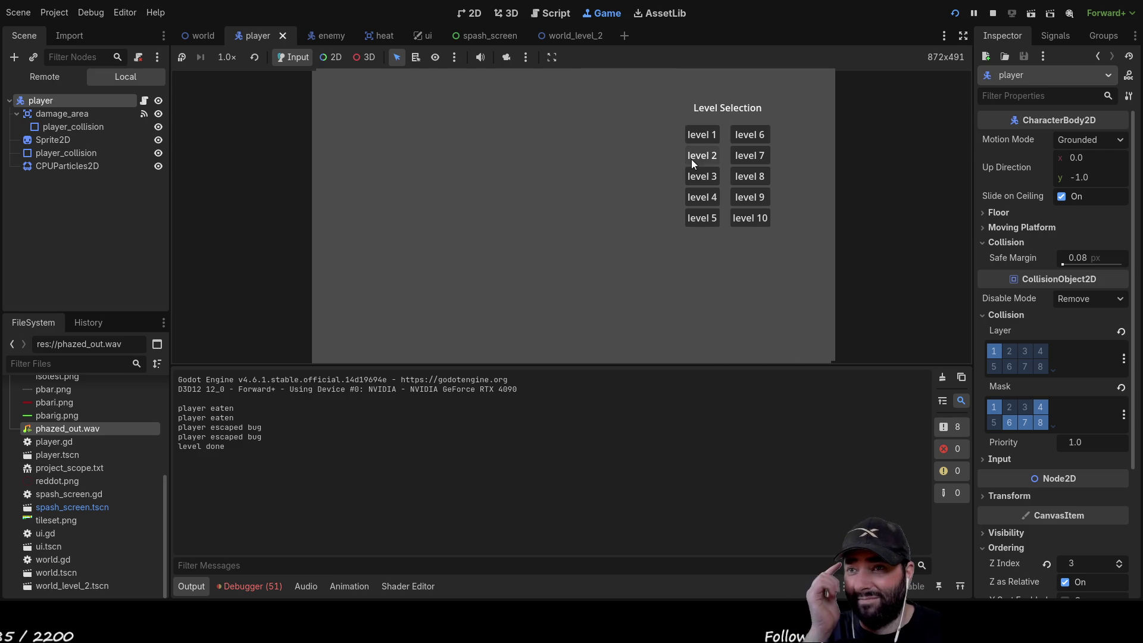
click(692, 159)
key(w)
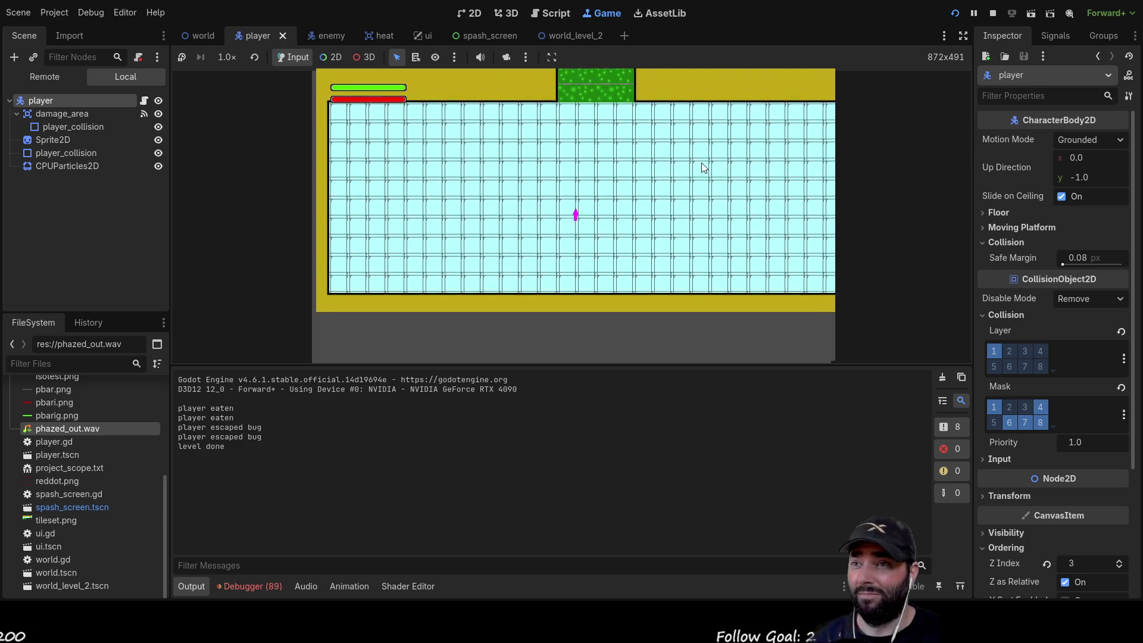
key(w)
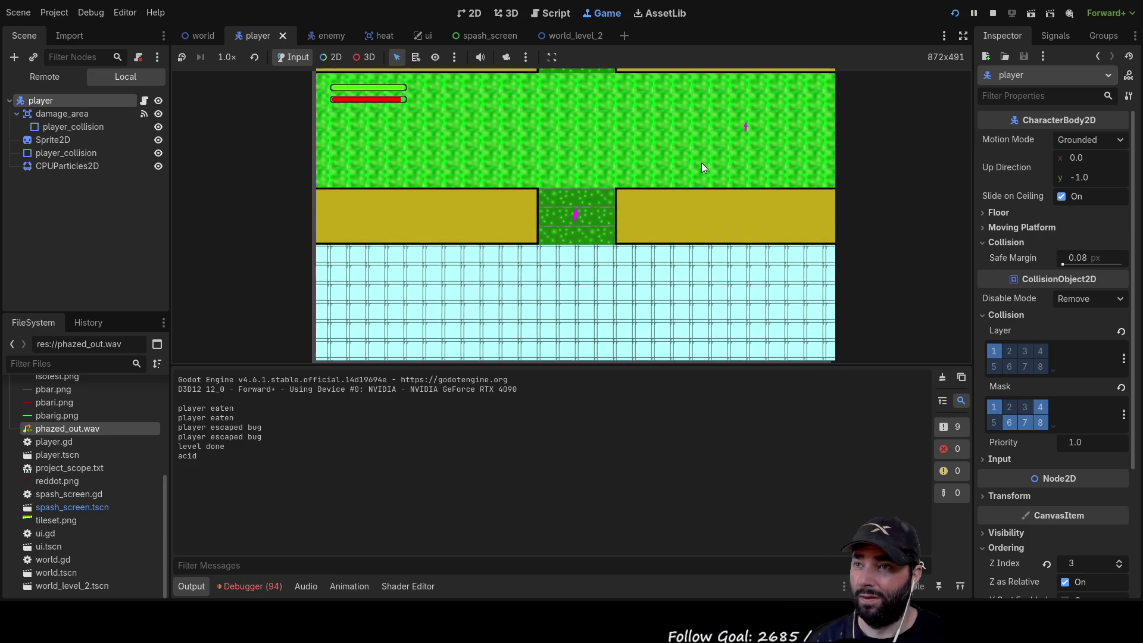
key(w)
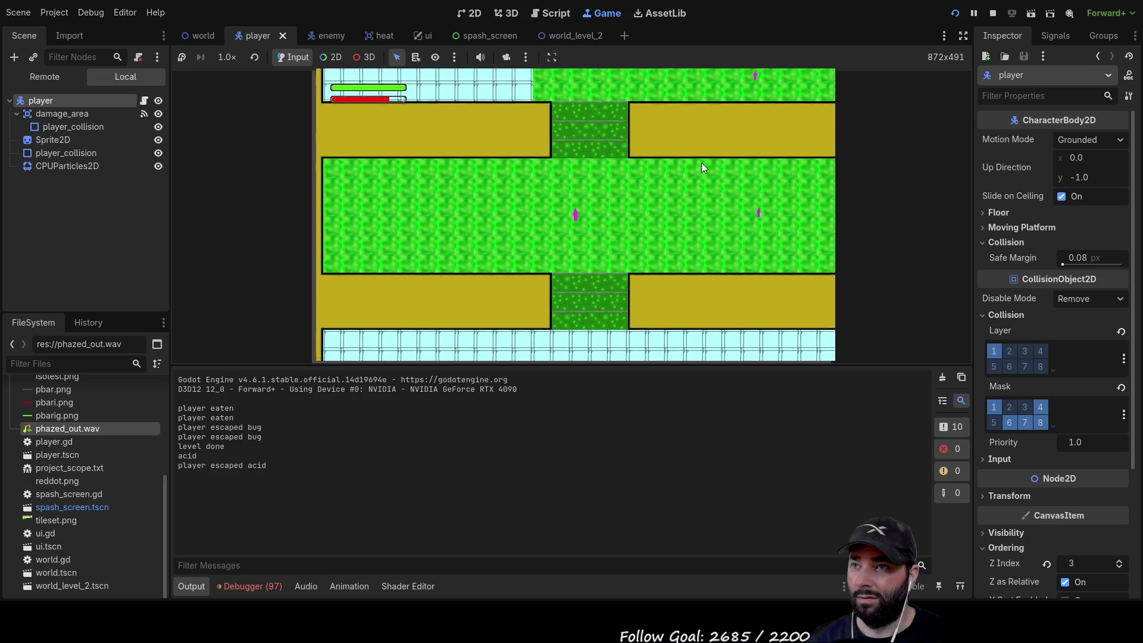
key(w)
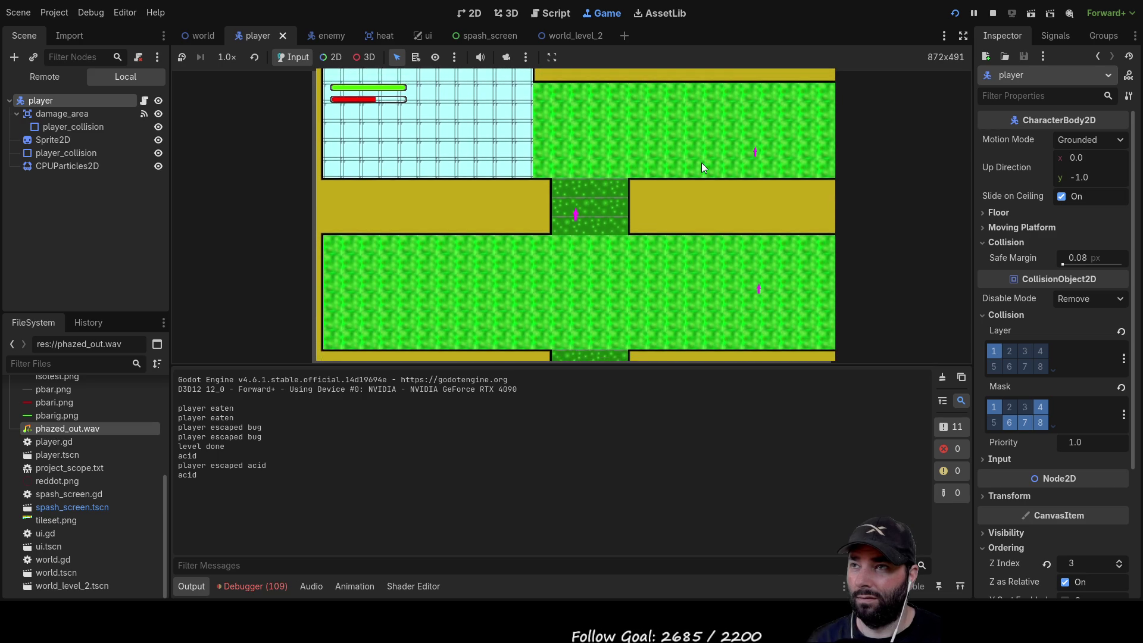
key(w)
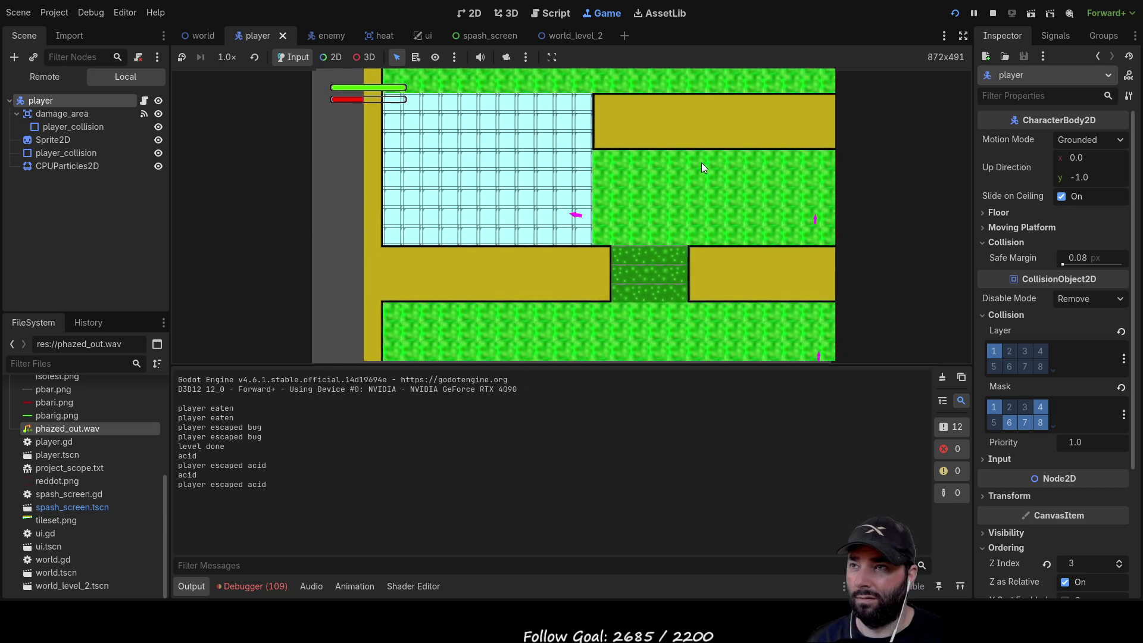
key(w)
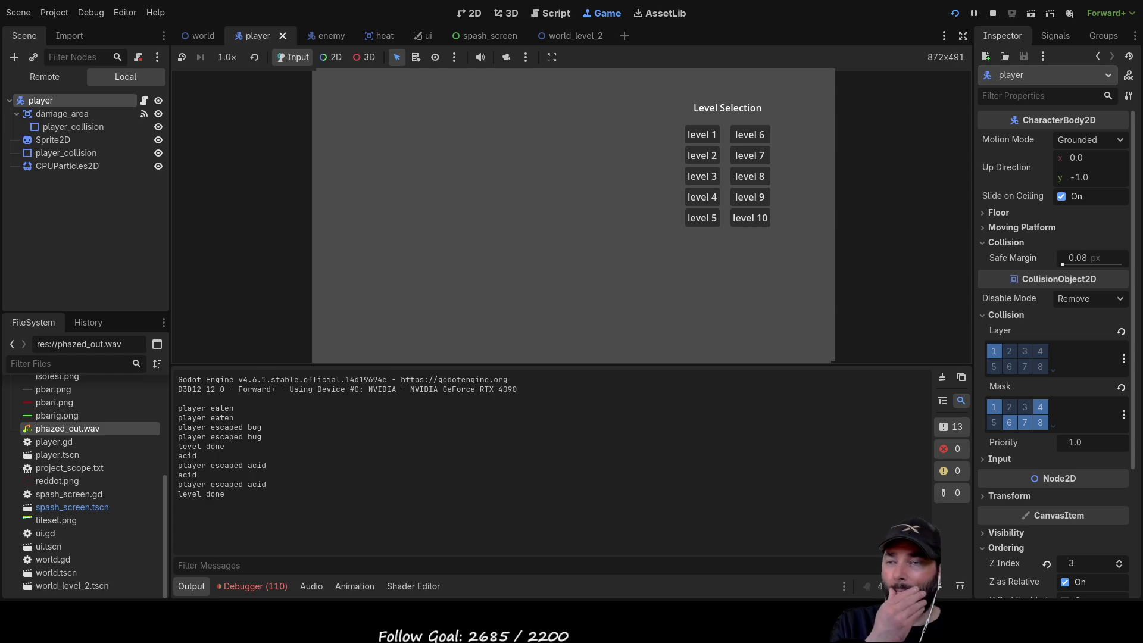
key(F8)
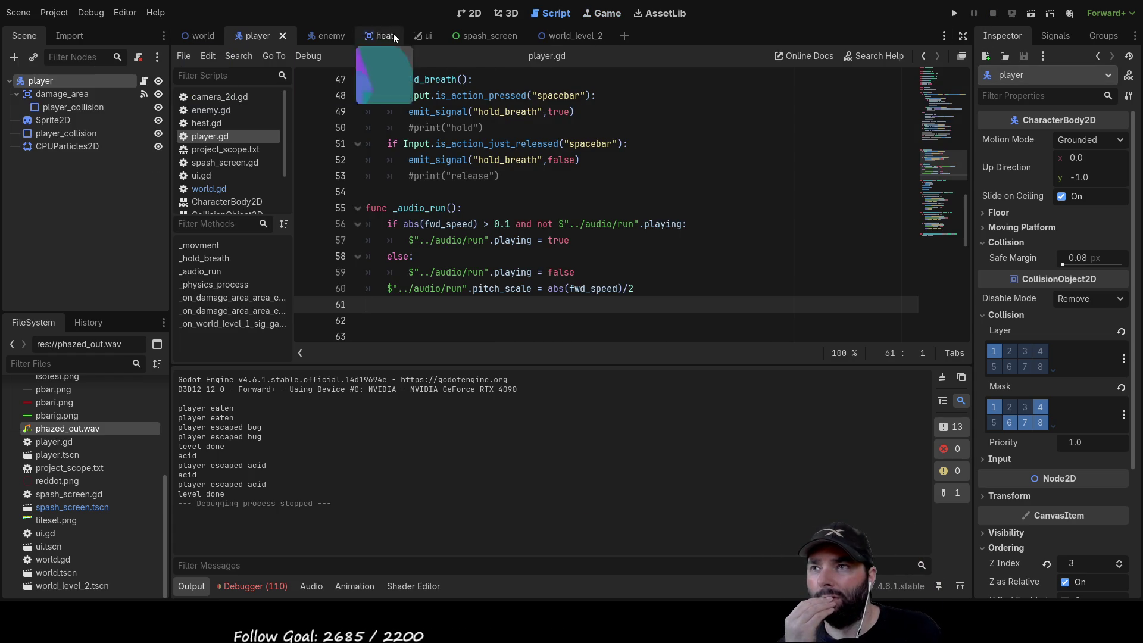
- Switch from the ui scene's 2D layout to the splash screen scene
click(417, 36)
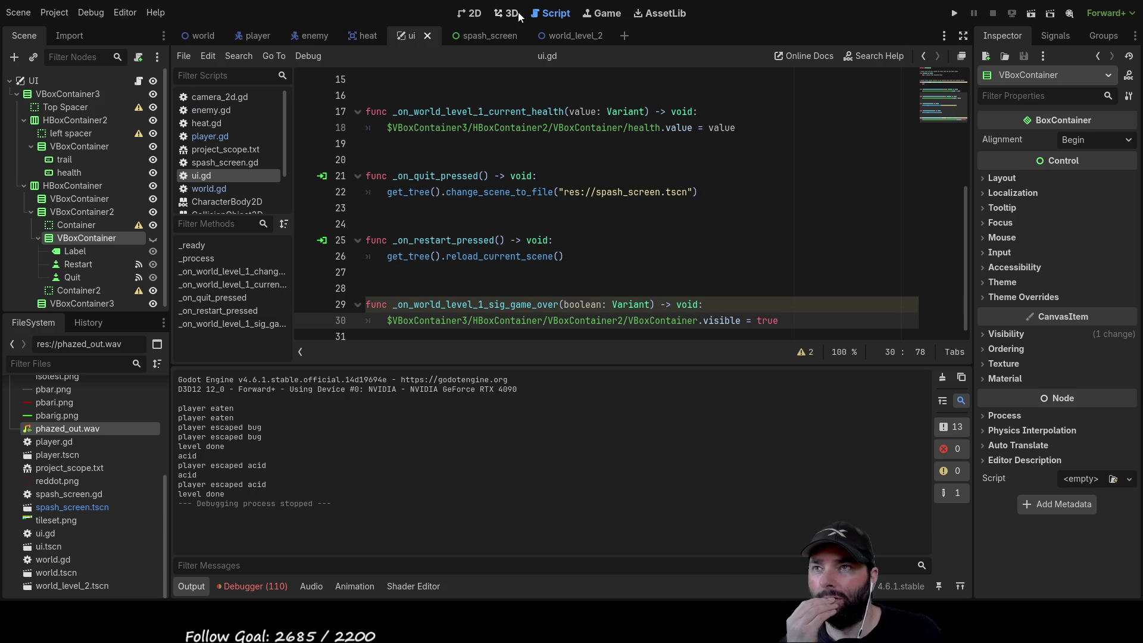
click(470, 13)
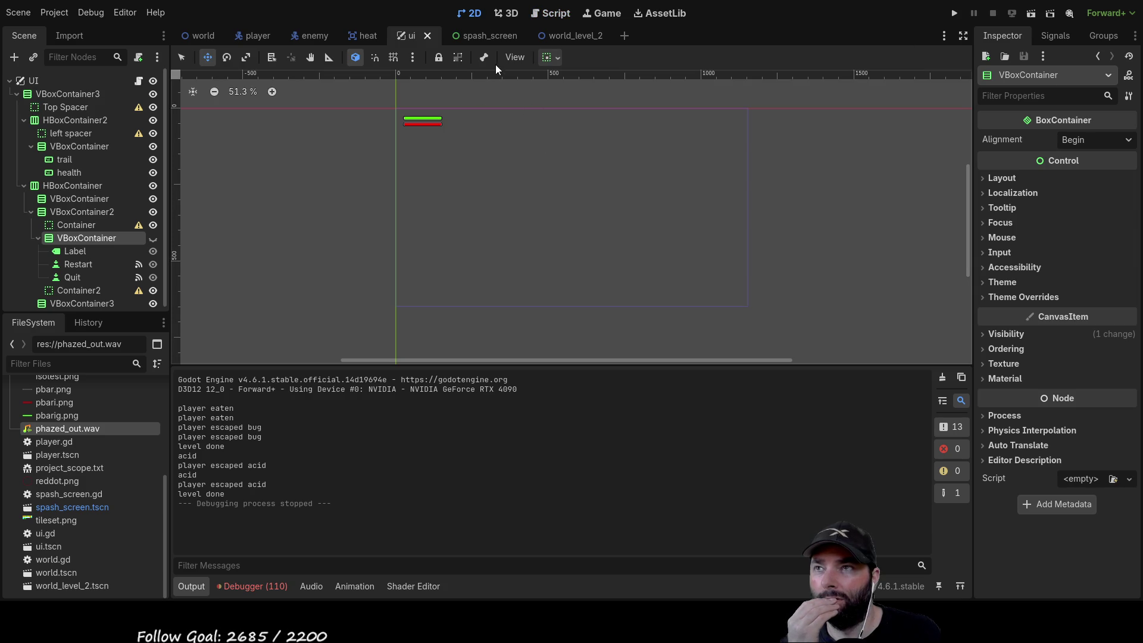
click(484, 37)
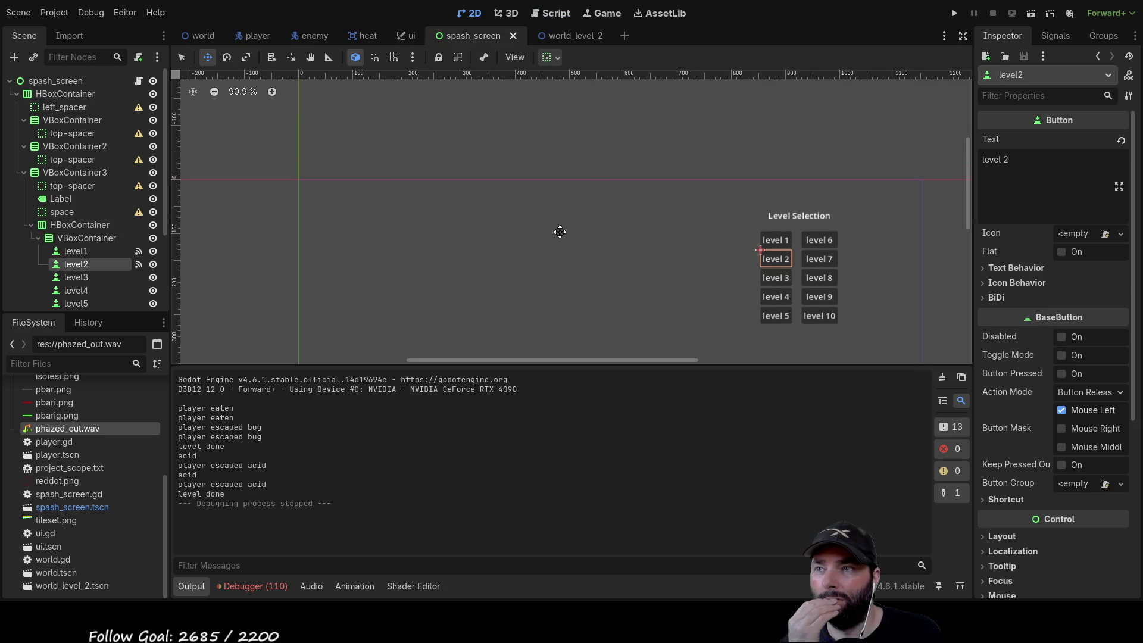
scroll(558, 232, down, 3)
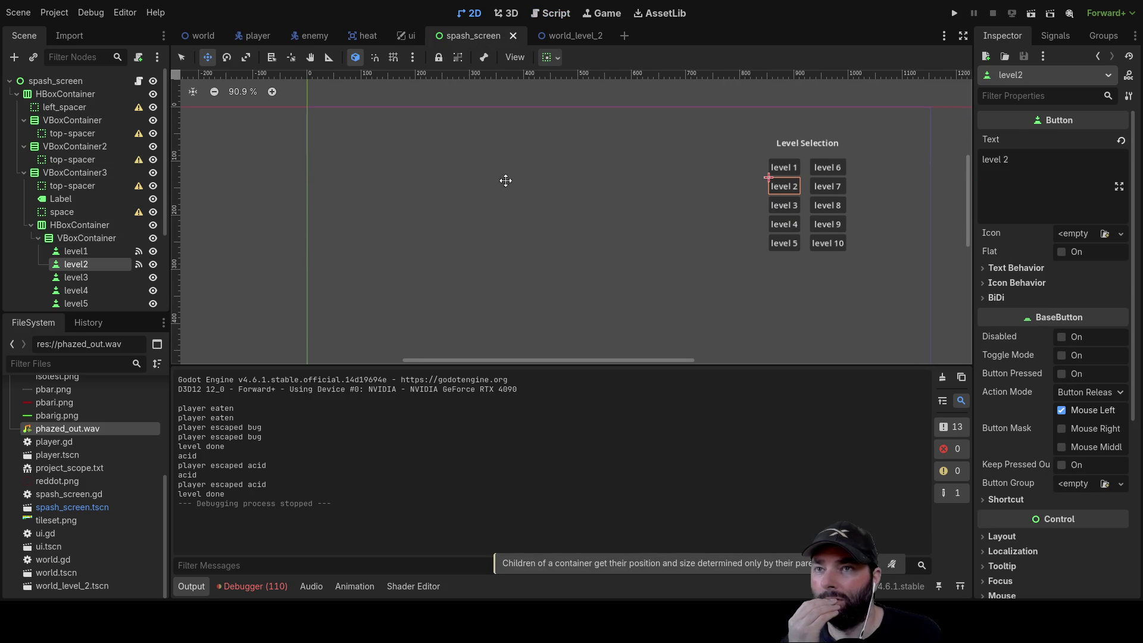
- Select VBoxContainer2 in the splash screen tree after checking the neighbouring containers
click(59, 174)
click(71, 225)
click(71, 173)
click(70, 146)
scroll(472, 185, down, 2)
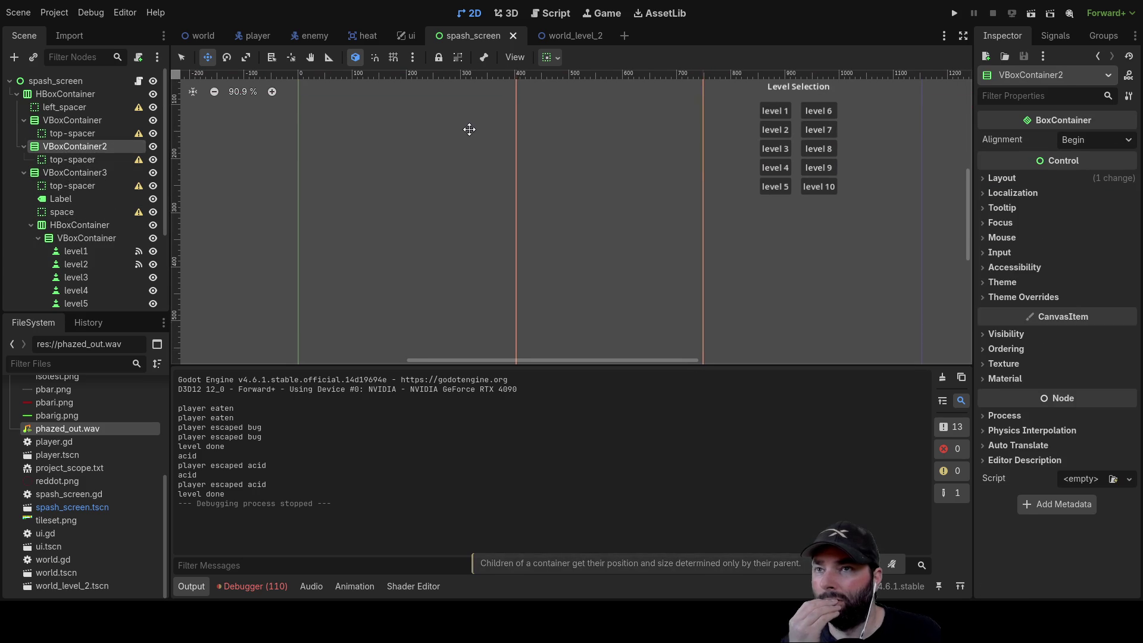
click(57, 160)
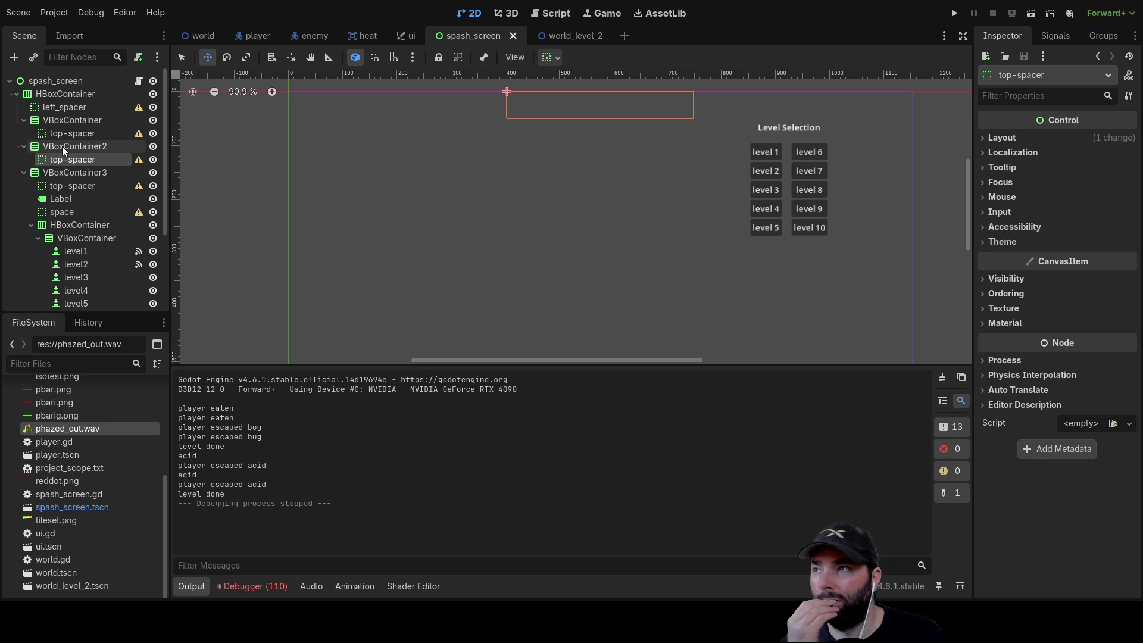
click(62, 148)
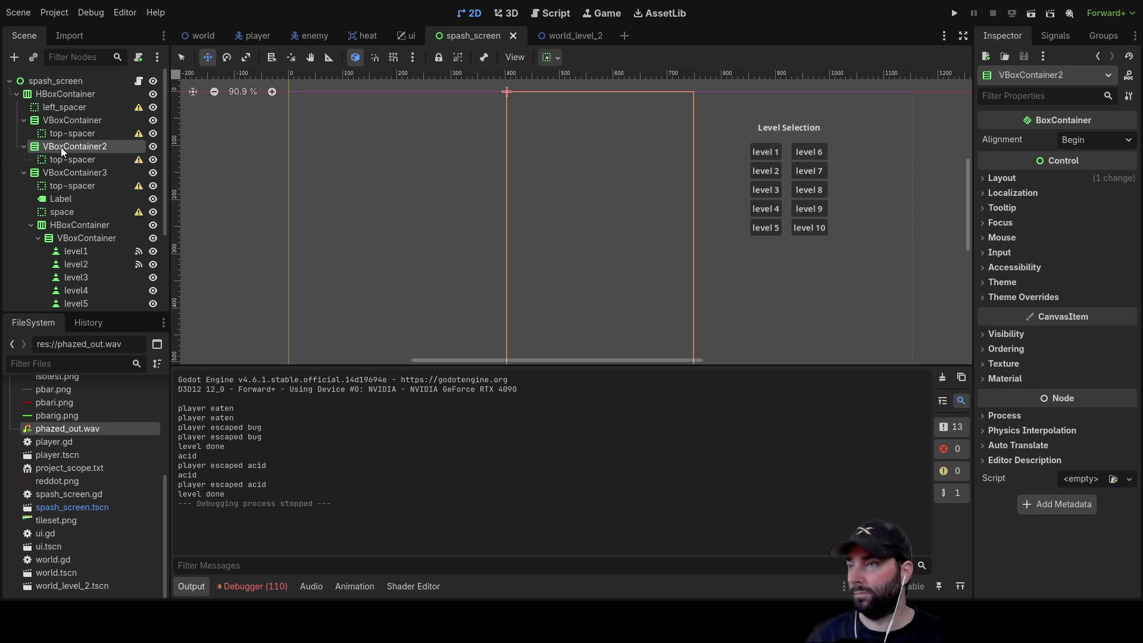
- Paste a copy of VBoxContainer2 inside itself and delete the copied top-spacer
key(ctrl+v)
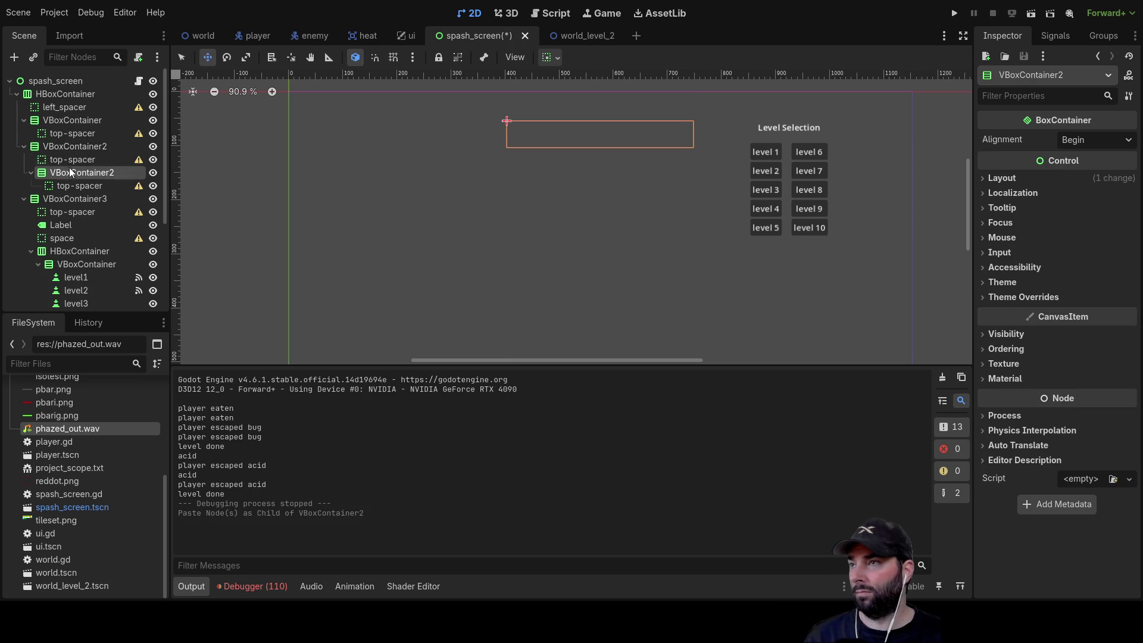
click(67, 187)
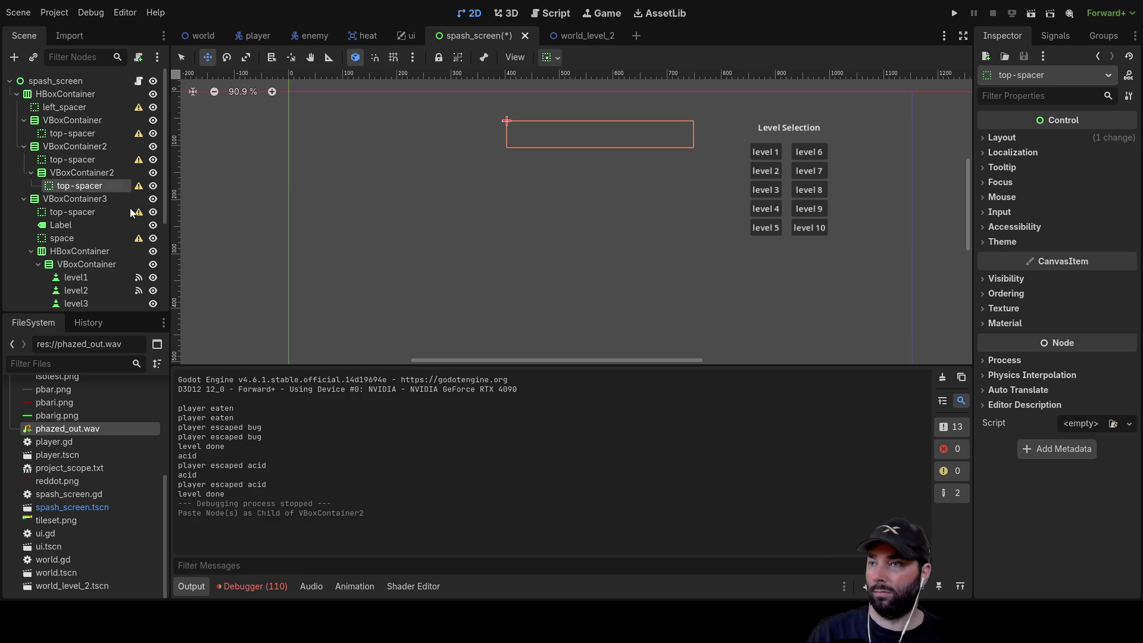
key(Delete)
click(74, 173)
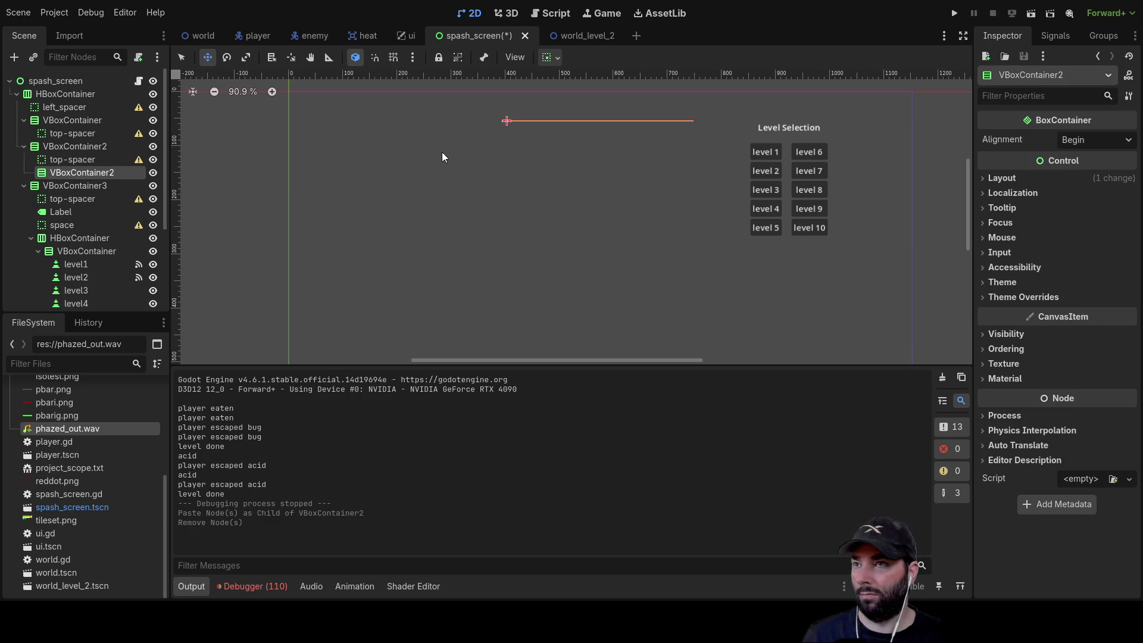
- Add a Label to the nested VBoxContainer2 with the text 'Music'
key(ctrl+a)
key(Return)
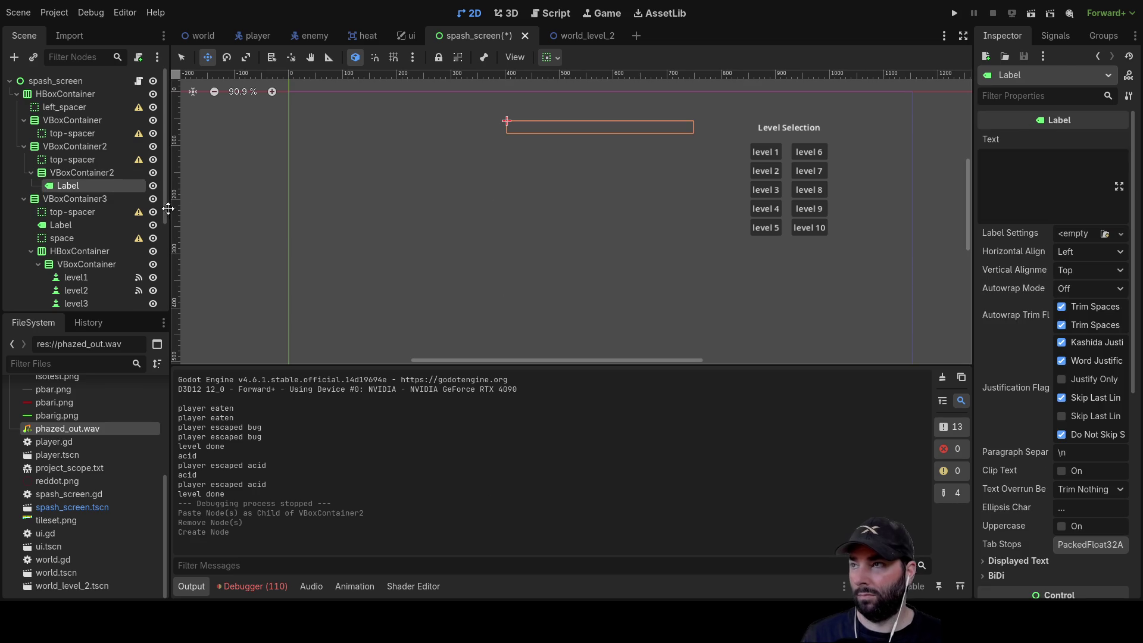
click(1023, 173)
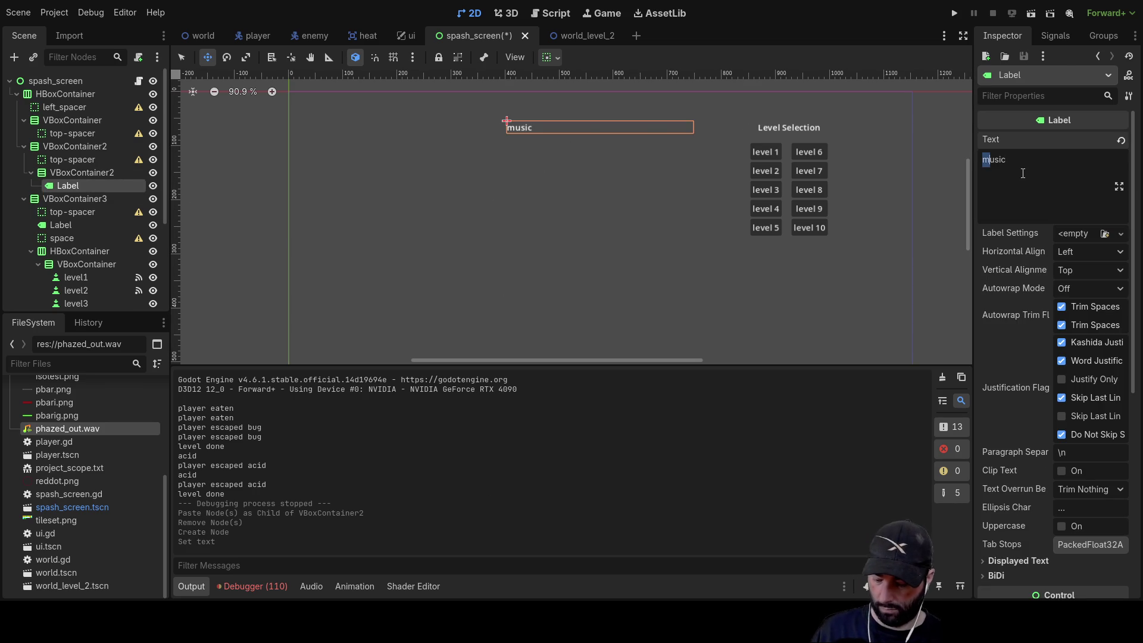
text(M)
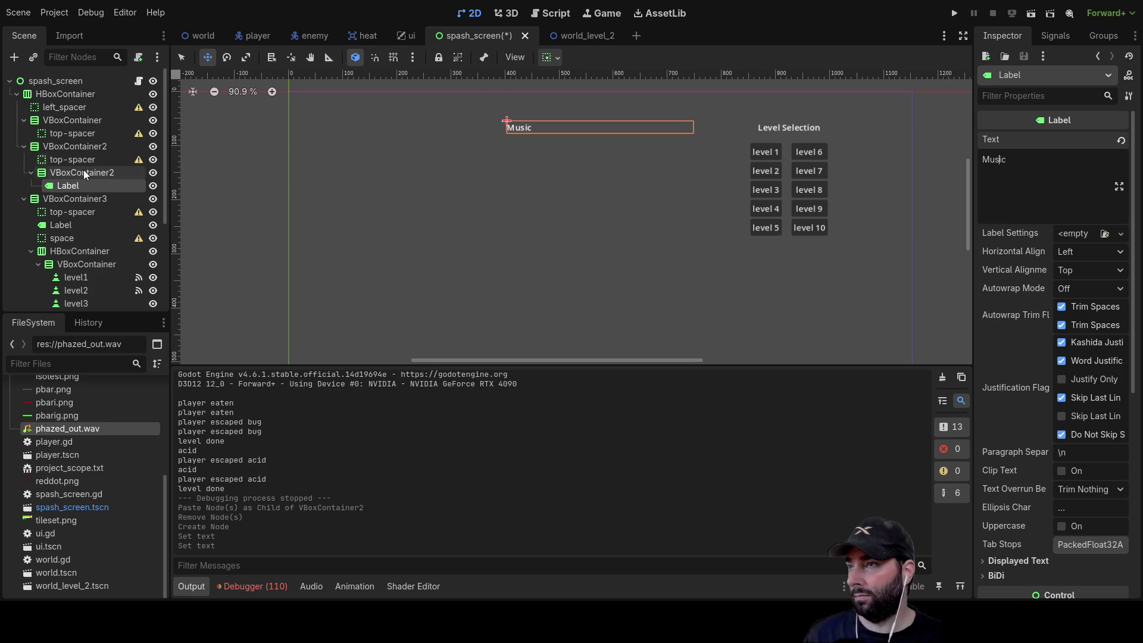
click(73, 174)
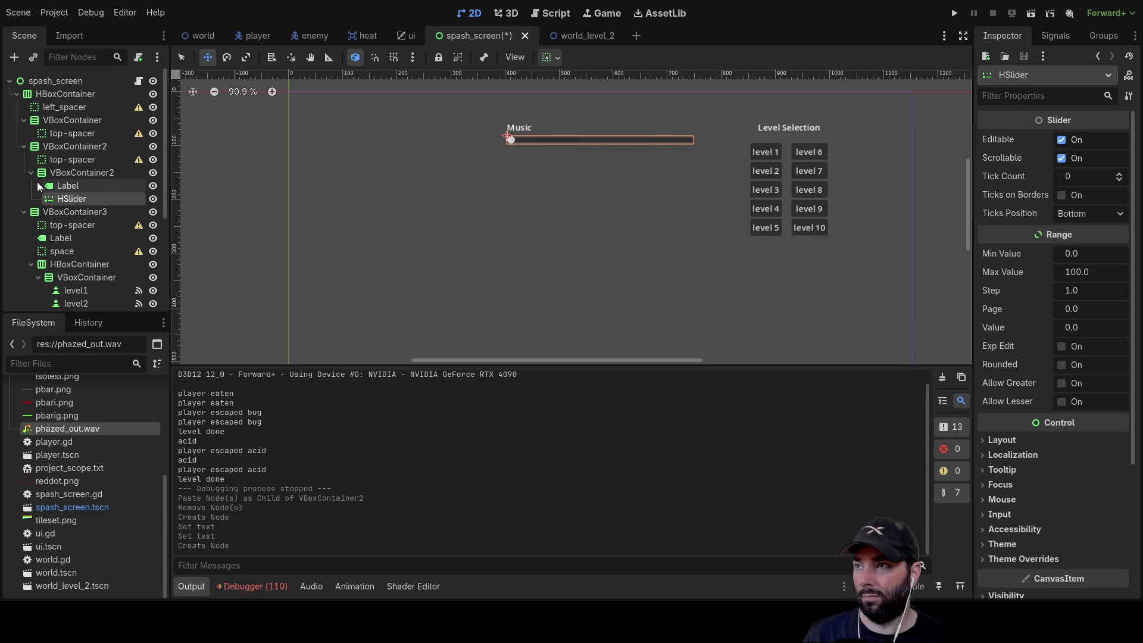
- Add an HBoxContainer to the nested container and move the HSlider into it
click(64, 174)
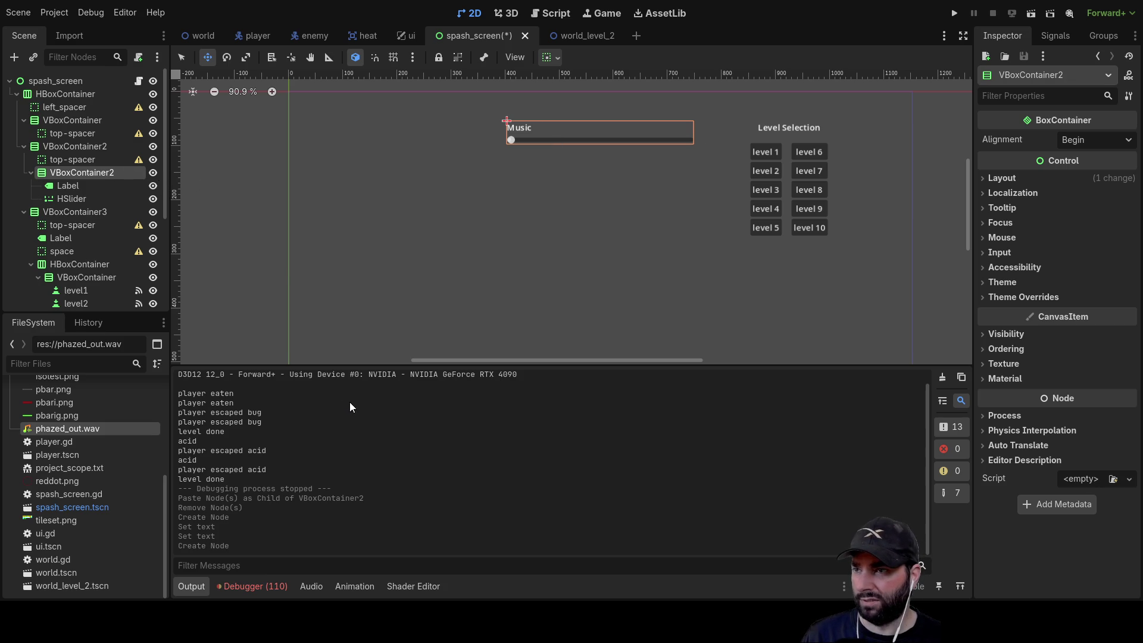
key(ctrl+shift+z)
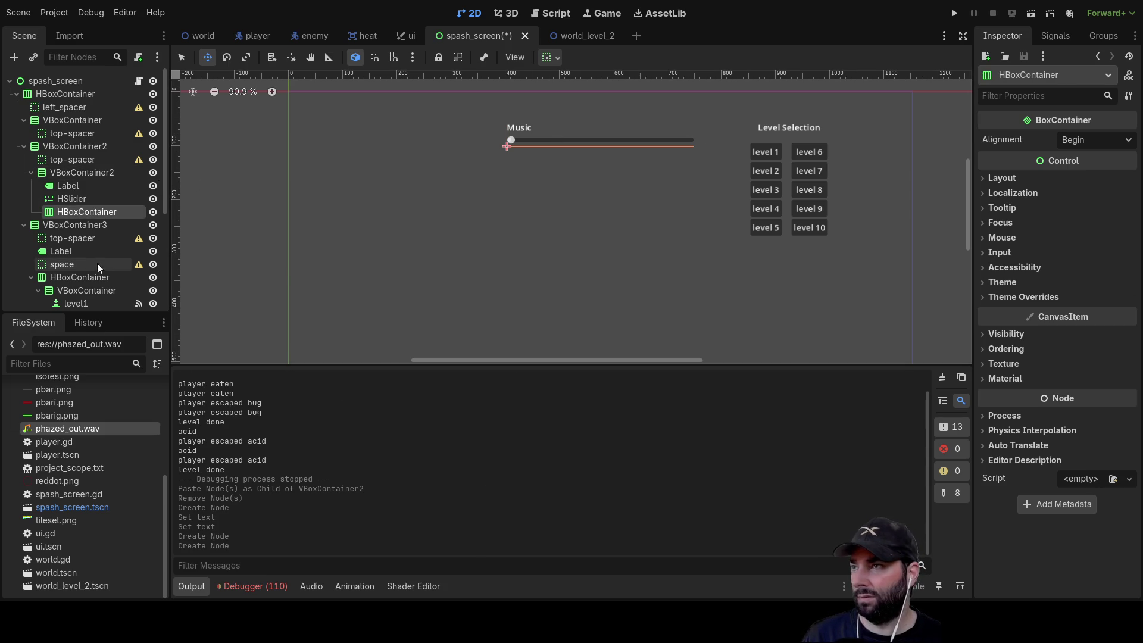
click(71, 196)
drag(66, 198, 75, 211)
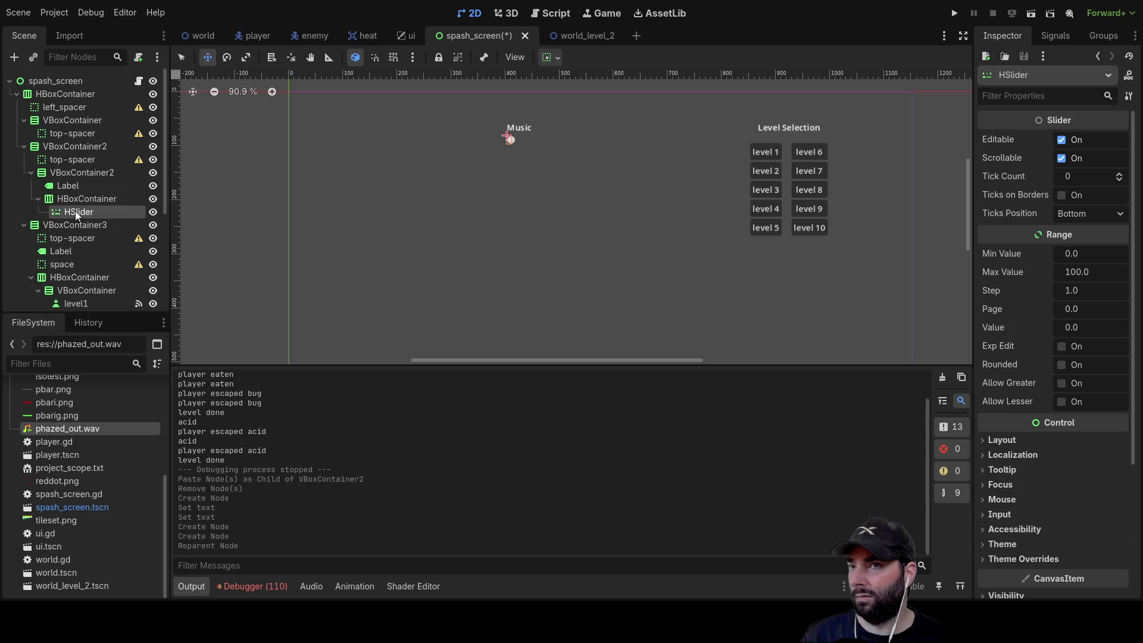
click(78, 199)
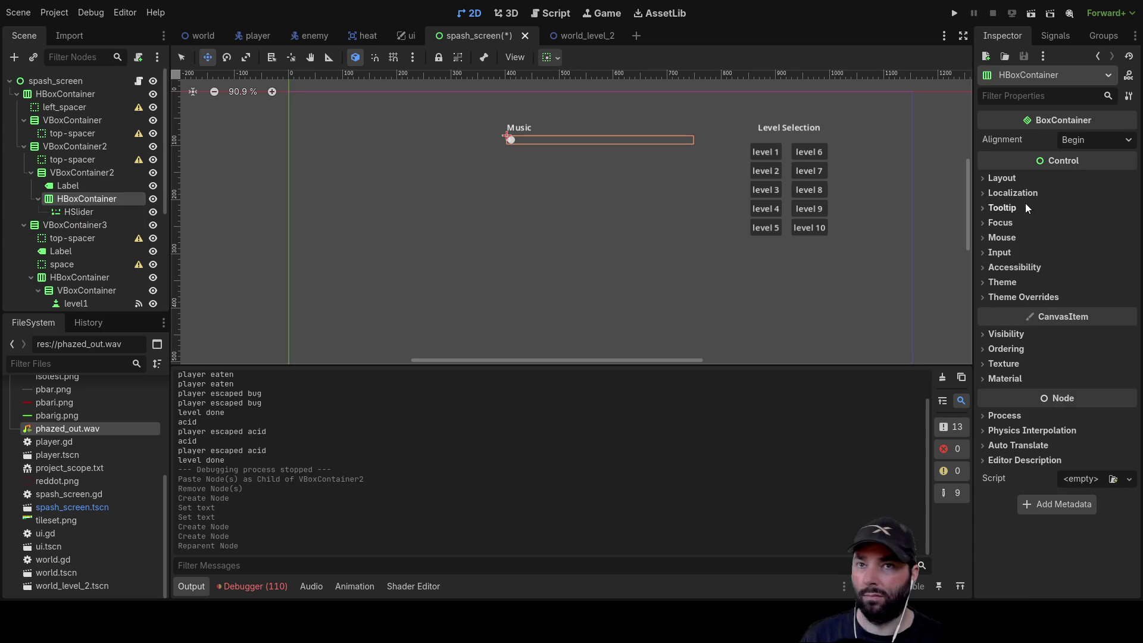
- Set the HBoxContainer's container sizing to expand vertically
click(995, 178)
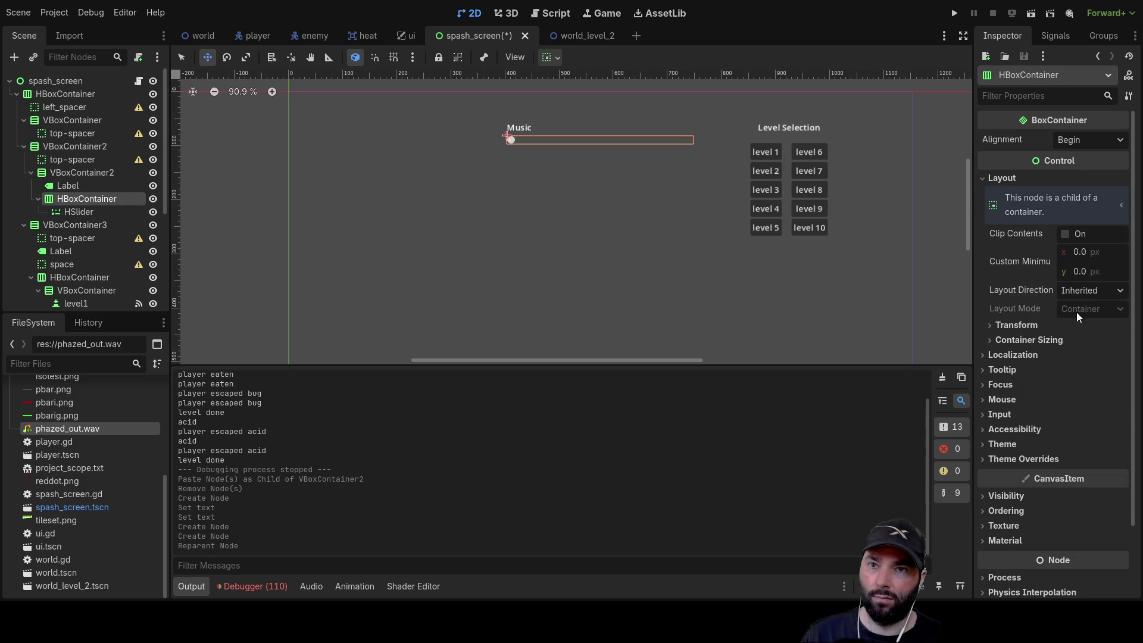
click(1000, 340)
click(1069, 395)
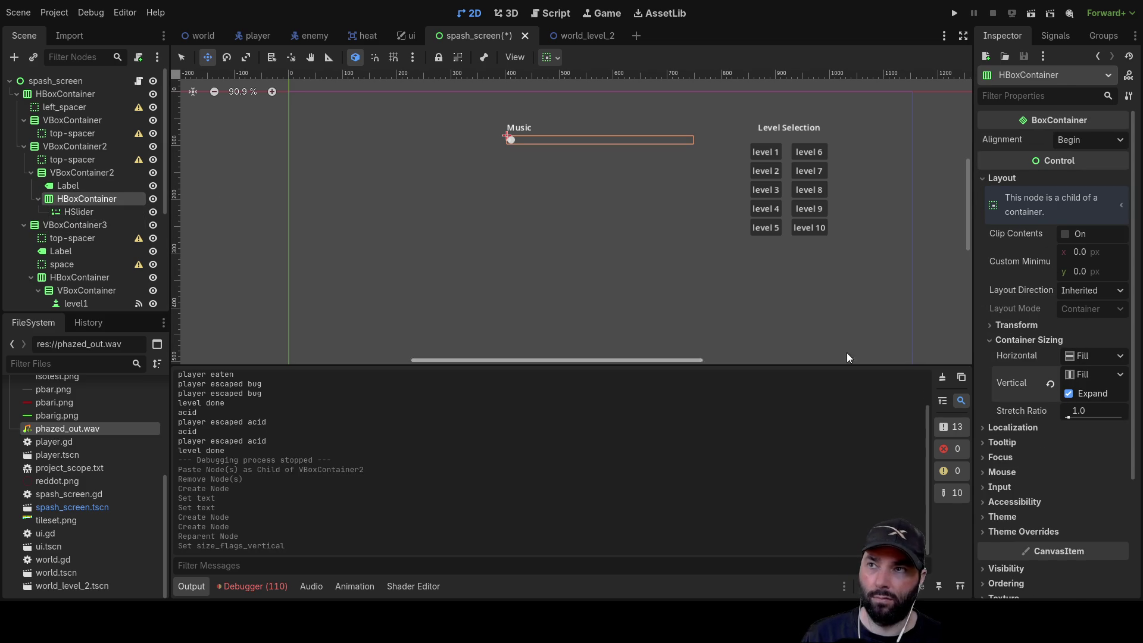
click(73, 213)
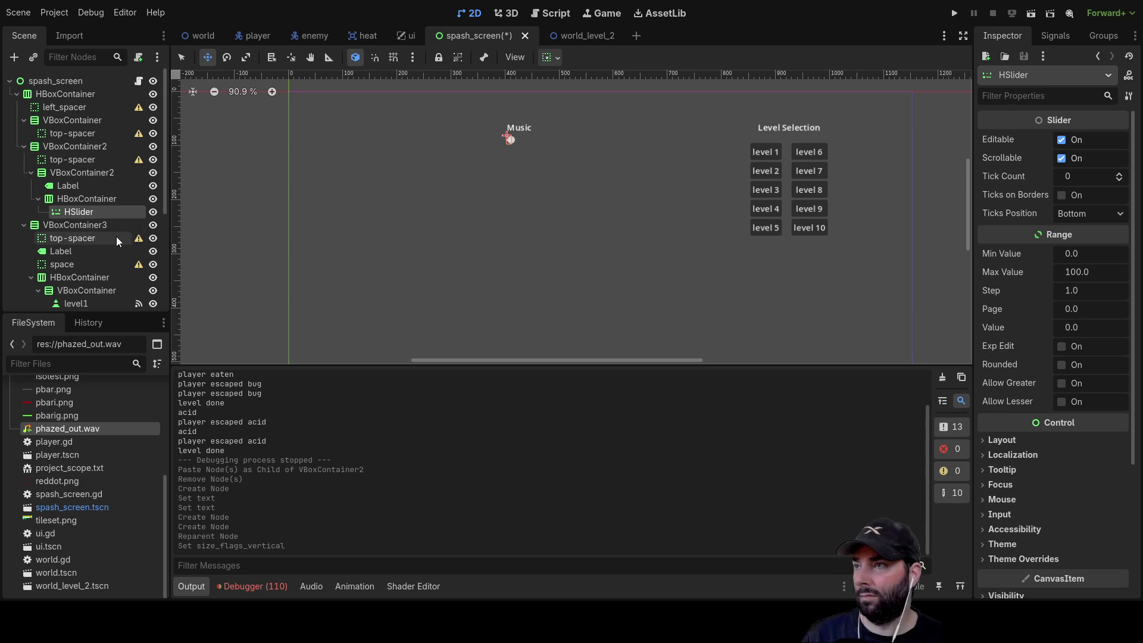
- Paste a copy of the Music label into the HBoxContainer and change its text to 'Volume'
click(77, 198)
click(70, 187)
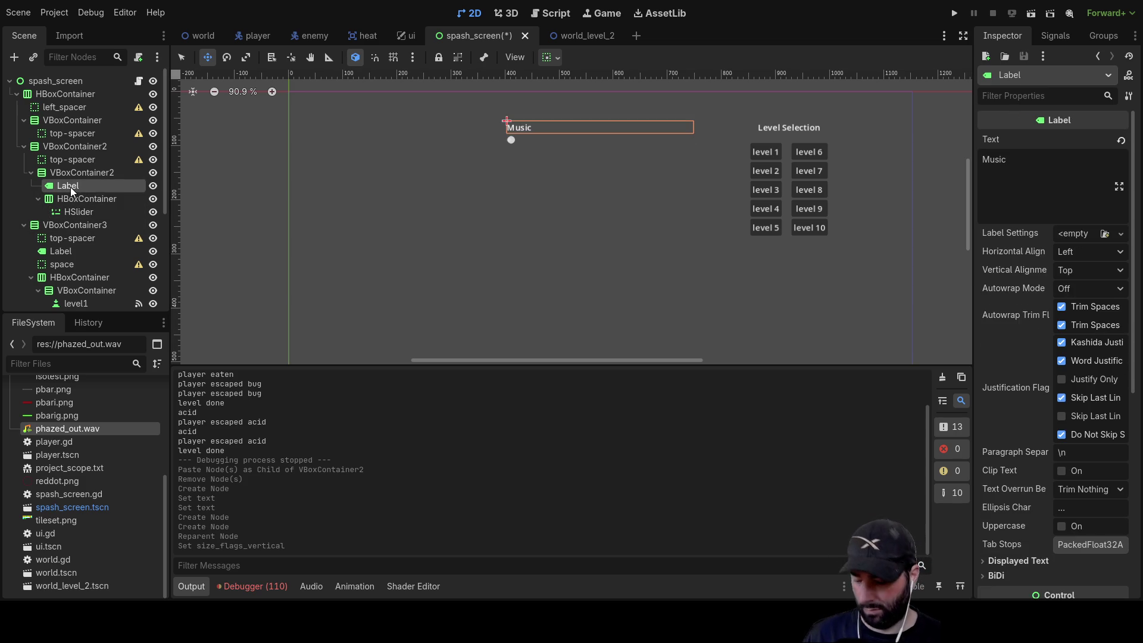
click(72, 200)
key(ctrl+v)
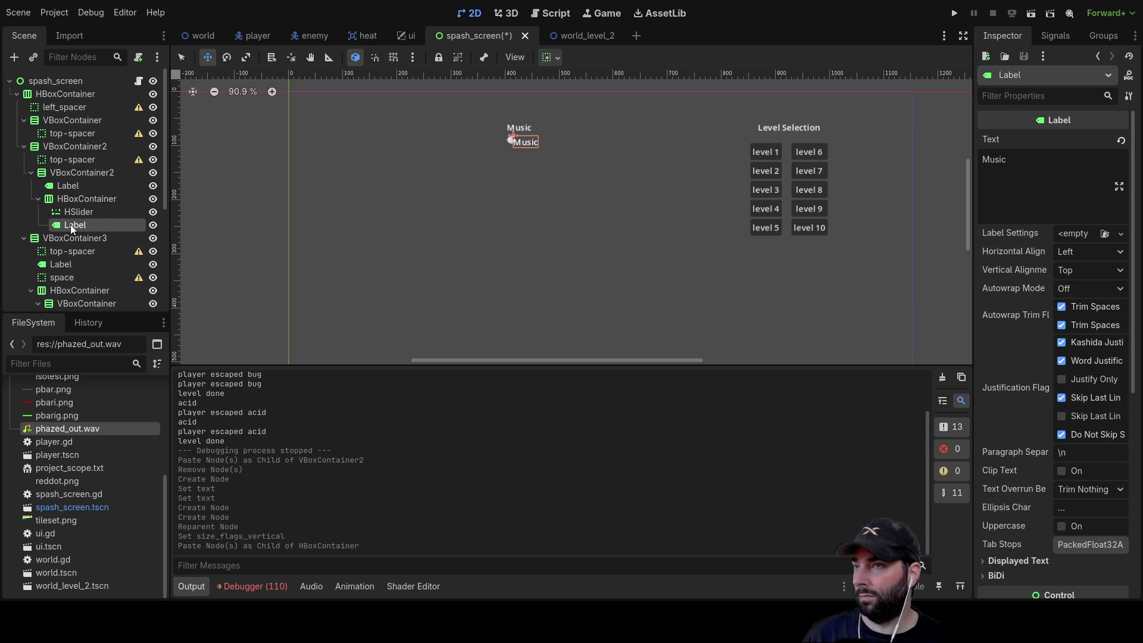
click(1034, 164)
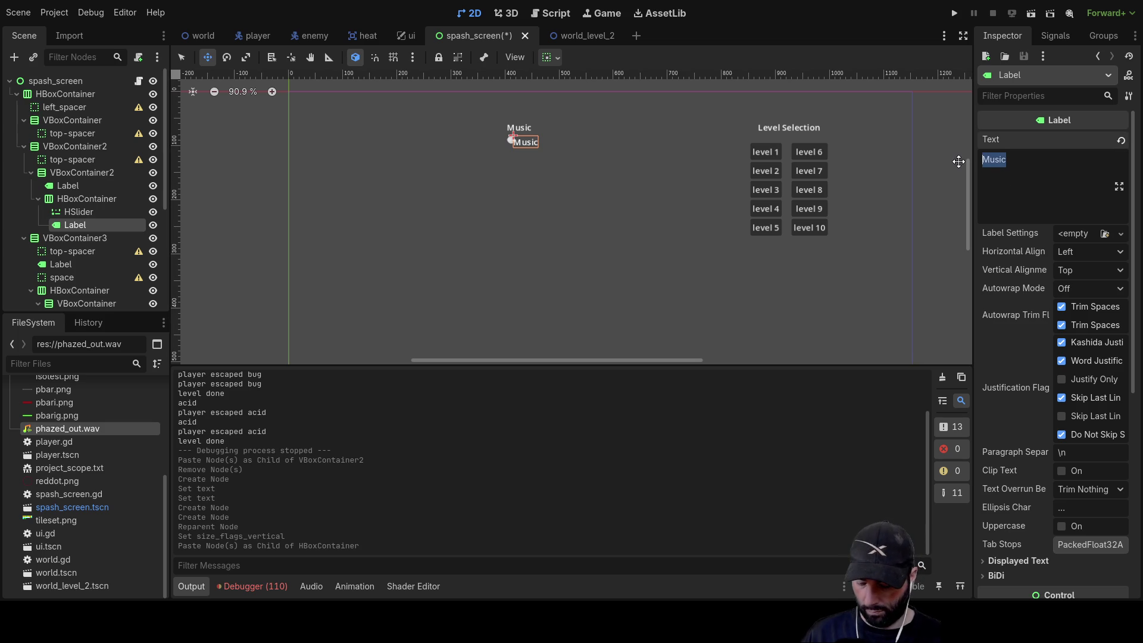
text(Volume)
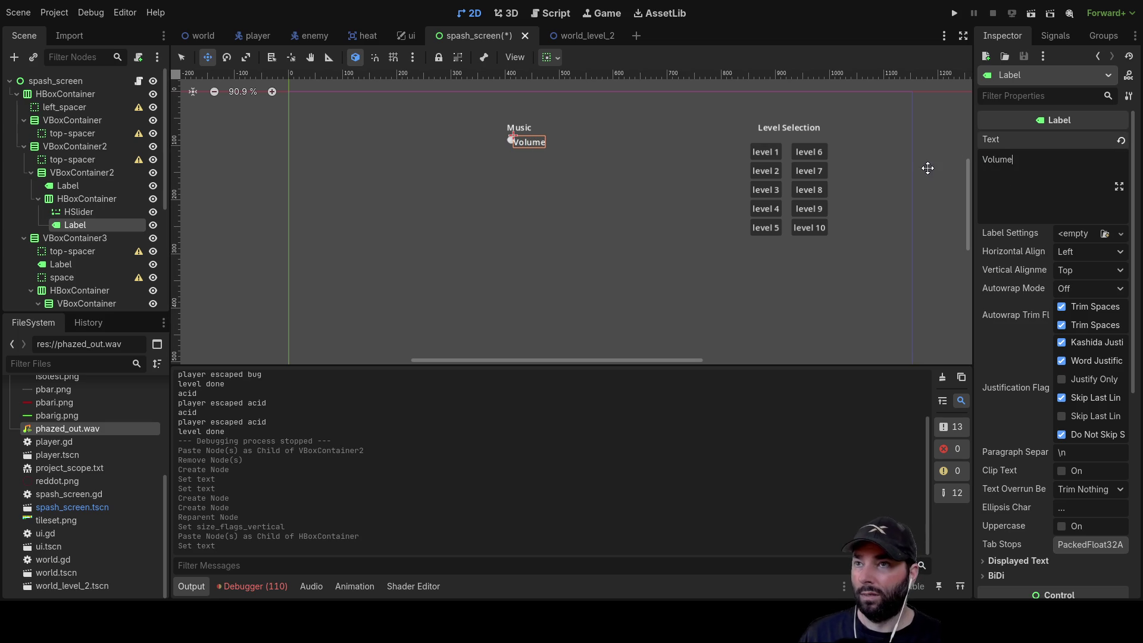
- Make the HSlider expand horizontally to stretch across the row
click(69, 210)
click(75, 200)
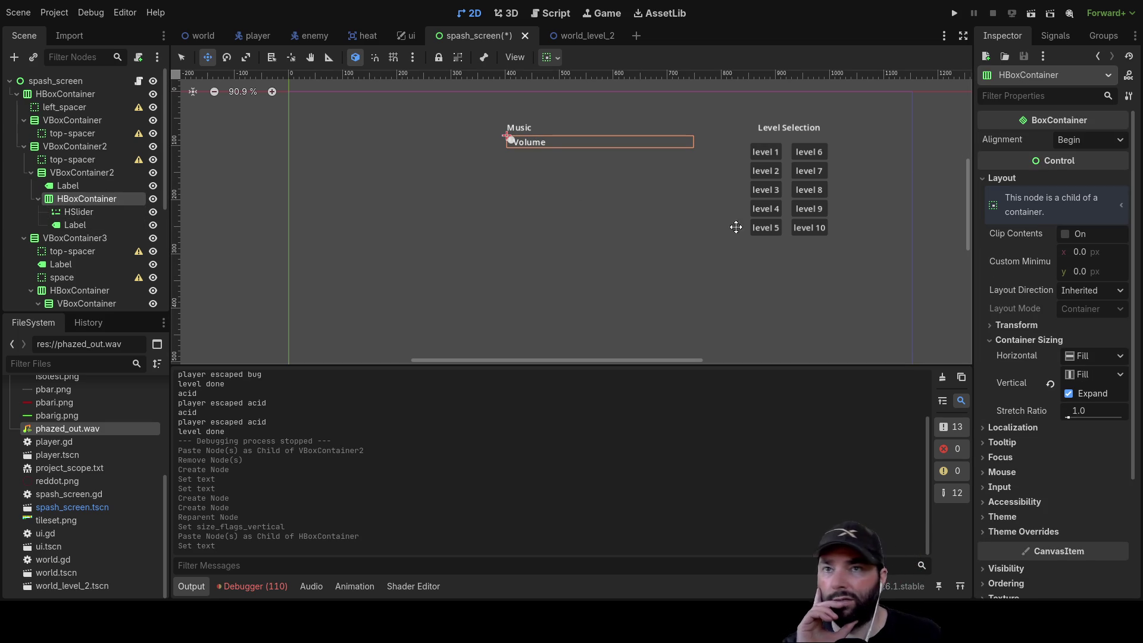
click(86, 212)
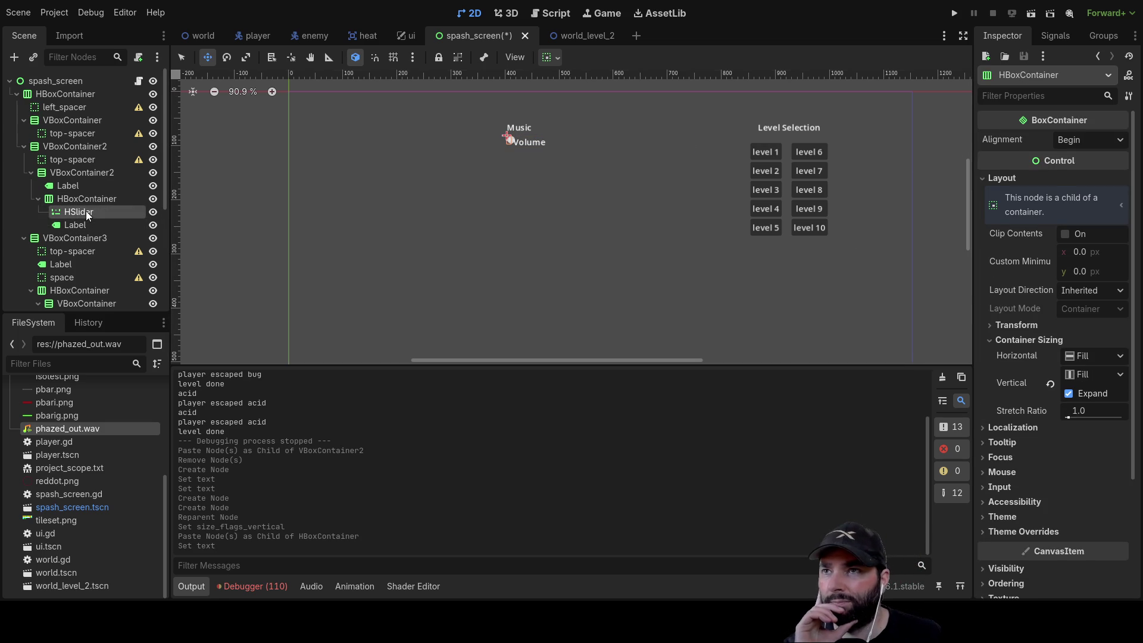
scroll(1055, 366, down, 5)
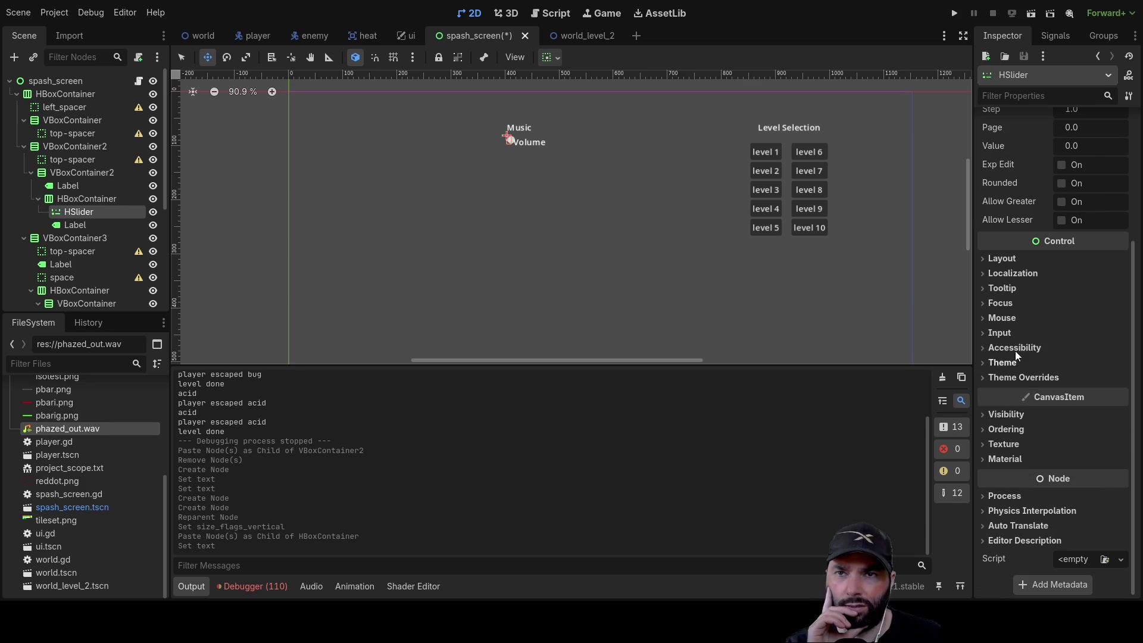
click(990, 260)
click(1010, 421)
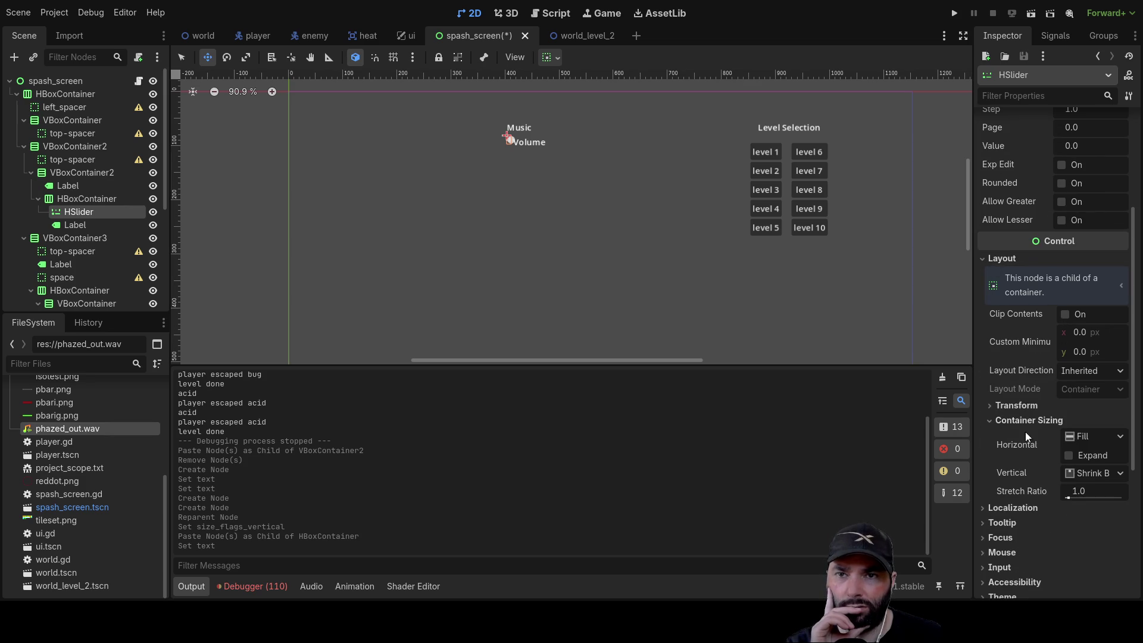
click(1069, 456)
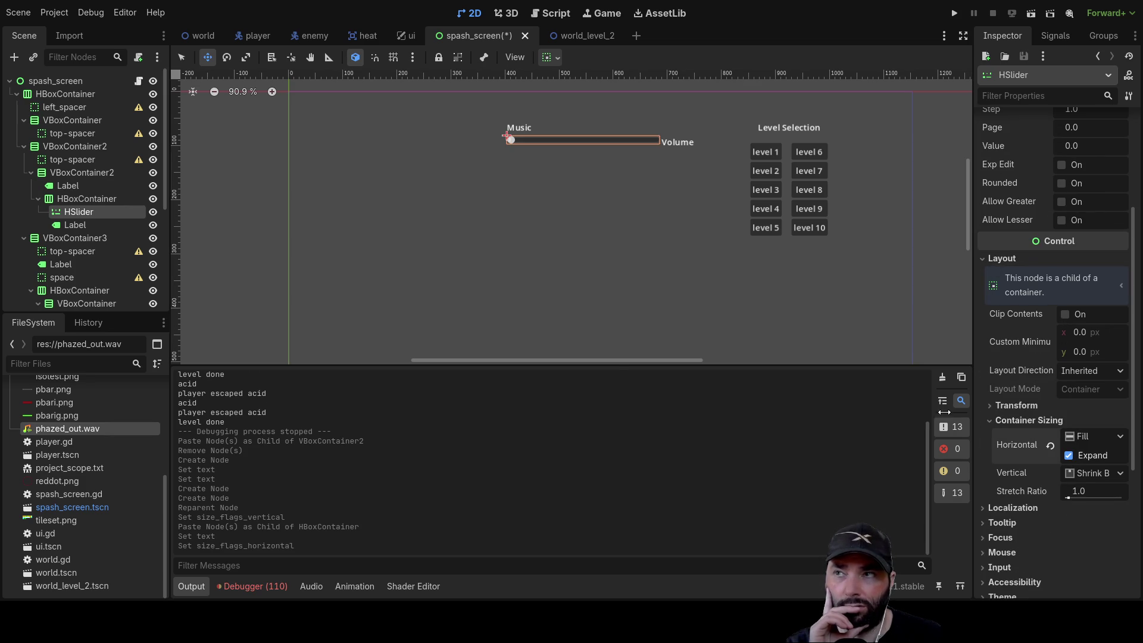
- Turn on horizontal expand for the Volume label's container sizing
click(75, 225)
scroll(1014, 432, down, 8)
scroll(1014, 435, down, 2)
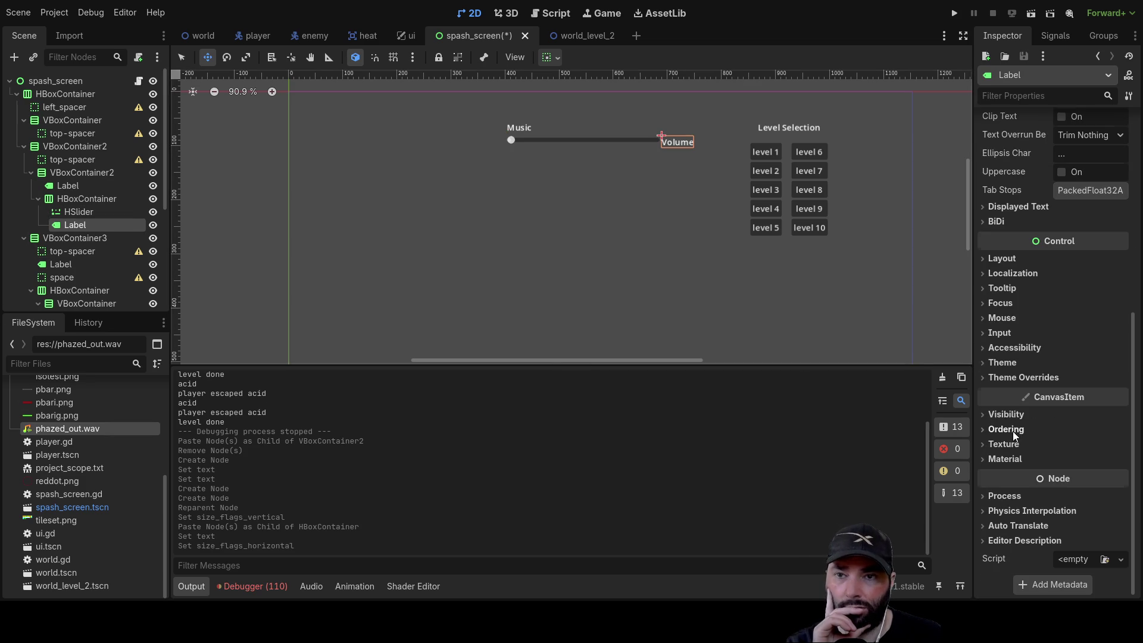
click(1000, 259)
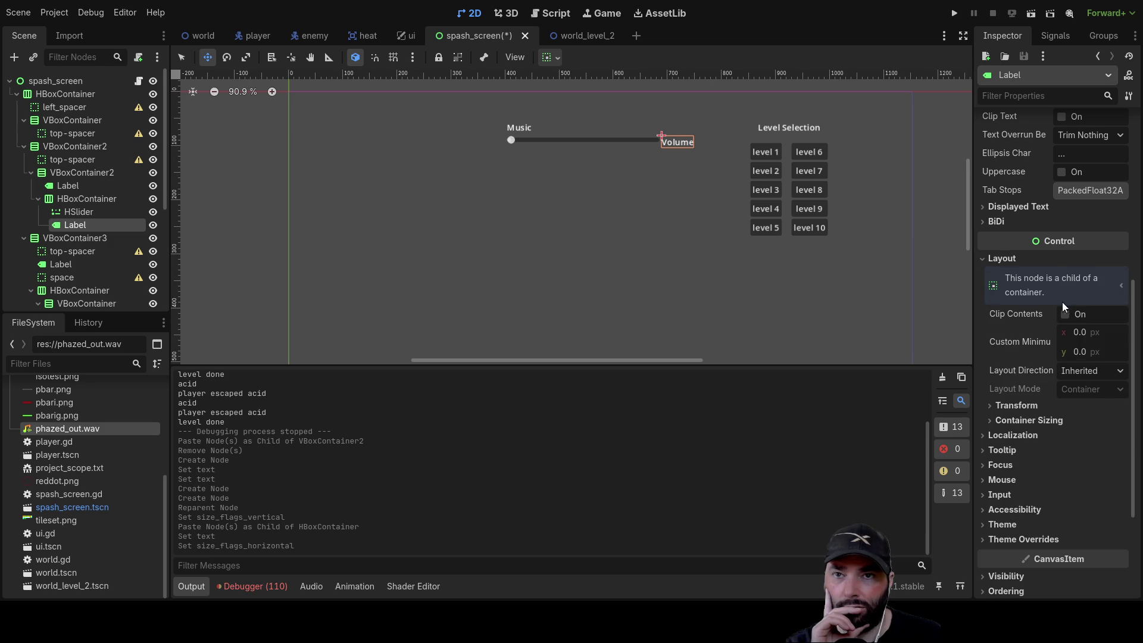
click(991, 419)
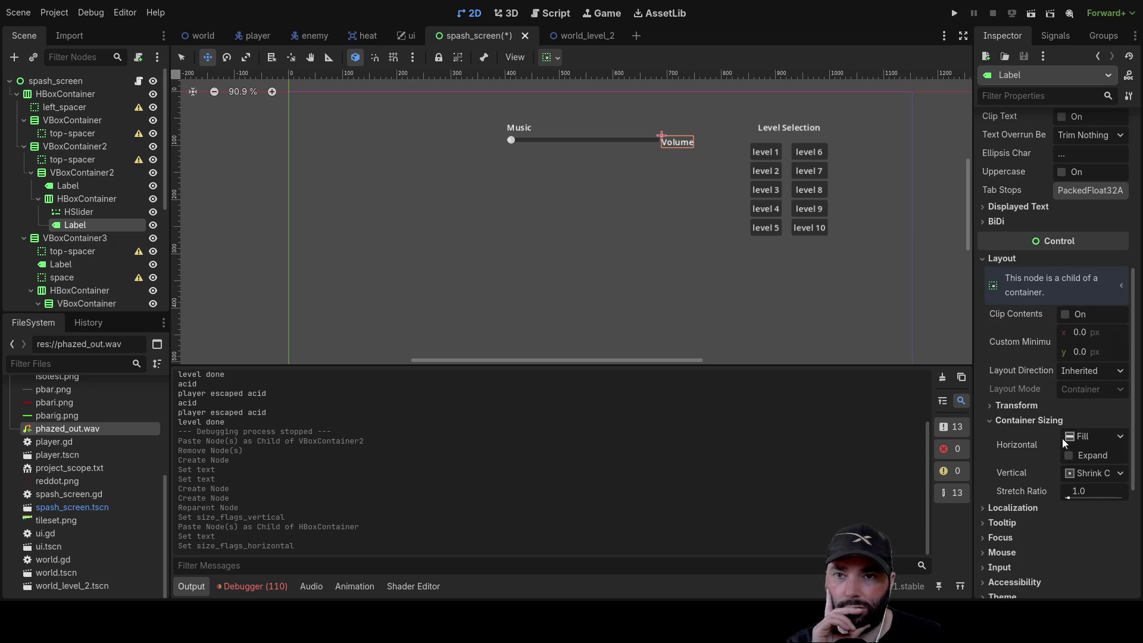
click(1069, 455)
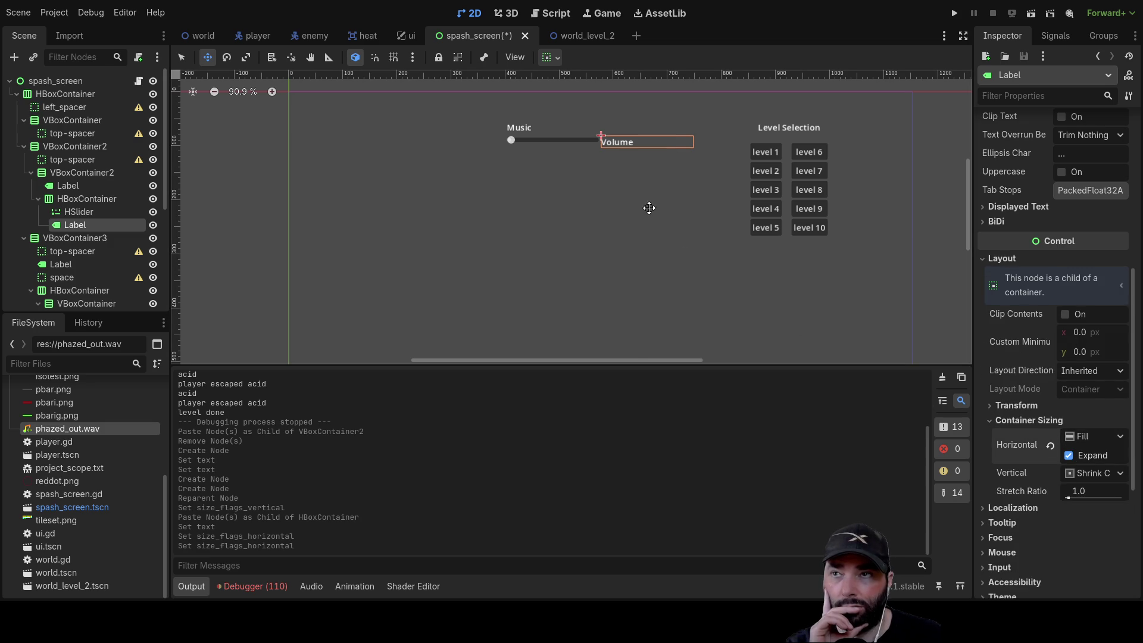
click(1070, 456)
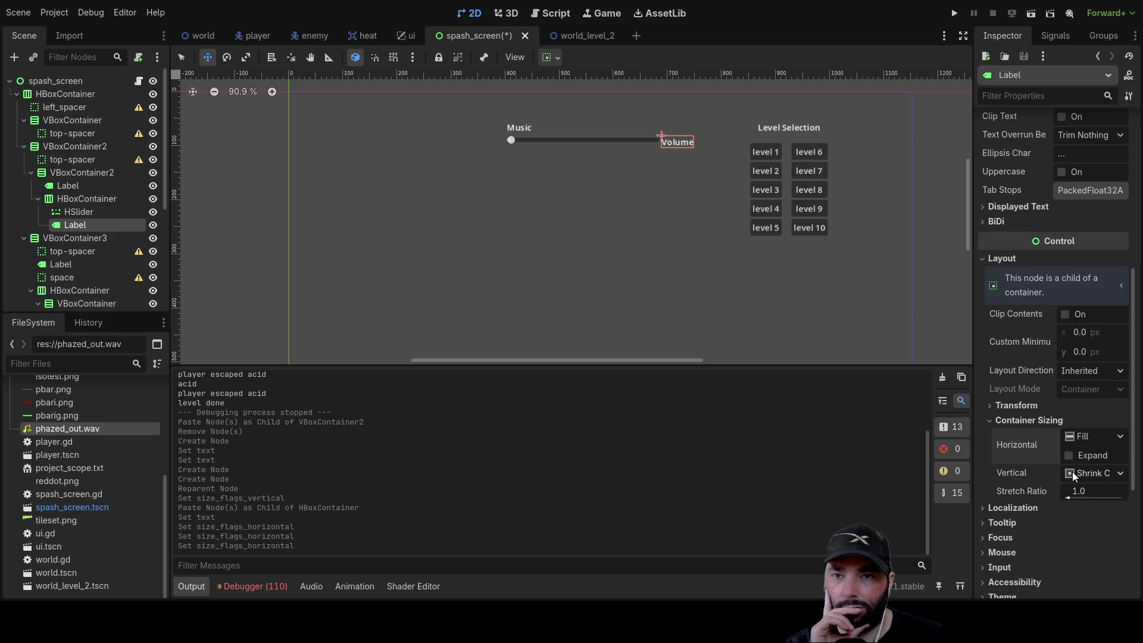
click(1069, 456)
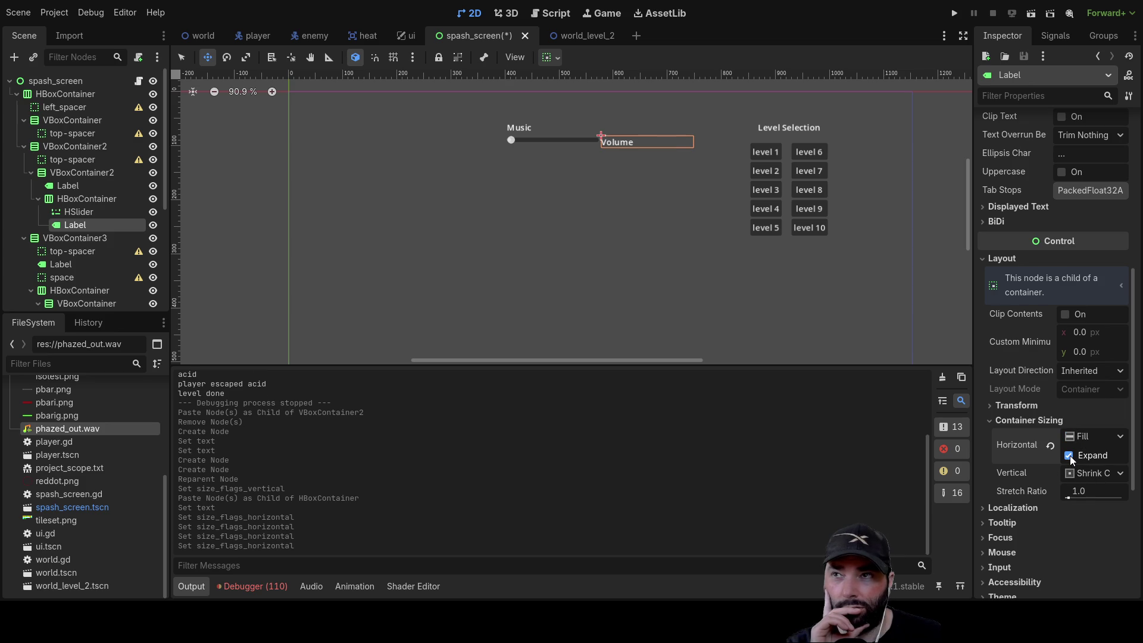
- Set the Volume label's Horizontal Alignment to Center
scroll(1019, 310, up, 5)
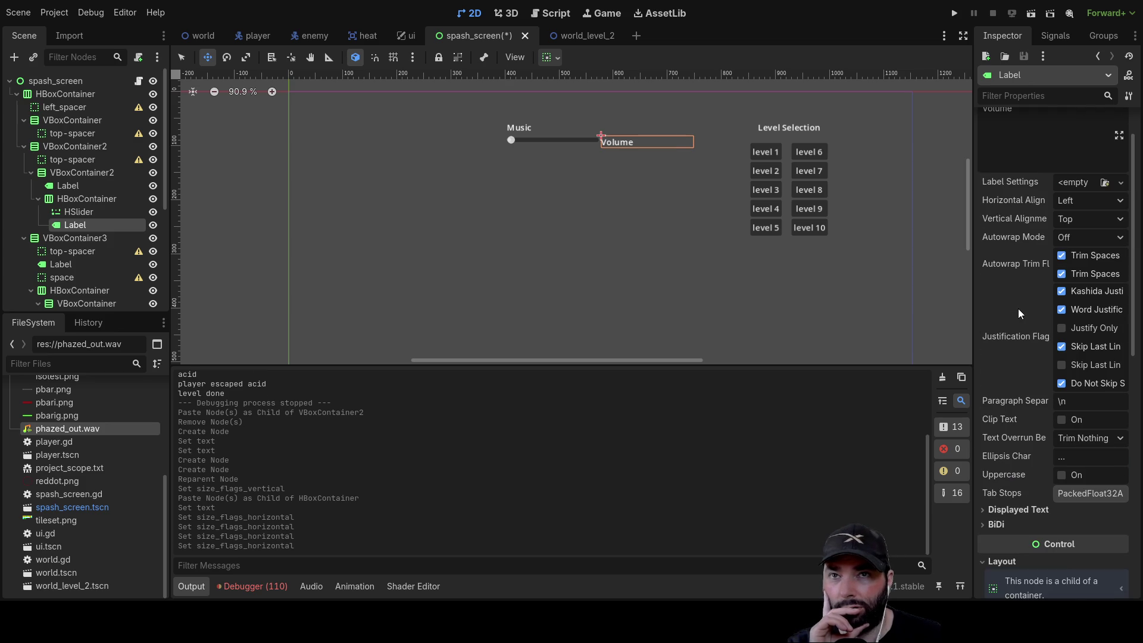
click(1086, 200)
click(1087, 233)
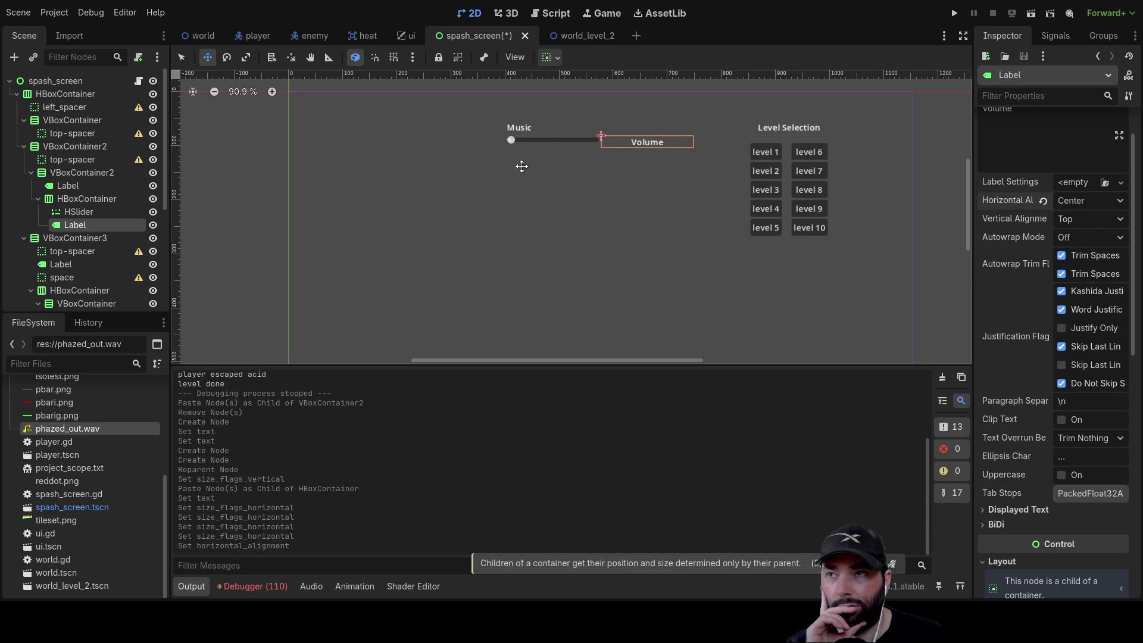
click(78, 212)
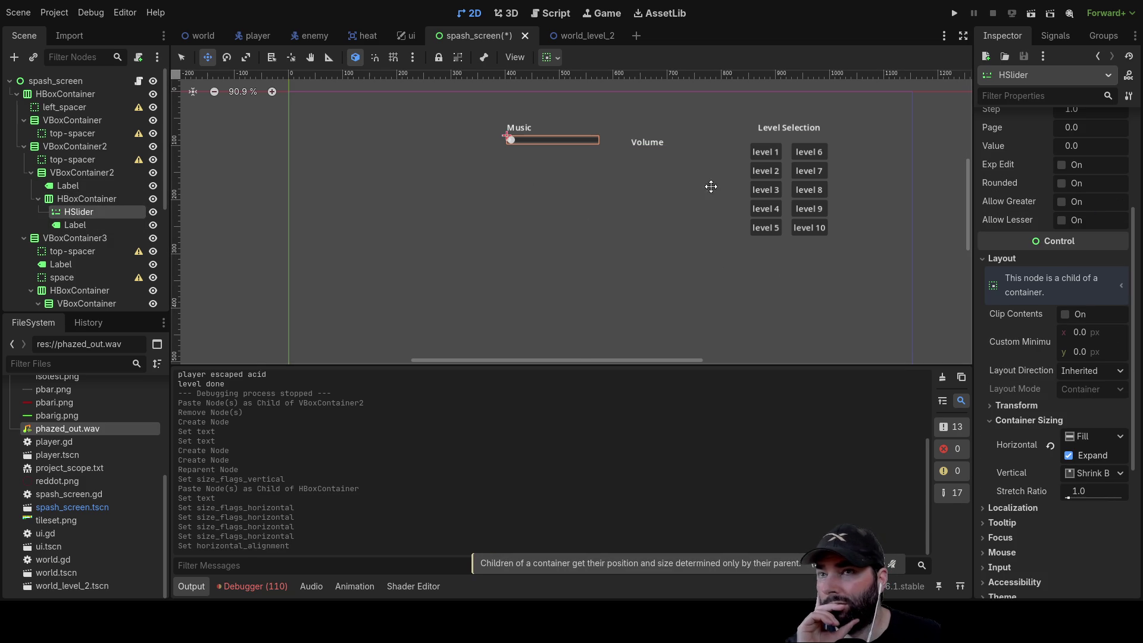
scroll(1010, 136, up, 3)
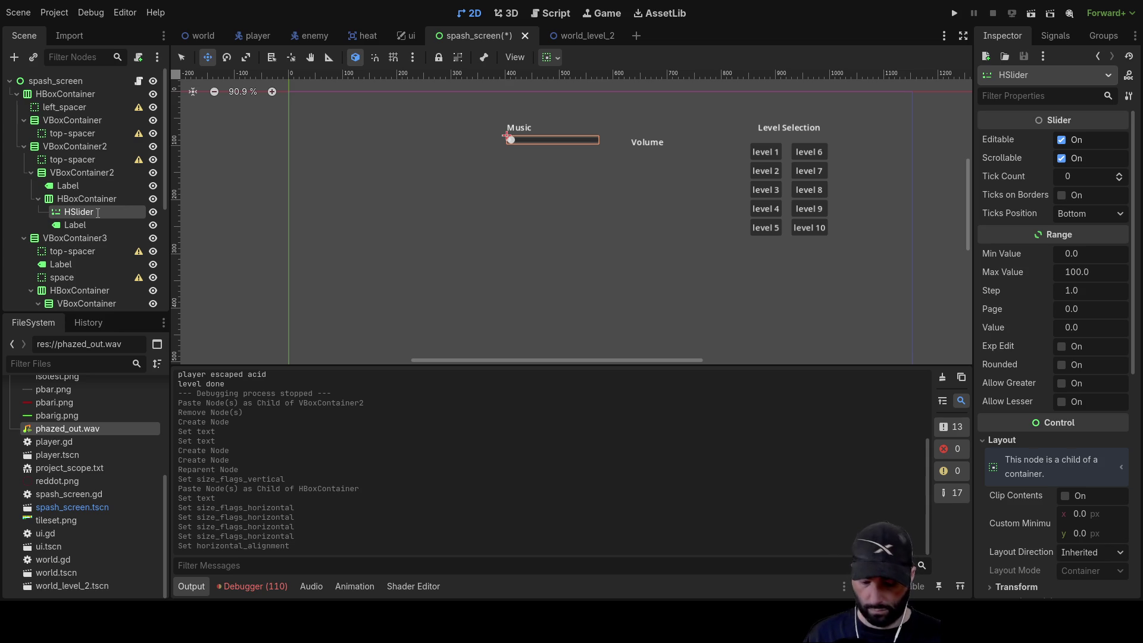
- Rename the HSlider to Music_Volume and set its Range value to 50
text(Music_Volume)
key(Return)
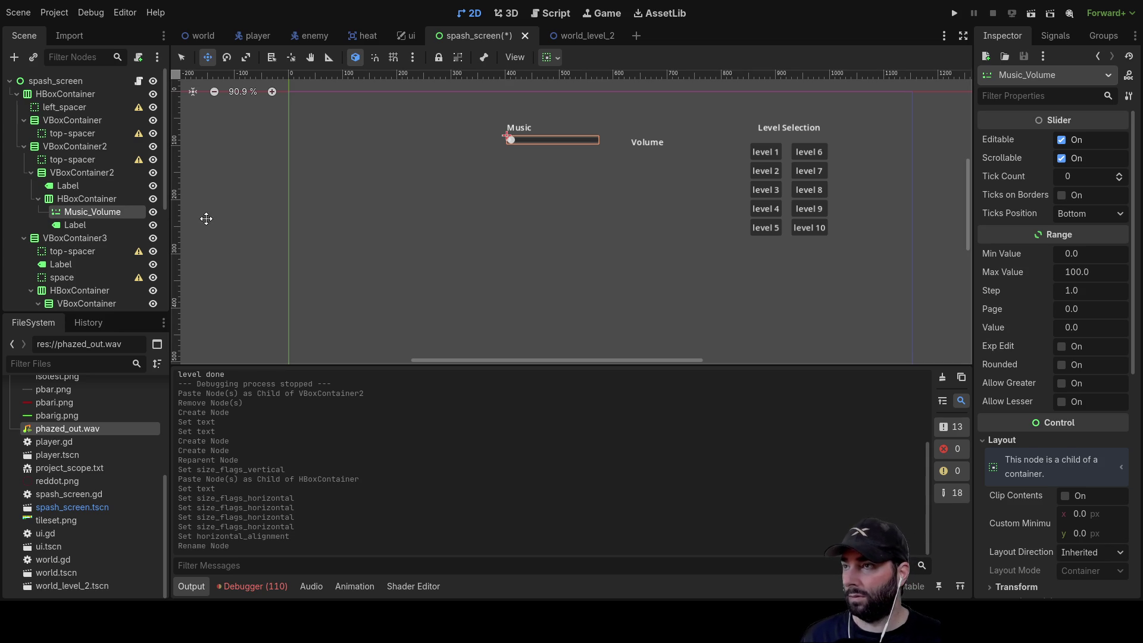
scroll(1094, 337, down, 5)
scroll(1066, 412, up, 5)
click(1089, 327)
text(50)
key(Return)
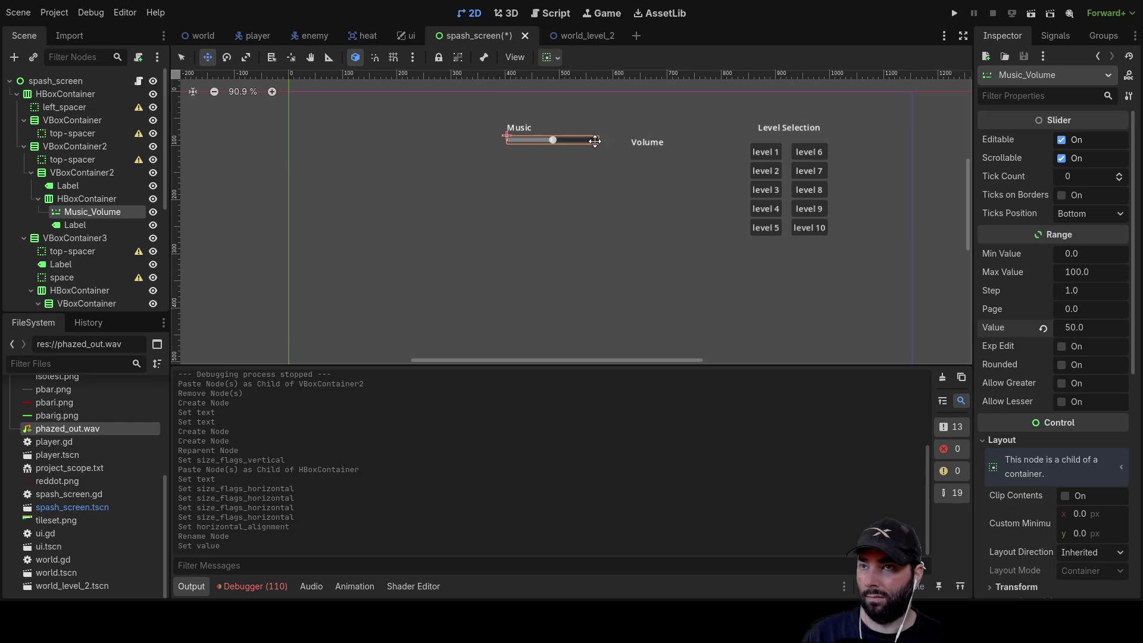
click(80, 225)
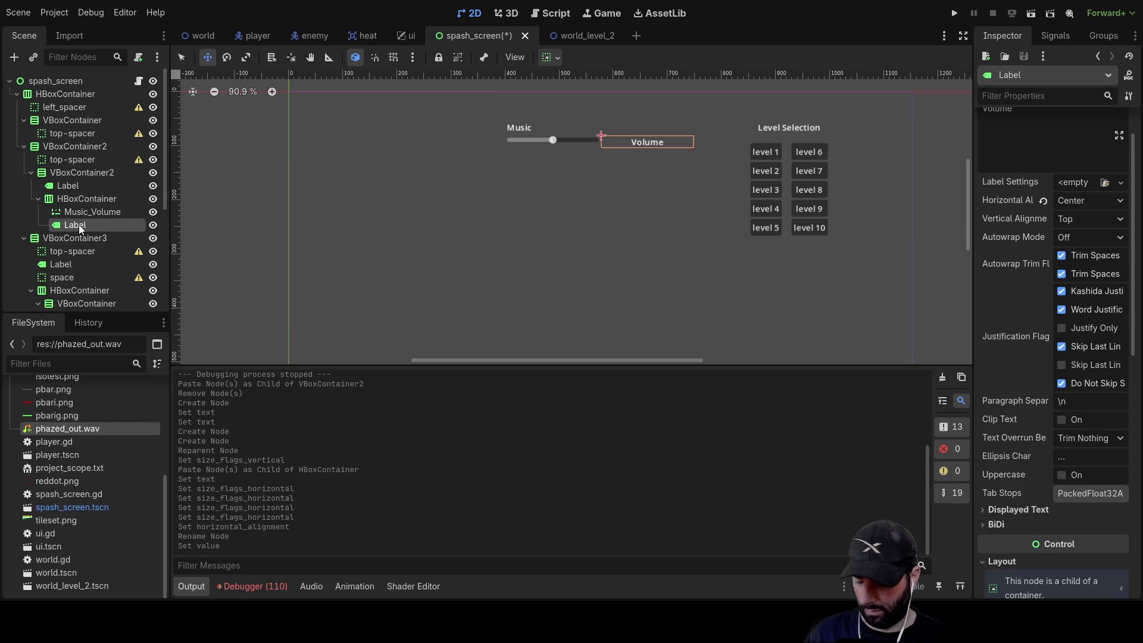
- Paste a copy of the Volume label at the end of VBoxContainer2 and type the music credit line
click(67, 189)
key(ctrl+v)
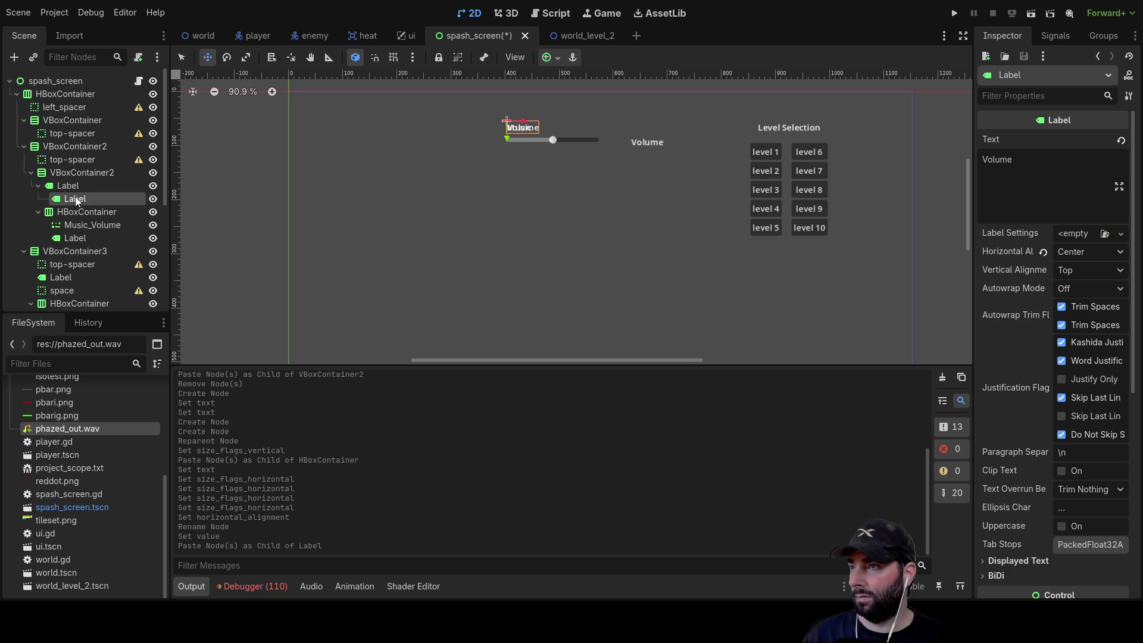
drag(47, 176, 49, 175)
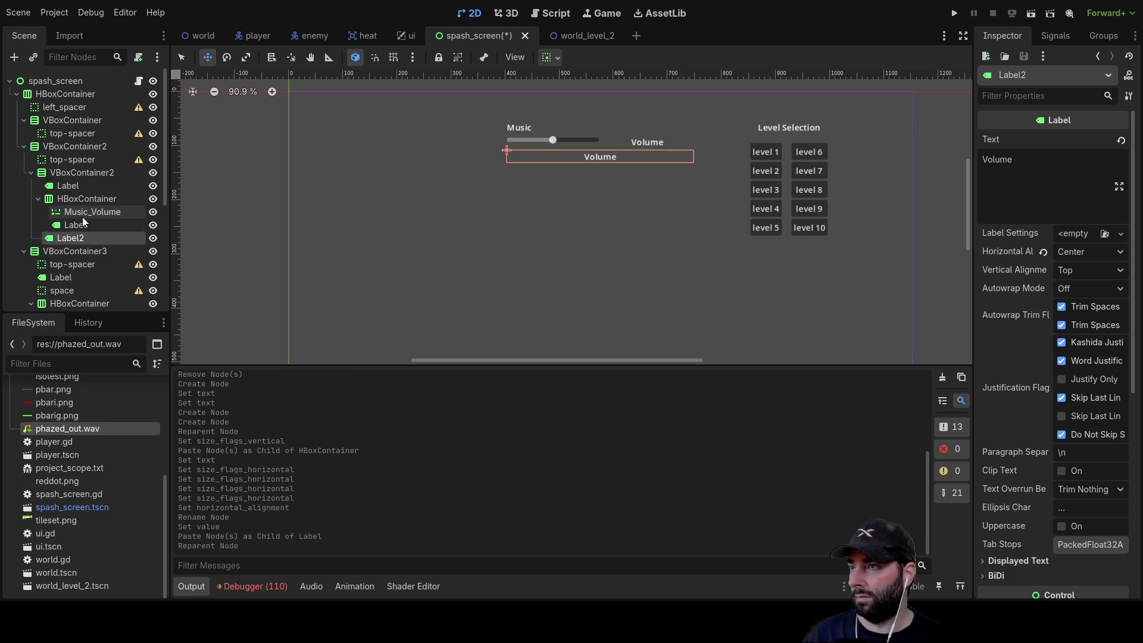
click(1040, 159)
text(C)
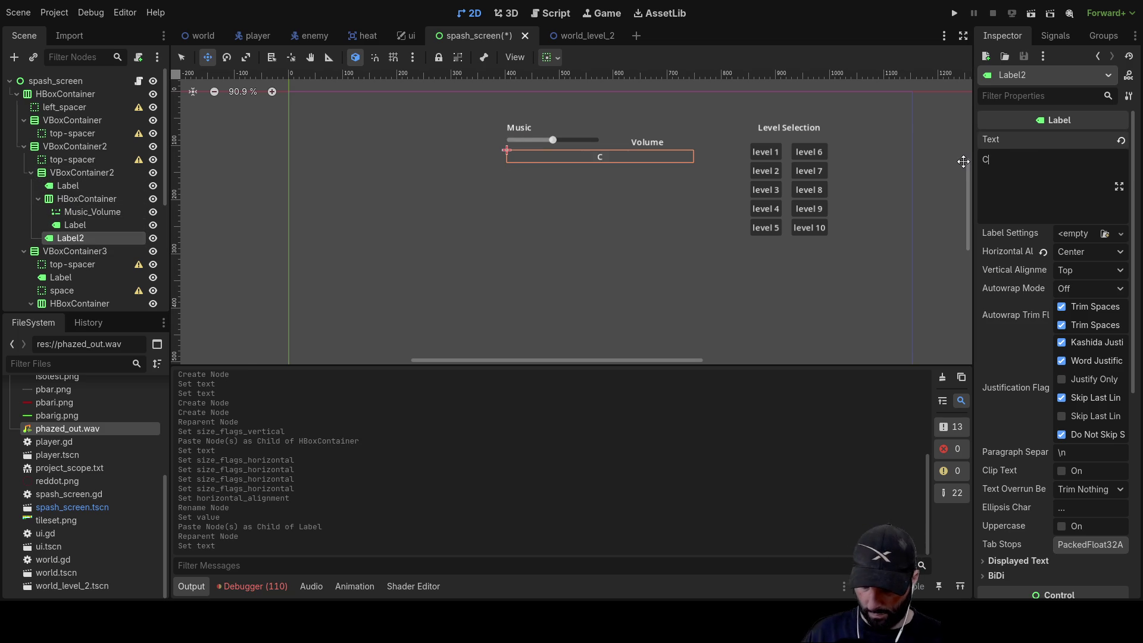
text(sey of Ice)
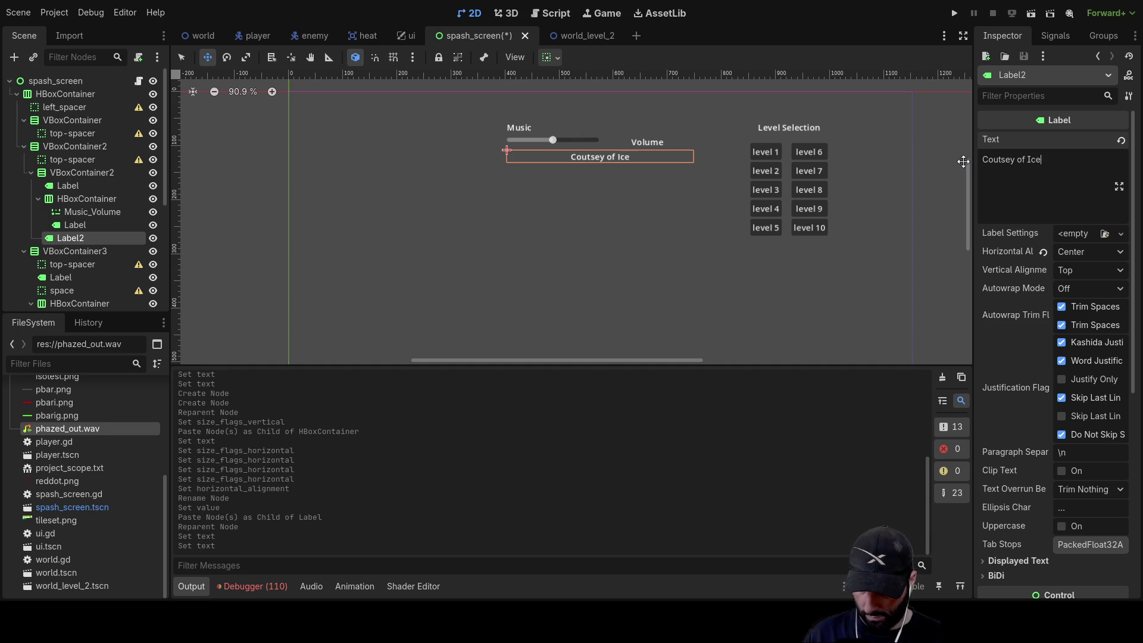
text(g)
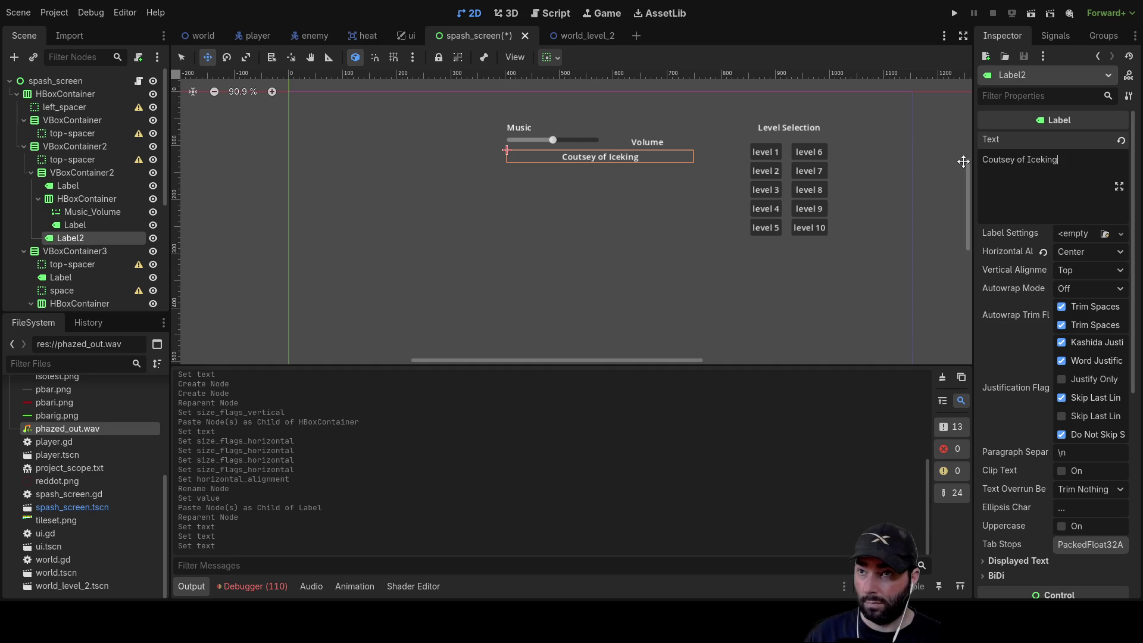
text(ofspace)
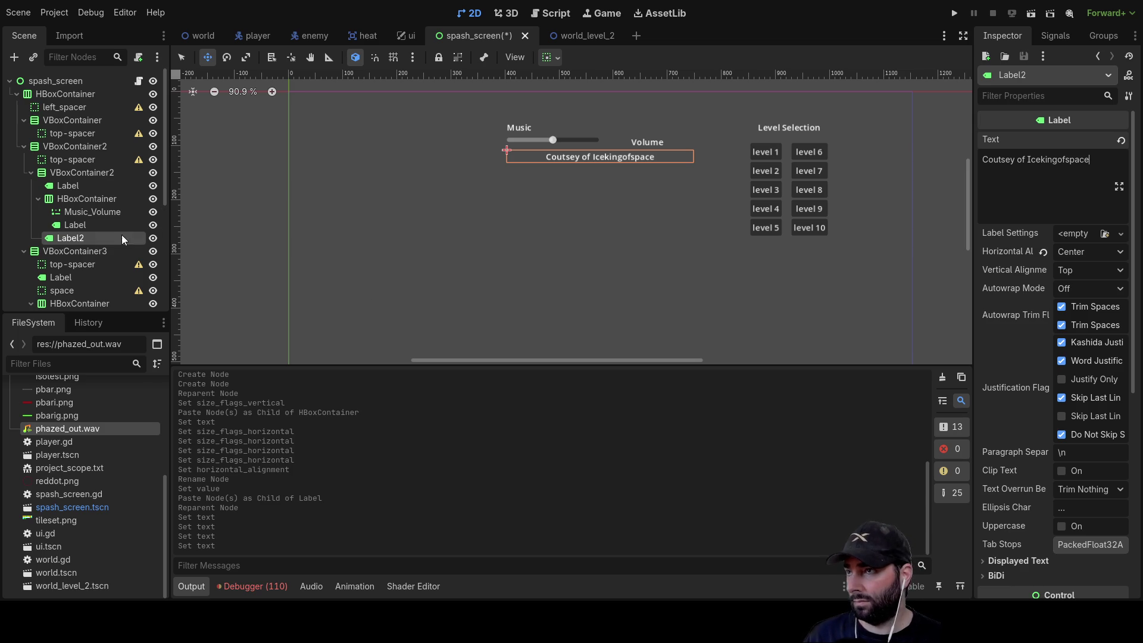
- Paste a second copy of the label, move it below the credit line, and select its Volume text
click(70, 199)
key(ctrl+v)
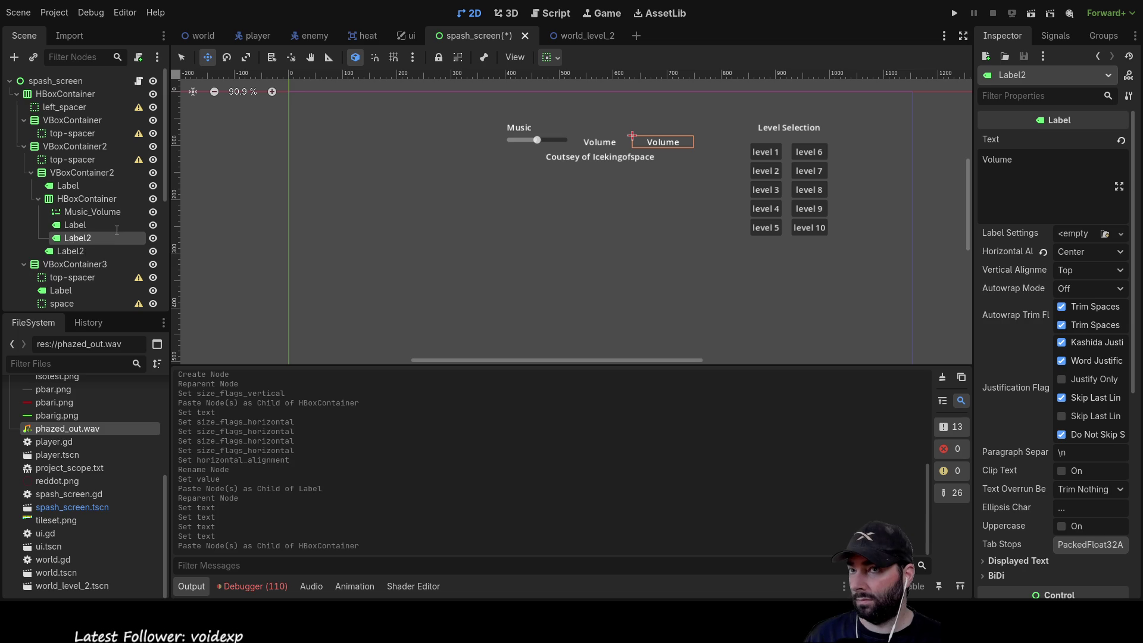
mouse_move(56, 241)
mouse_down()
mouse_move(51, 203)
mouse_move(67, 226)
mouse_up()
click(67, 226)
click(69, 240)
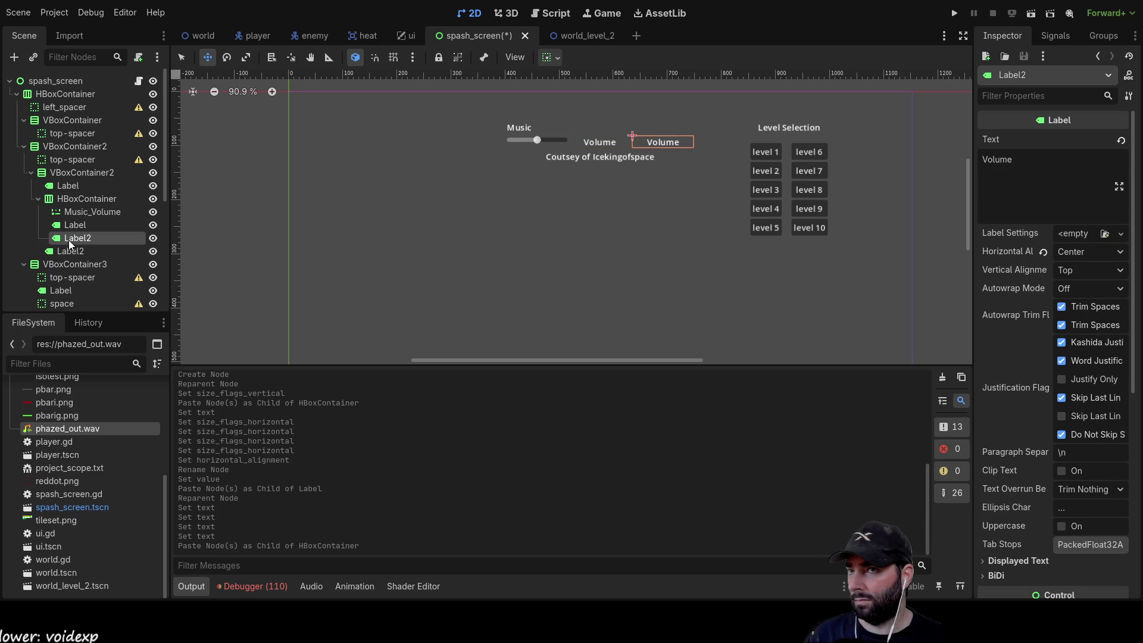
click(70, 228)
click(71, 237)
drag(63, 237, 47, 177)
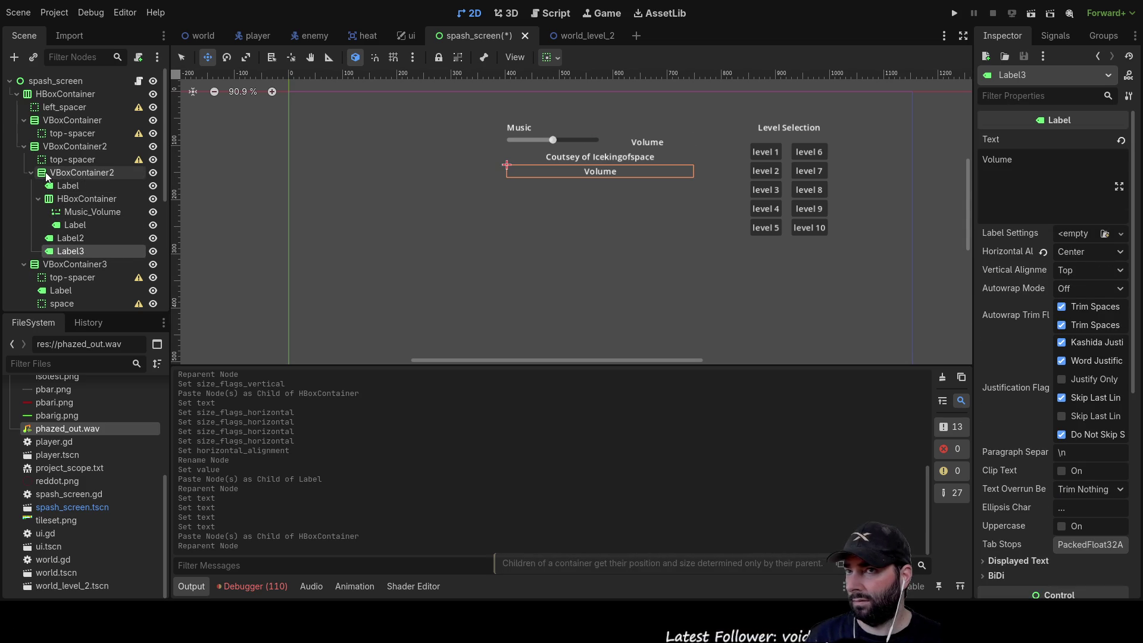
drag(1061, 164, 977, 162)
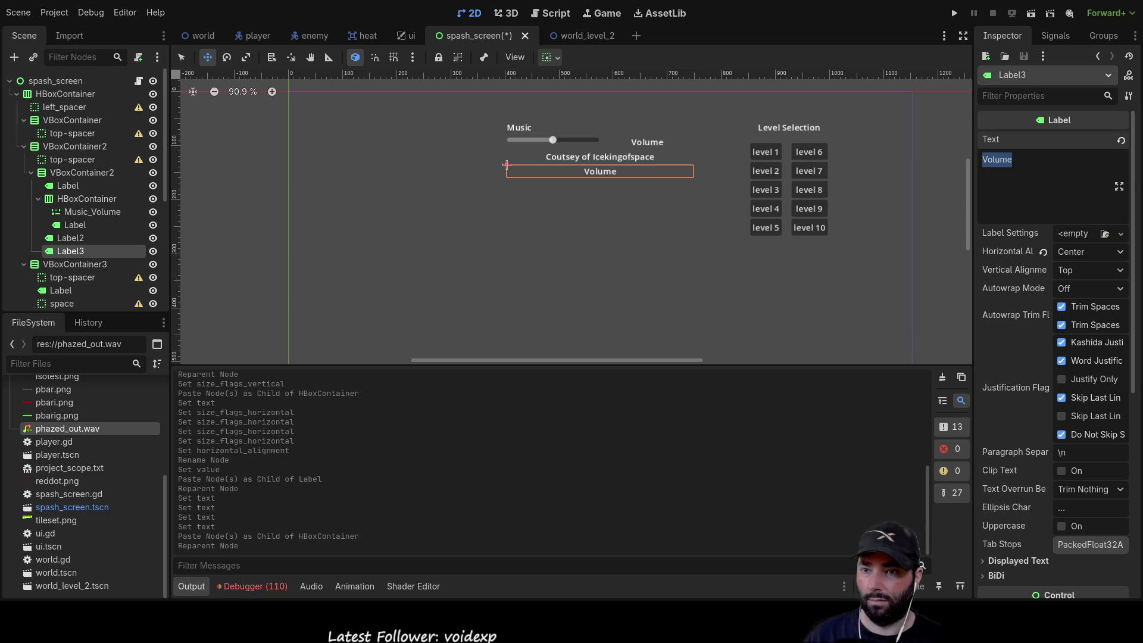
- Replace the bottom label's text with the creator's channel URL in parentheses
click(1053, 167)
key(ctrl+a)
text(())
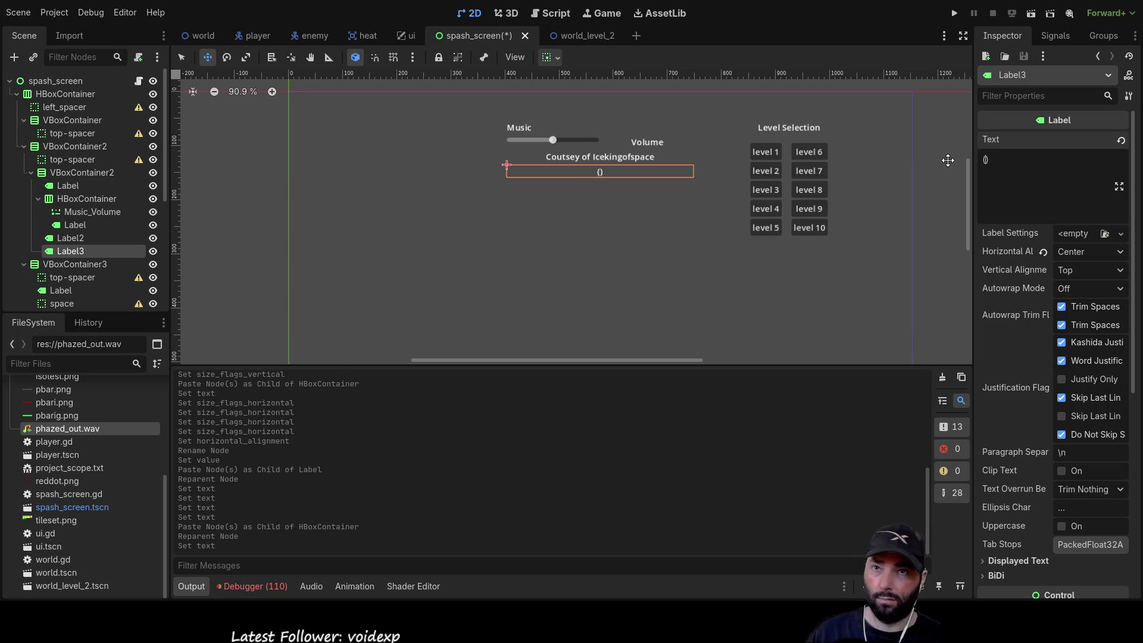
text(https://www.twitch.tv/icekingofspace)
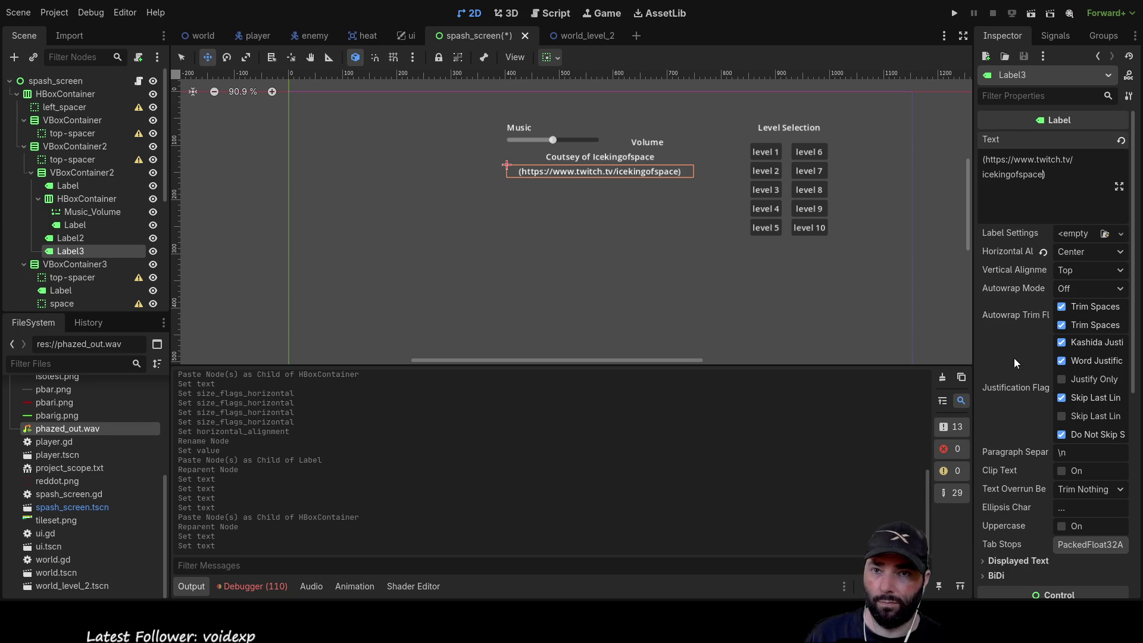
- Enable a Theme Overrides Font Size on the URL label and set it to 12 px
scroll(1027, 546, down, 5)
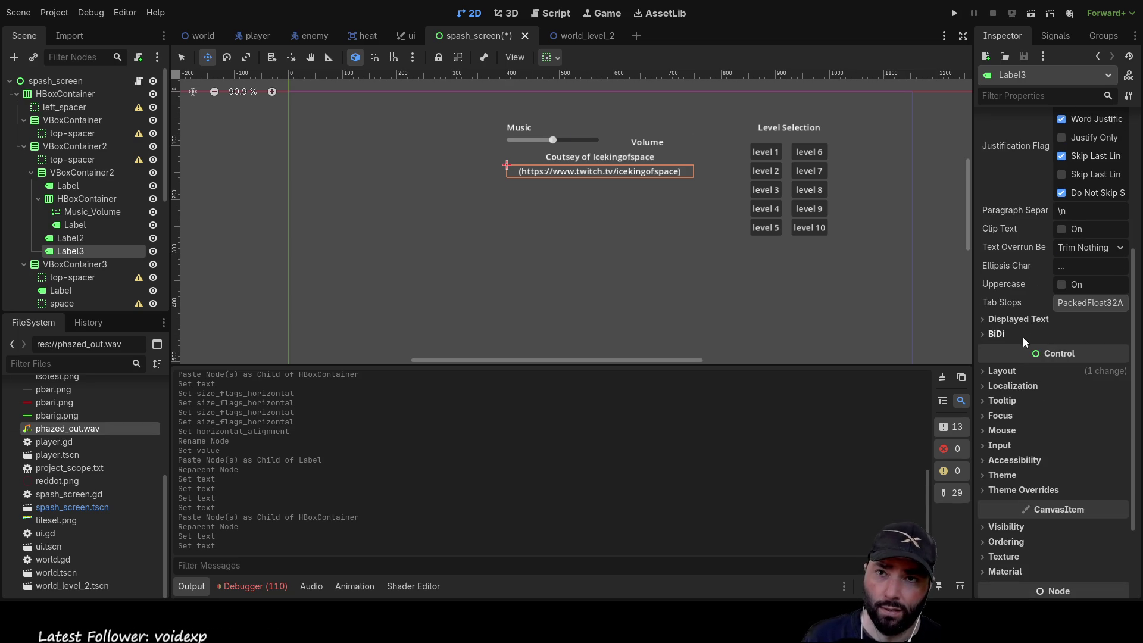
click(986, 491)
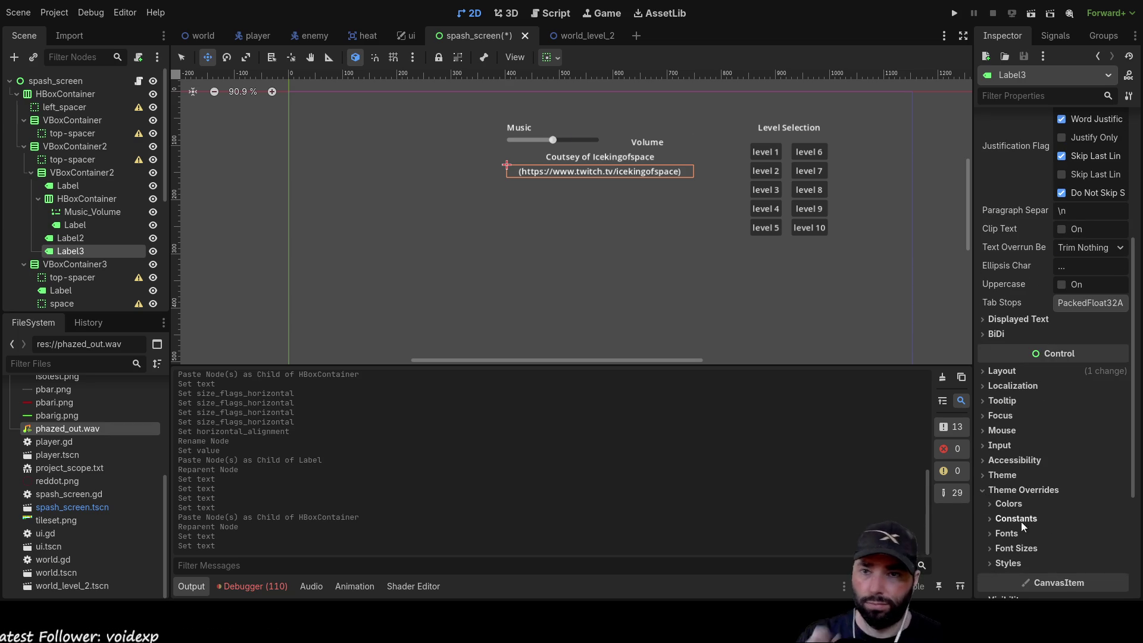
click(991, 549)
click(1119, 568)
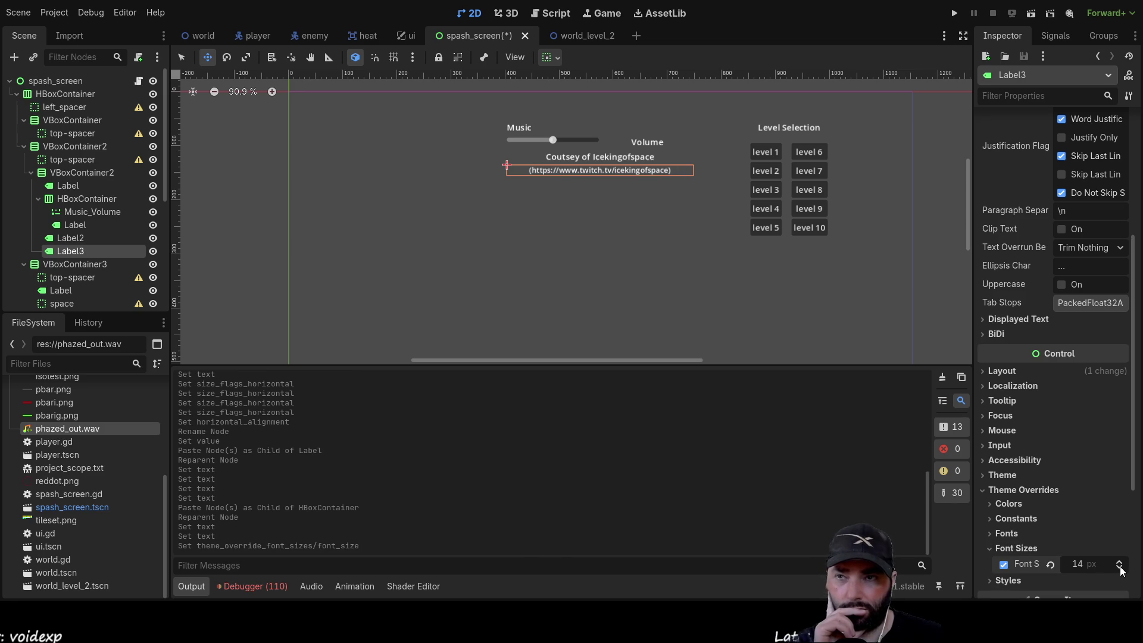
click(1121, 570)
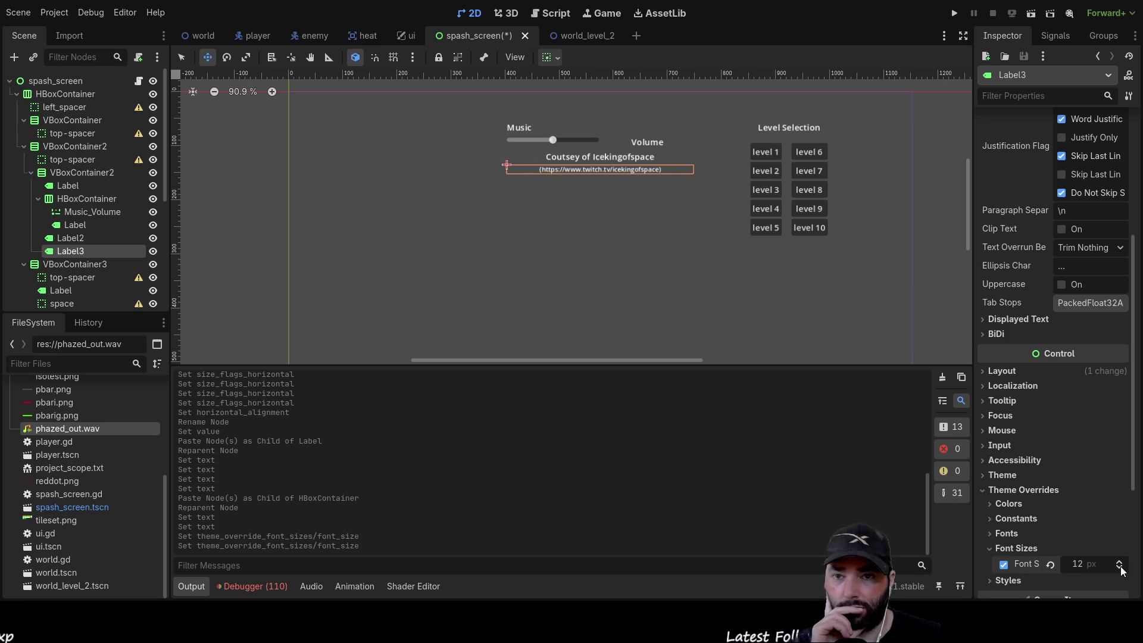
click(1120, 561)
click(1120, 561)
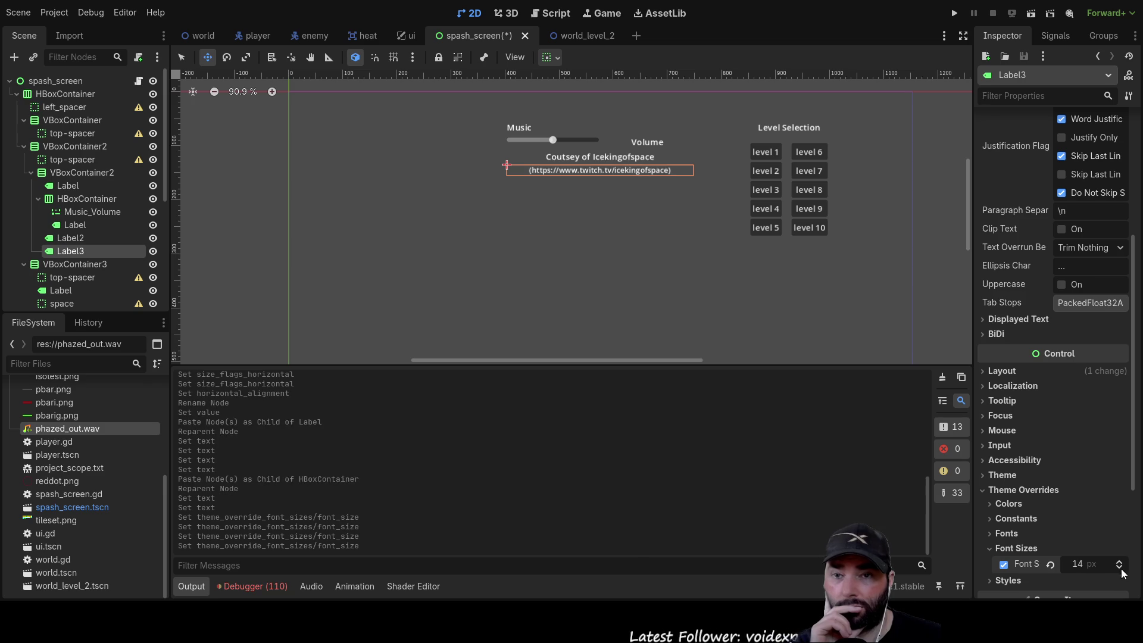
click(1121, 572)
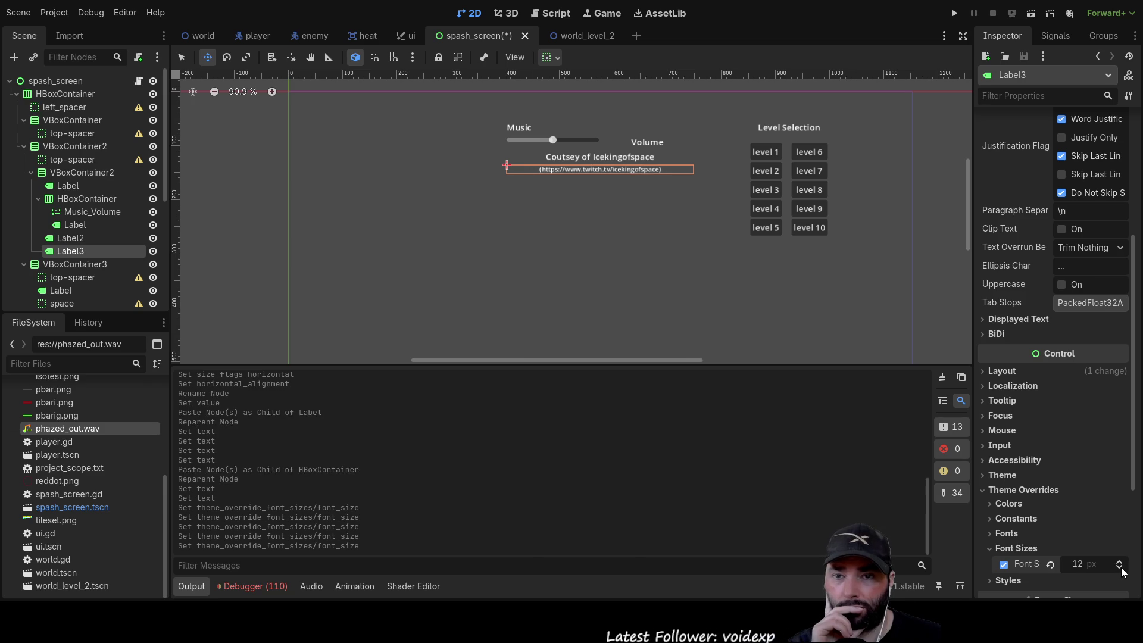
- Try repositioning the credit labels in the 2D viewport
click(596, 161)
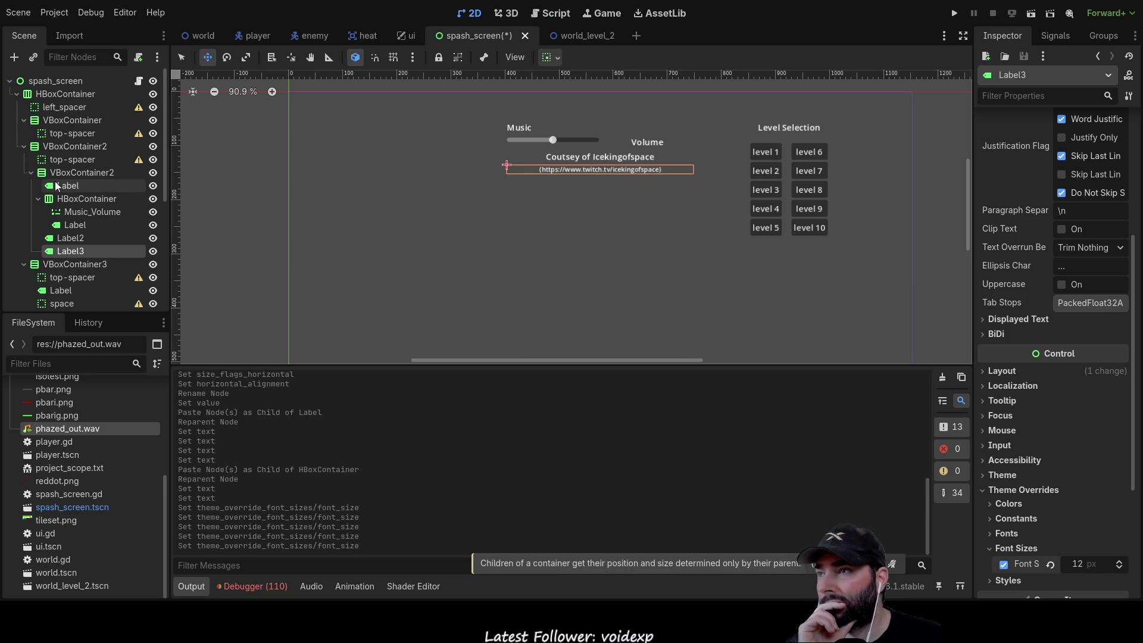
drag(467, 161, 482, 148)
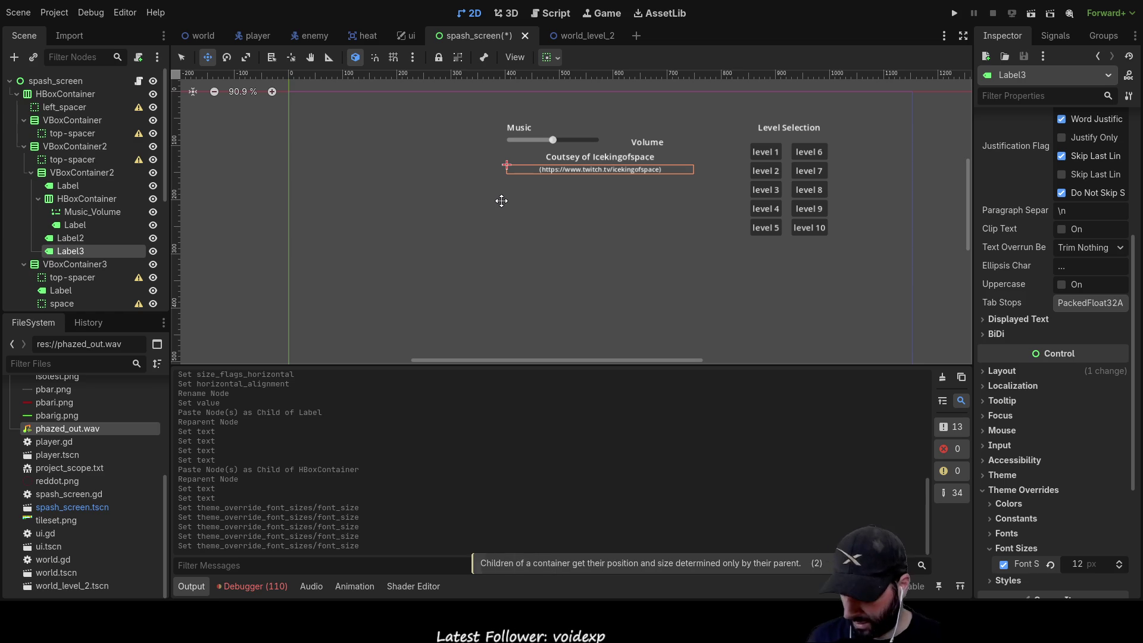
click(258, 581)
click(199, 586)
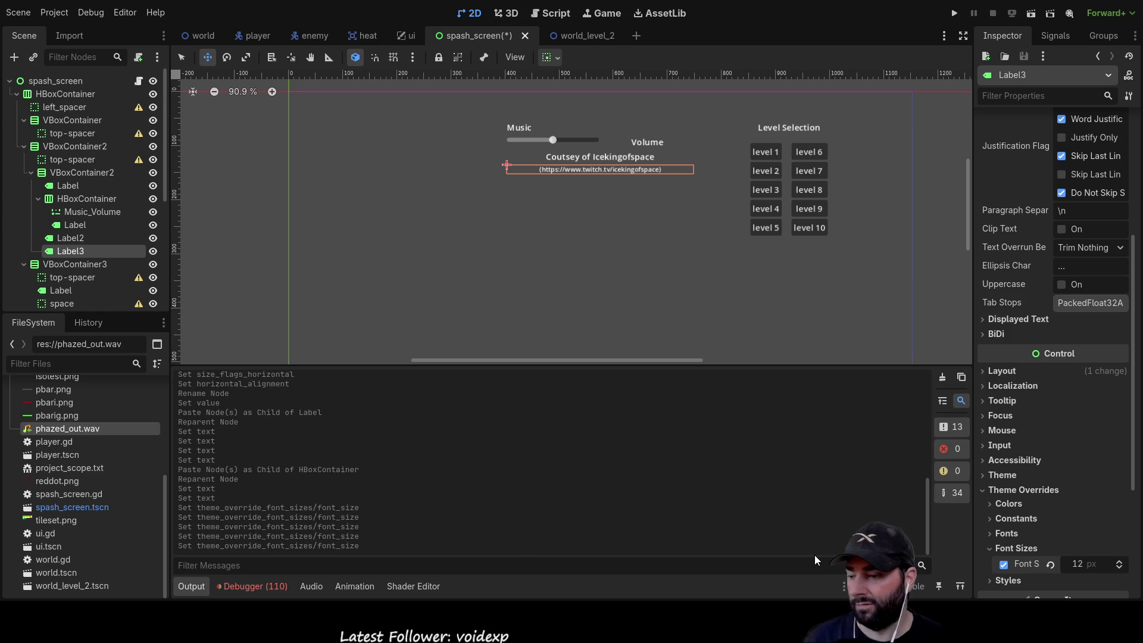
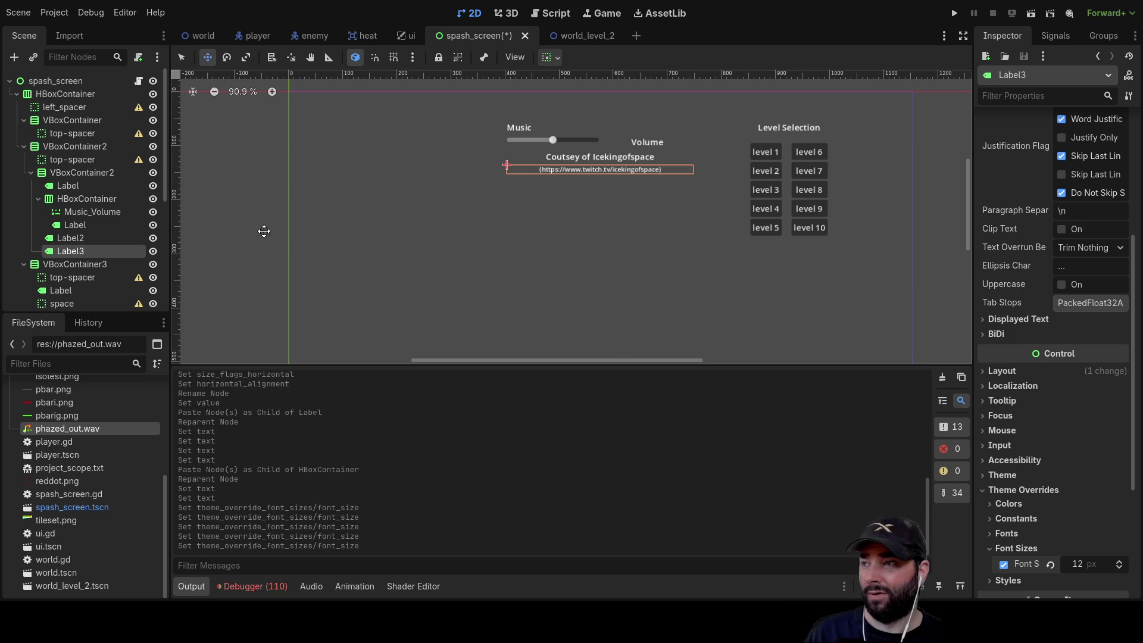
- Inspect the world level's audio node, then return to the splash screen scene
scroll(83, 280, down, 5)
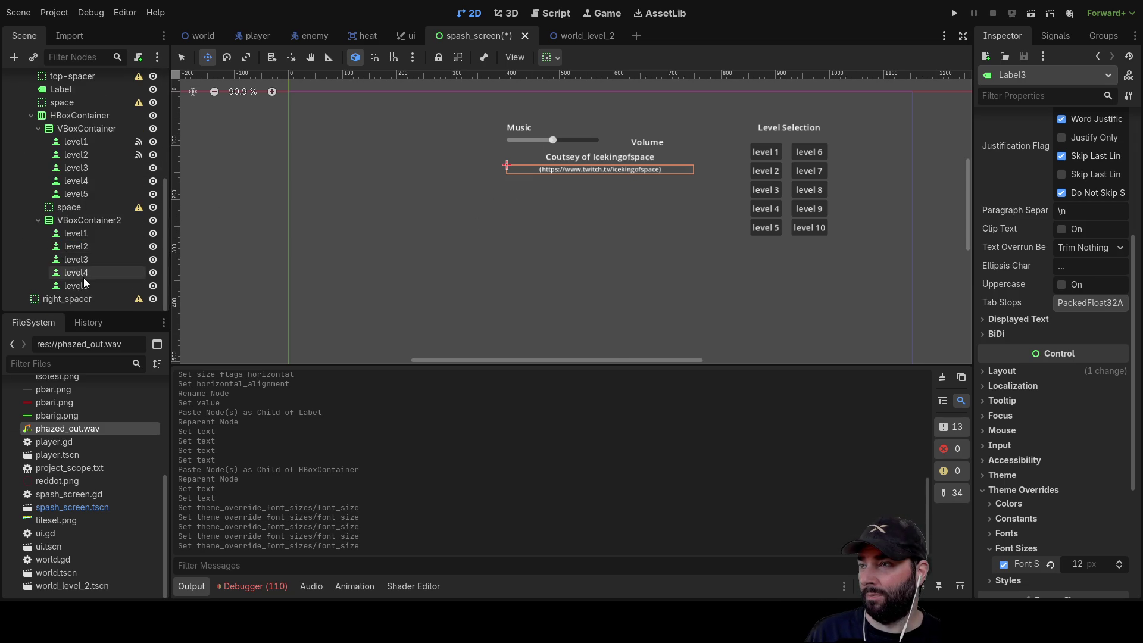
scroll(83, 278, up, 5)
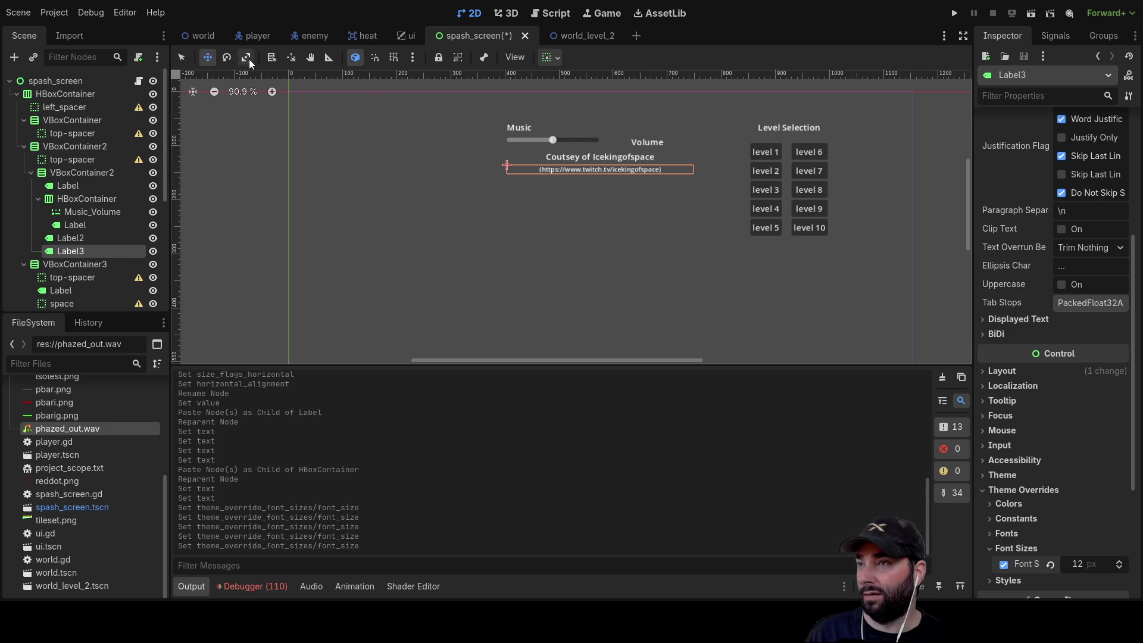
click(201, 35)
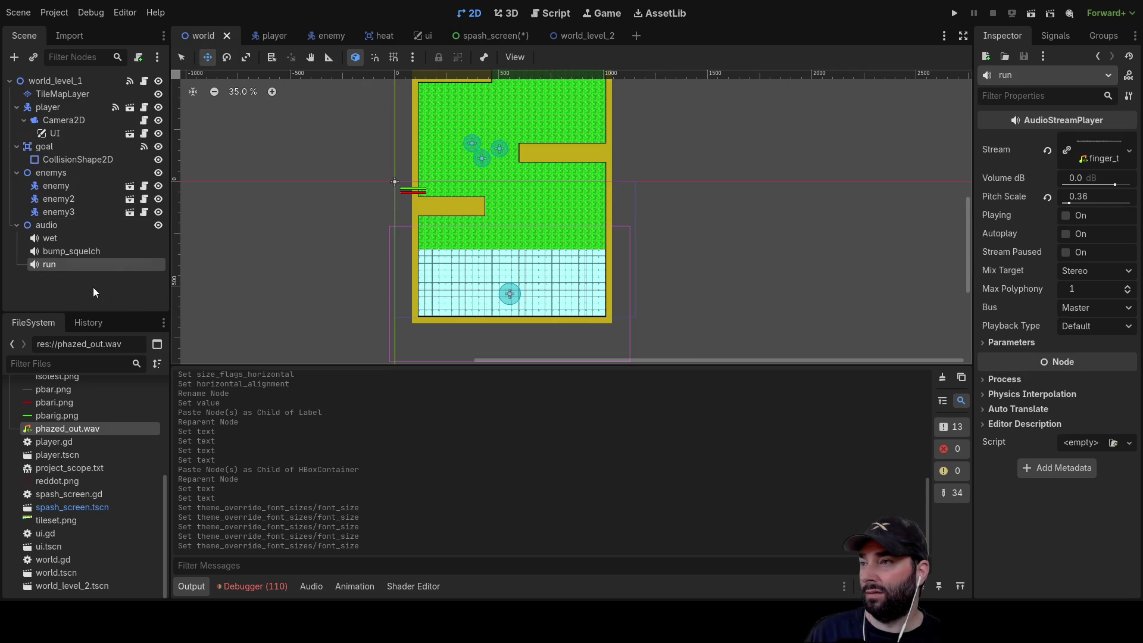
click(49, 225)
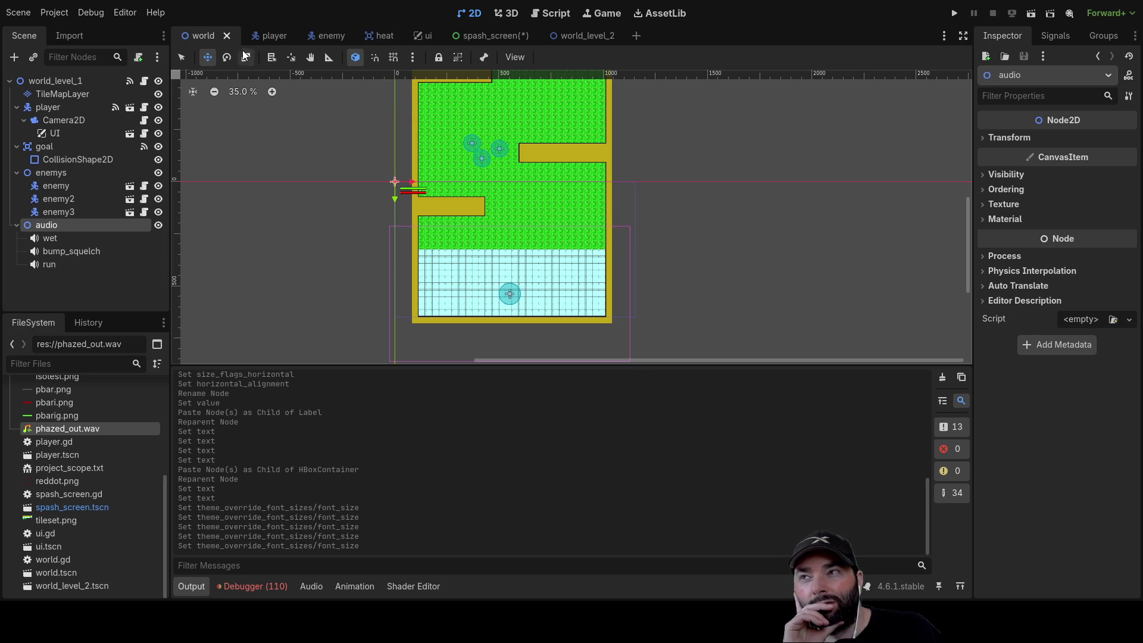
click(269, 38)
click(205, 36)
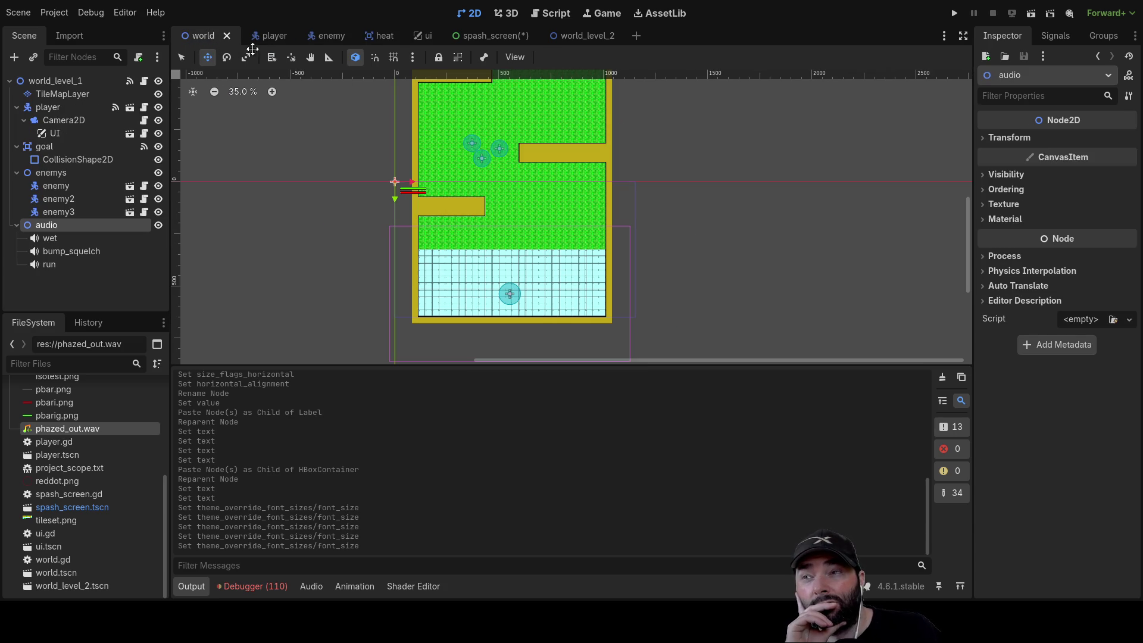
click(476, 37)
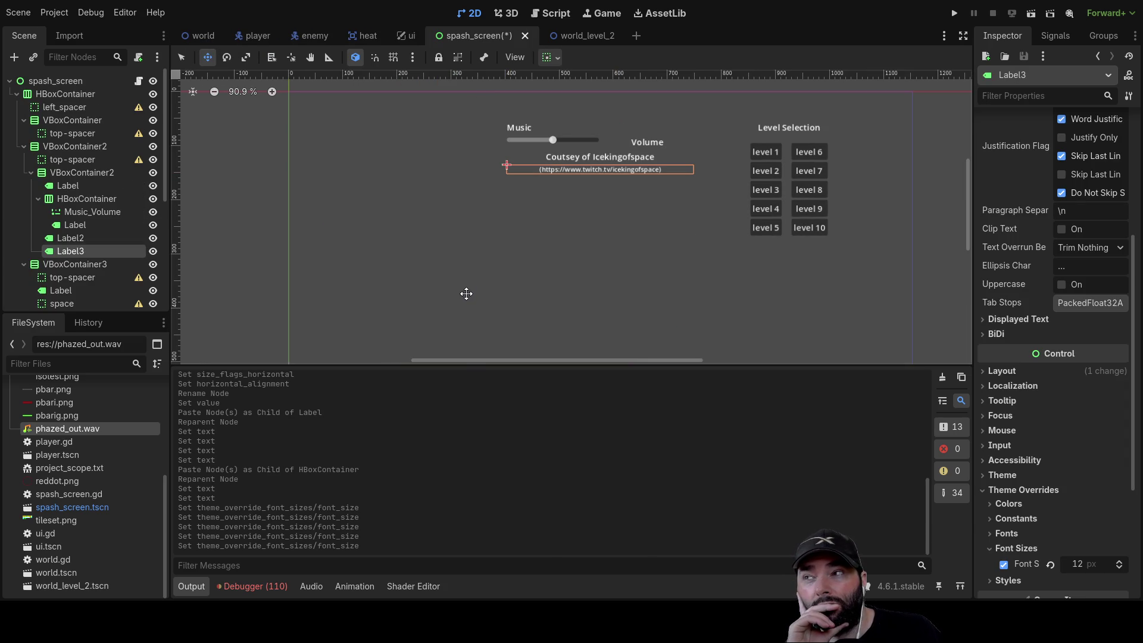
- Collapse the tree and give the AudioStreamPlayer phazed_out.wav as its stream at -41.053 dB
click(24, 147)
click(18, 94)
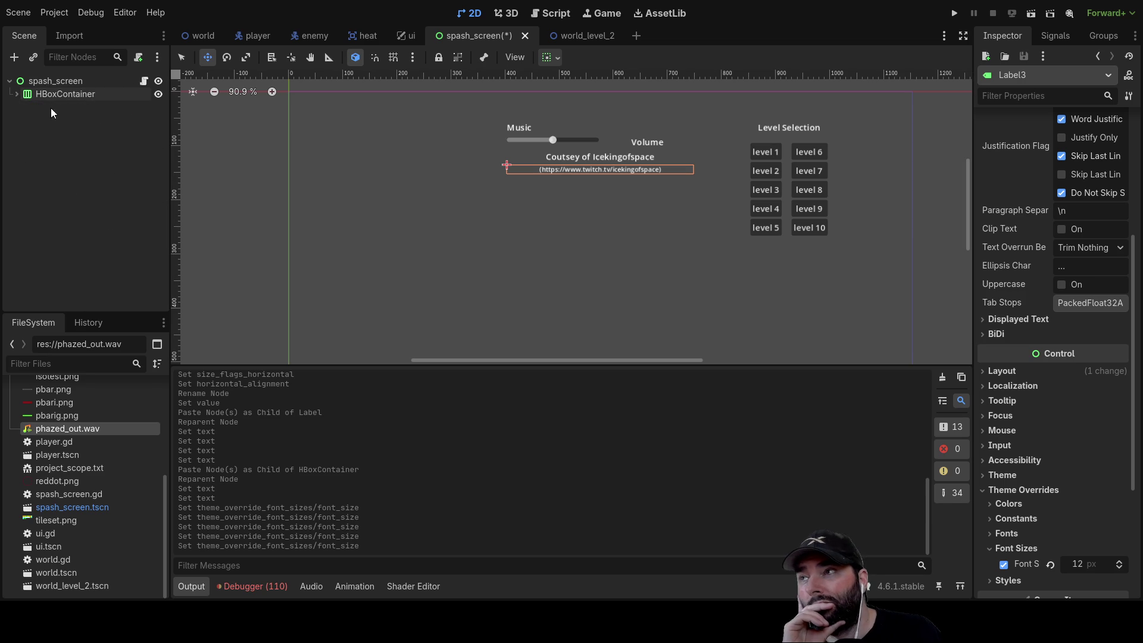
click(45, 81)
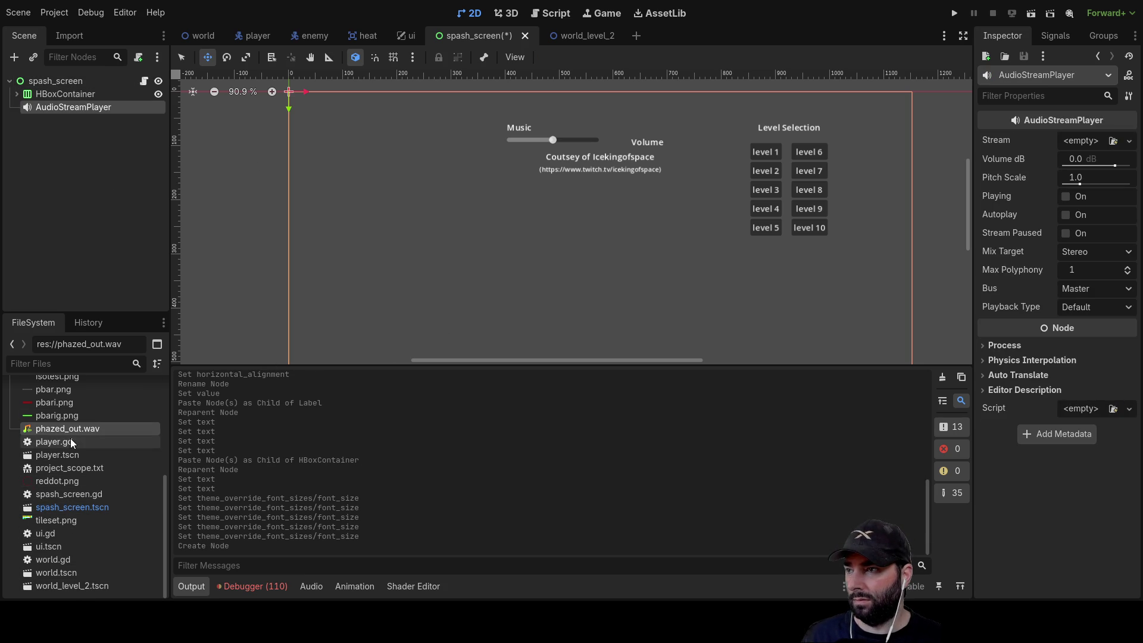
mouse_move(73, 428)
mouse_down()
mouse_move(867, 307)
mouse_move(1102, 126)
mouse_move(1081, 142)
mouse_up()
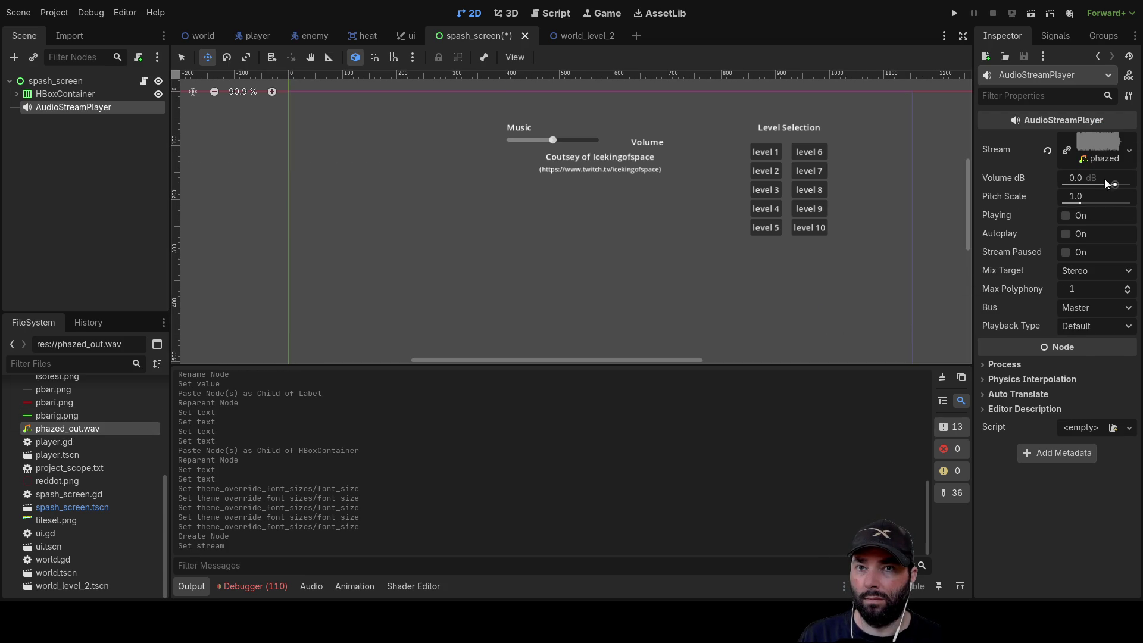
mouse_move(1119, 188)
mouse_down()
mouse_move(1059, 191)
mouse_move(1134, 190)
mouse_move(1089, 187)
mouse_up()
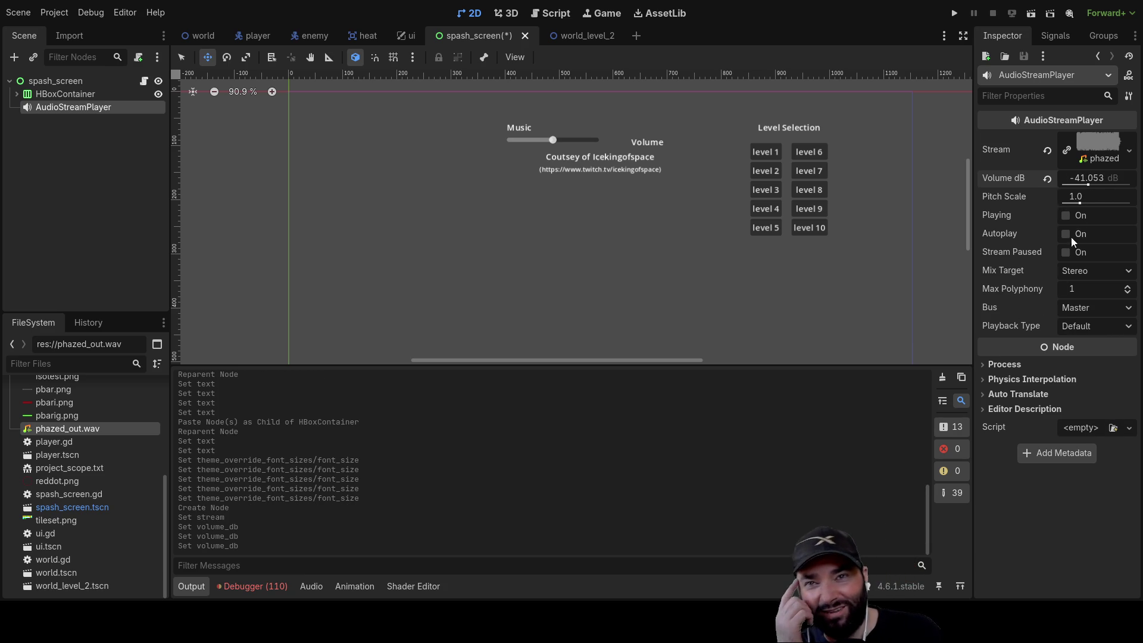
- Set the music volume to 0 dB and turn on Playing in the editor
mouse_move(1085, 181)
mouse_down()
mouse_move(1119, 187)
mouse_move(1073, 196)
mouse_move(1095, 185)
mouse_move(1136, 194)
mouse_move(1107, 189)
mouse_move(1130, 184)
mouse_move(1119, 195)
mouse_up()
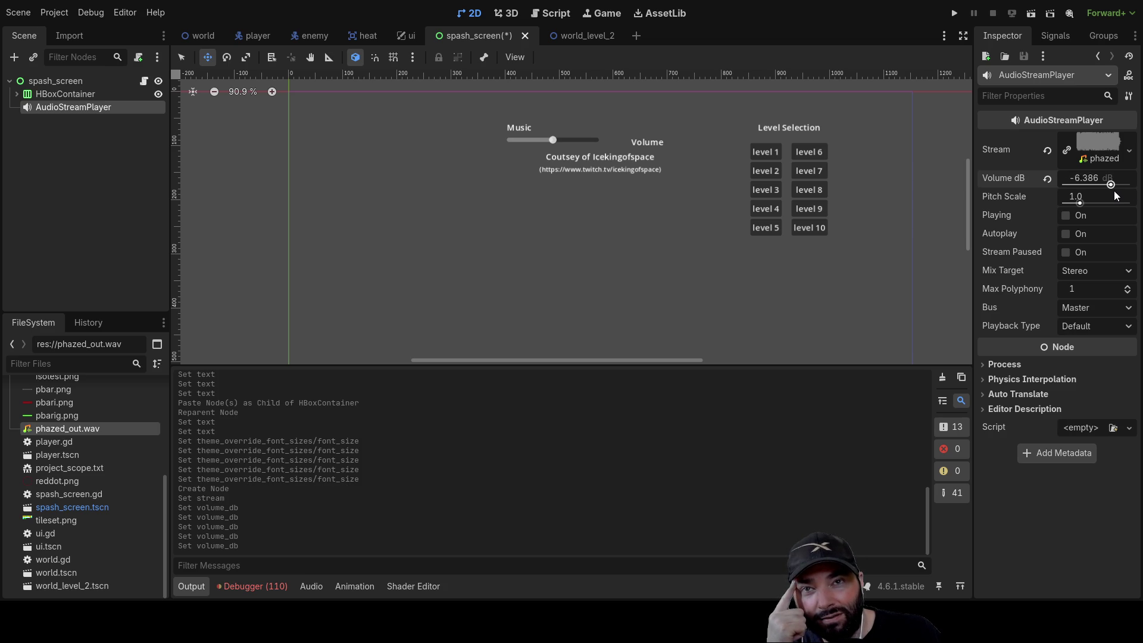
click(1100, 178)
text(0)
key(Return)
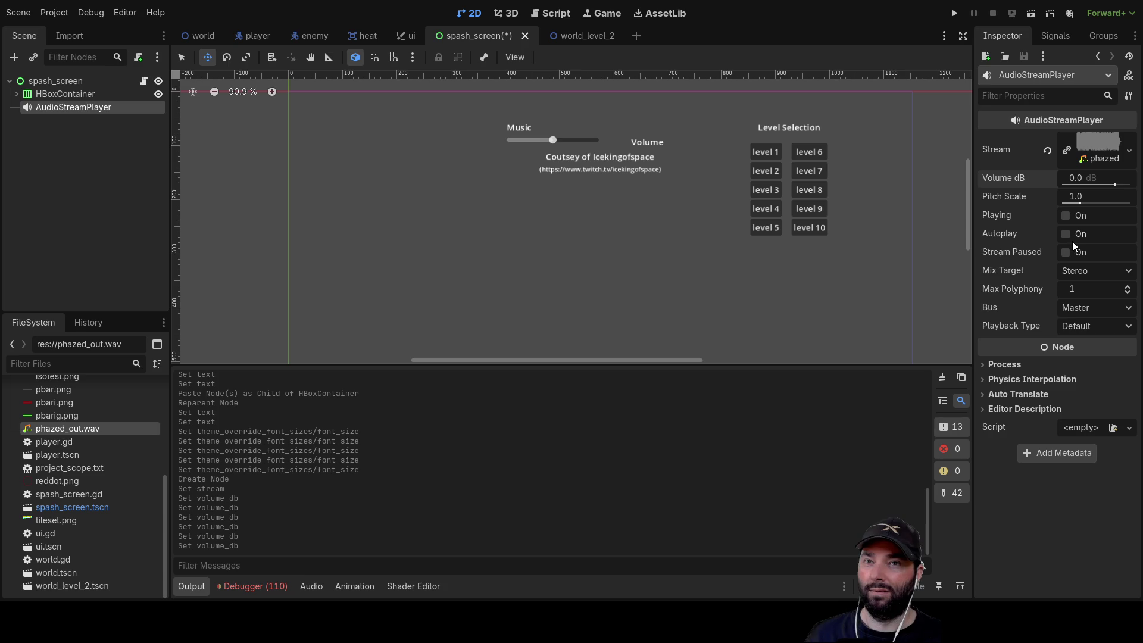
click(1065, 213)
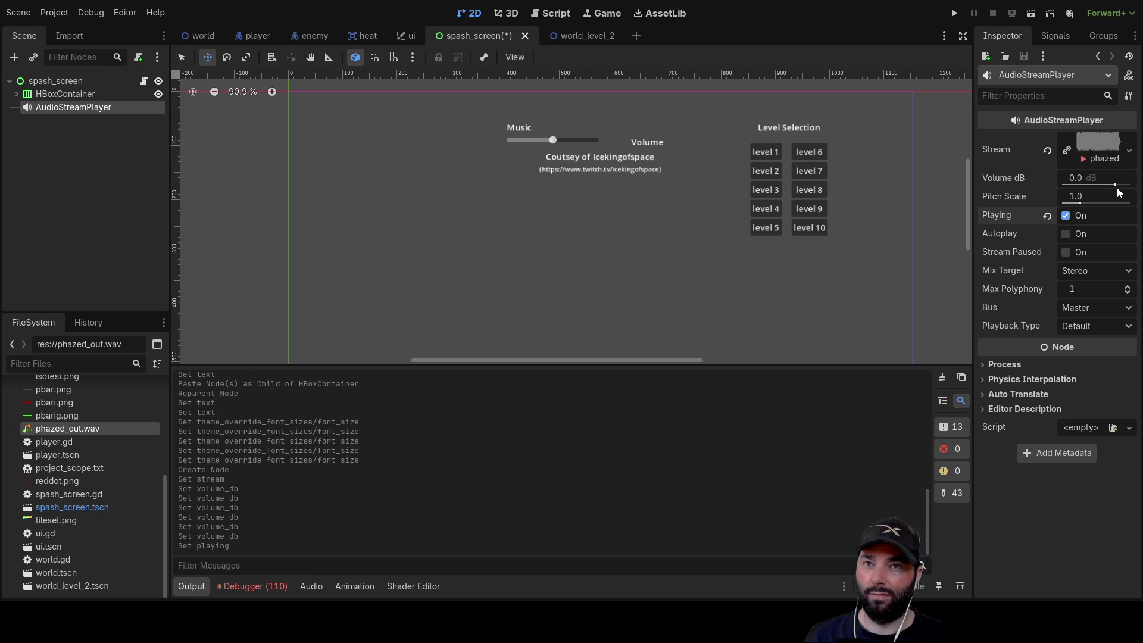
- Lower the music volume to -40 dB and run the splash screen scene
drag(1115, 186, 1089, 182)
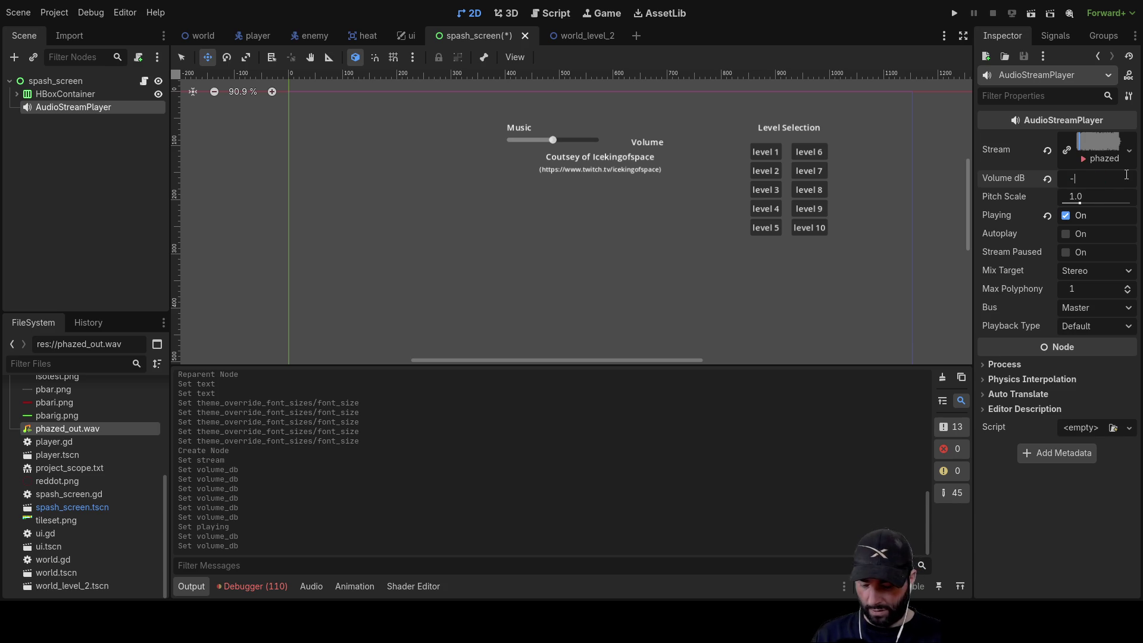
key(Return)
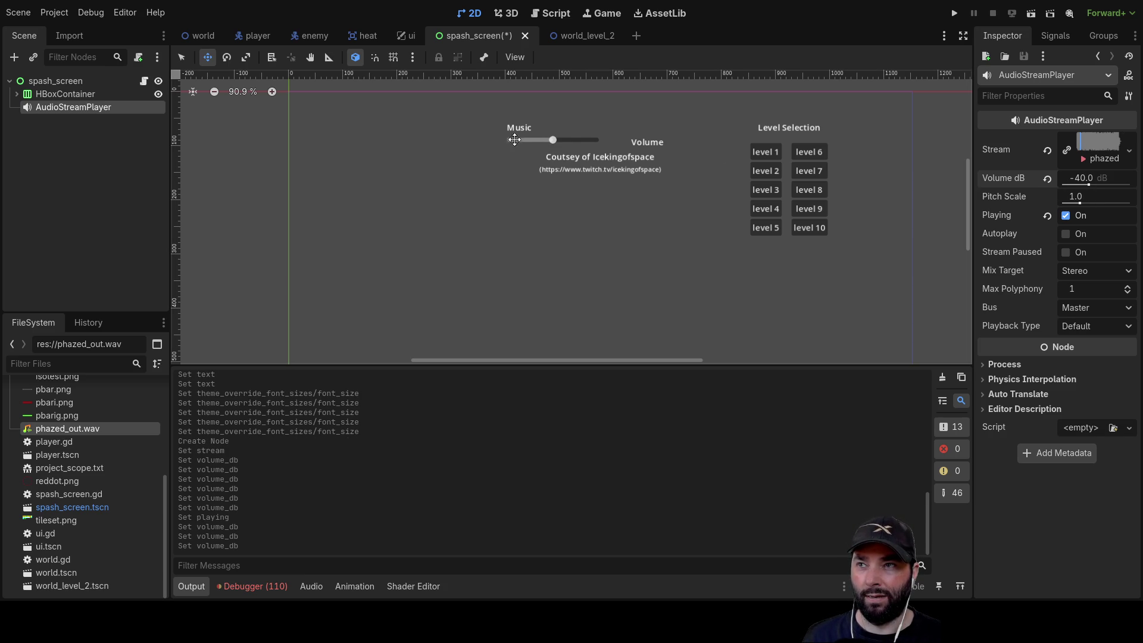
click(1031, 14)
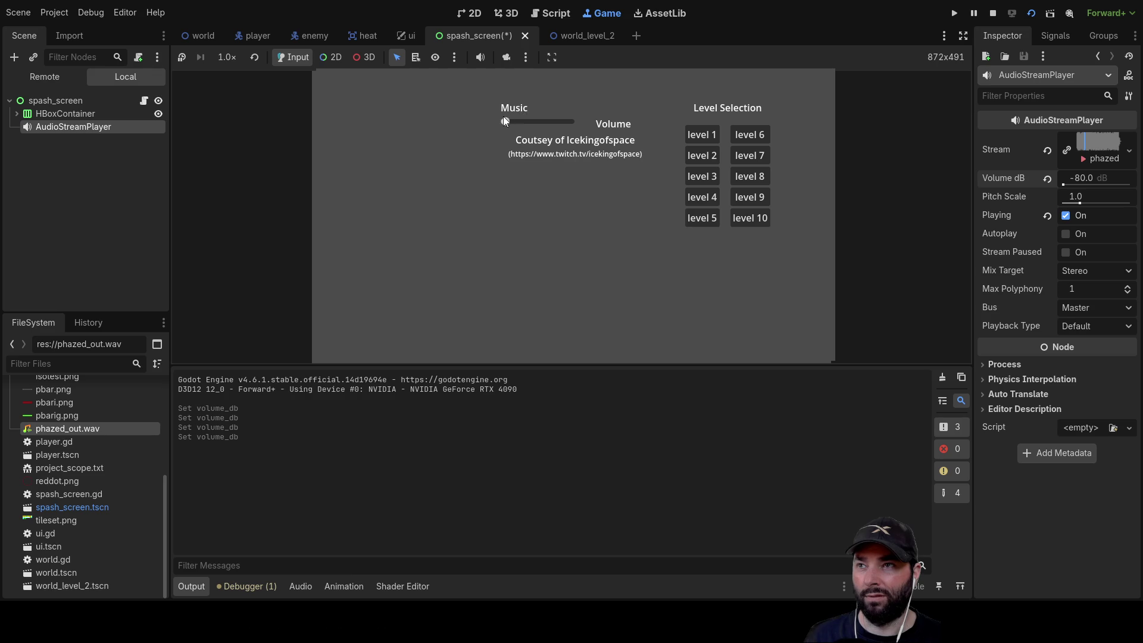
- Try the Music slider in the running game, stop it, and select Music_Volume
mouse_move(539, 122)
mouse_down()
mouse_move(612, 122)
mouse_move(469, 123)
mouse_move(636, 144)
mouse_move(450, 131)
mouse_up()
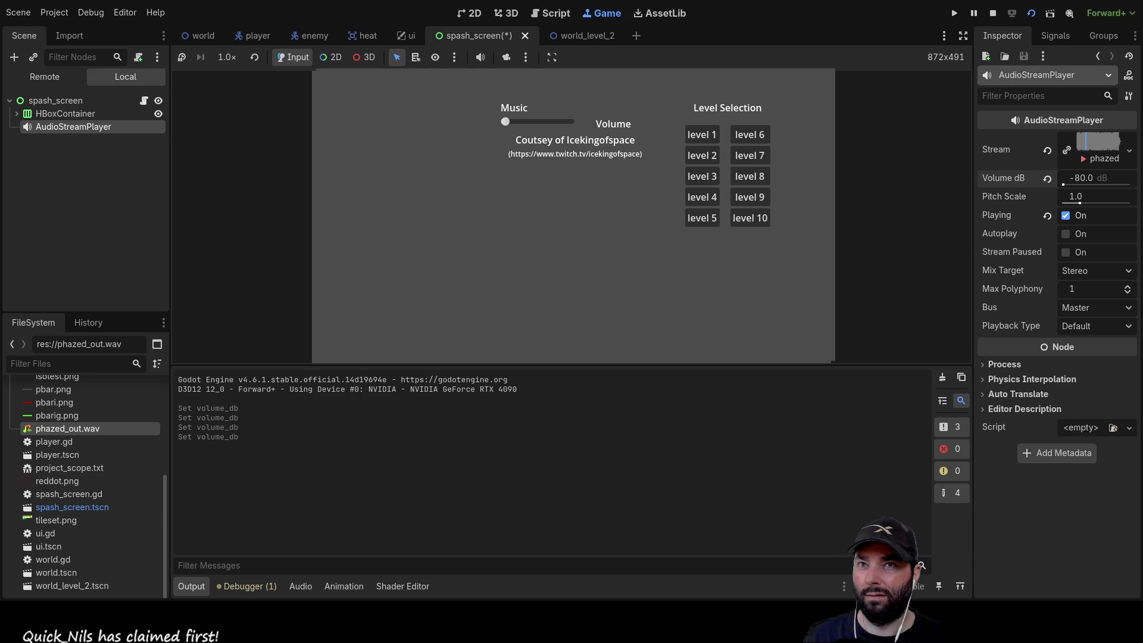
click(993, 12)
click(574, 140)
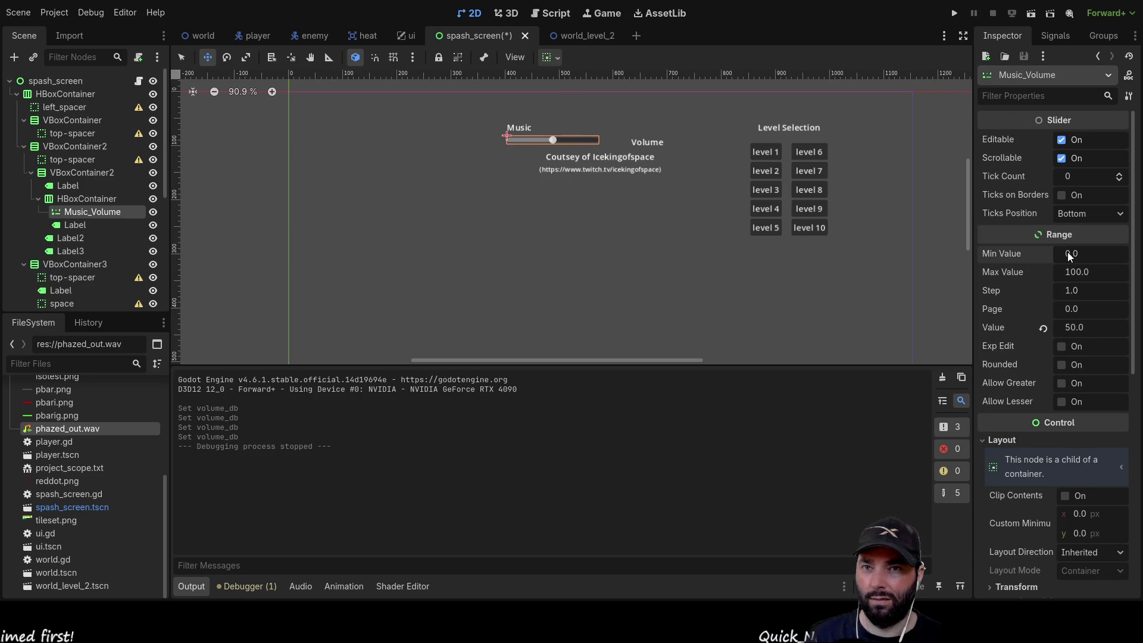
- Give the Music_Volume slider Min Value -41, Max Value 5 and Value -20
text(-40)
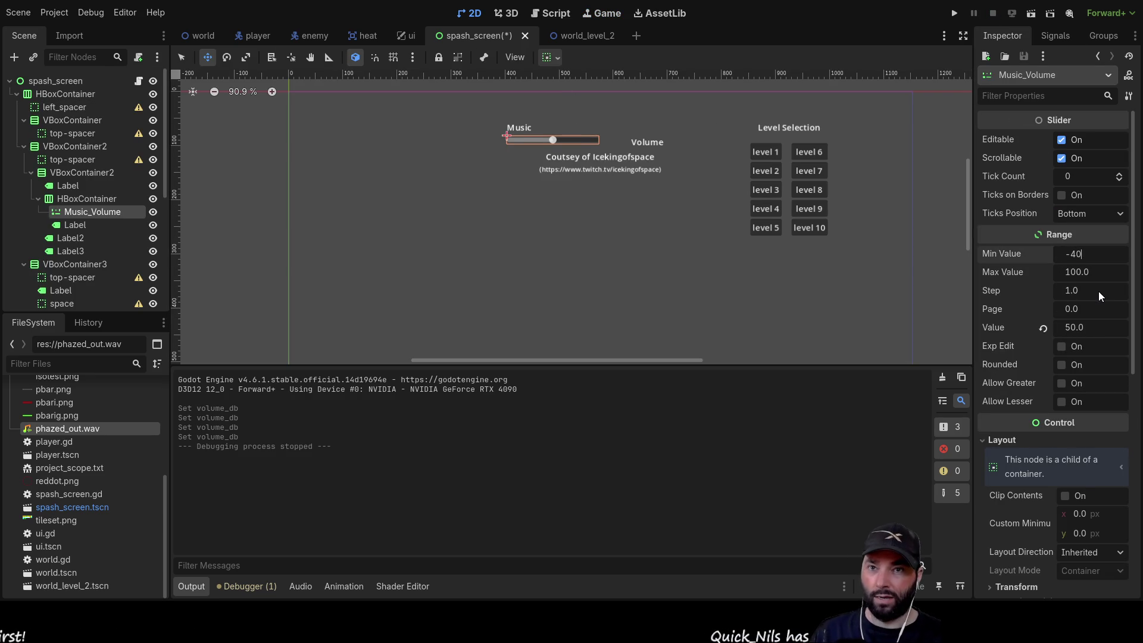
click(1075, 273)
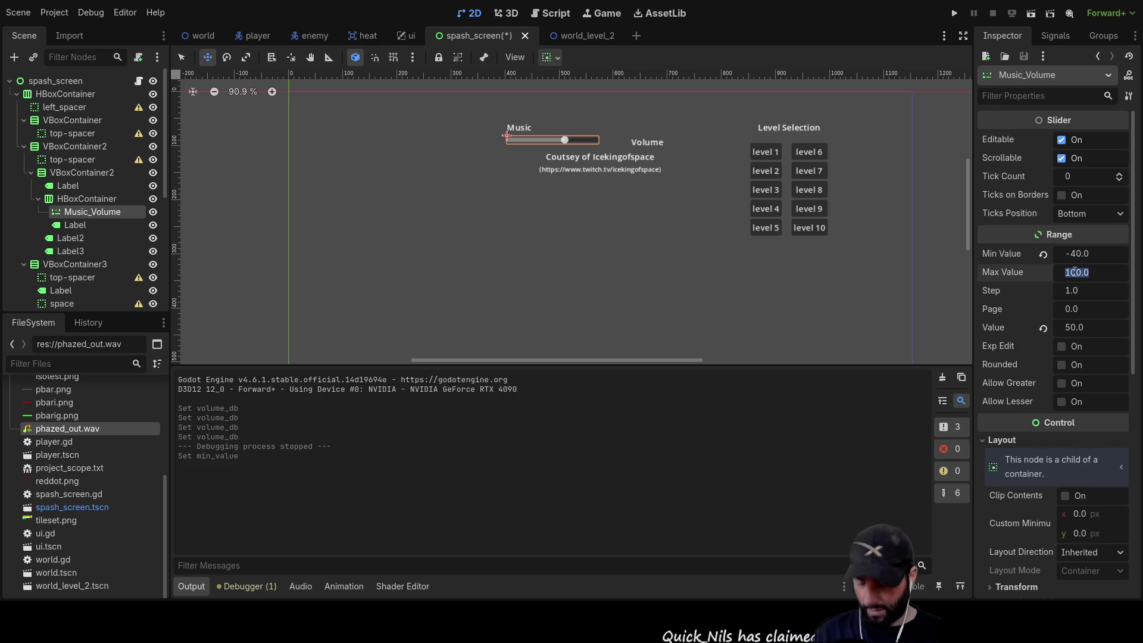
key(Return)
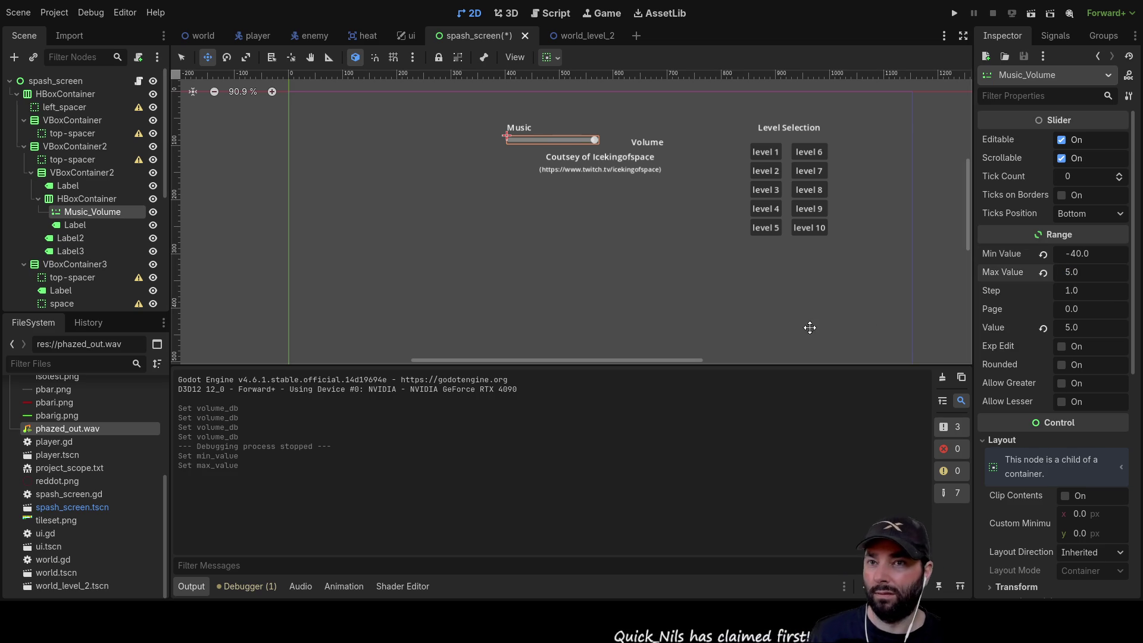
click(1077, 328)
text(-20)
key(Return)
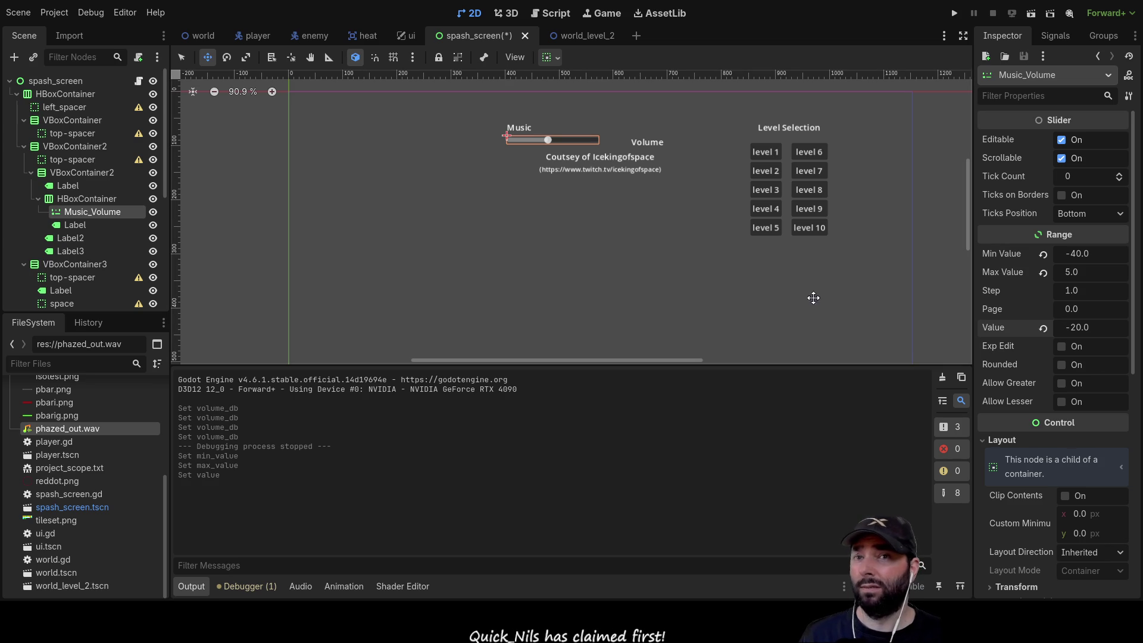
double_click(1077, 255)
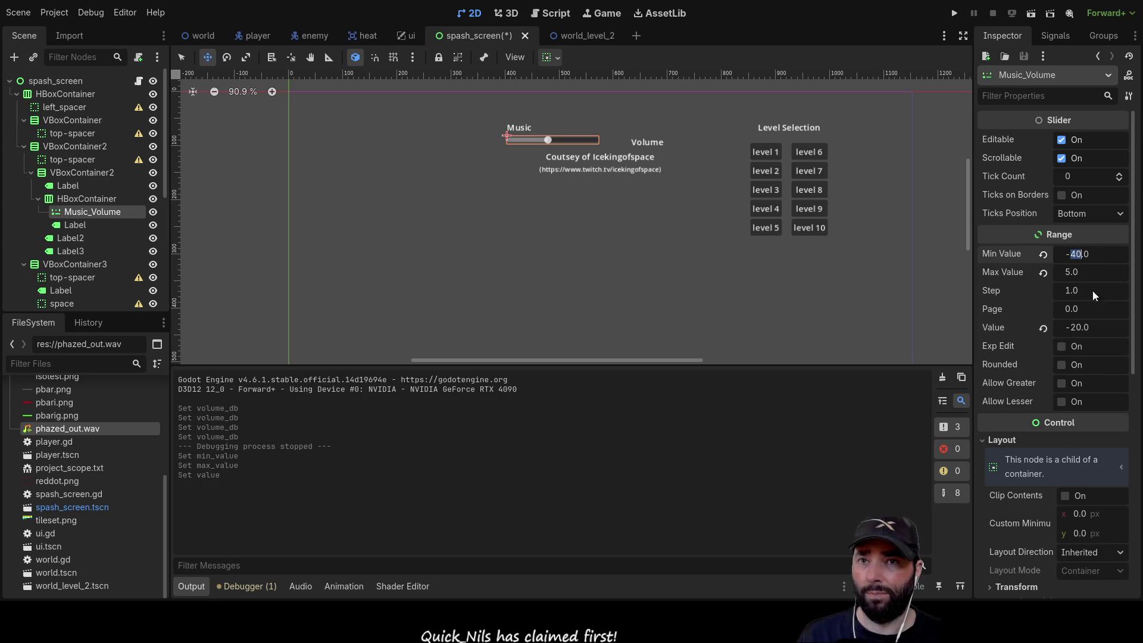
key(Left)
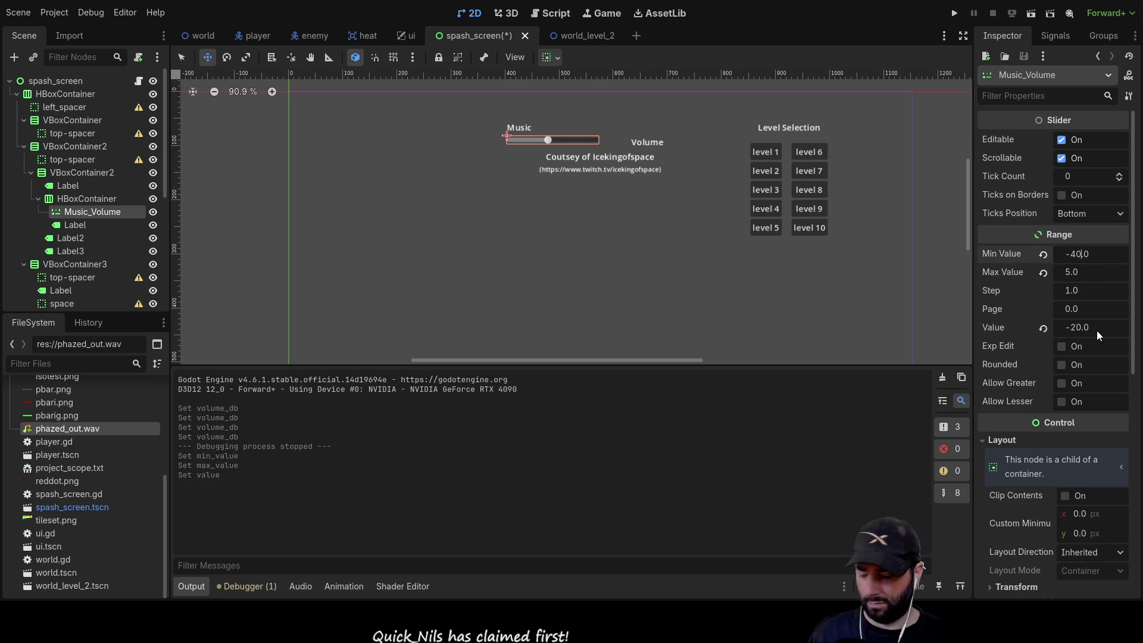
key(Return)
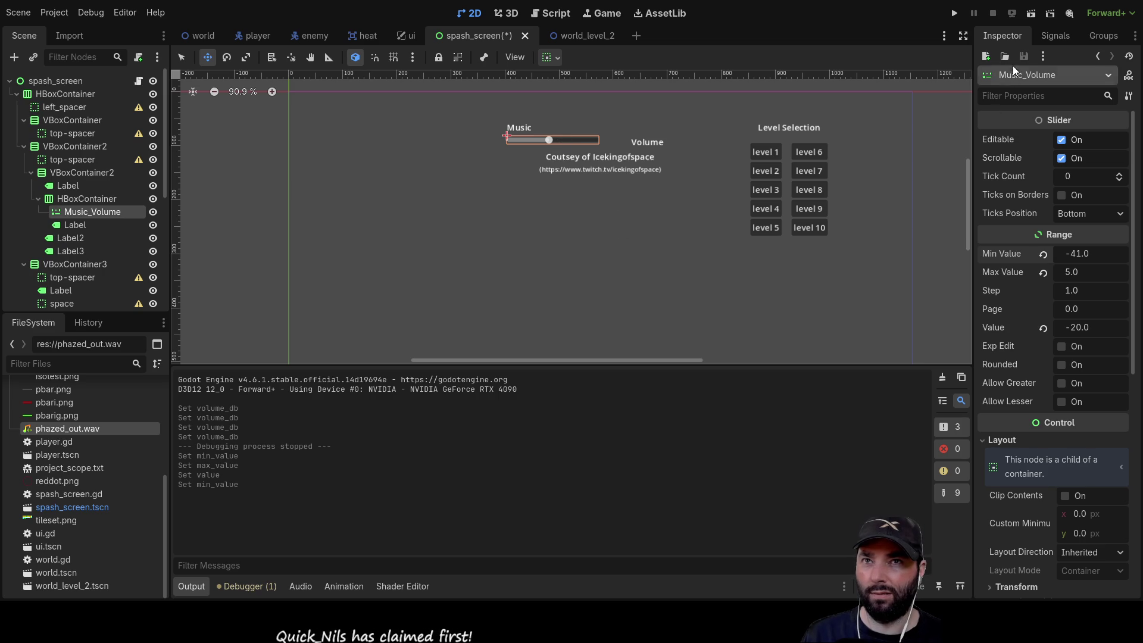
- Test-run the splash screen, drag the music slider, and stop the game
click(1031, 12)
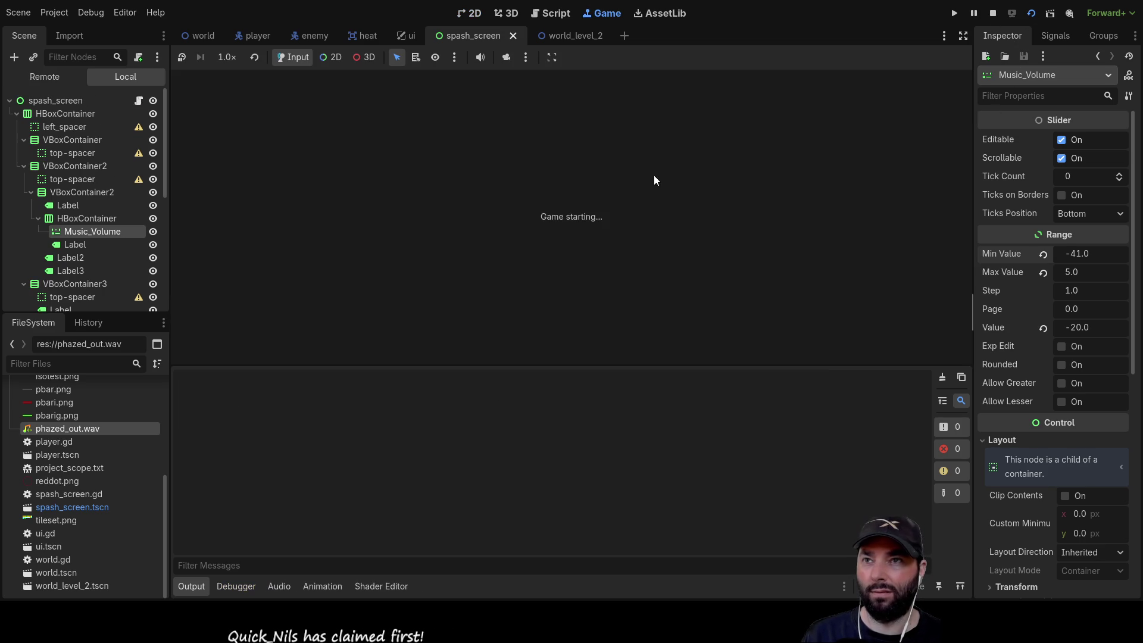
mouse_move(534, 119)
mouse_down()
mouse_move(603, 120)
mouse_move(481, 122)
mouse_up()
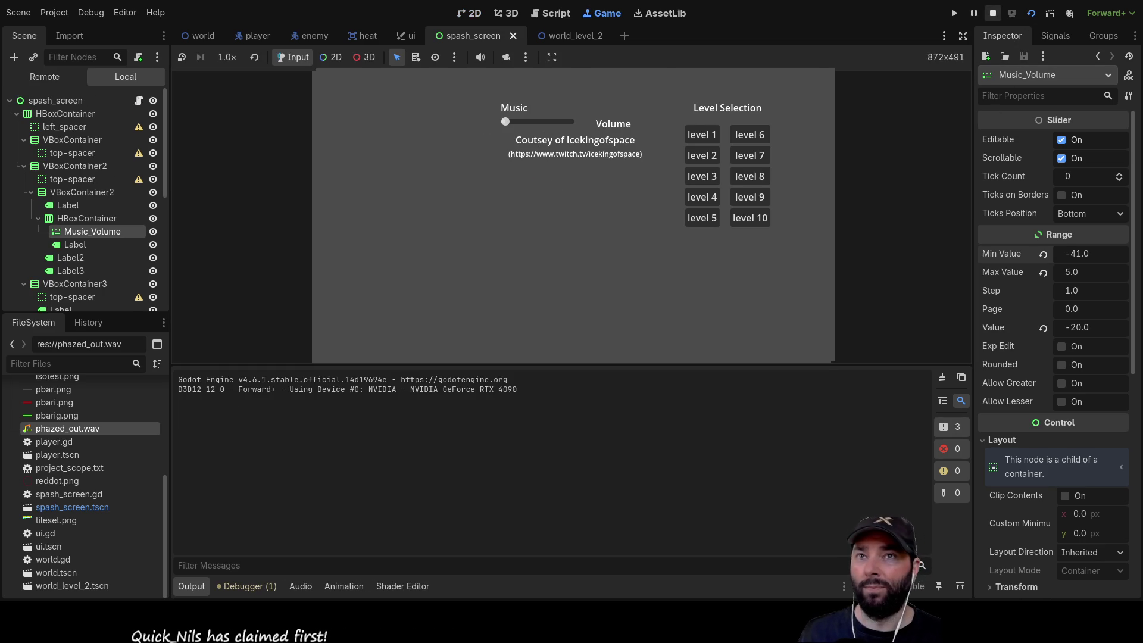
click(992, 13)
scroll(82, 187, down, 5)
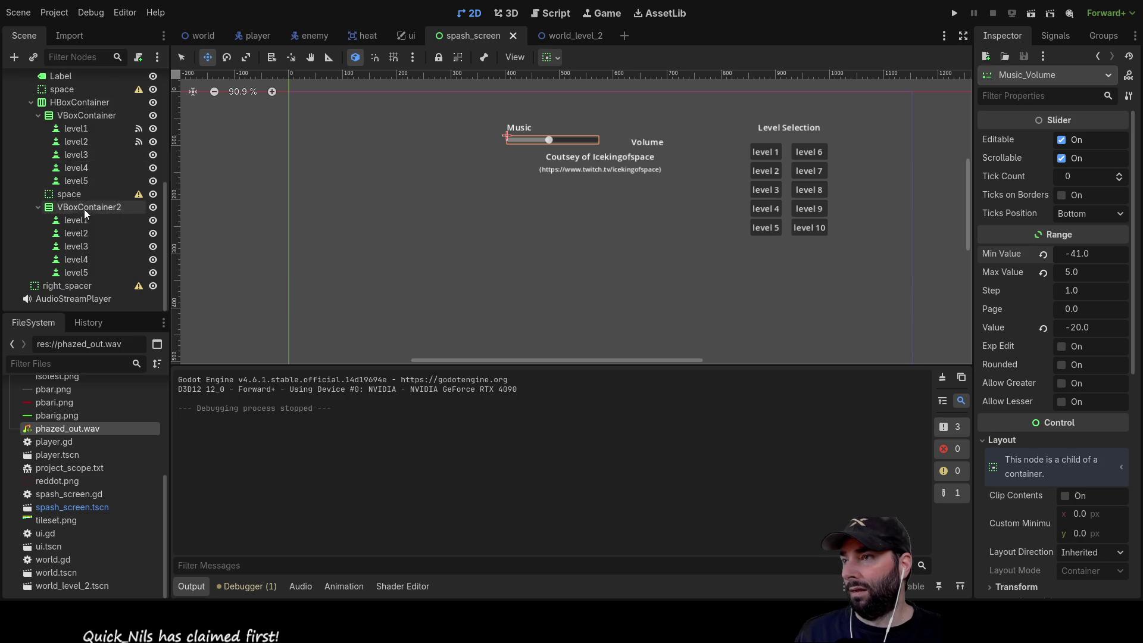
scroll(84, 203, up, 5)
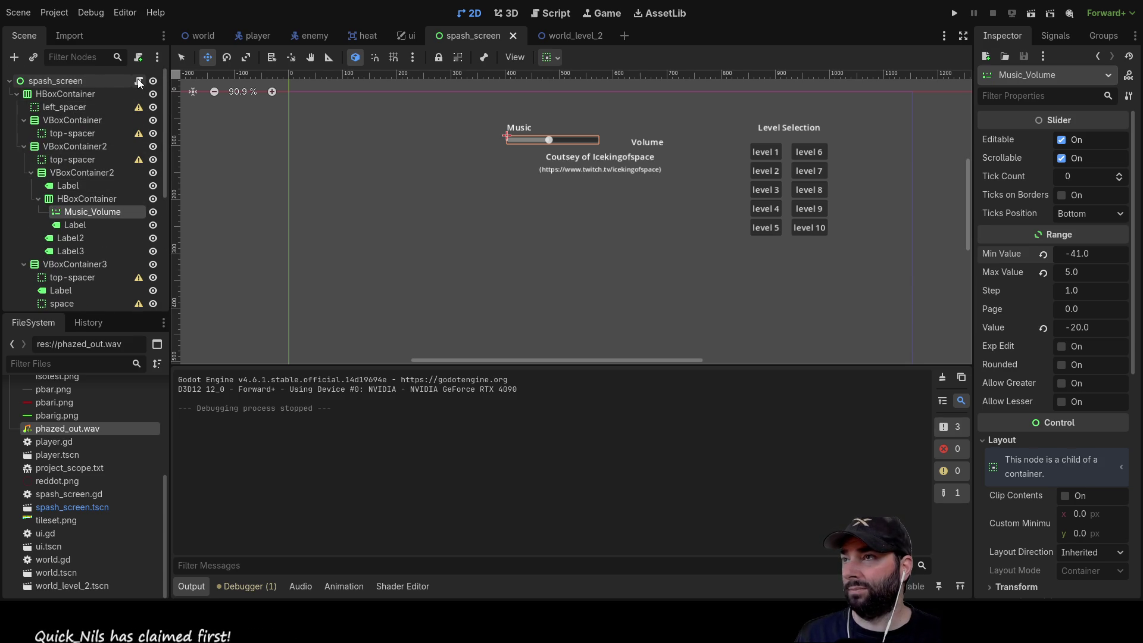
- In spash_screen.gd, replace pass in _process with a call to _audio_music()
click(138, 80)
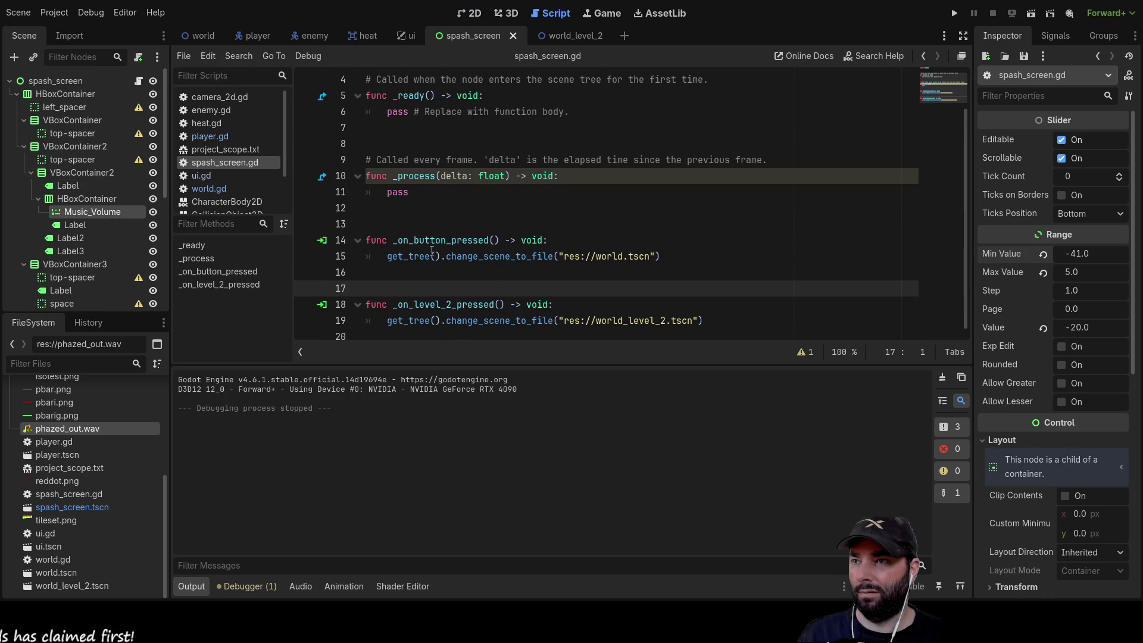
scroll(432, 251, up, 1)
click(392, 239)
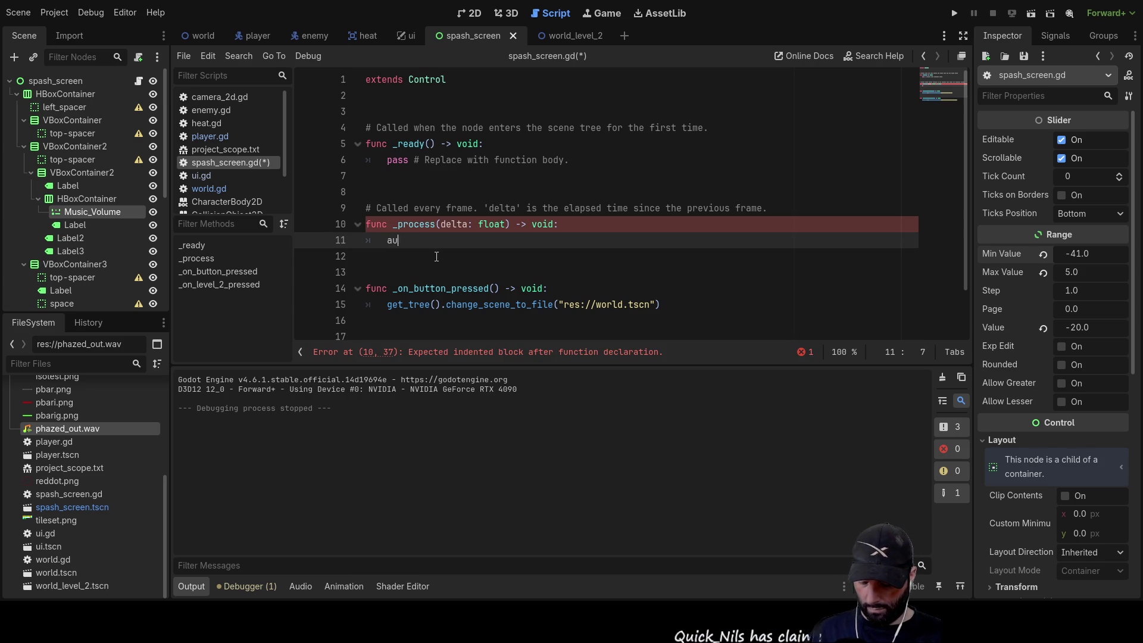
text(o_m)
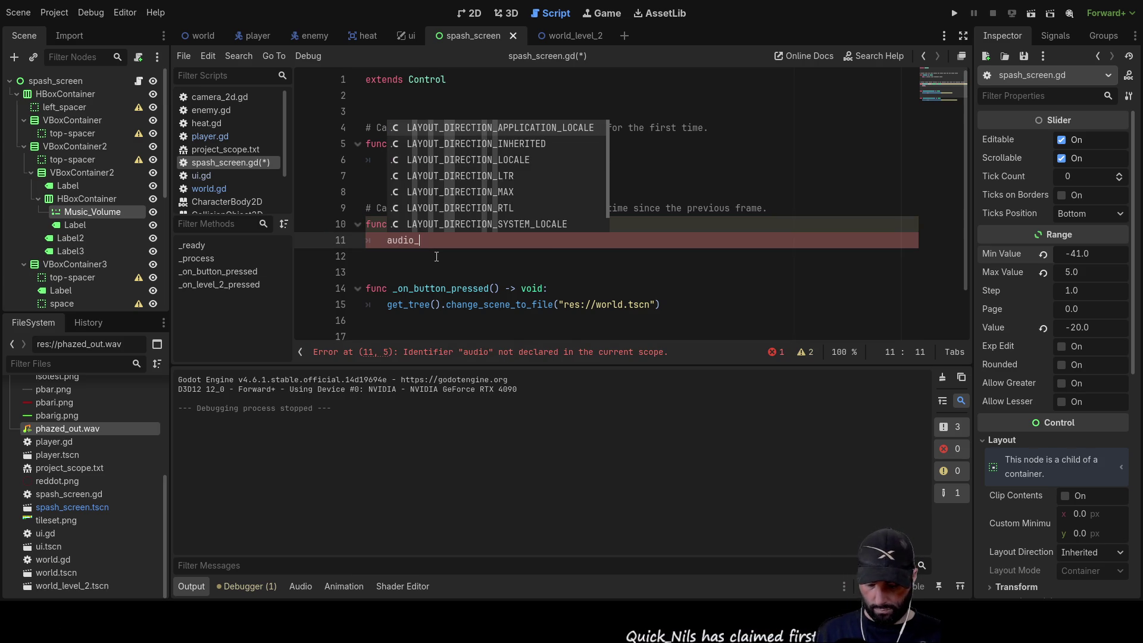
text(usic)
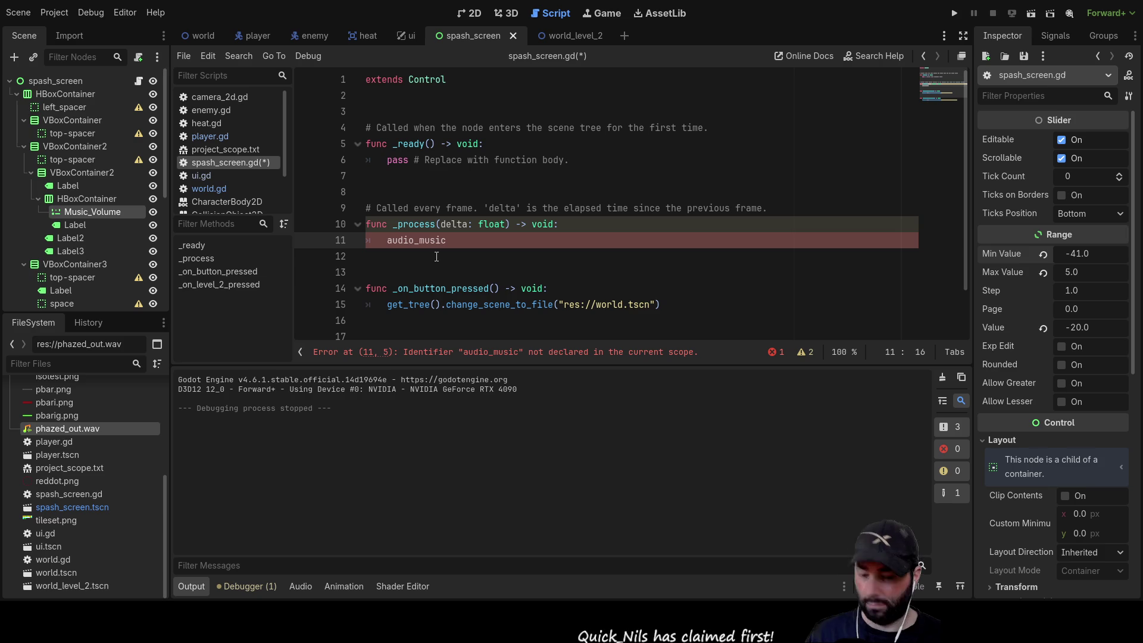
text(()
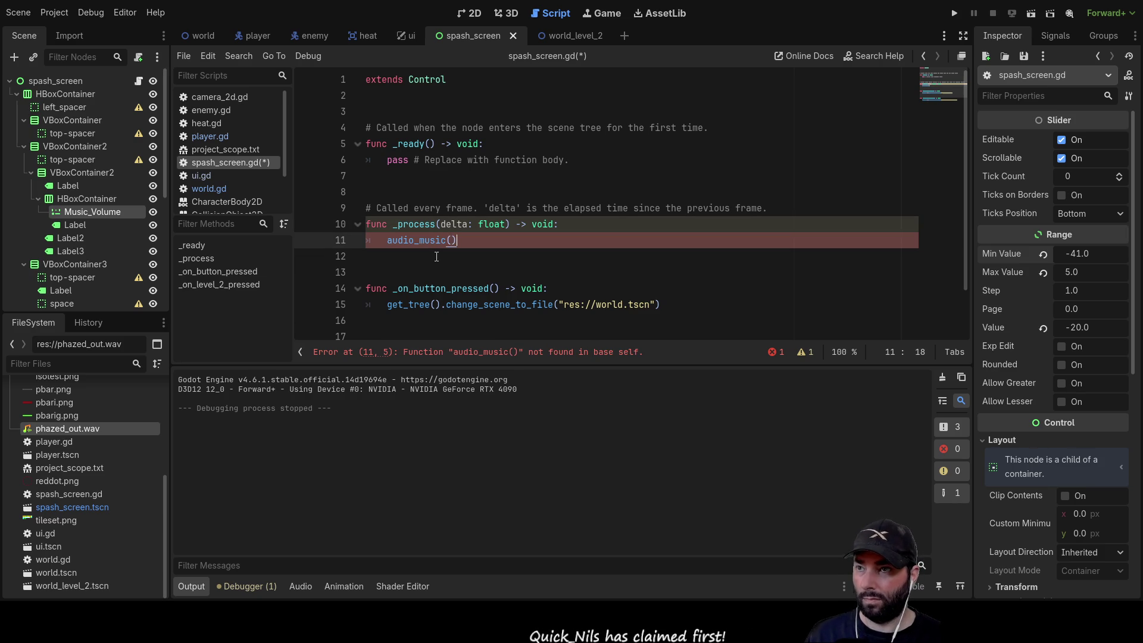
key(Home)
key(shift+Right)
key(shift+Right)
key(shift+Right)
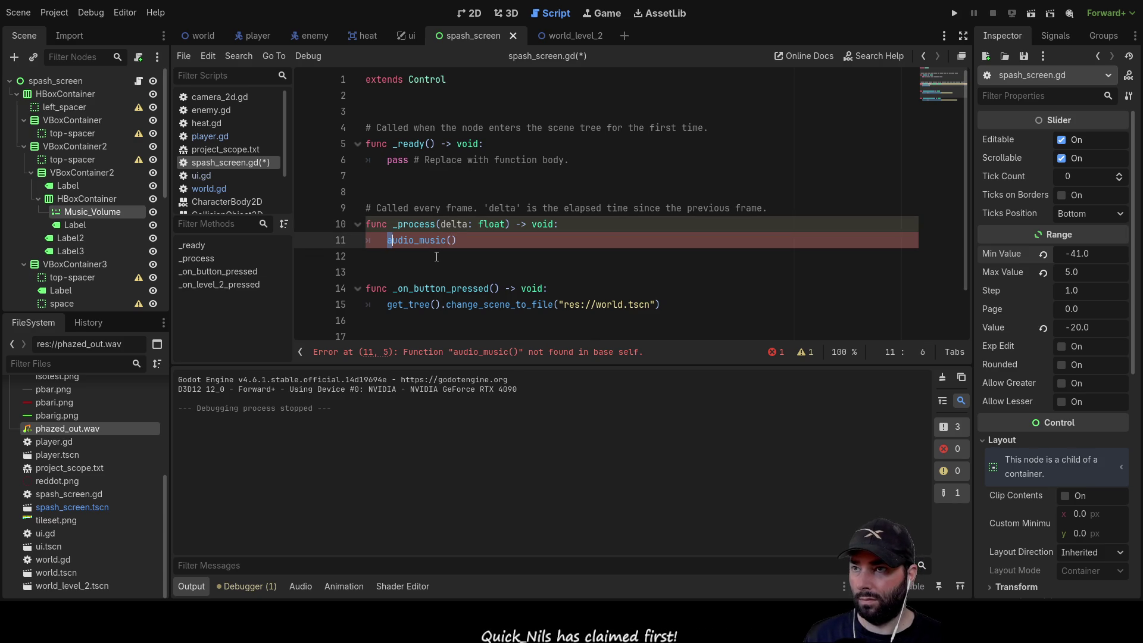
key(Left)
text(_)
key(Left)
key(shift+Right)
key(shift+Right)
key(shift+Right)
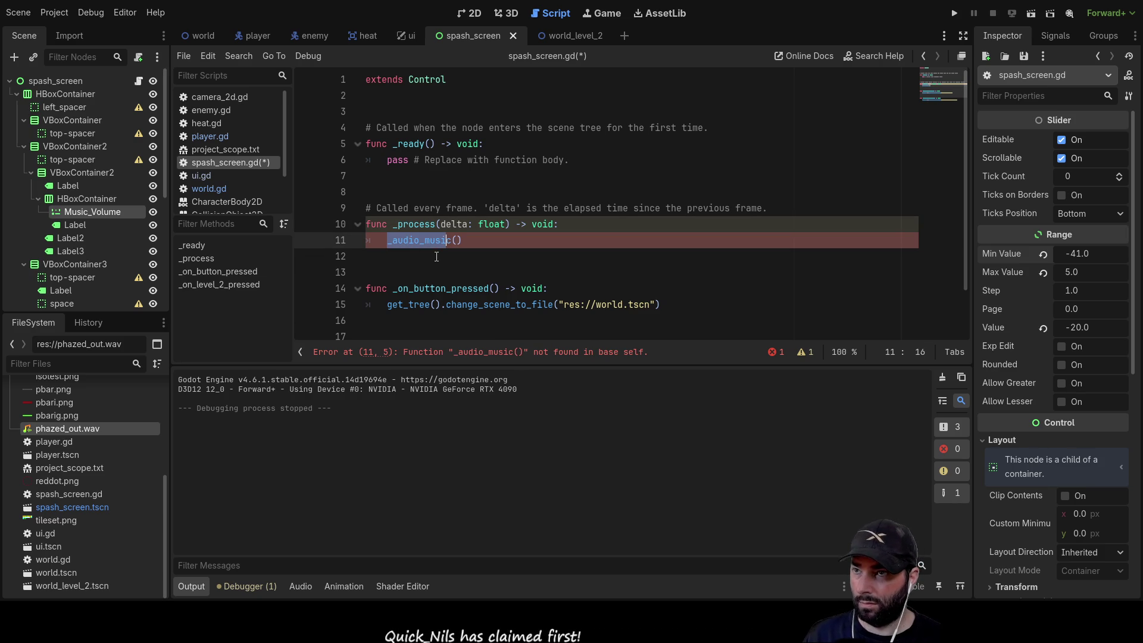
key(Up)
key(Up)
key(Up)
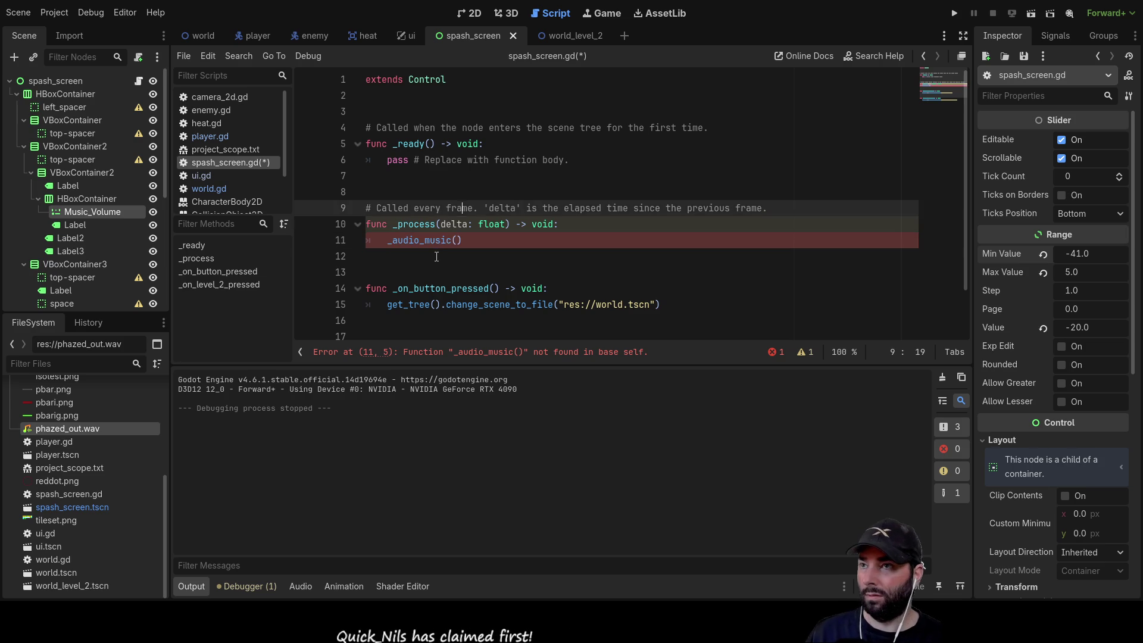
key(Up)
key(Up)
key(Up)
key(Return)
key(Return)
key(Return)
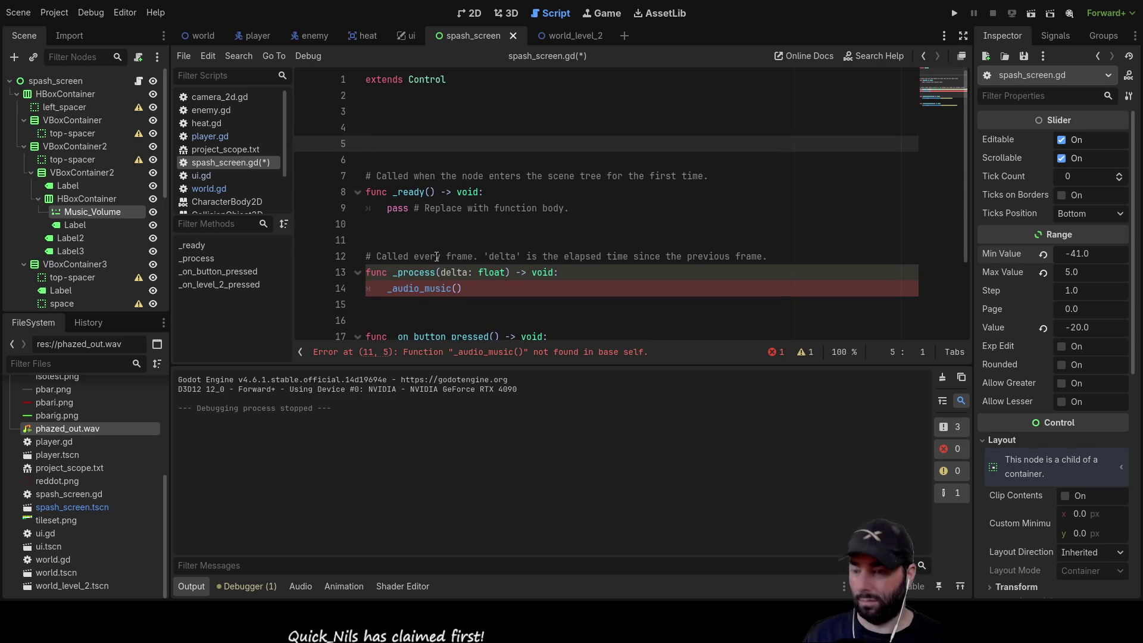
text(func)
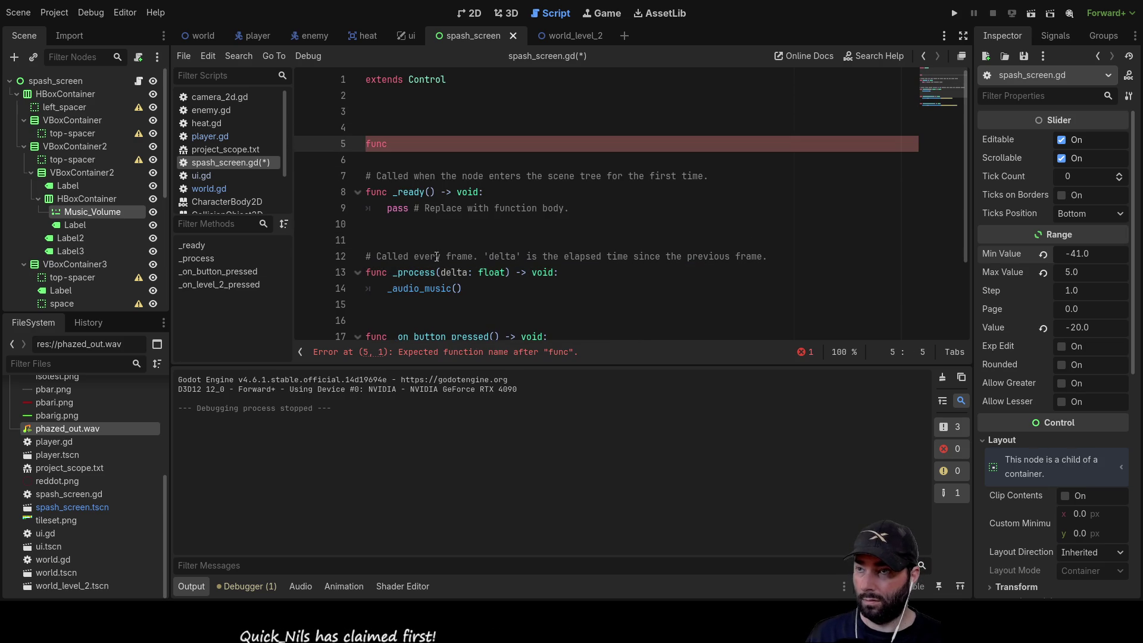
text( _audio_music())
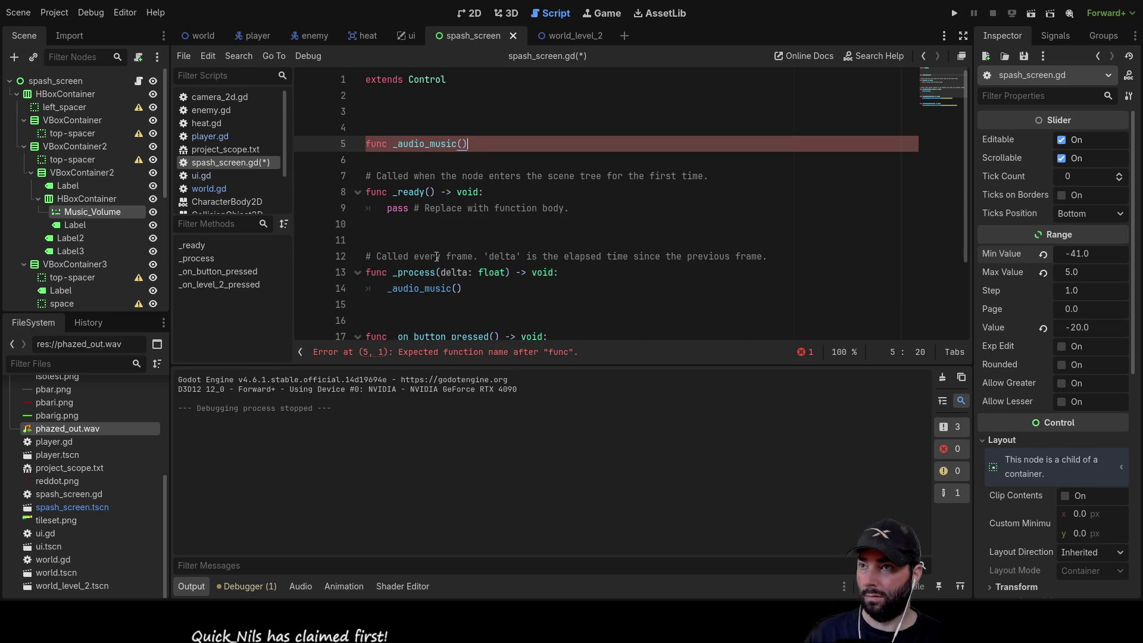
text(:)
key(Return)
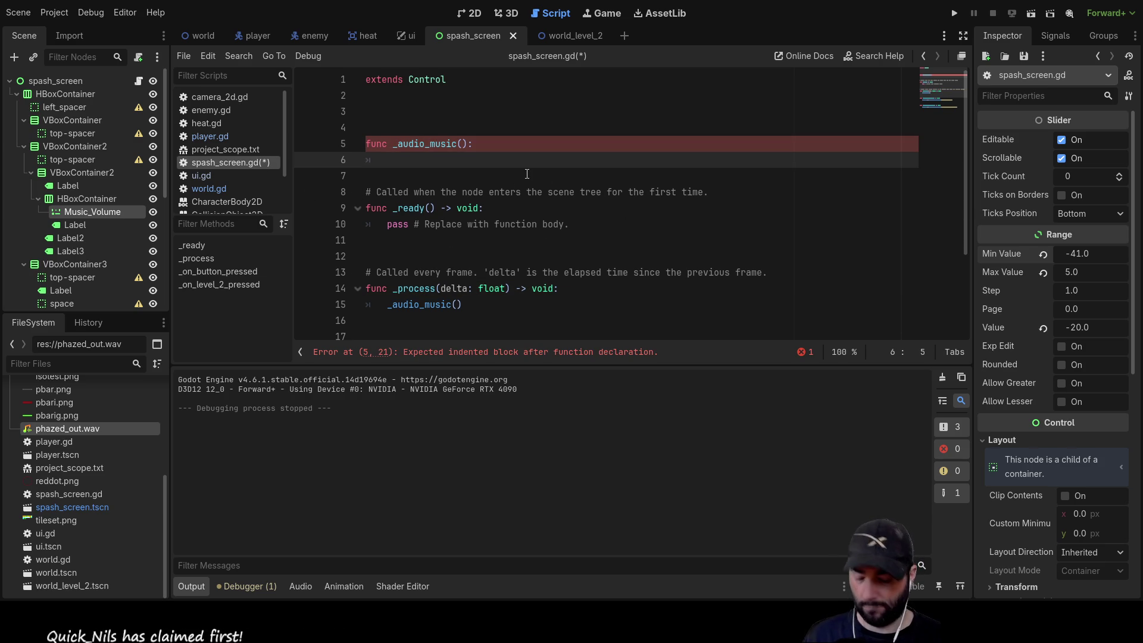
text(if)
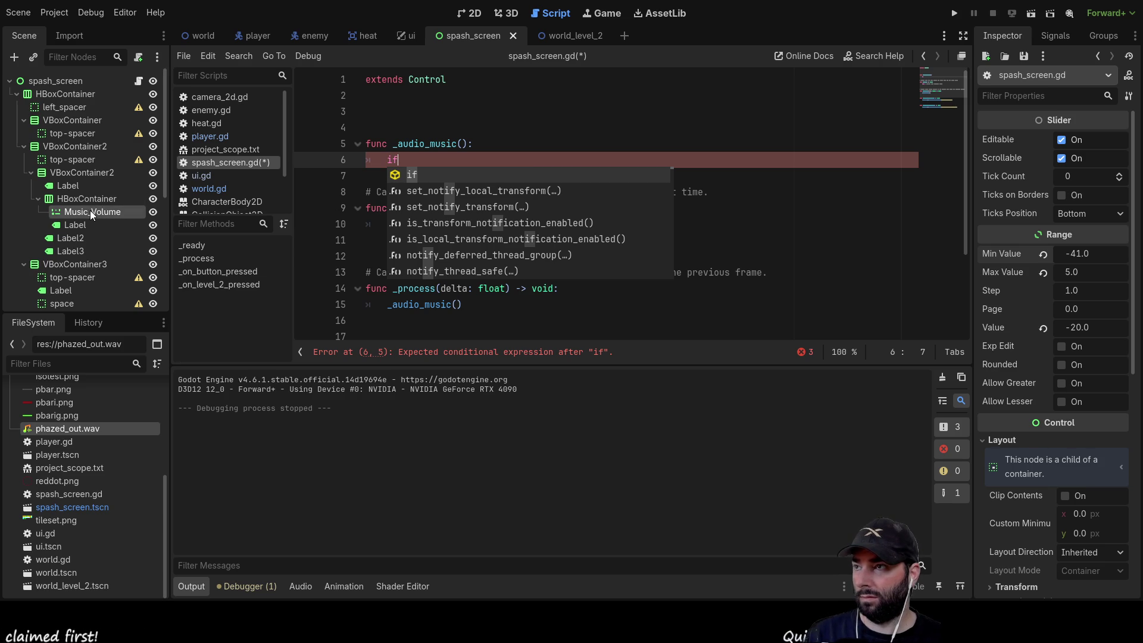
mouse_move(98, 211)
mouse_down()
mouse_move(455, 186)
mouse_move(434, 162)
mouse_up()
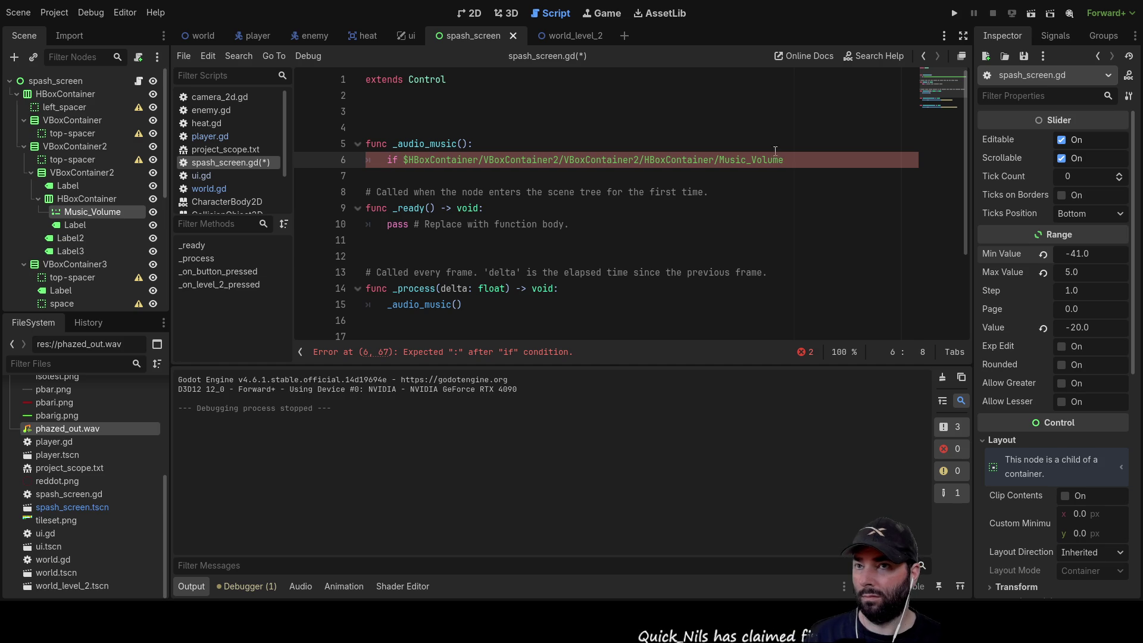
text(.)
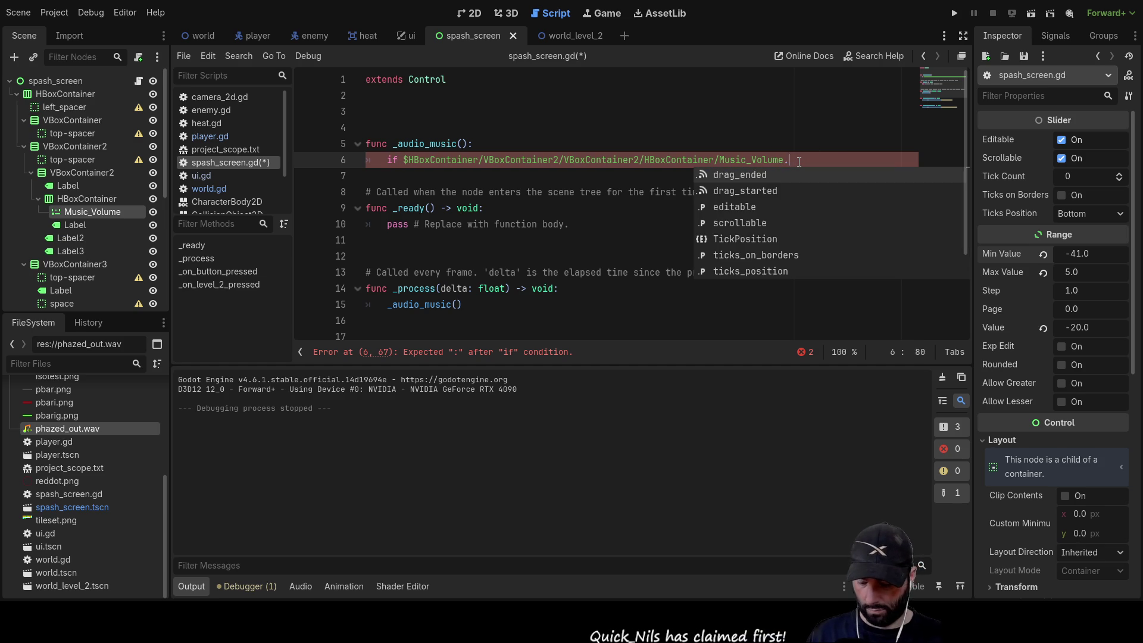
drag(797, 160, 404, 160)
key(BackSpace)
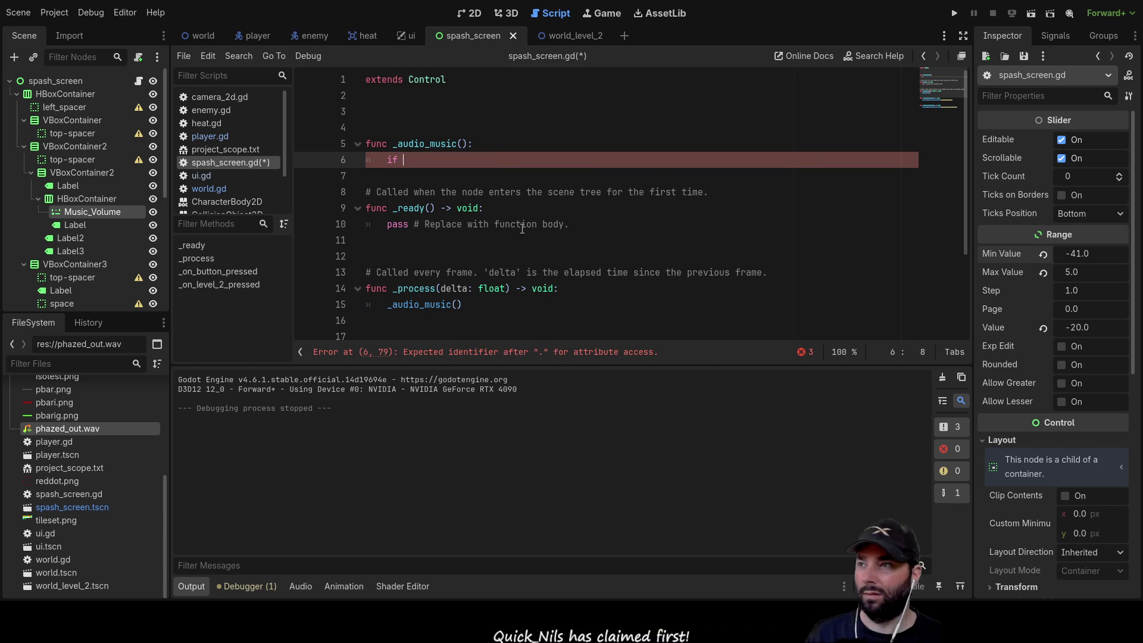
mouse_move(122, 212)
mouse_down()
mouse_move(196, 202)
mouse_move(380, 105)
mouse_move(368, 113)
mouse_up()
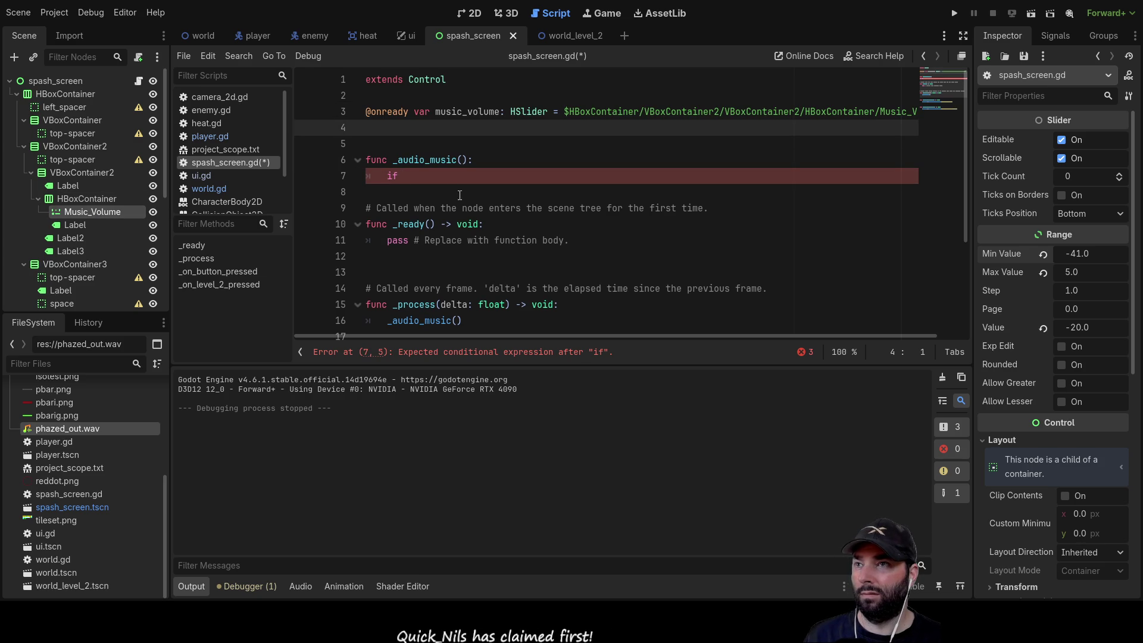
- Write the if on music_volume.value with $AudioStreamPlayer.play = true in its body
double_click(476, 112)
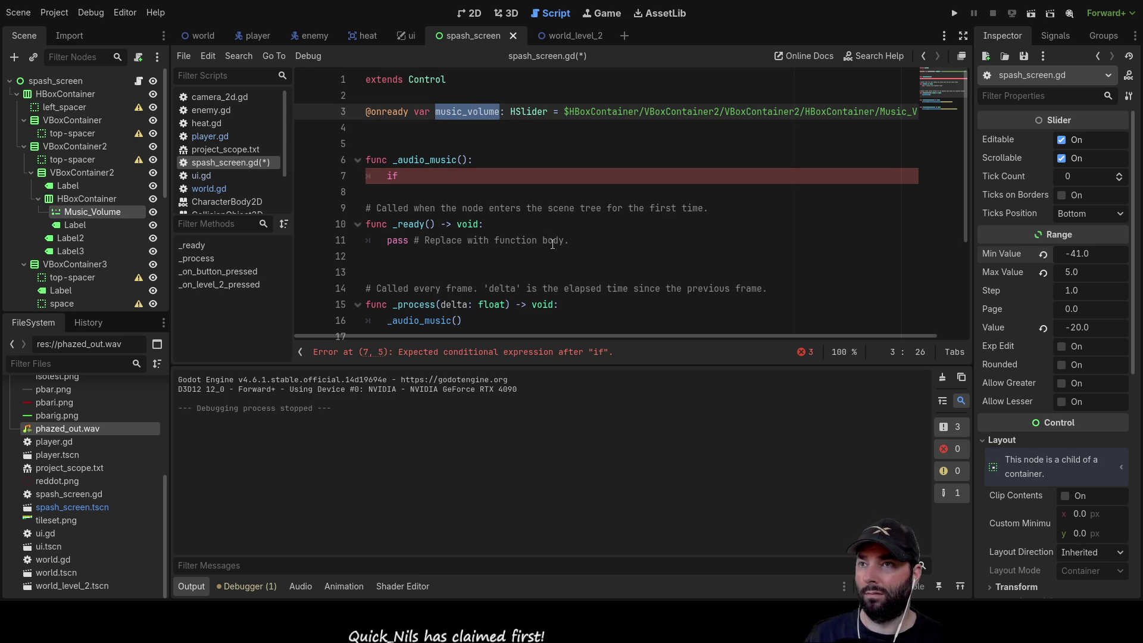
key(ctrl+c)
key(Down)
key(Down)
key(Down)
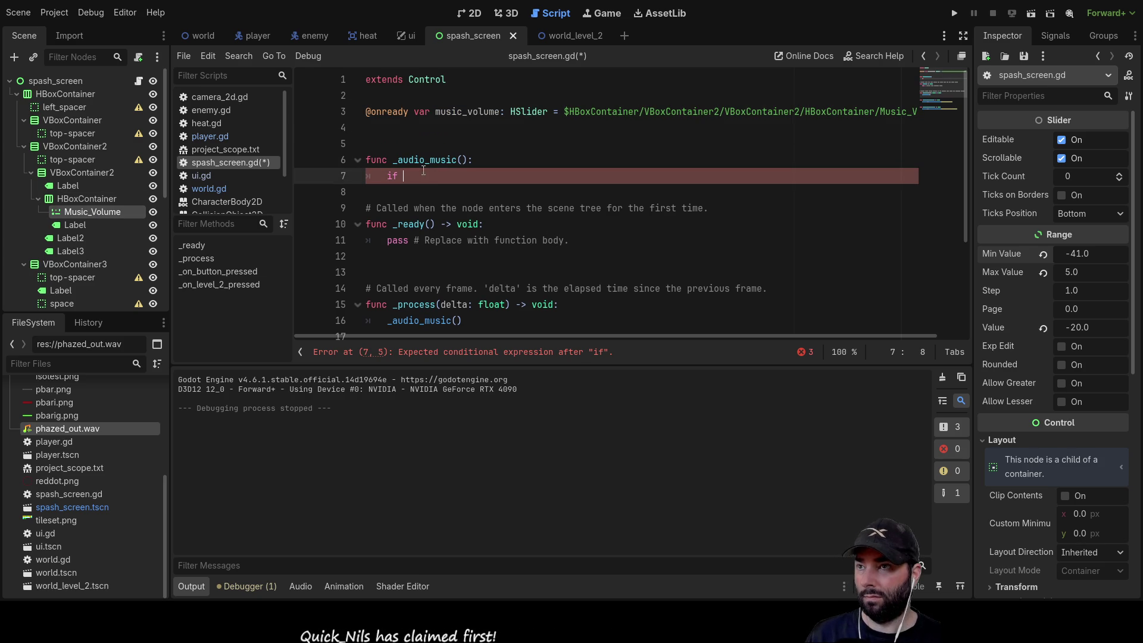
key(ctrl+v)
text(.)
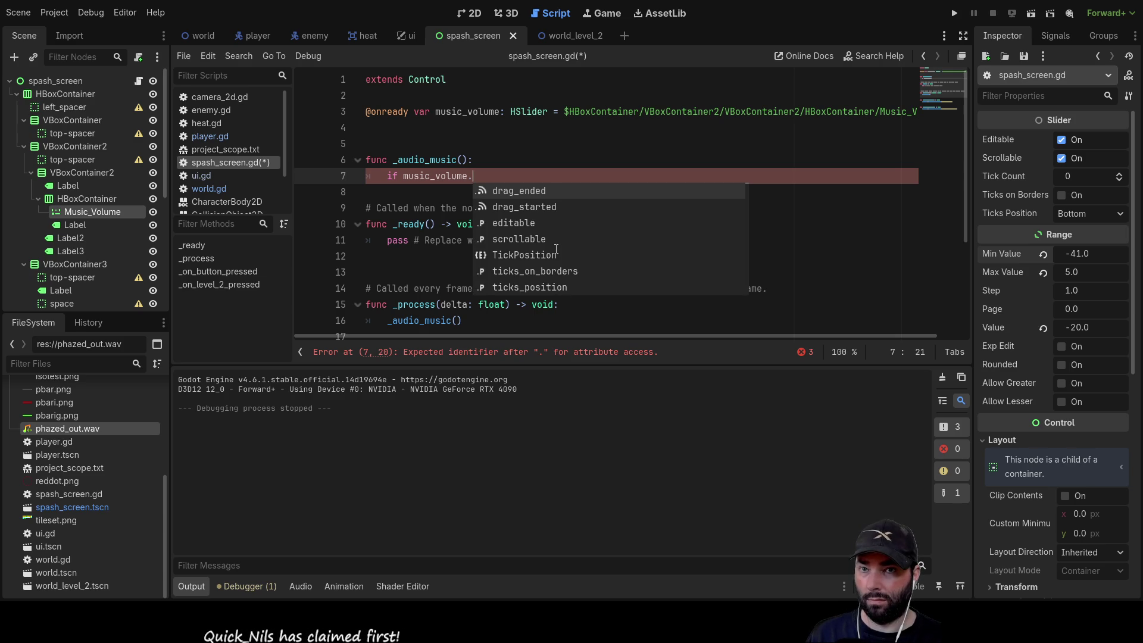
text(value)
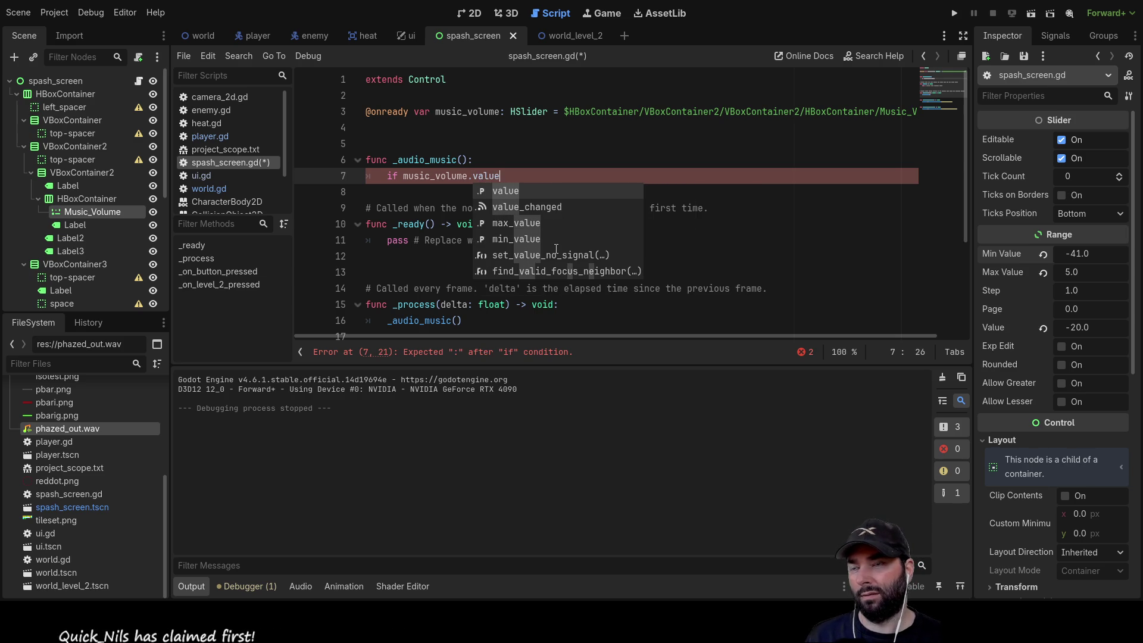
click(529, 177)
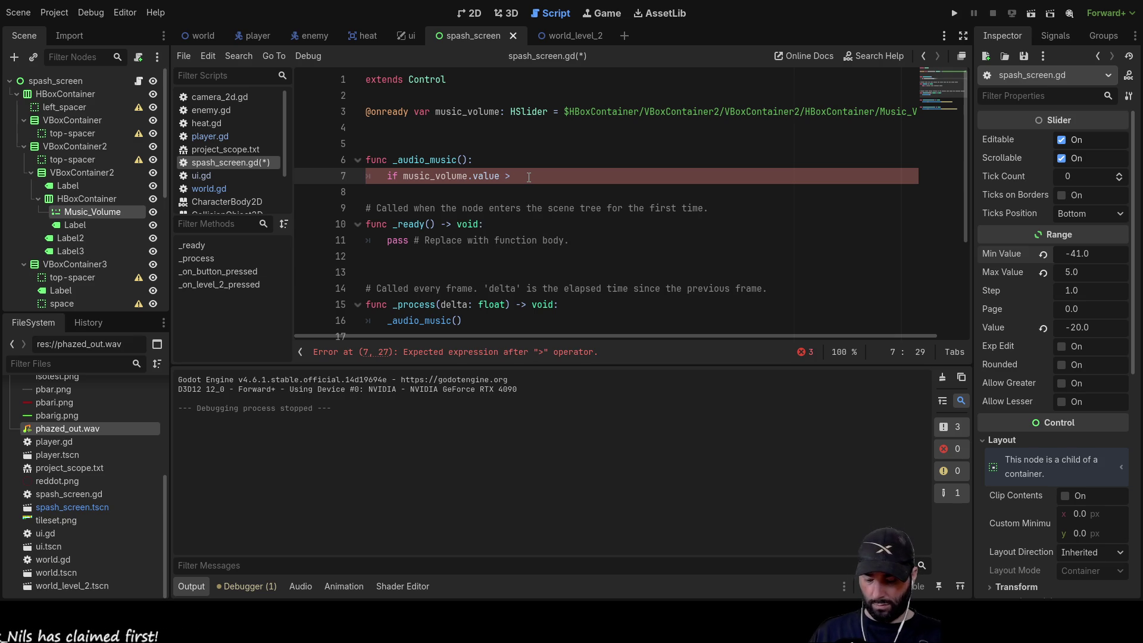
key(Down)
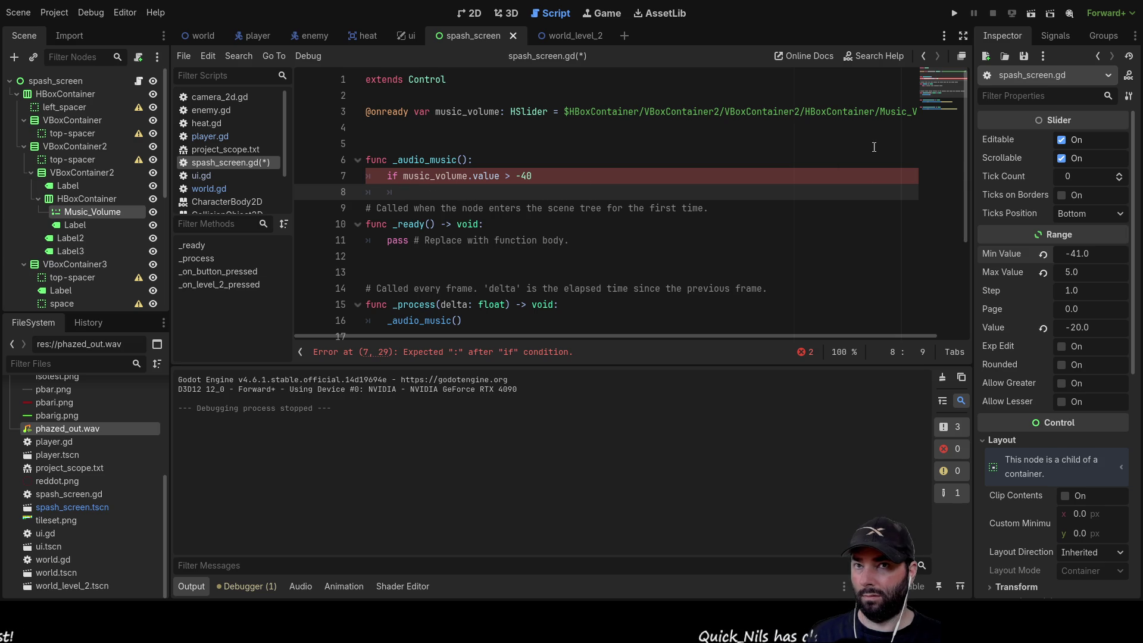
scroll(90, 238, down, 5)
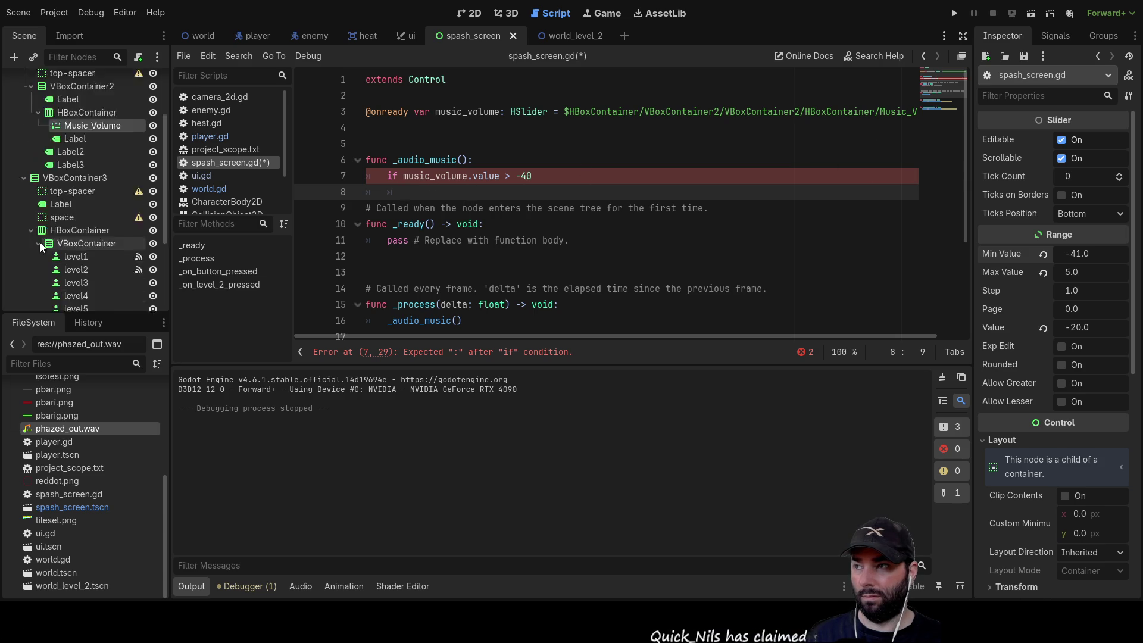
drag(53, 297, 420, 192)
text(.)
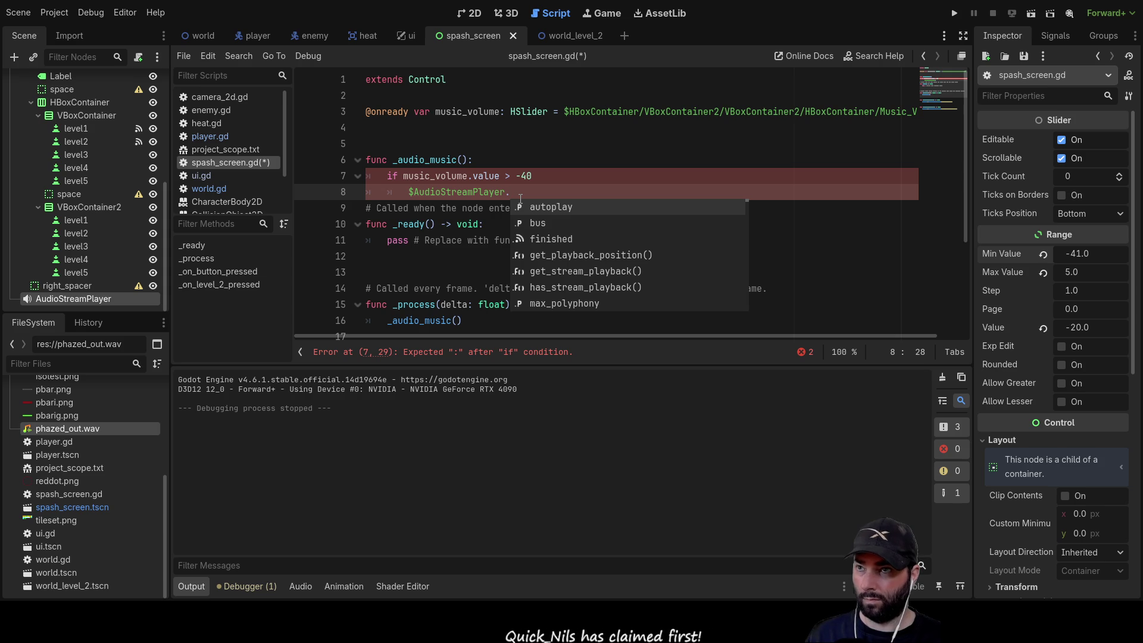
text(play )
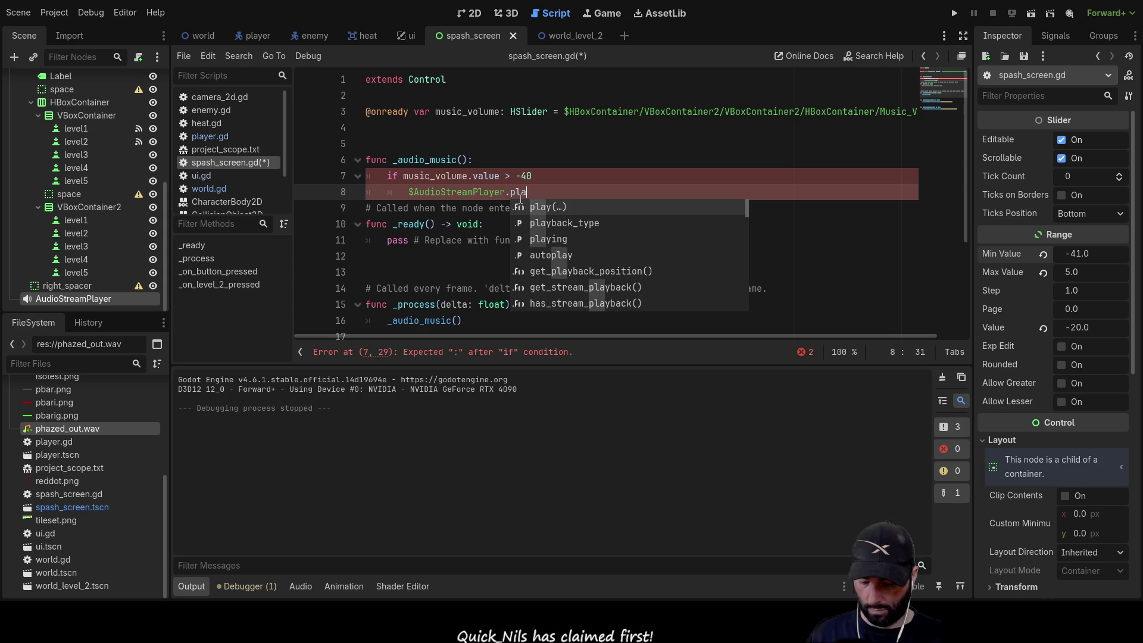
text(= true)
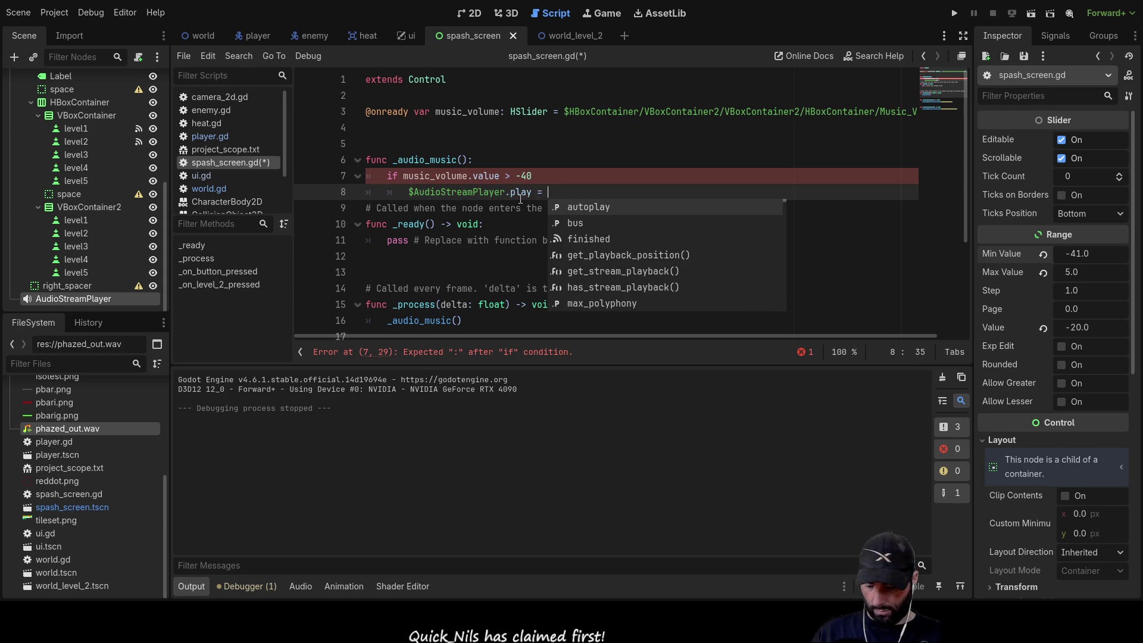
key(Return)
- Add an else branch setting $AudioStreamPlayer.play = false
key(BackSpace)
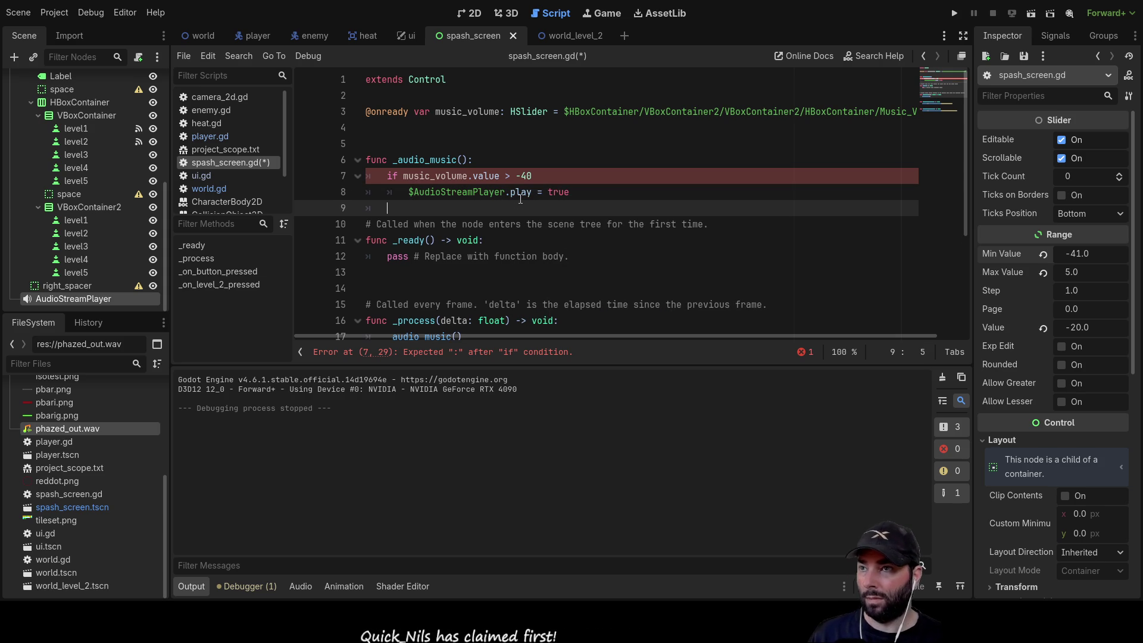
text(else)
key(Return)
key(Tab)
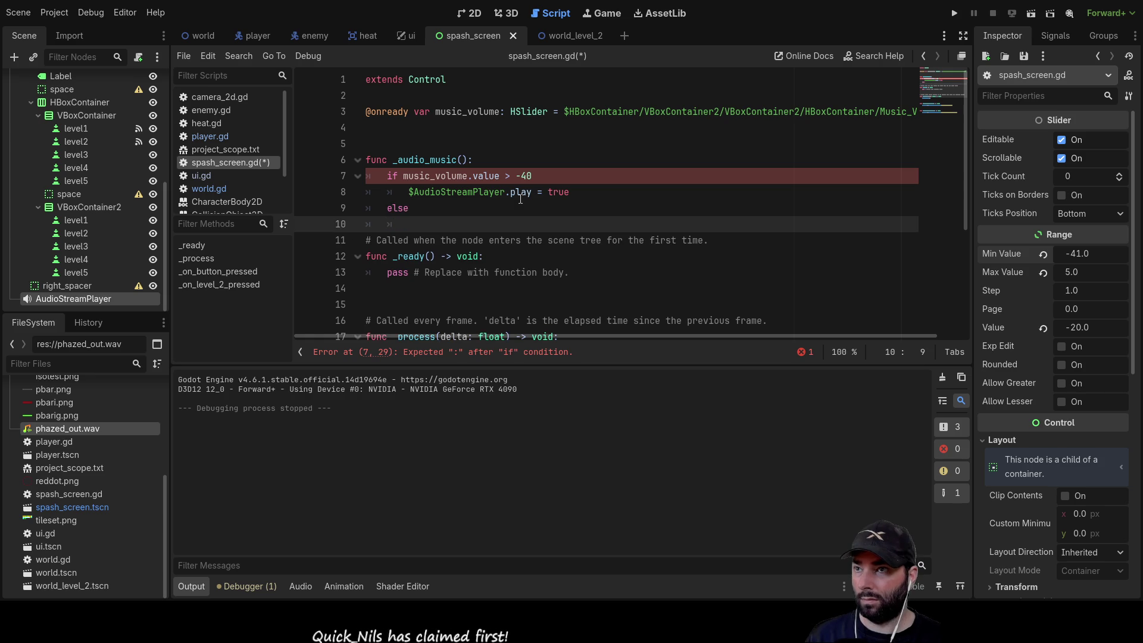
drag(407, 191, 571, 191)
key(ctrl+c)
click(485, 224)
key(ctrl+v)
key(BackSpace)
key(BackSpace)
key(BackSpace)
key(BackSpace)
text(false)
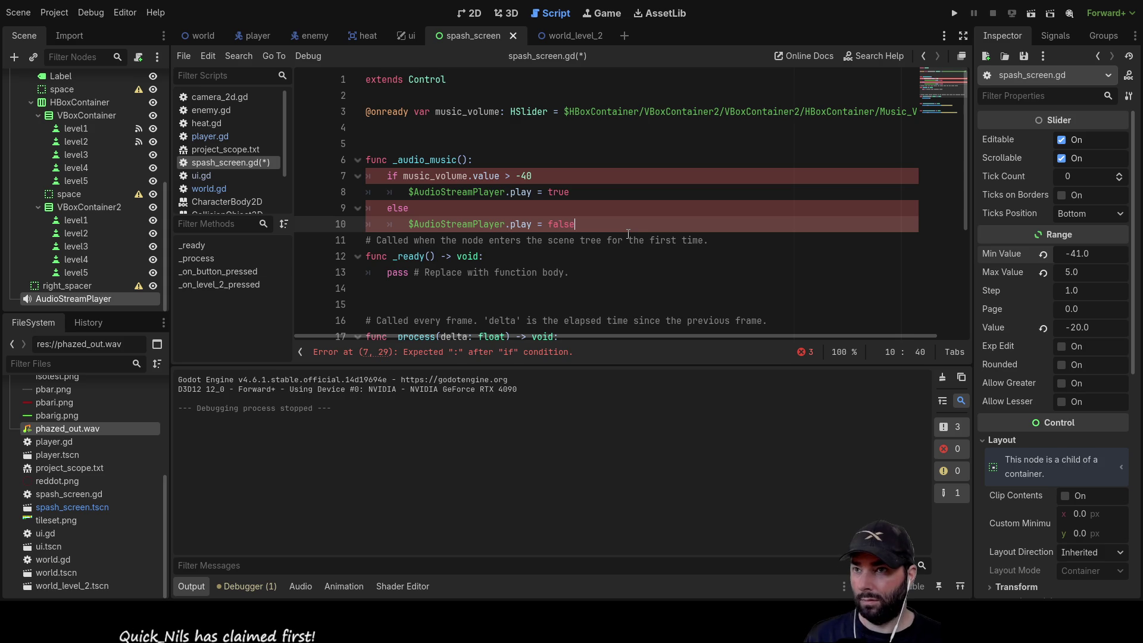
- Add the missing colons after the if condition and after else
key(Up)
key(Up)
key(Up)
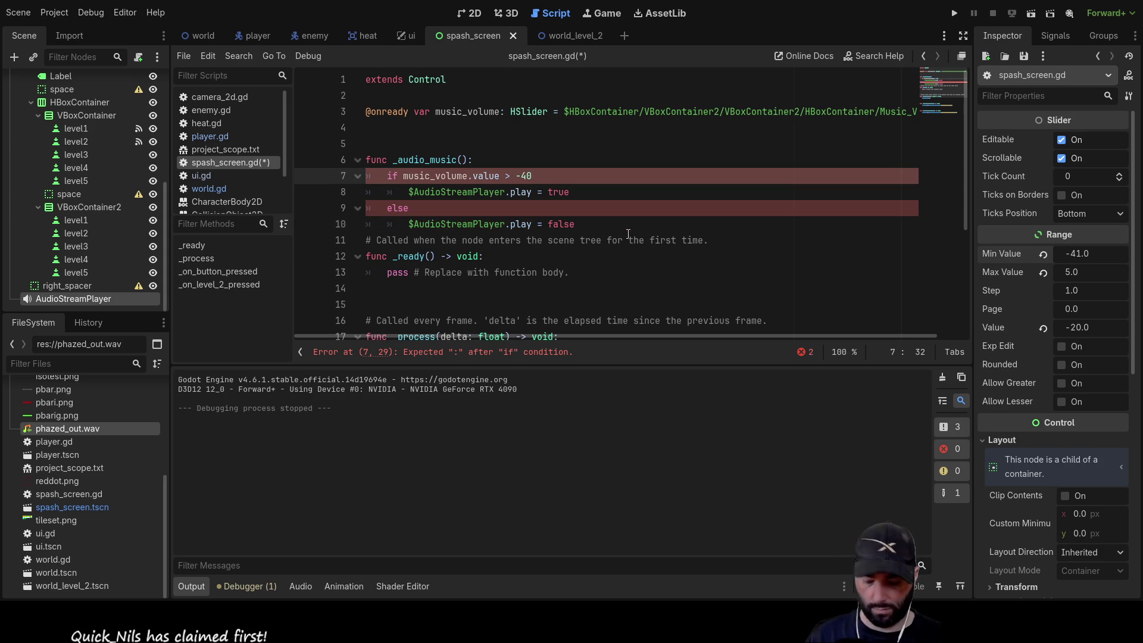
text(:)
key(Down)
key(Down)
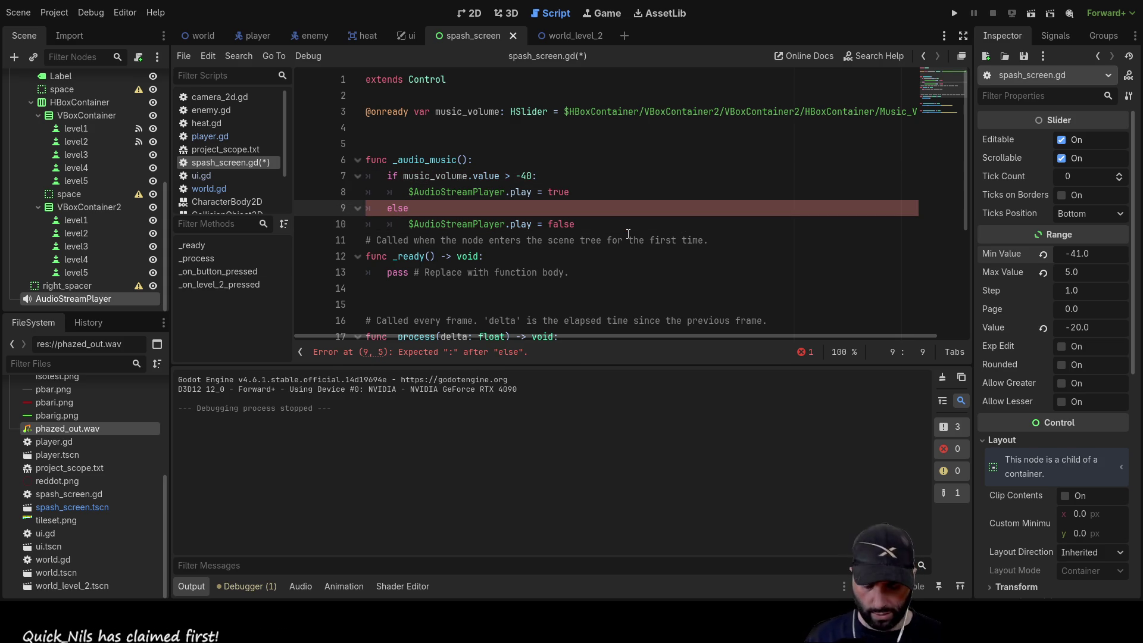
text(:)
key(Down)
key(Down)
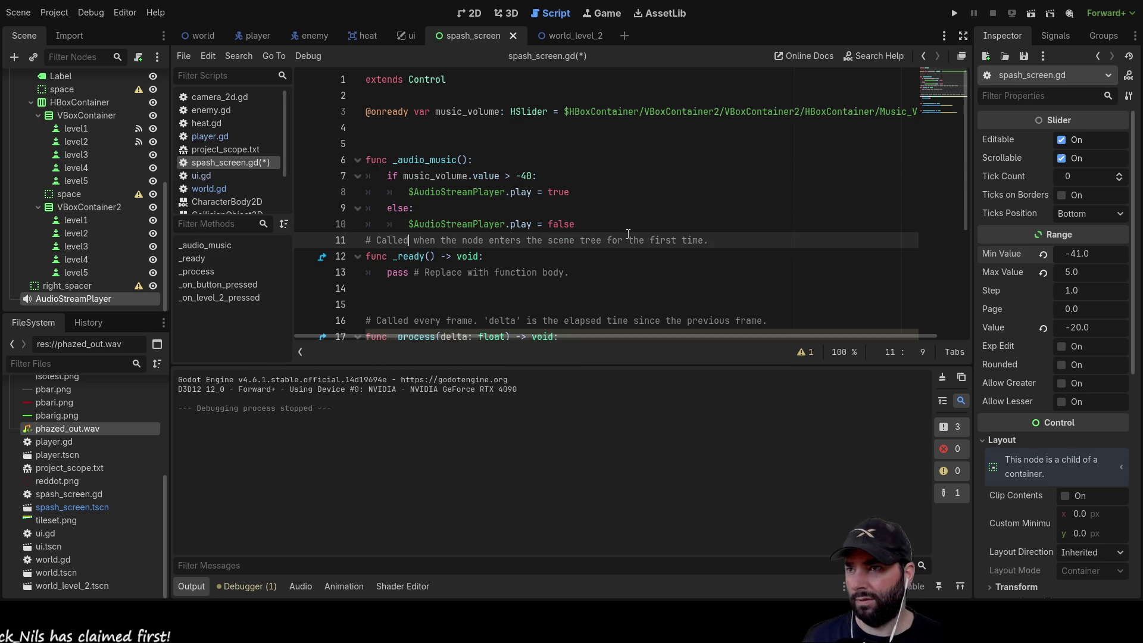
key(Return)
- Start a new indented line 11 reading music_volume.vale
key(Up)
key(Tab)
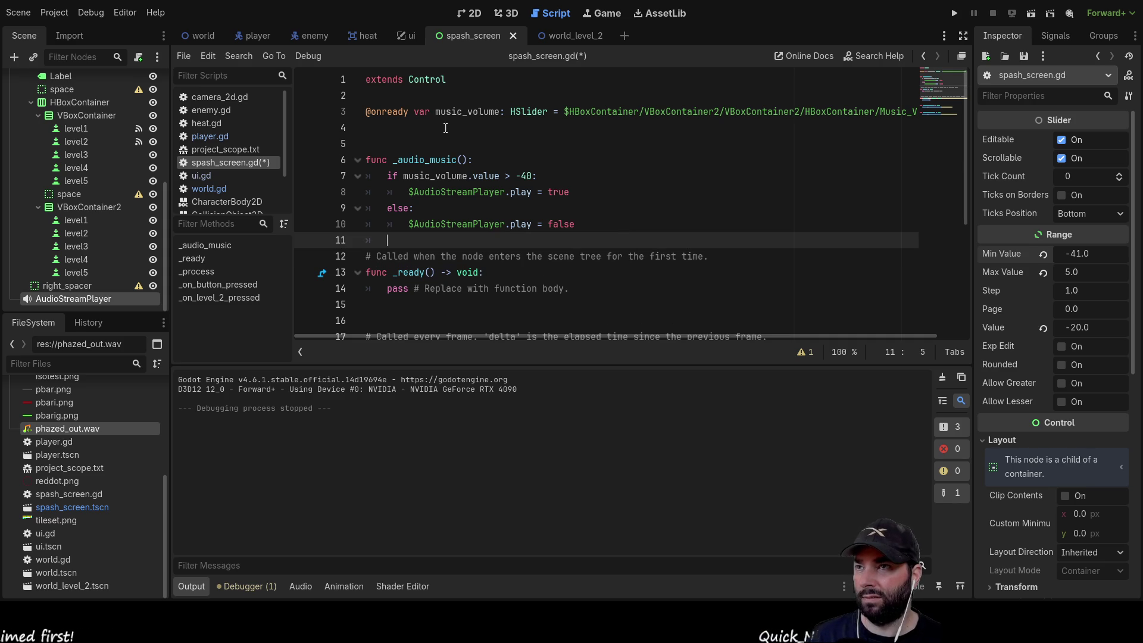
double_click(465, 113)
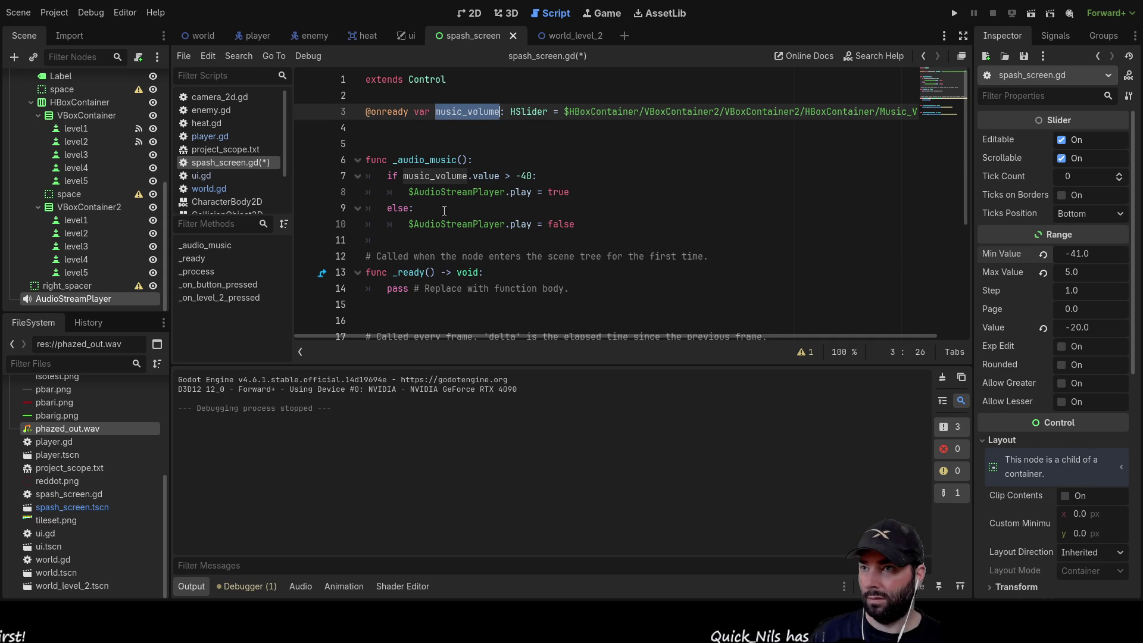
click(427, 241)
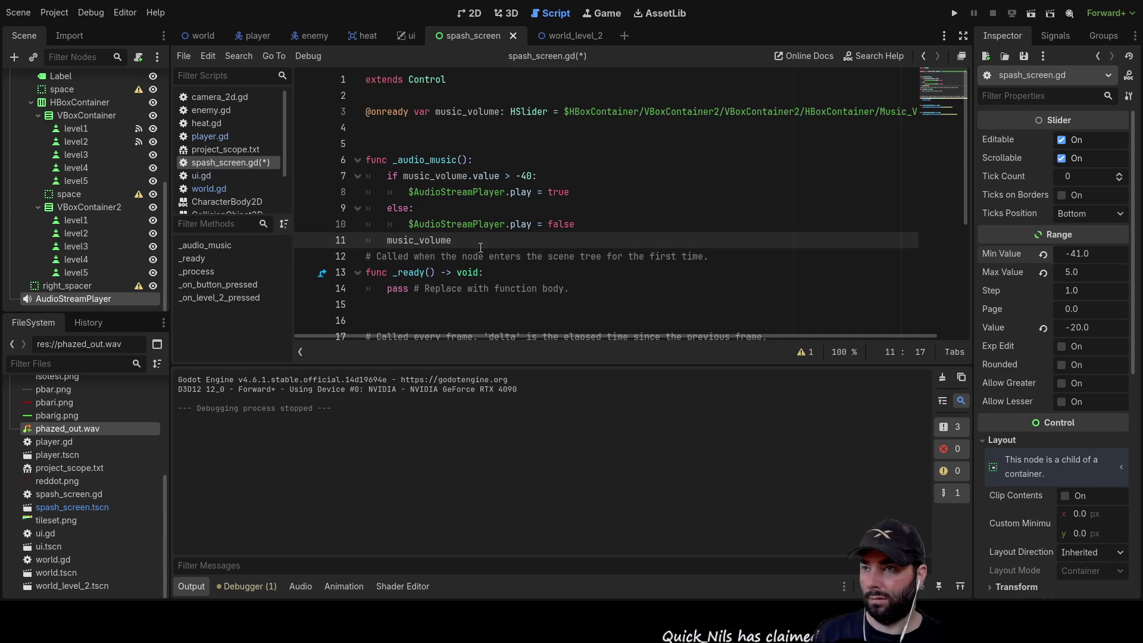
text(.vale)
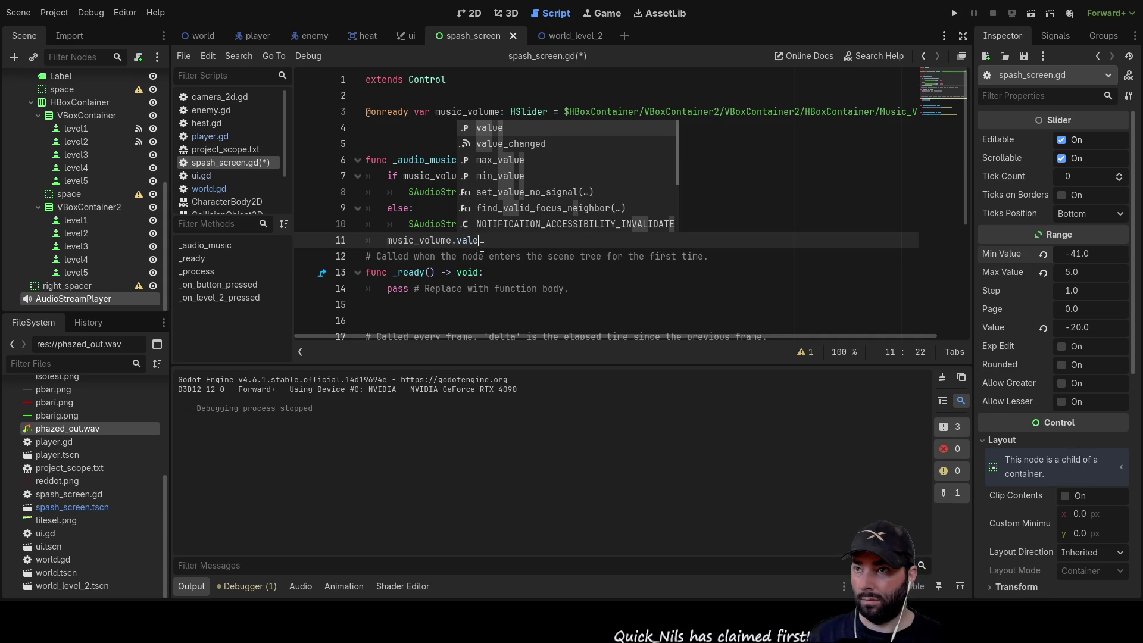
text(=)
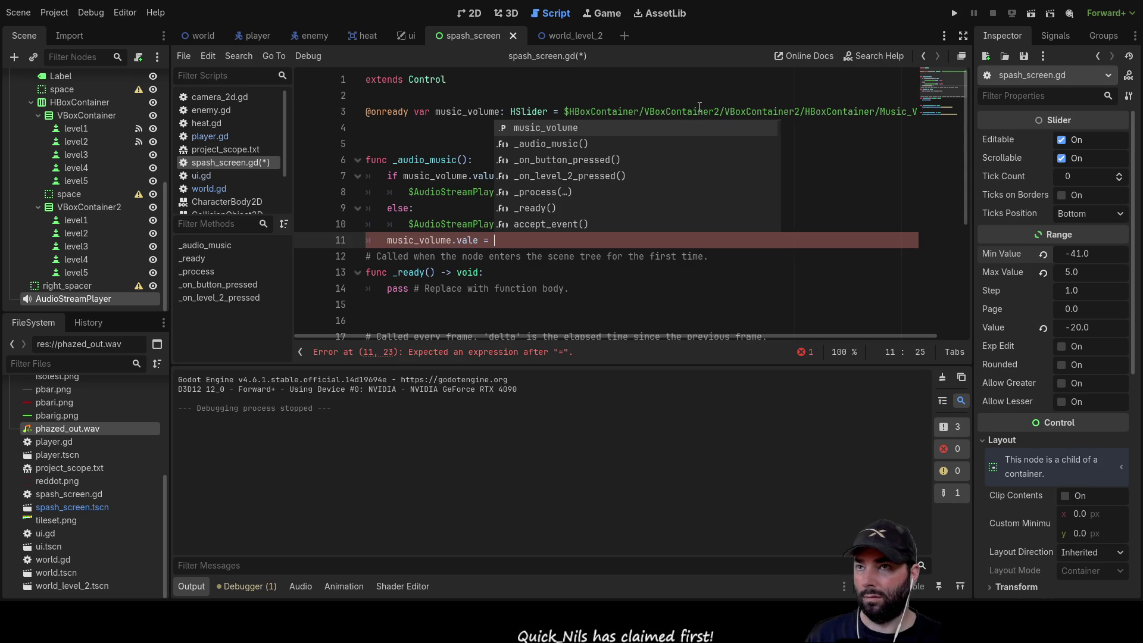
click(435, 192)
click(491, 240)
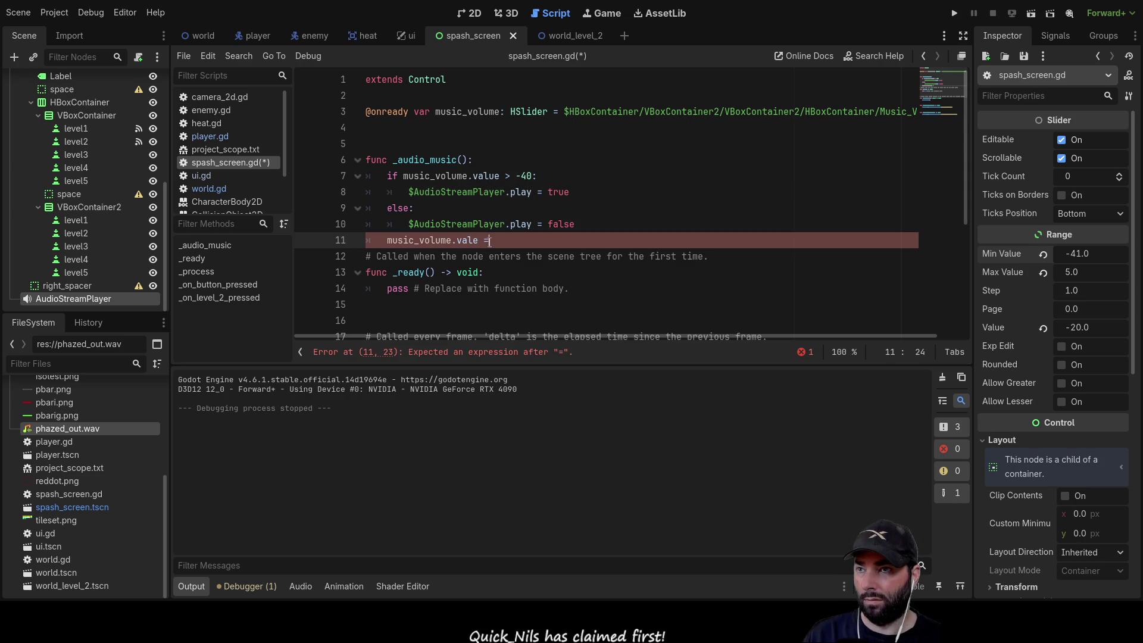
key(BackSpace)
key(BackSpace)
key(BackSpace)
- Prefix line 11 with $AudioStreamPlayer. copied from line 10, then select the AudioStreamPlayer node
drag(409, 224, 506, 224)
key(ctrl+c)
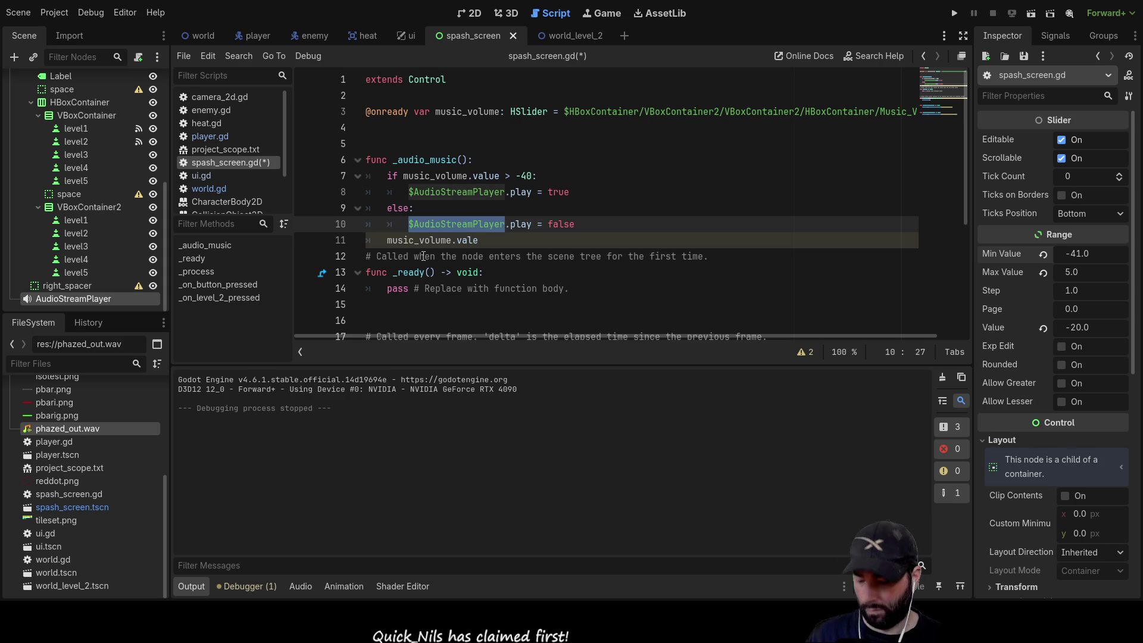
click(387, 240)
key(ctrl+v)
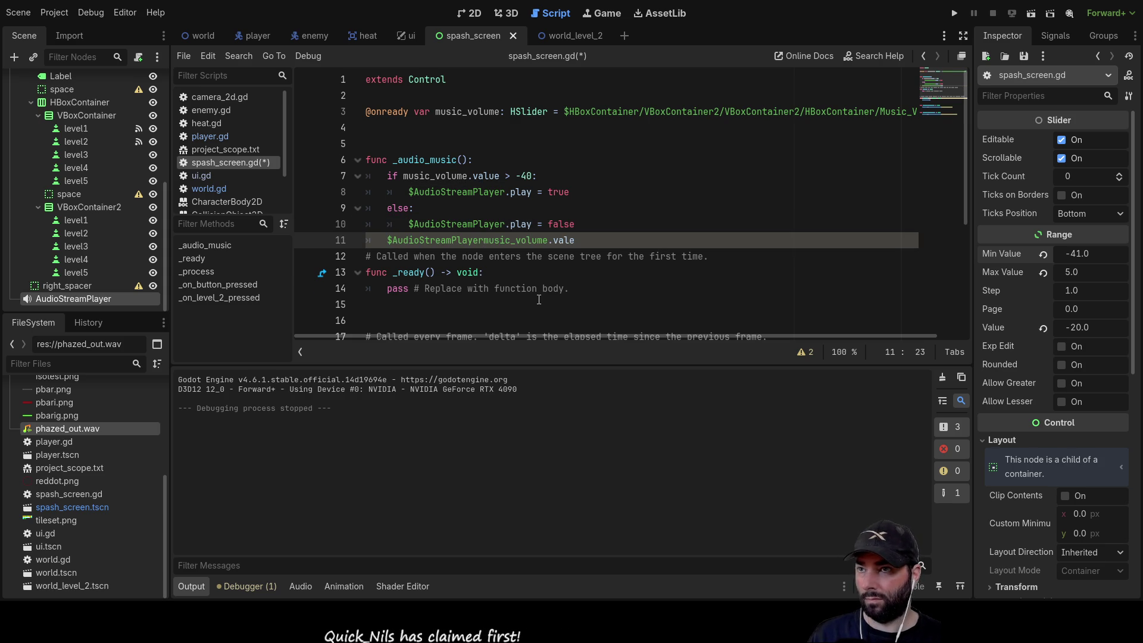
text(.)
key(Left)
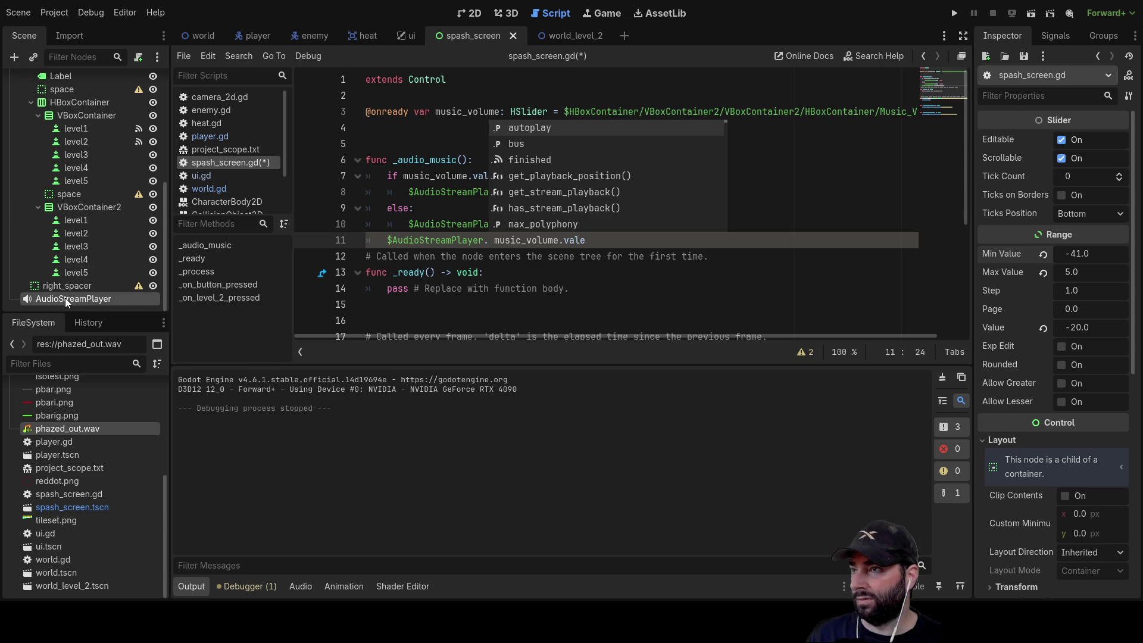
scroll(1030, 205, down, 5)
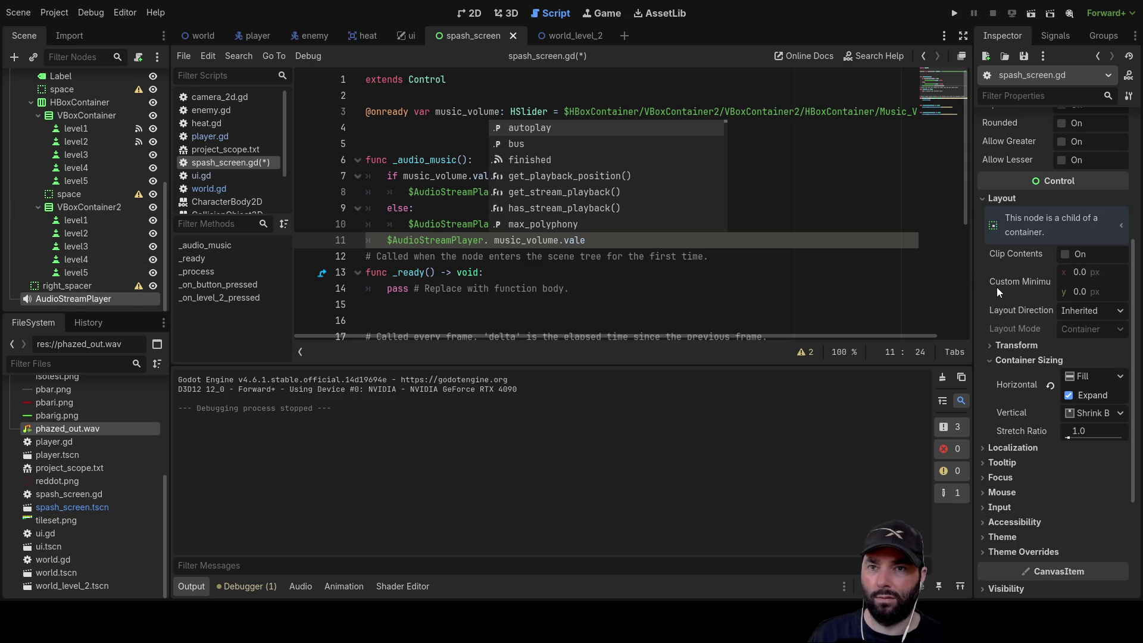
scroll(996, 287, up, 5)
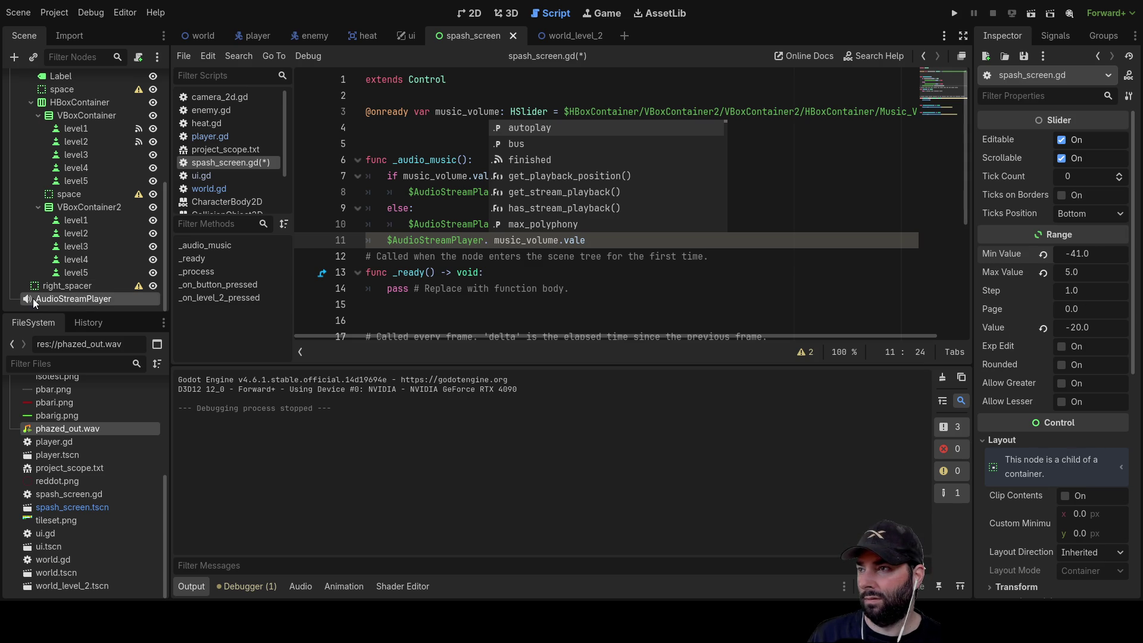
click(78, 298)
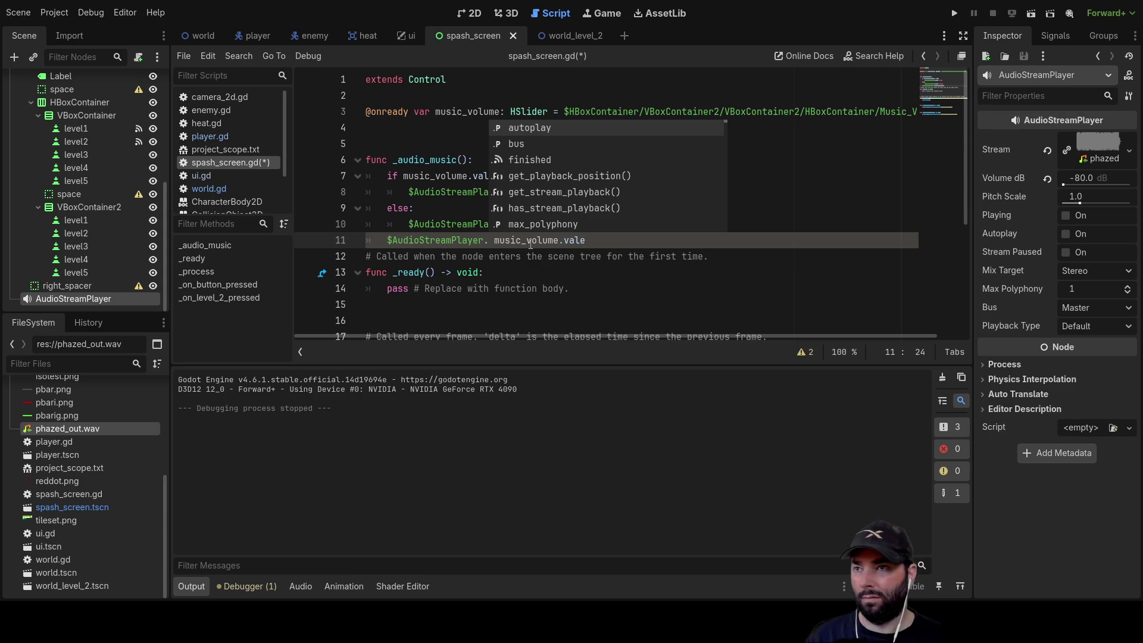
- Complete line 11 as '$AudioStreamPlayer.volume_db = music_volume.vale' and run the game
click(489, 241)
text(vol)
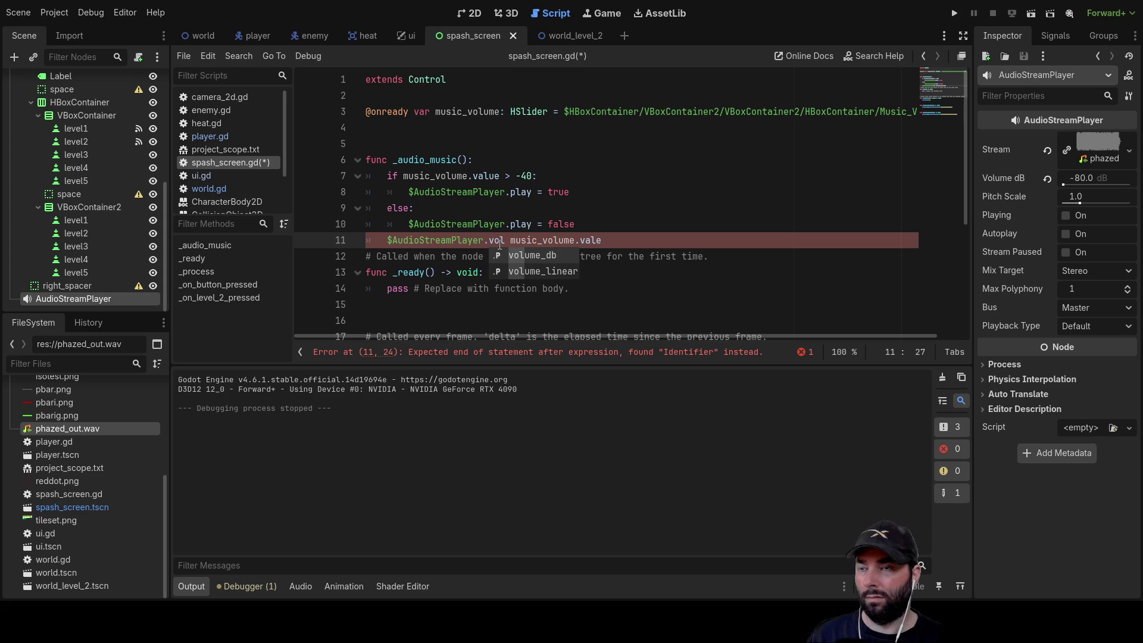
key(Down)
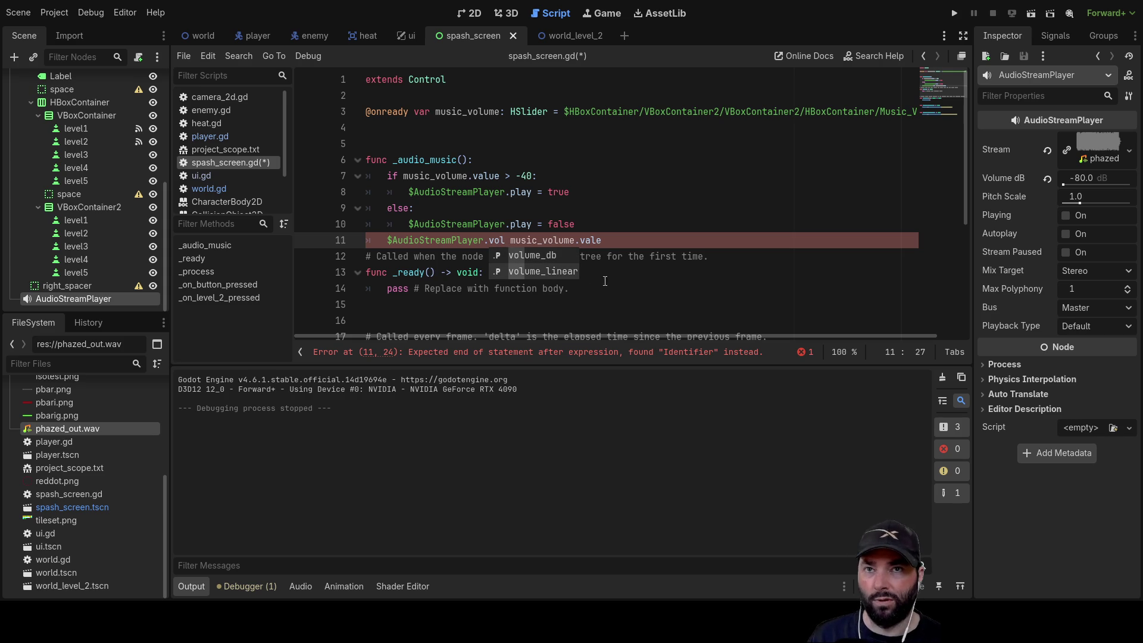
click(534, 271)
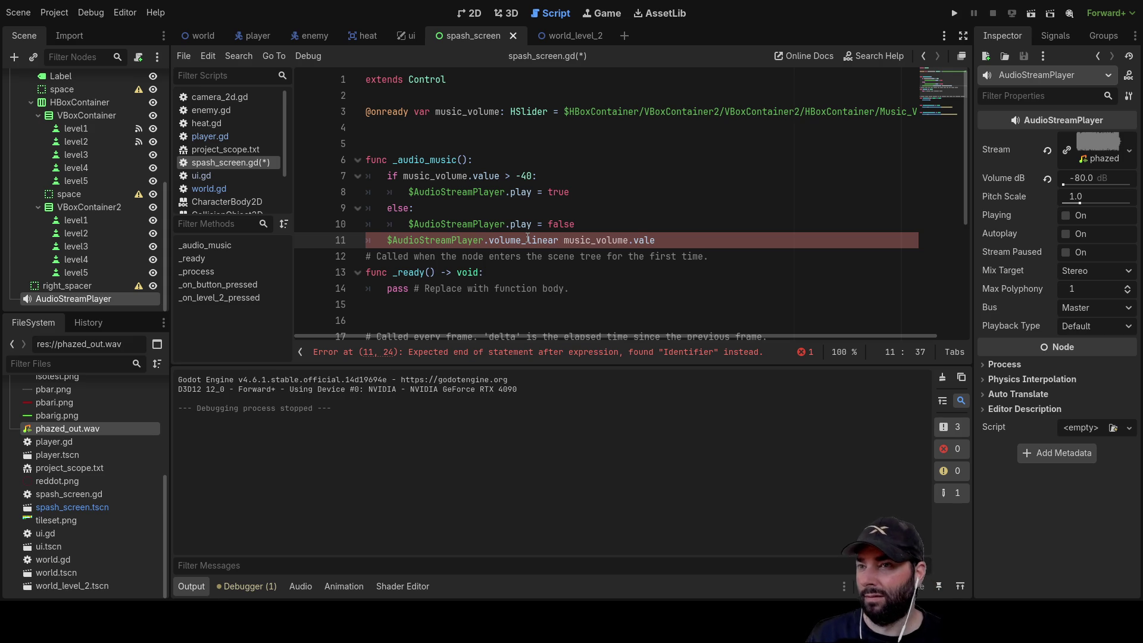
key(BackSpace)
key(BackSpace)
key(BackSpace)
text(db)
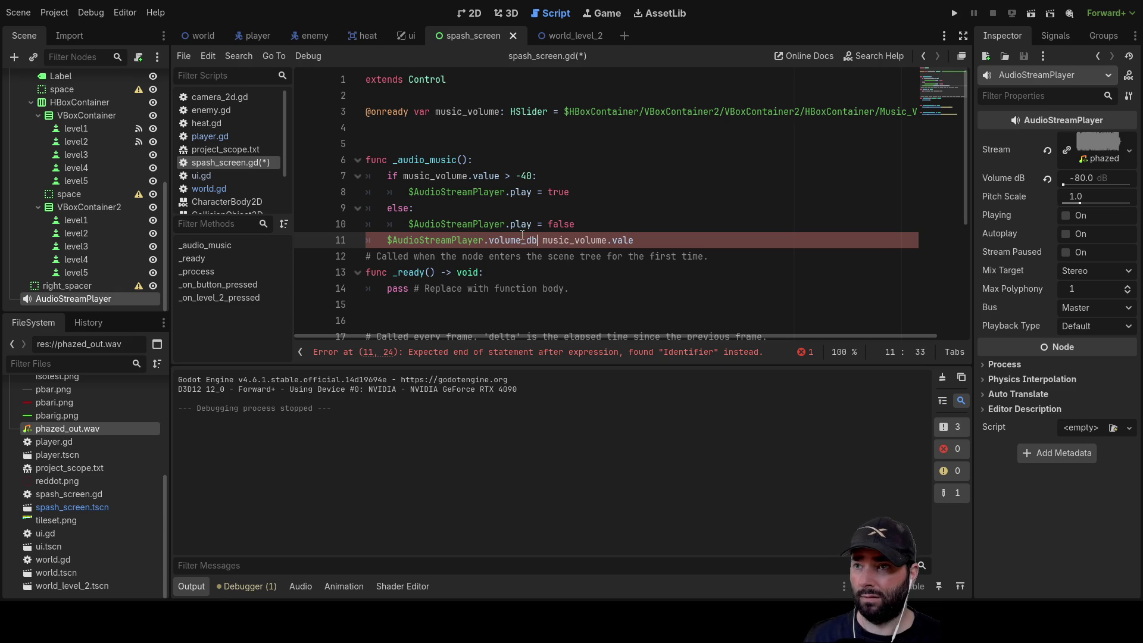
text( =)
click(624, 276)
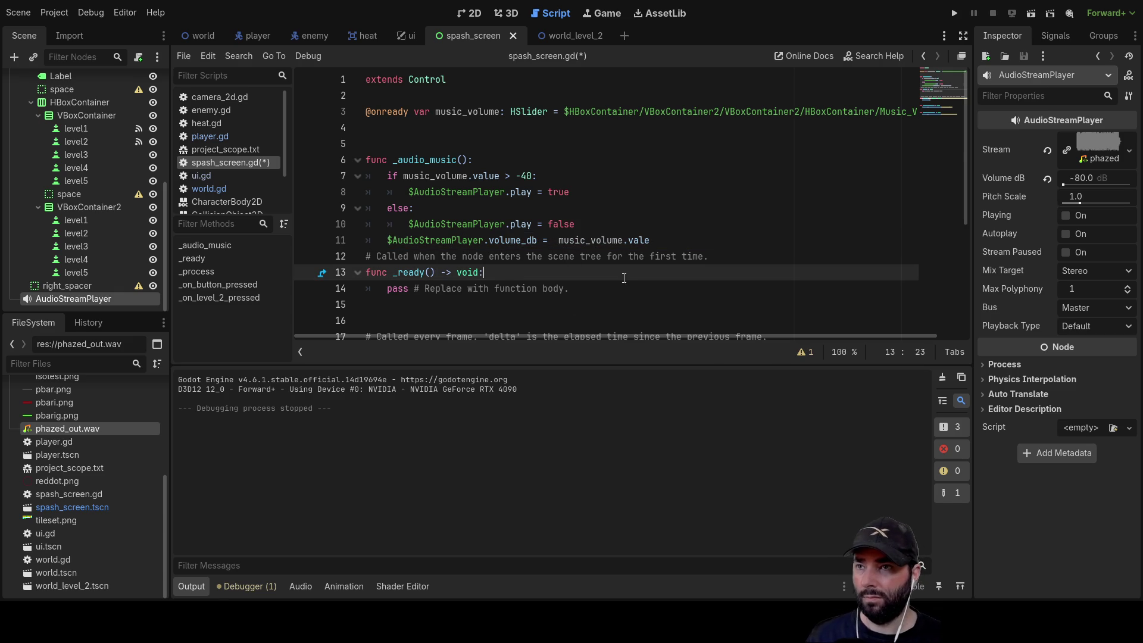
click(955, 13)
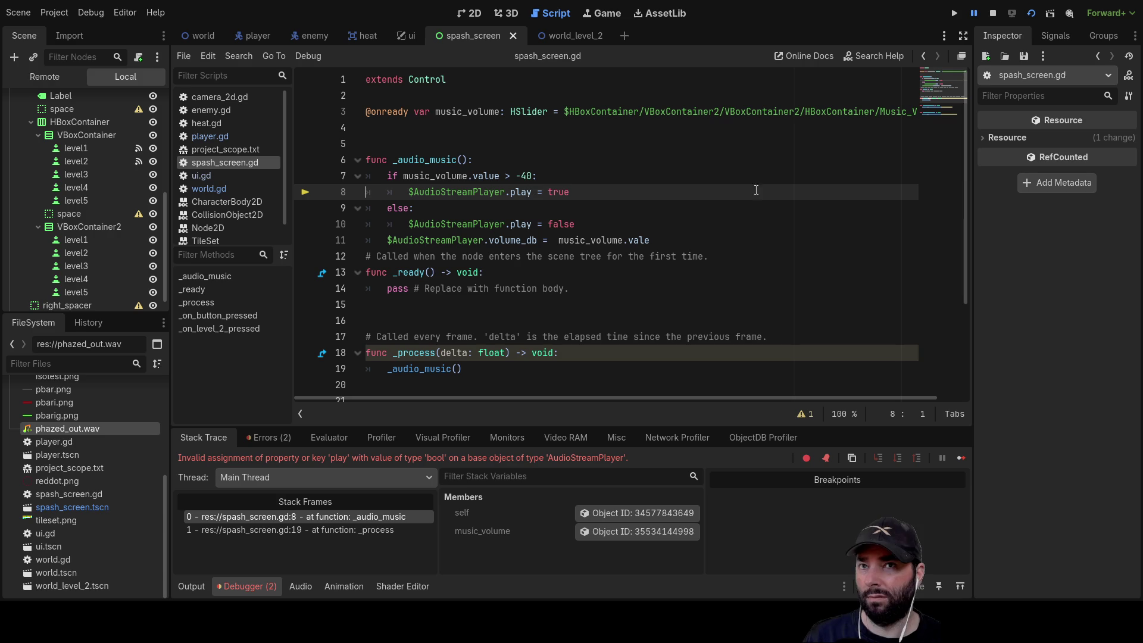
- Change .play to .playing on lines 8 and 10, then save and rerun the game
scroll(95, 213, down, 1)
click(91, 299)
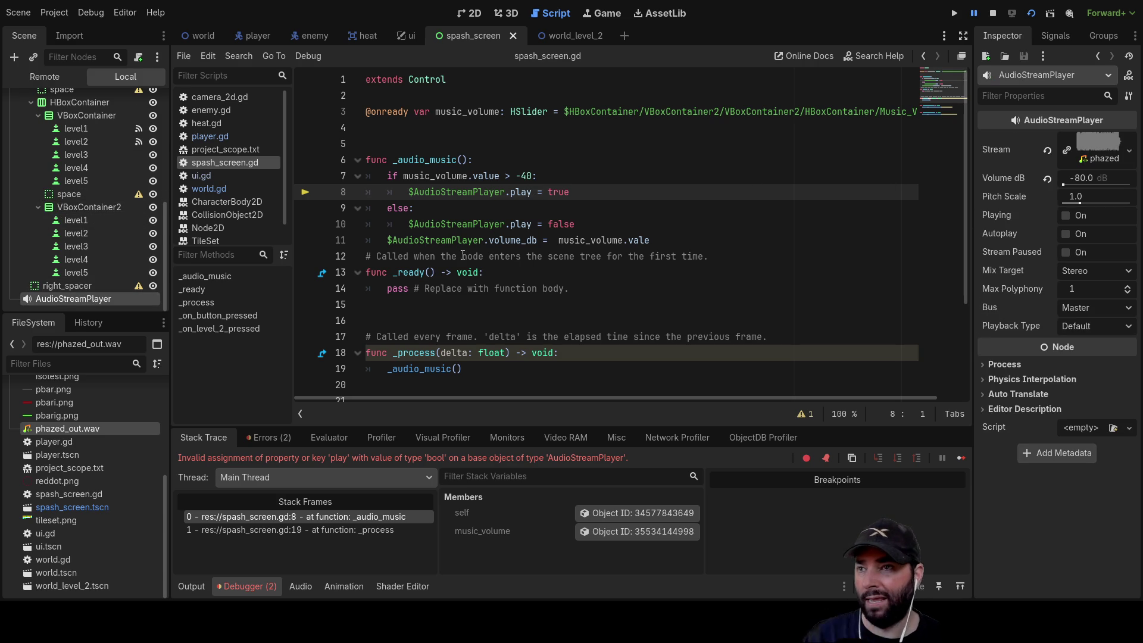
click(531, 193)
text(ing)
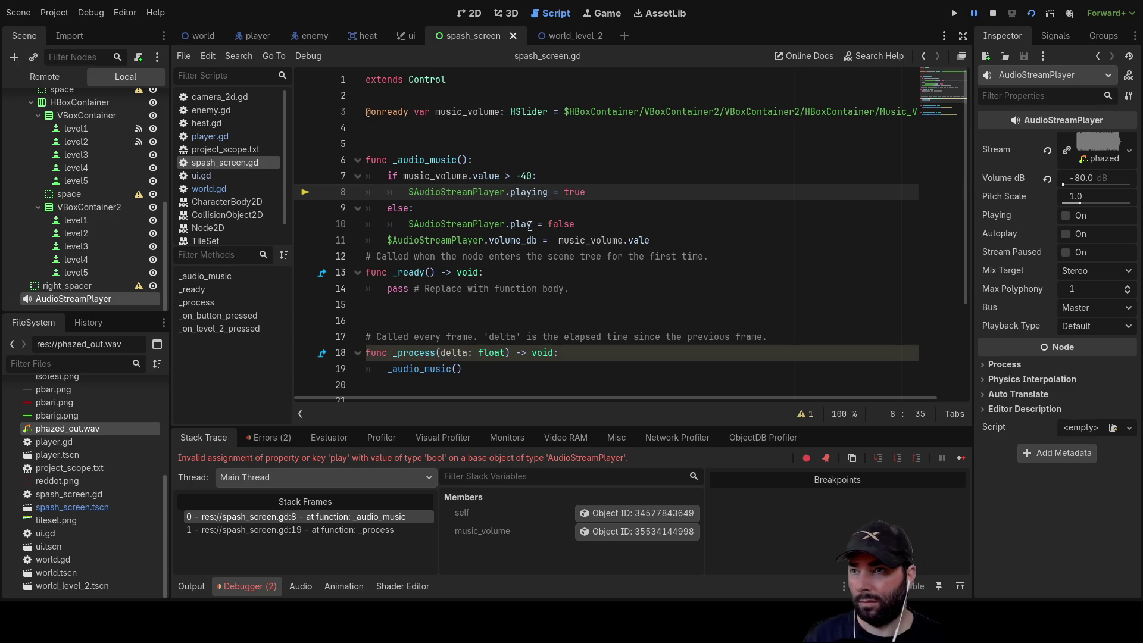
click(532, 225)
text(ing)
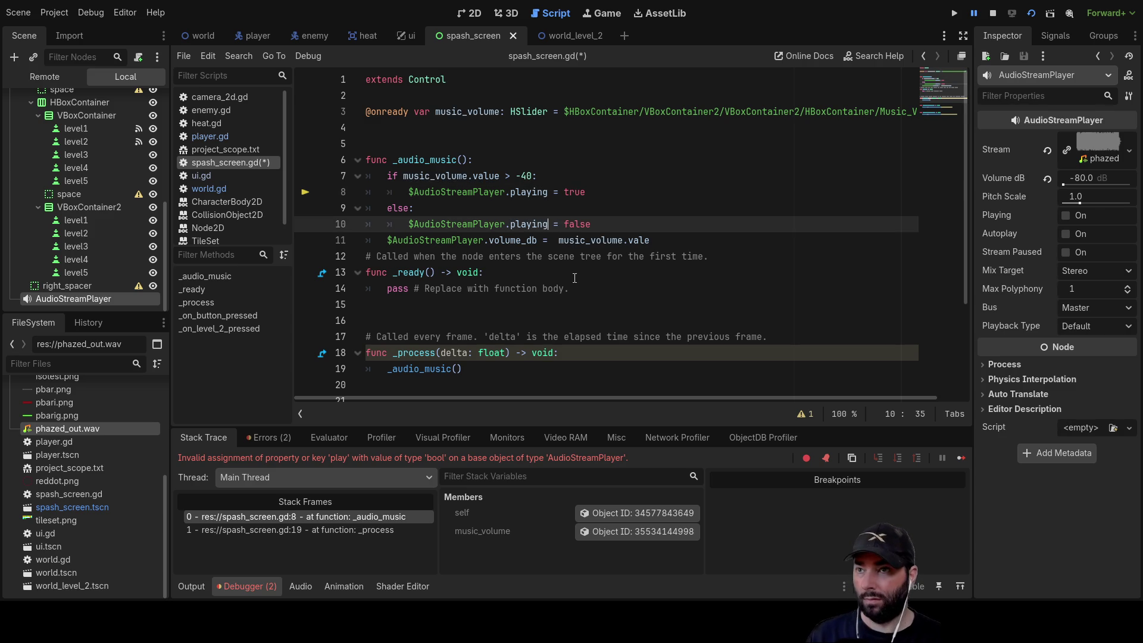
click(955, 13)
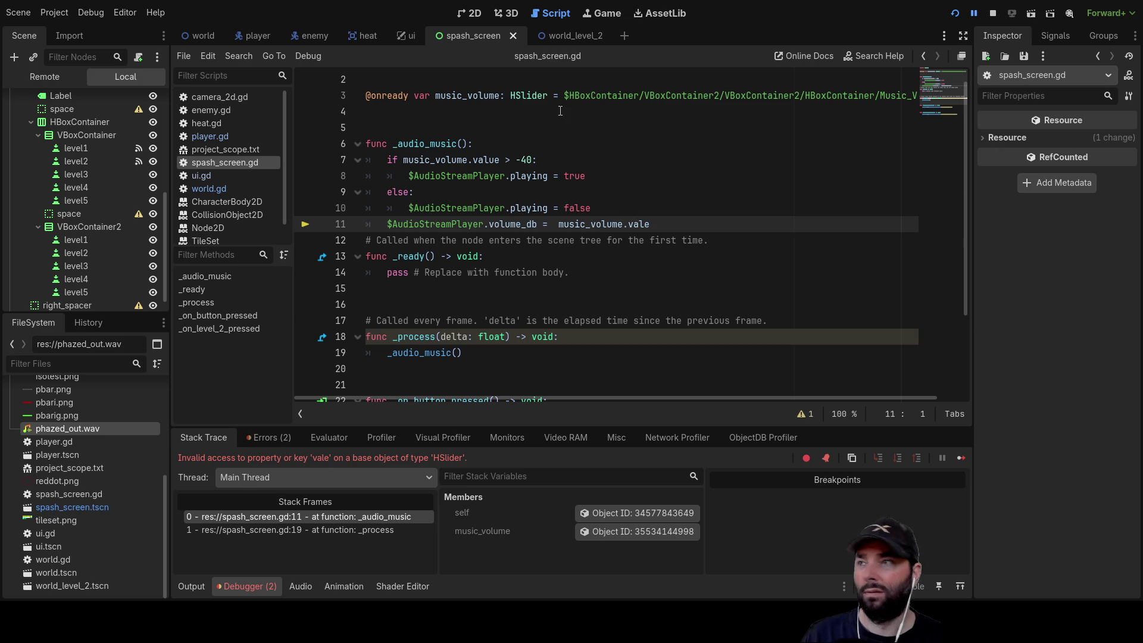
- Stop the crashed run and view the Music_Volume slider's -41 to 5 range and -20 value
click(992, 13)
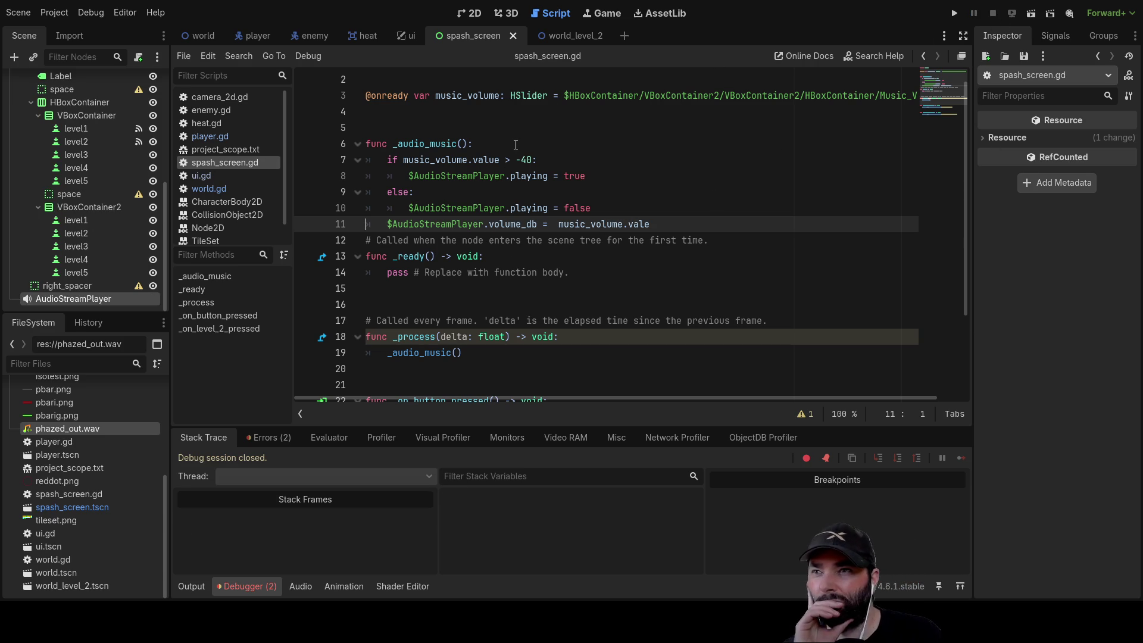
double_click(478, 96)
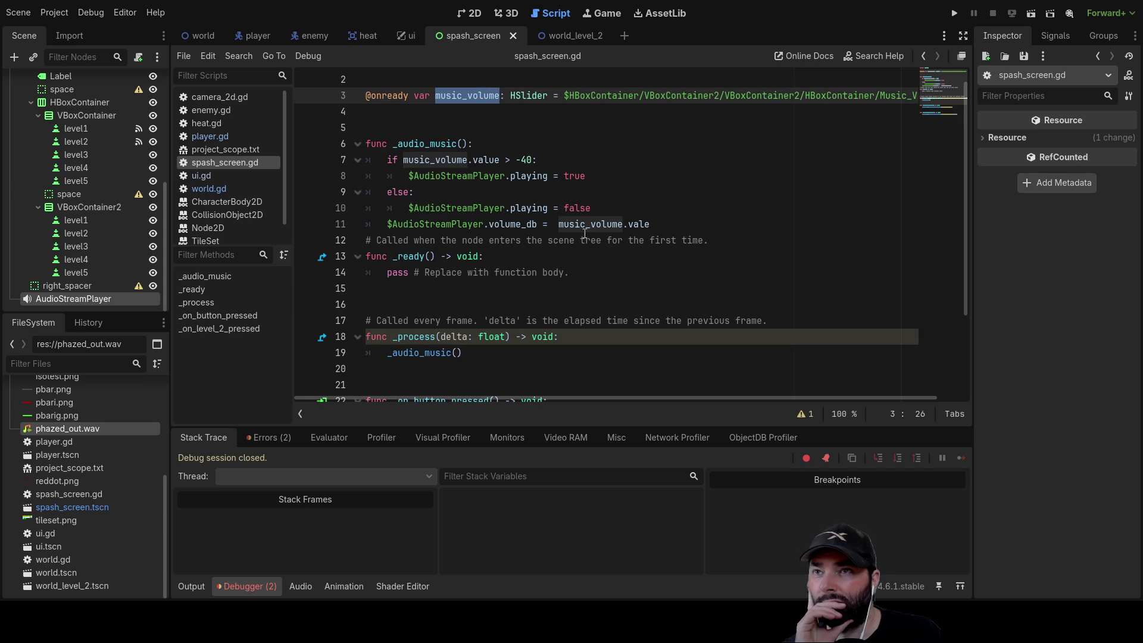
mouse_move(659, 396)
mouse_down()
mouse_move(794, 395)
mouse_move(574, 392)
mouse_move(831, 396)
mouse_move(503, 397)
mouse_up()
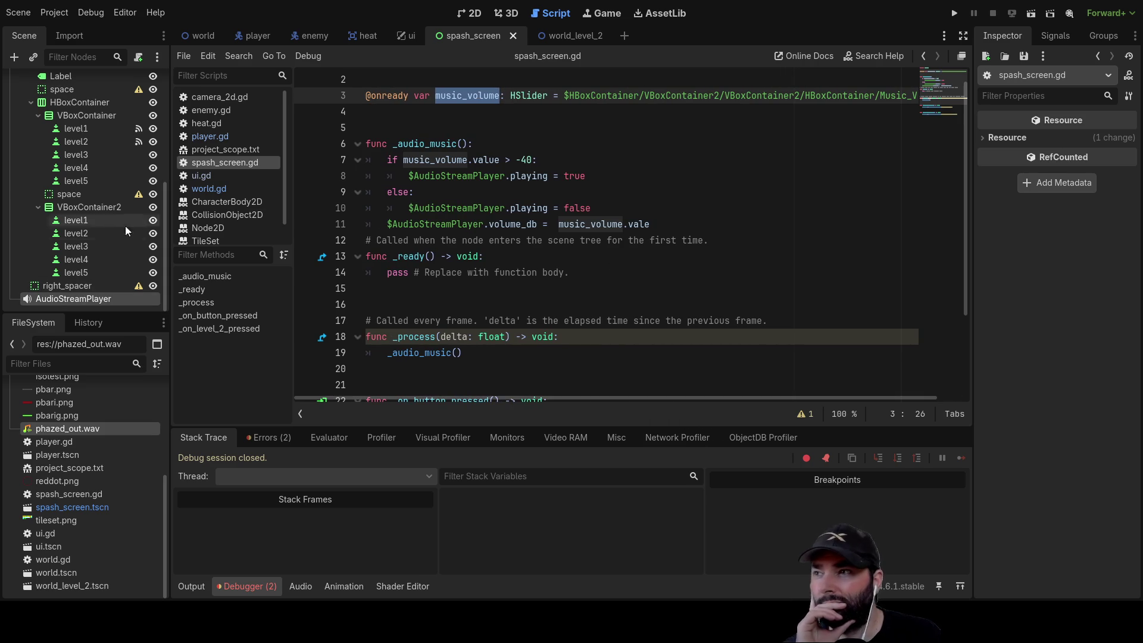
scroll(84, 194, up, 3)
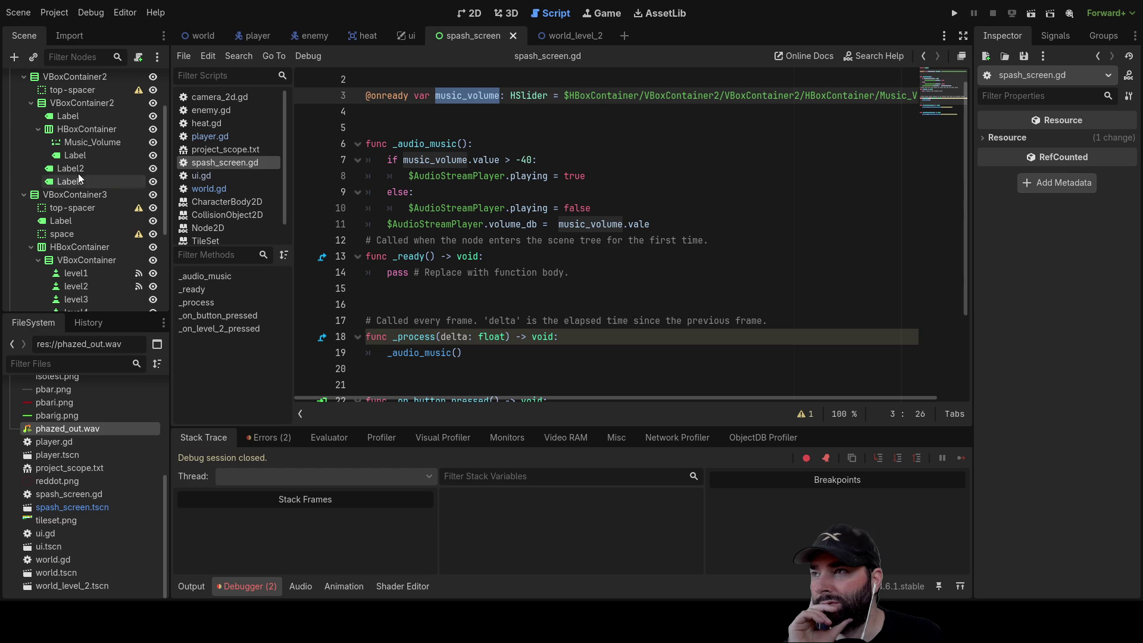
click(76, 140)
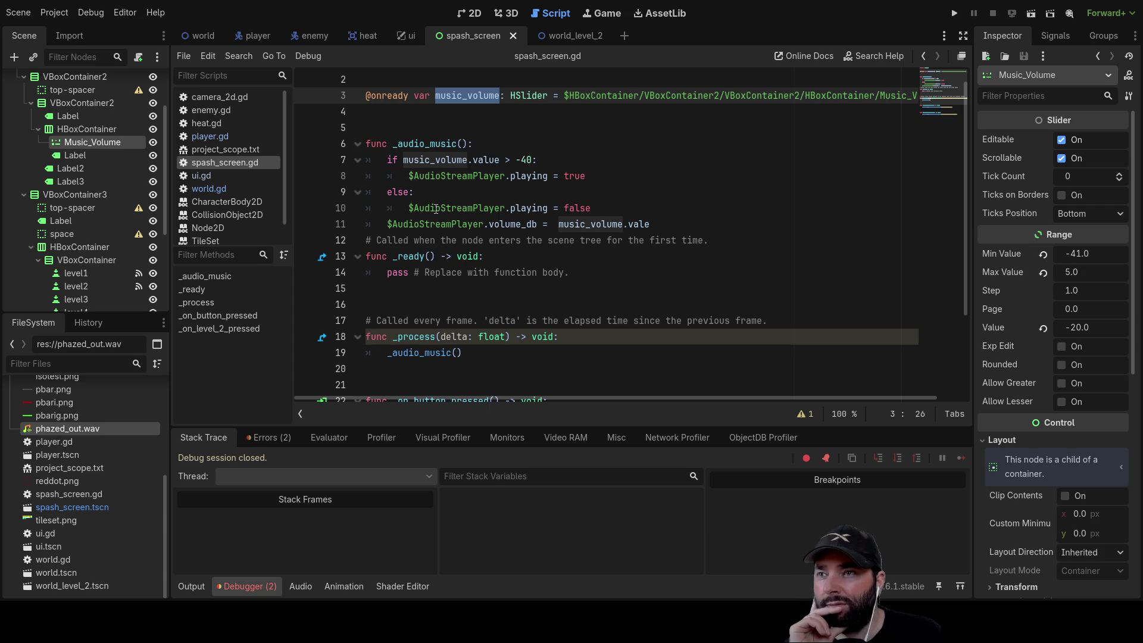
- Correct the typo on line 11 so it reads music_volume.value
click(649, 224)
text(u)
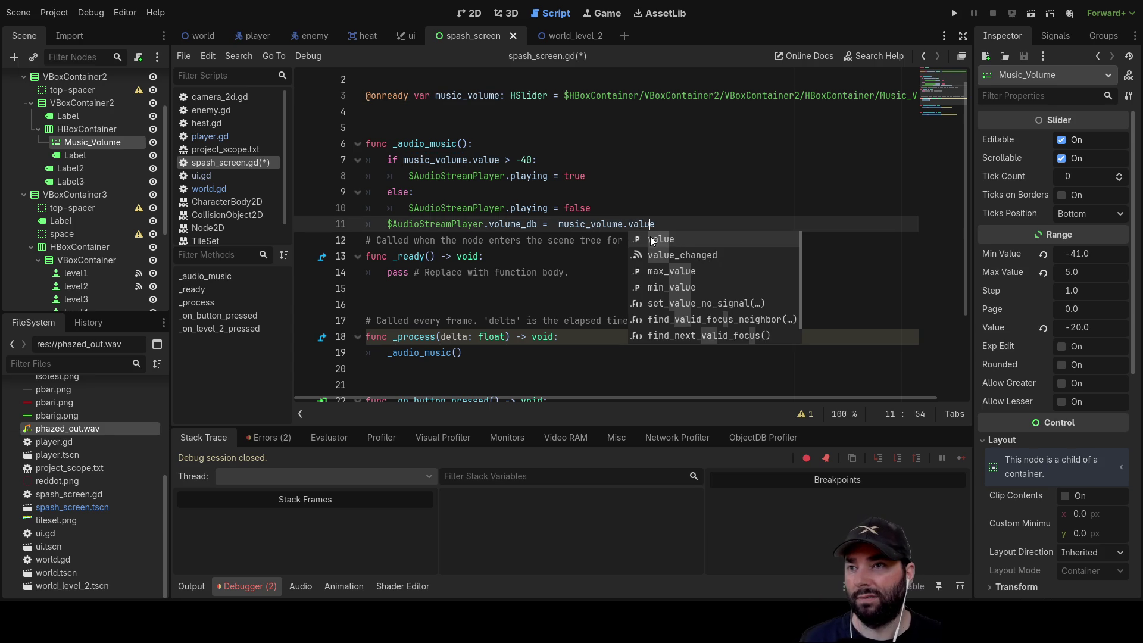
click(659, 238)
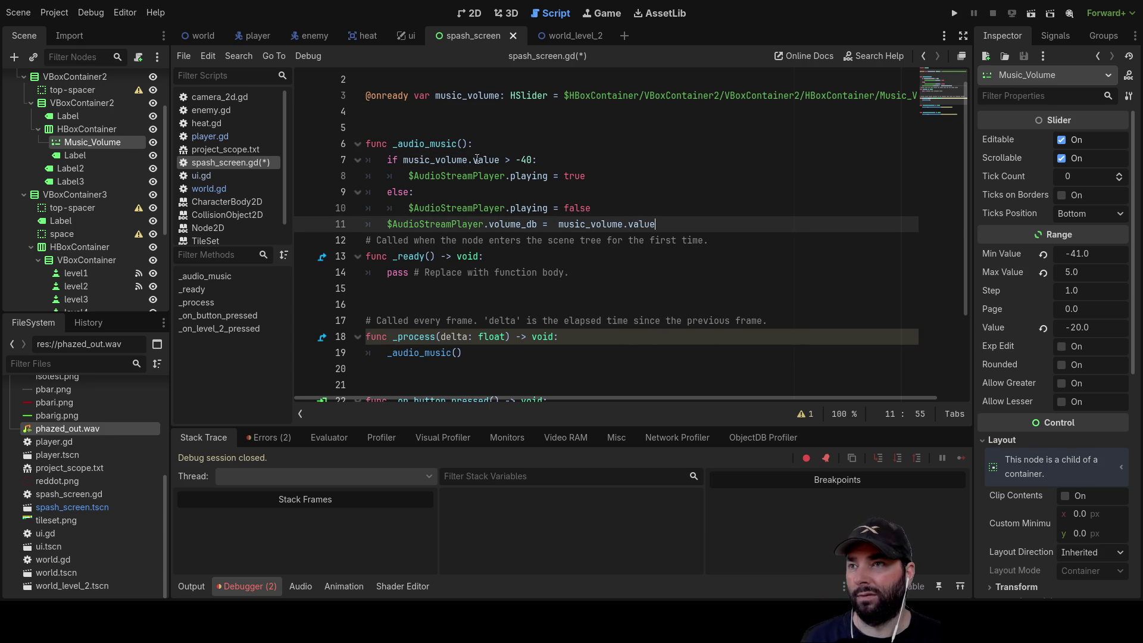
- Run the project, drag the Music slider up to maximum, then stop the game
click(954, 13)
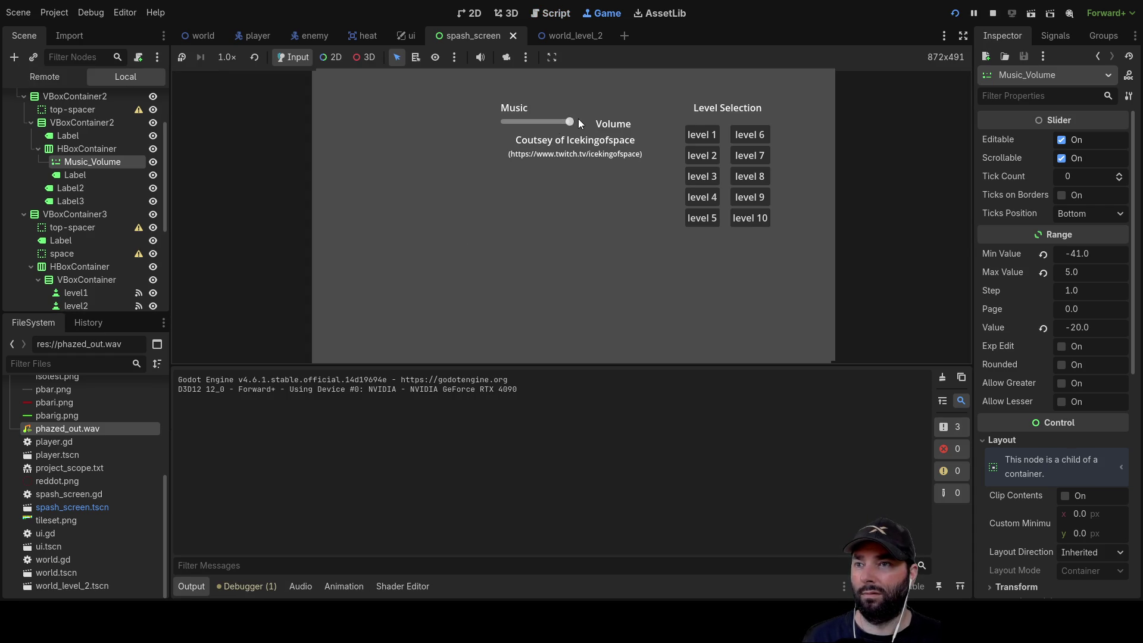
drag(518, 122, 561, 121)
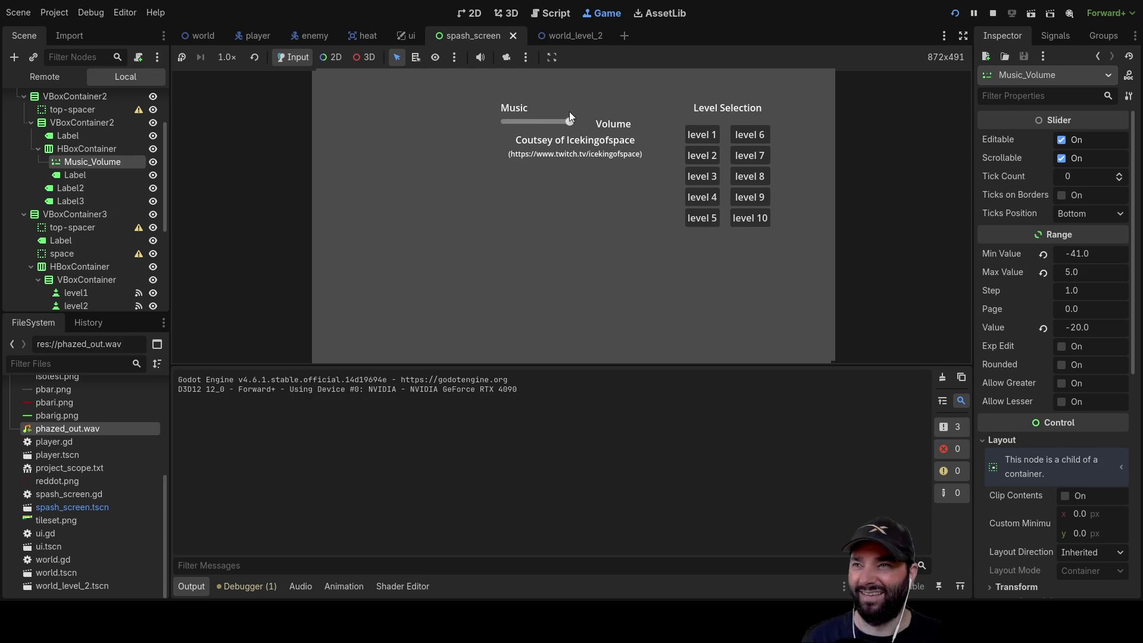
mouse_move(505, 121)
mouse_down()
mouse_move(614, 127)
mouse_move(477, 134)
mouse_move(655, 138)
mouse_move(406, 158)
mouse_move(655, 160)
mouse_move(450, 161)
mouse_up()
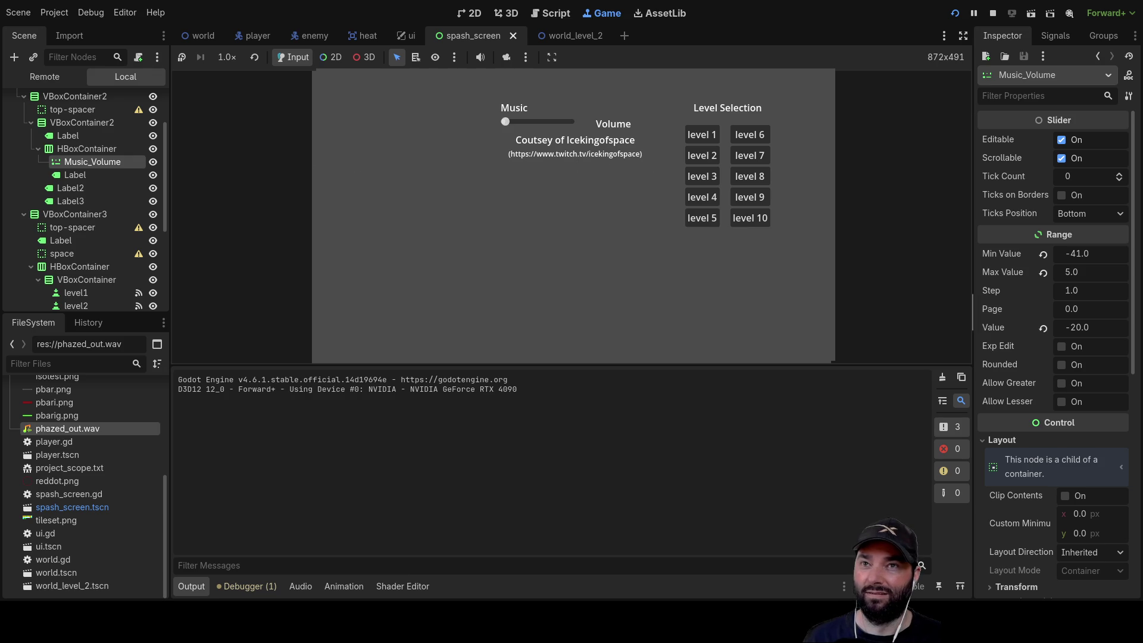
key(F8)
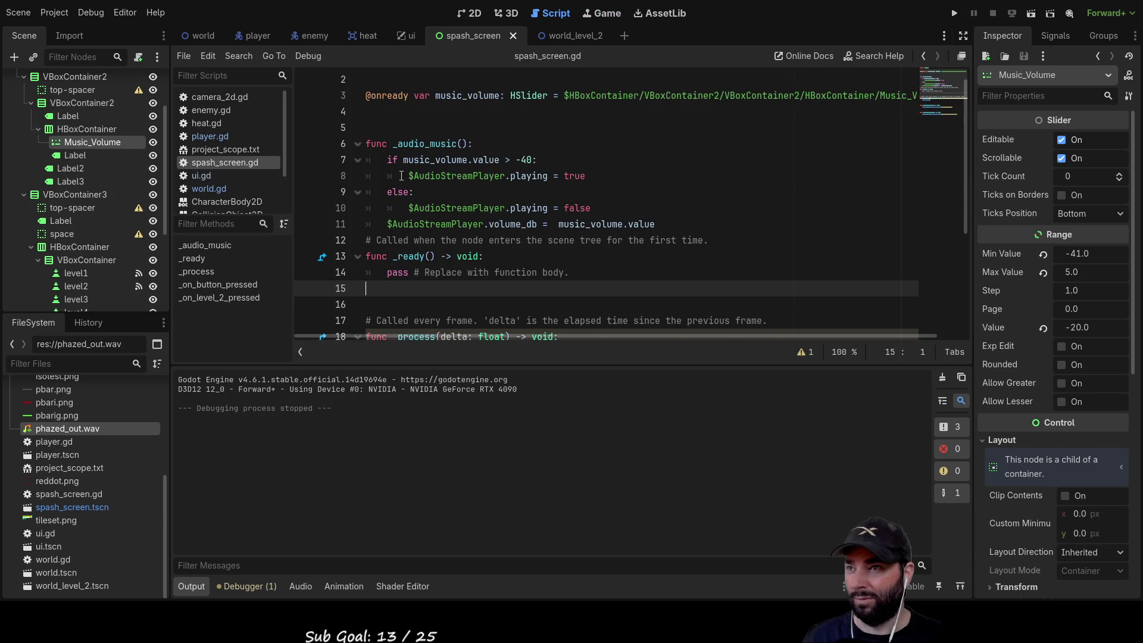
- Add 'and not $AudioStreamPlayer.playing' to line 7's if condition, then run the game
click(553, 160)
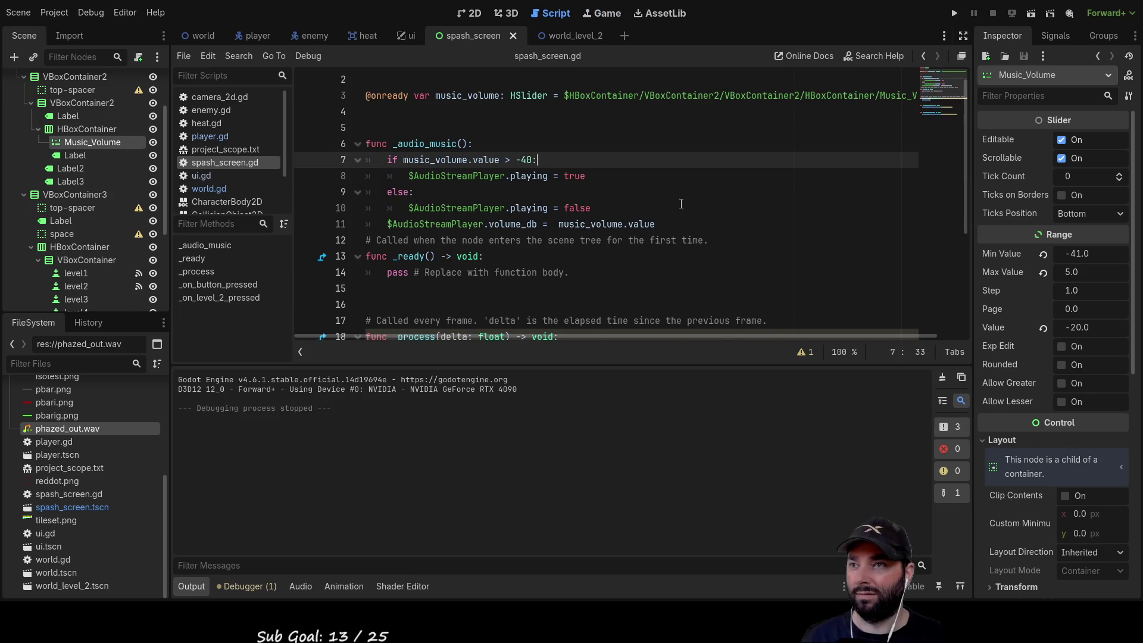
key(Left)
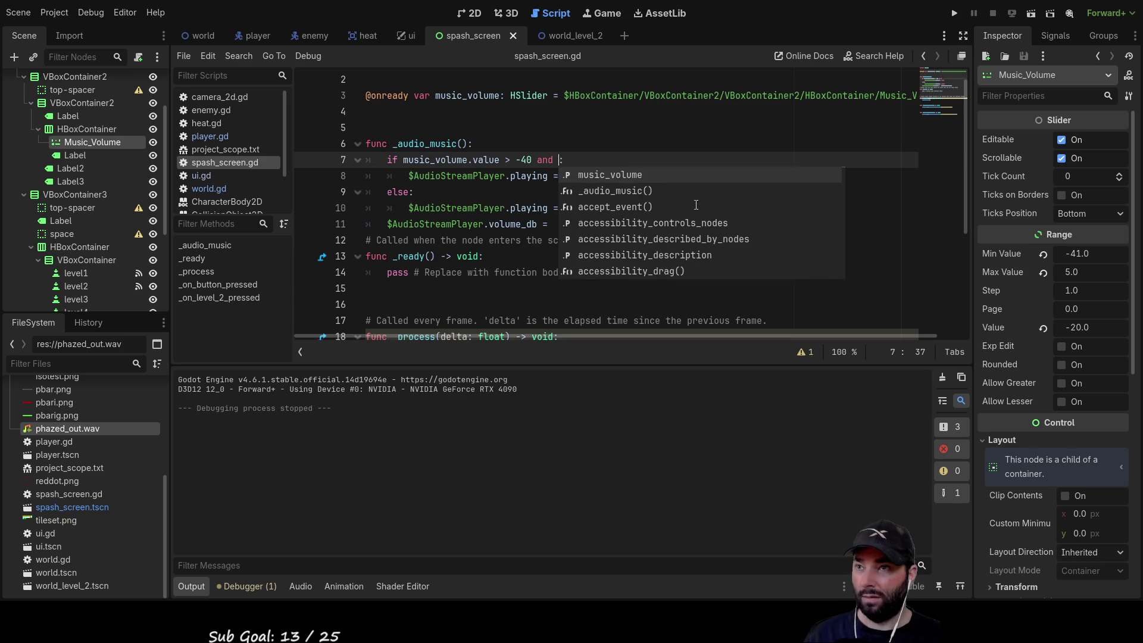
text(nd)
click(571, 191)
drag(408, 175, 547, 175)
key(ctrl+c)
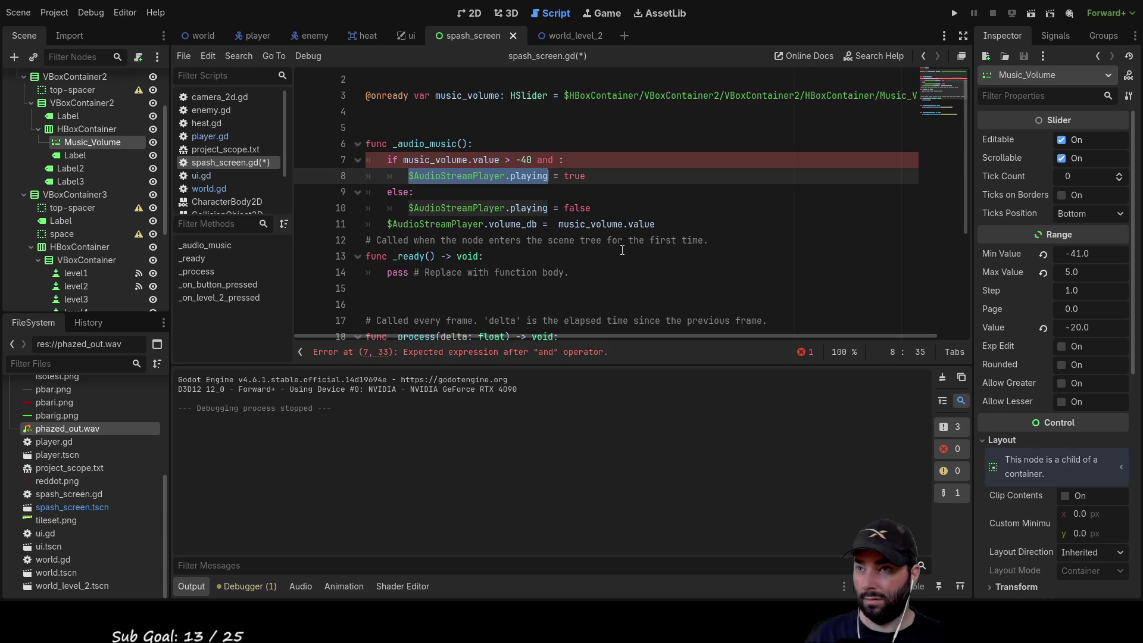
click(559, 159)
text(not)
key(ctrl+v)
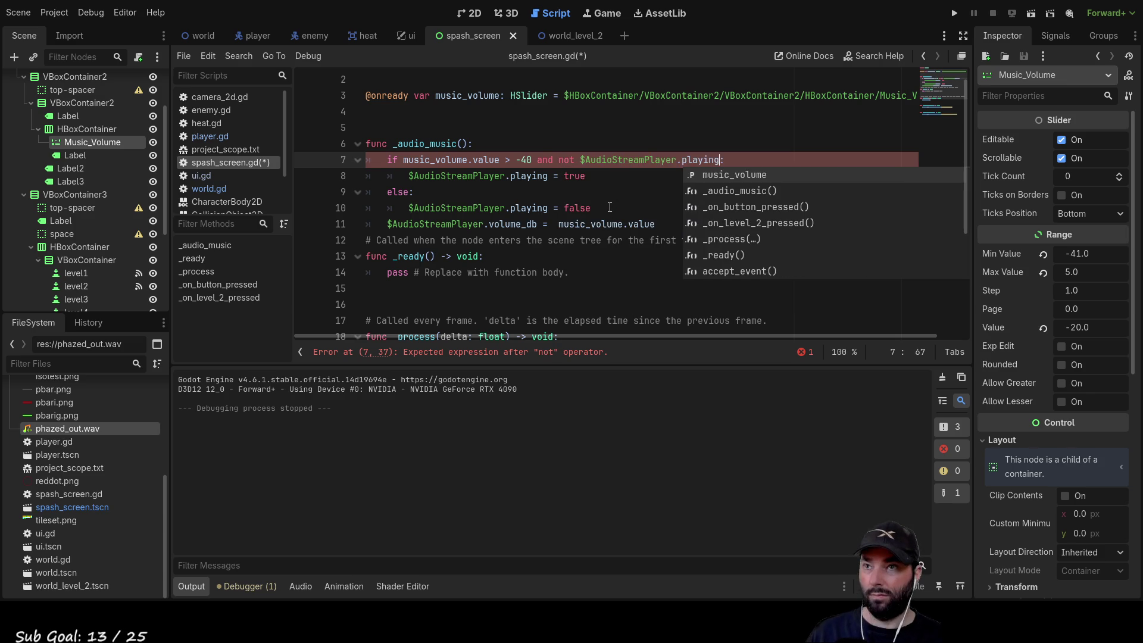
text(:)
click(485, 185)
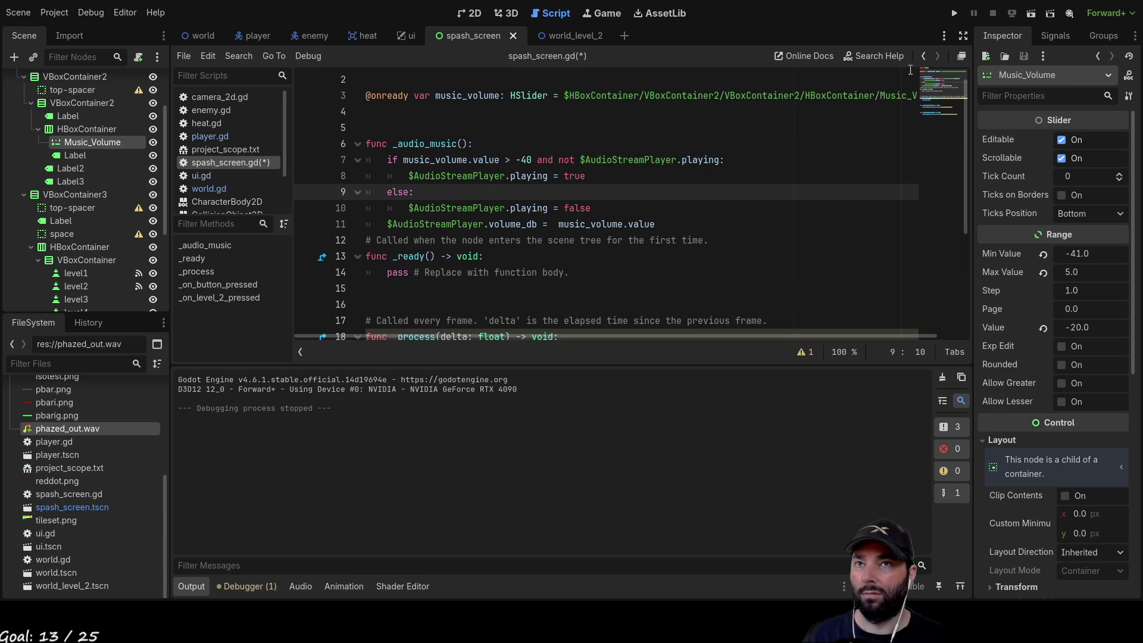
click(954, 13)
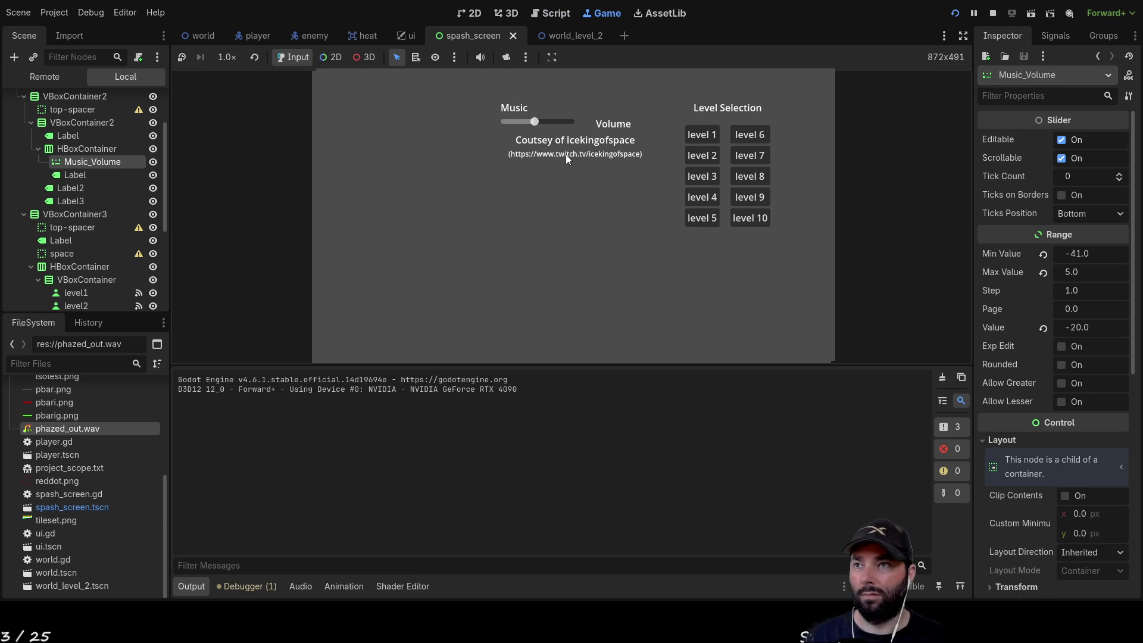
drag(535, 122, 585, 123)
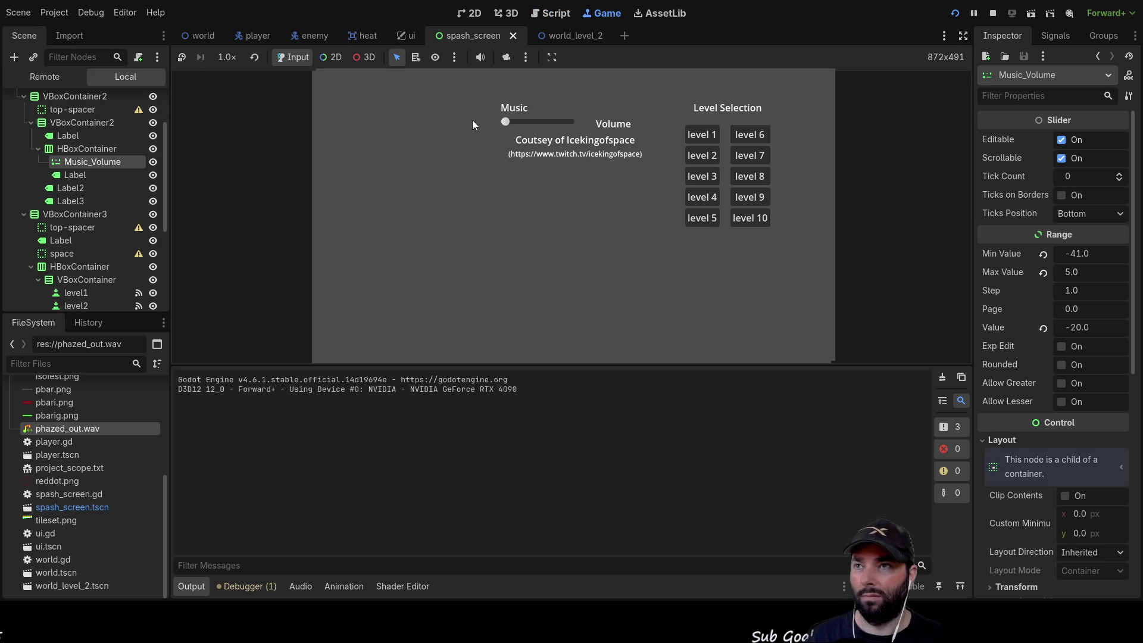
mouse_move(515, 125)
mouse_down()
mouse_move(571, 120)
mouse_move(428, 118)
mouse_move(630, 134)
mouse_move(461, 136)
mouse_move(712, 136)
mouse_move(476, 126)
mouse_up()
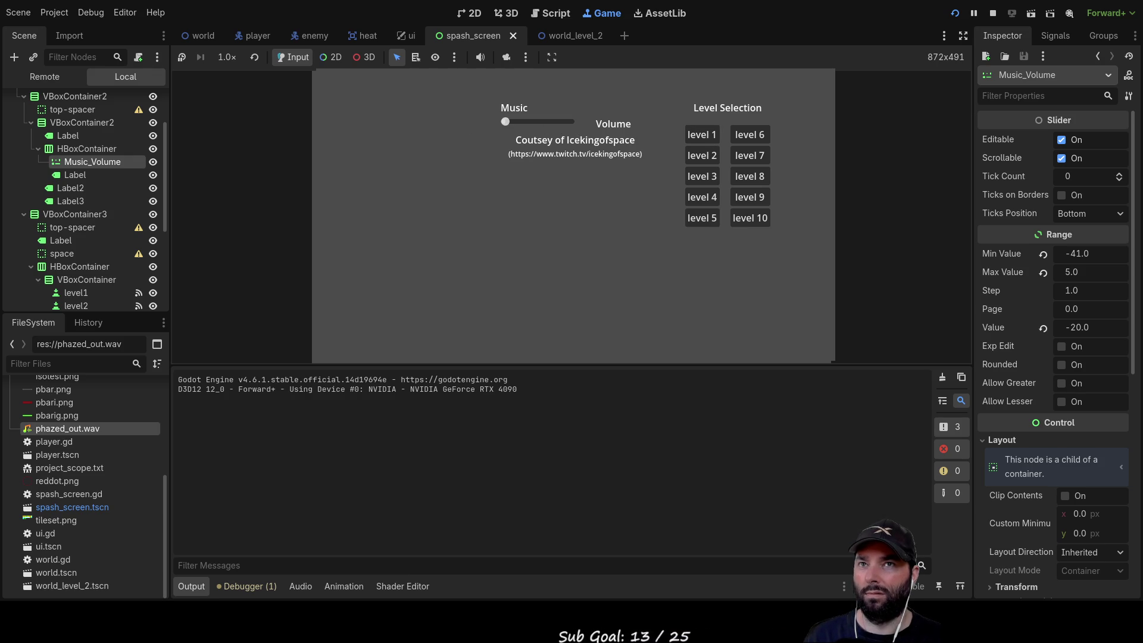
click(992, 13)
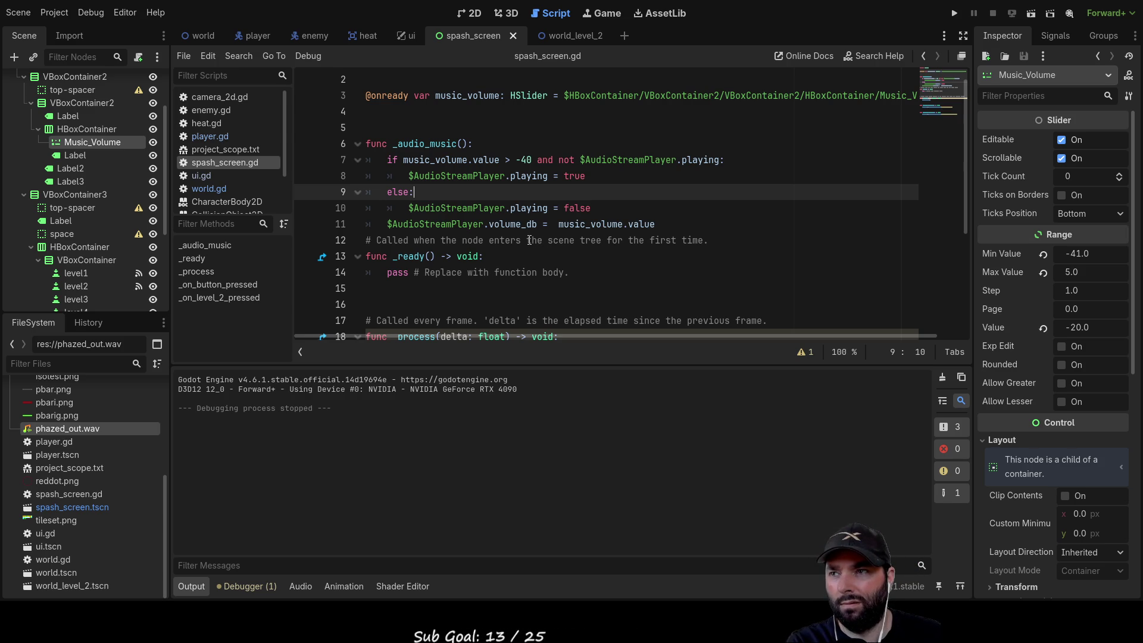
scroll(529, 240, down, 1)
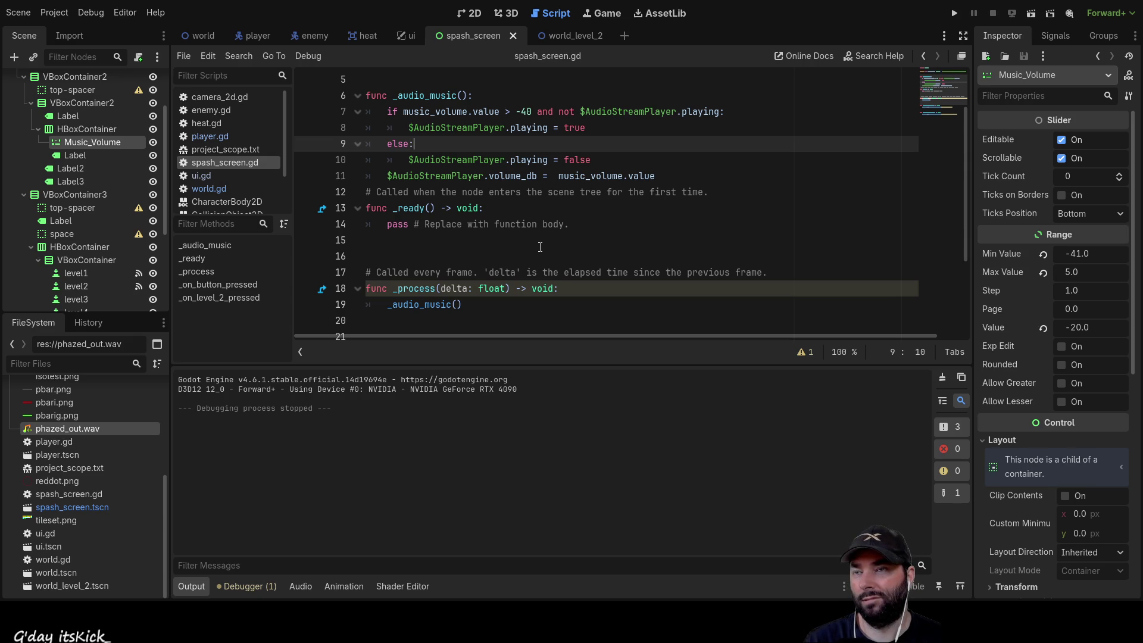
- Run the game and move the Music slider down and back up
key(F5)
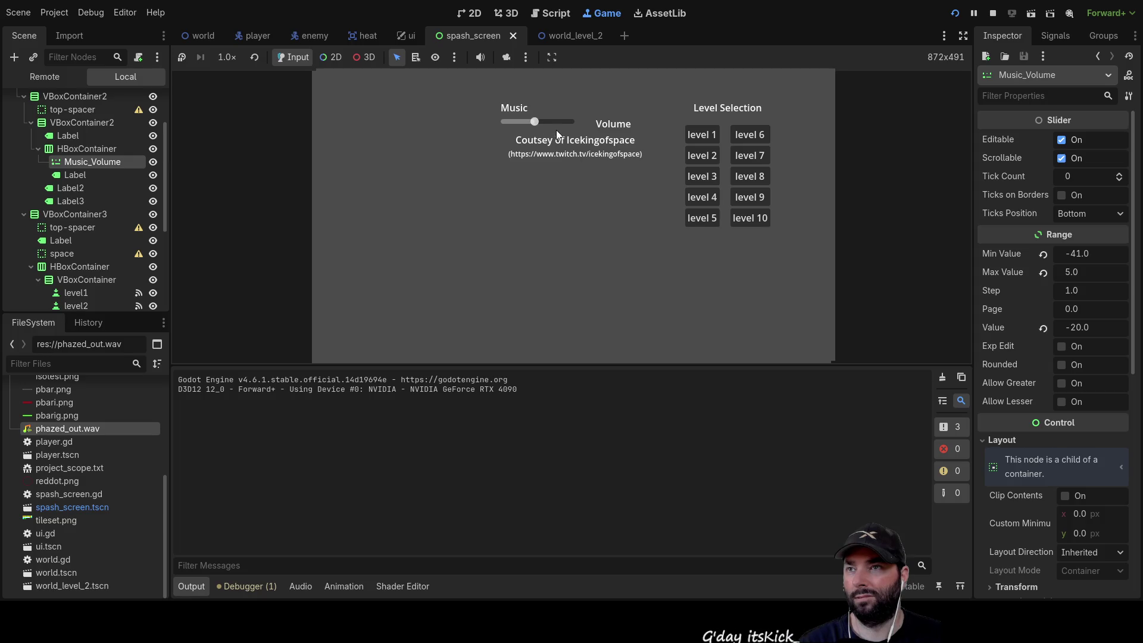
drag(571, 122, 459, 123)
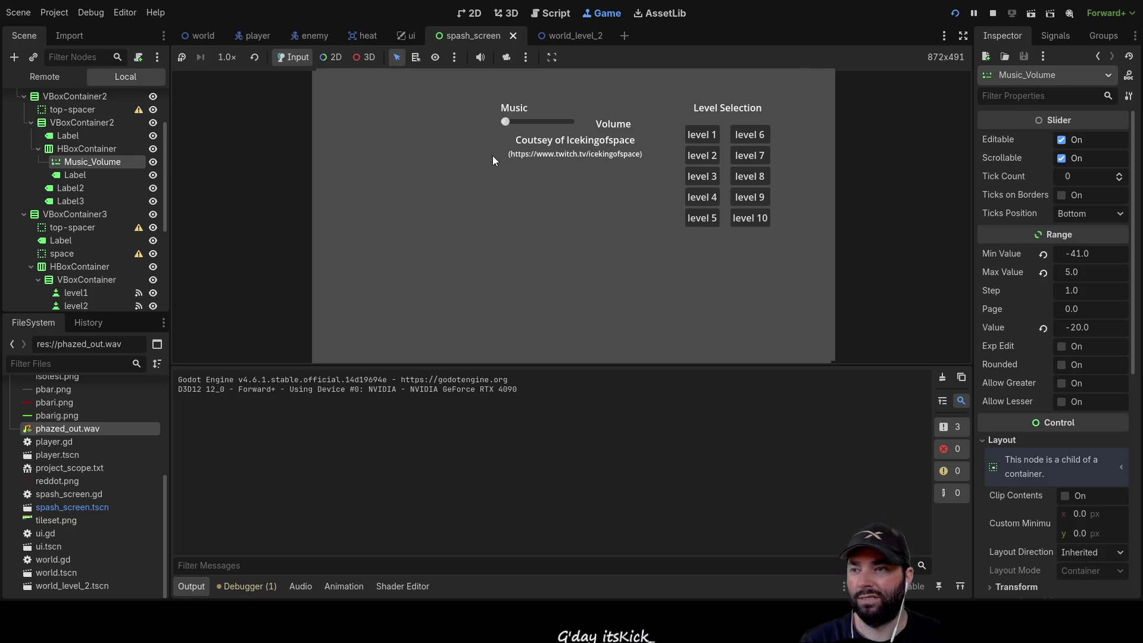
mouse_move(509, 121)
mouse_down()
mouse_move(546, 121)
mouse_move(444, 112)
mouse_up()
- Set the running AudioStreamPlayer to Playing and raise the music volume again
scroll(89, 178, down, 3)
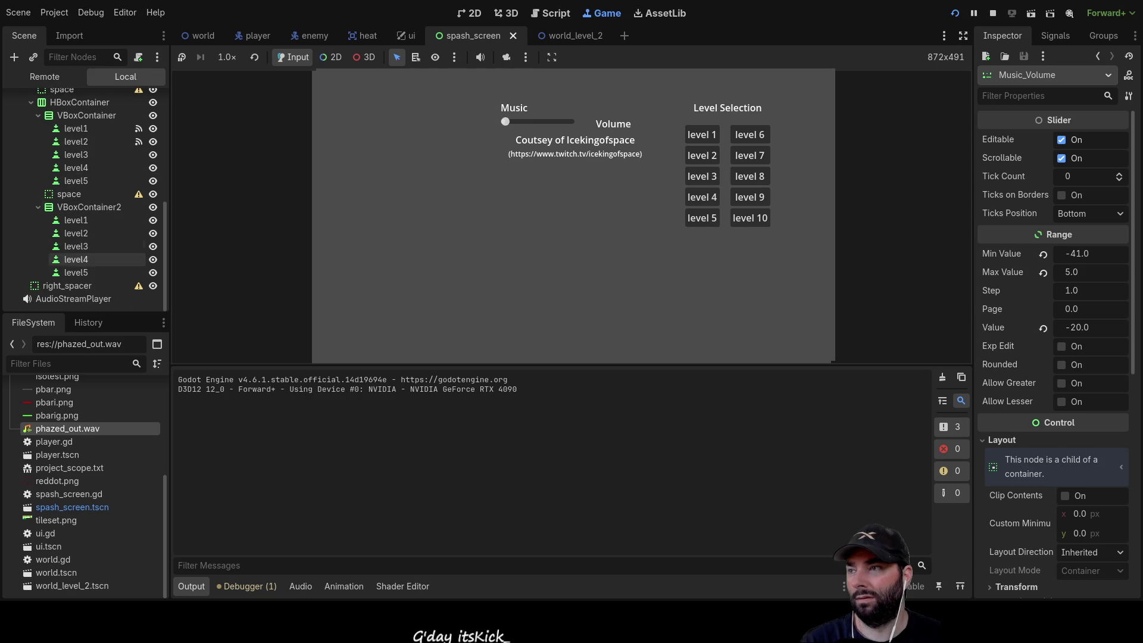
click(73, 298)
click(1063, 218)
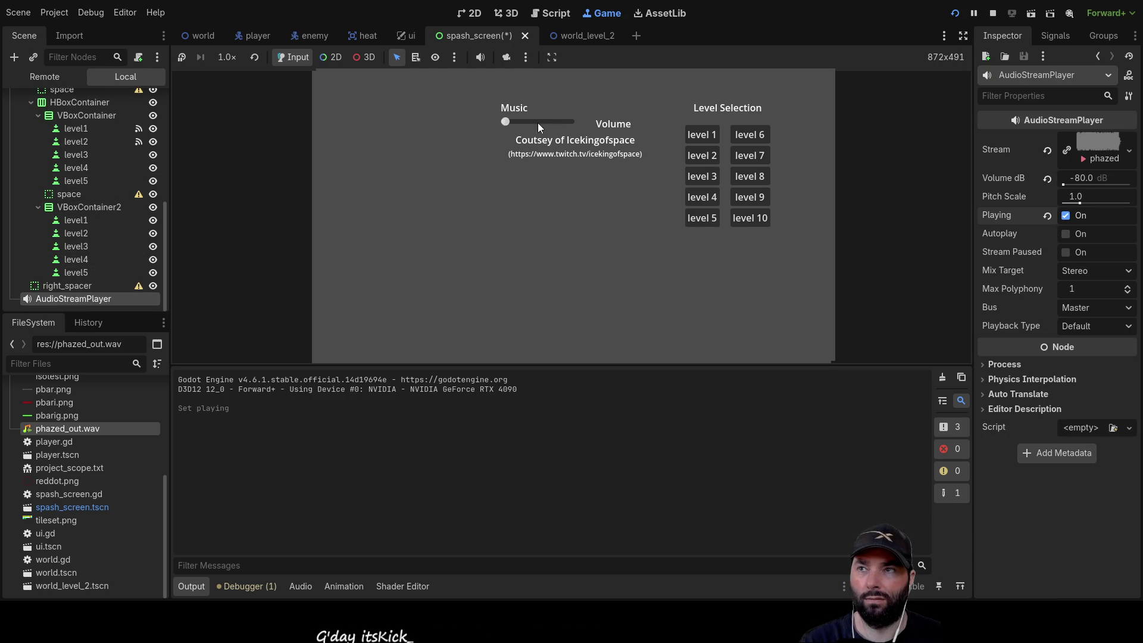
mouse_move(504, 120)
mouse_down()
mouse_move(591, 119)
mouse_move(474, 113)
mouse_up()
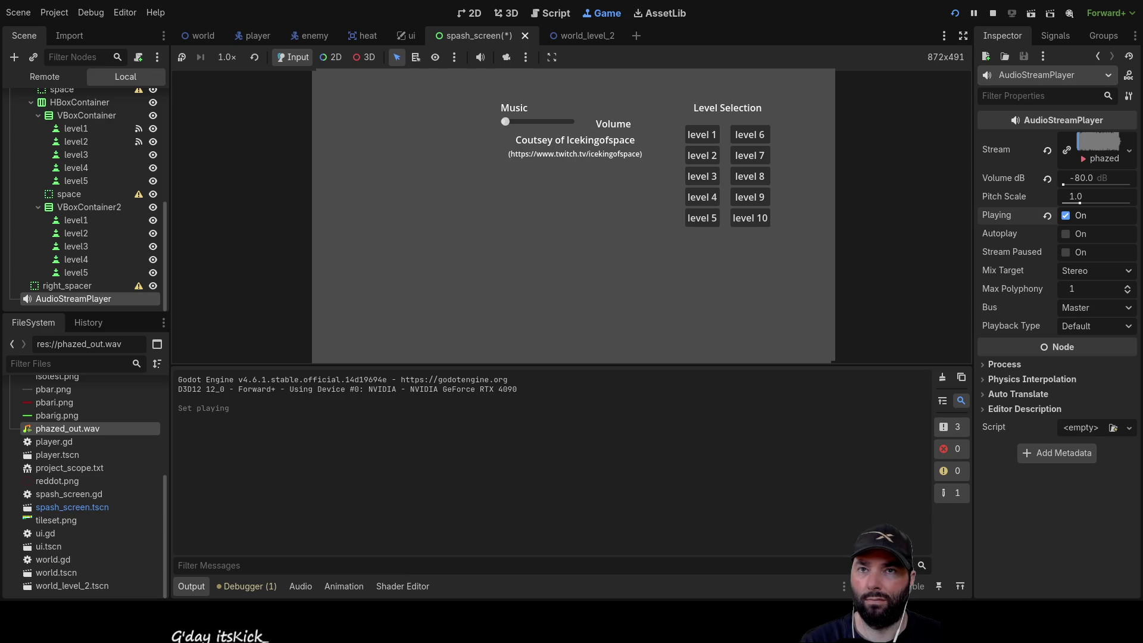
- Inspect the Stream settings, turn the music near maximum, then stop the game
click(1083, 157)
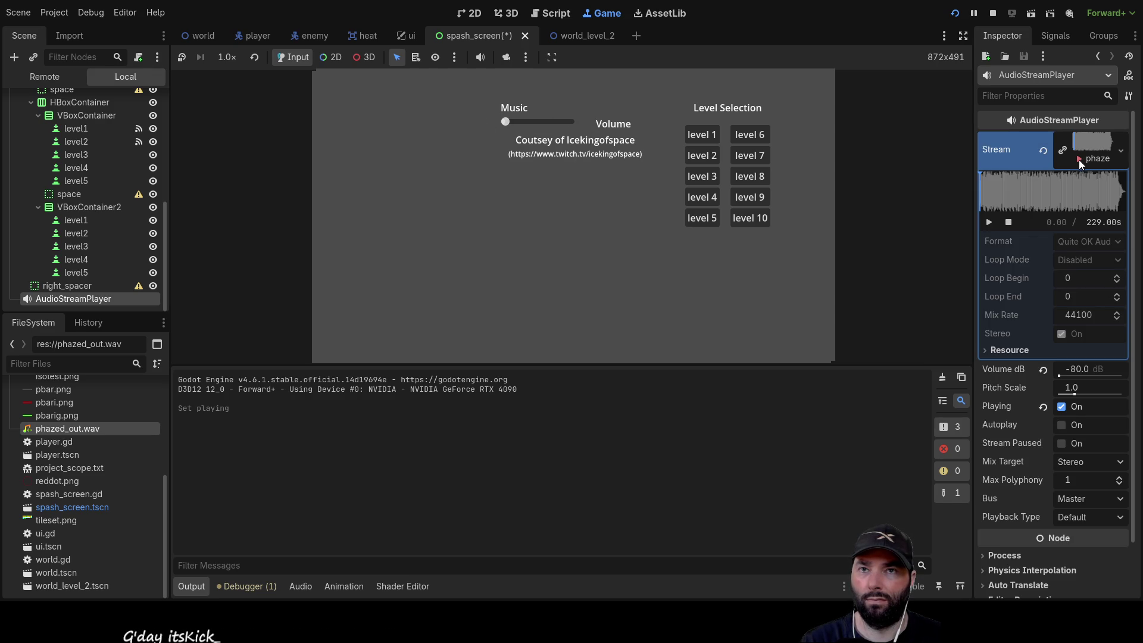
click(1079, 160)
click(1079, 159)
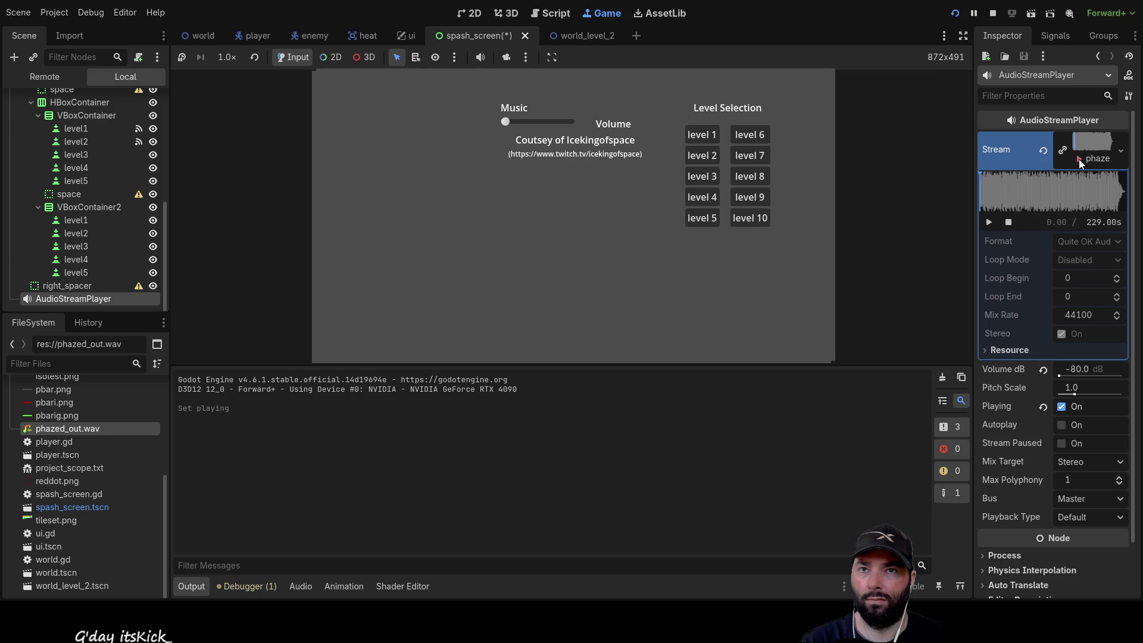
click(1078, 159)
mouse_move(505, 122)
mouse_down()
mouse_move(574, 122)
mouse_move(559, 123)
mouse_up()
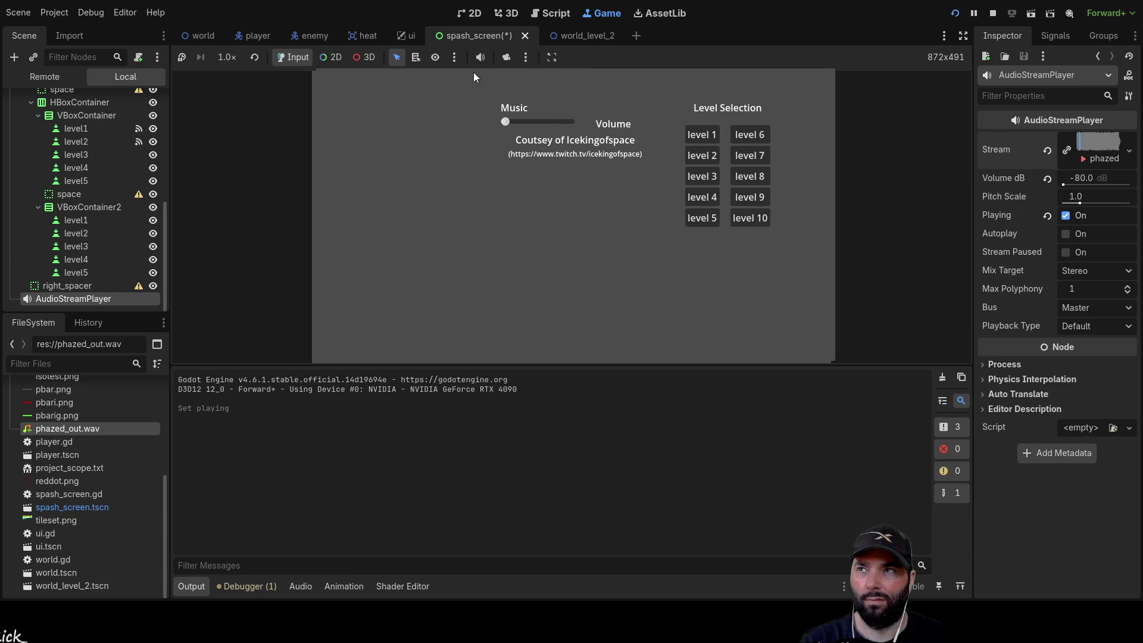
click(992, 13)
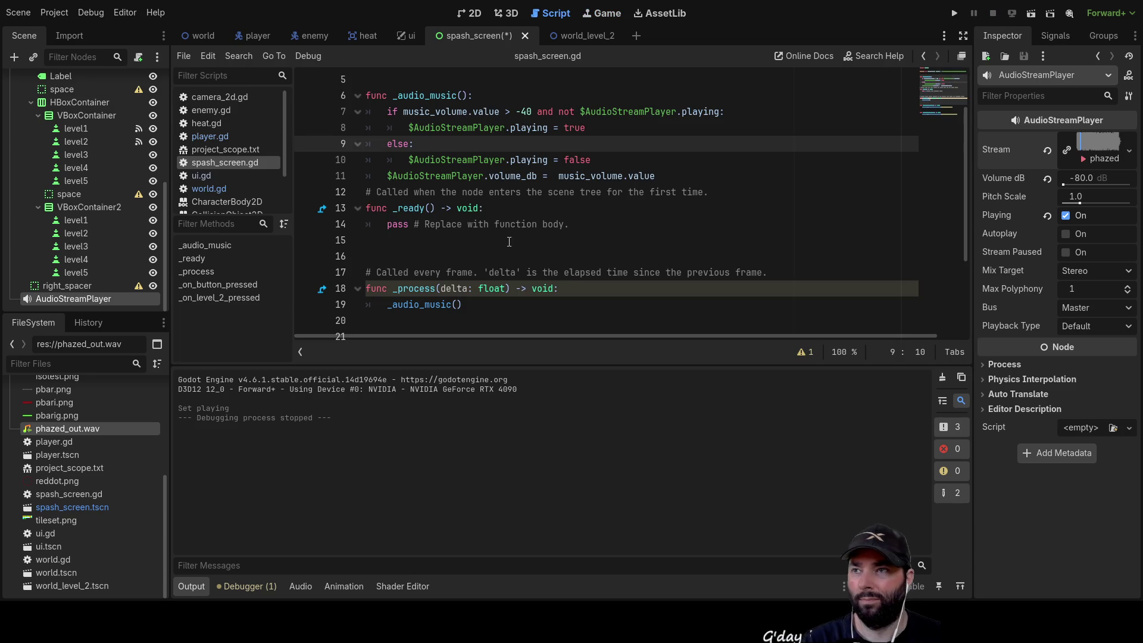
- Comment out the if/else play logic on lines 7–10 with Ctrl+K, then run the game
key(Up)
key(Up)
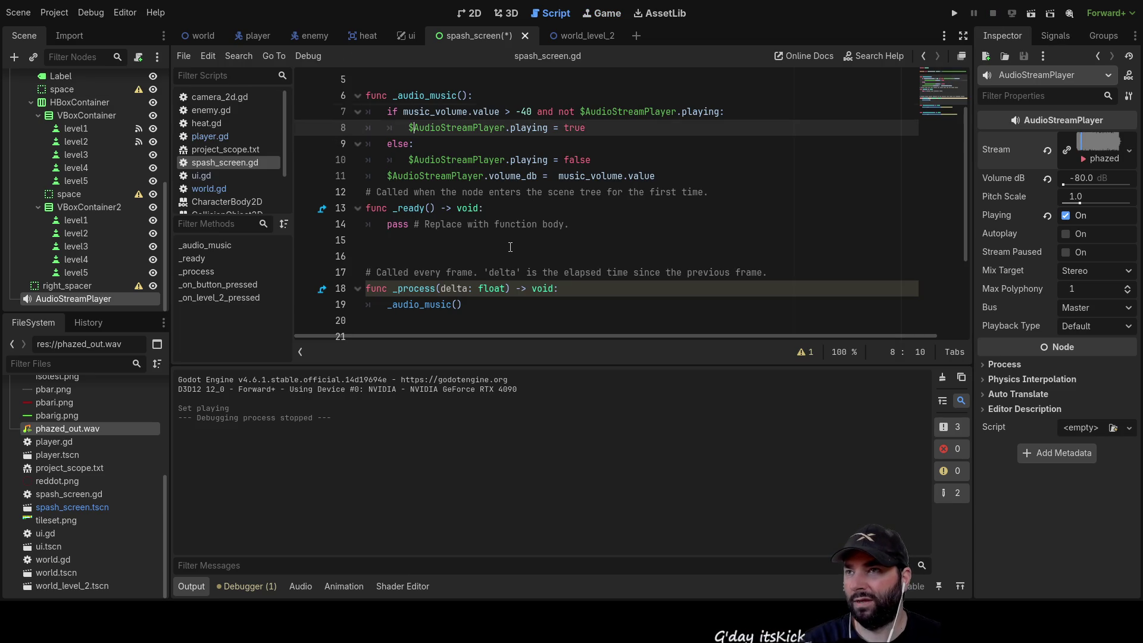
key(Down)
key(Down)
key(Down)
key(Down)
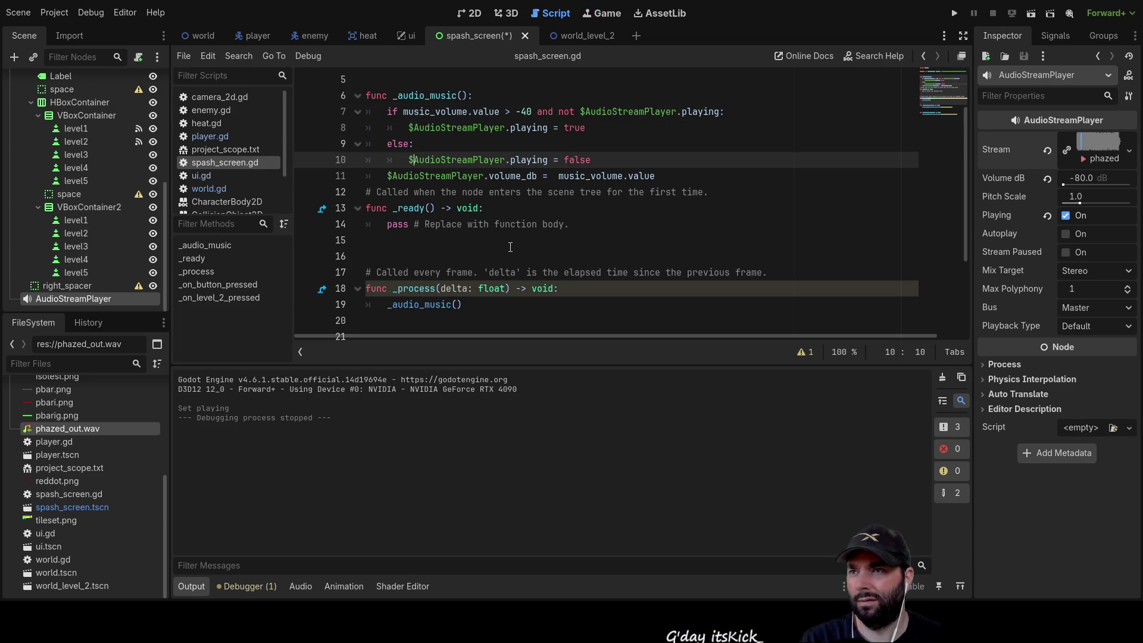
key(Up)
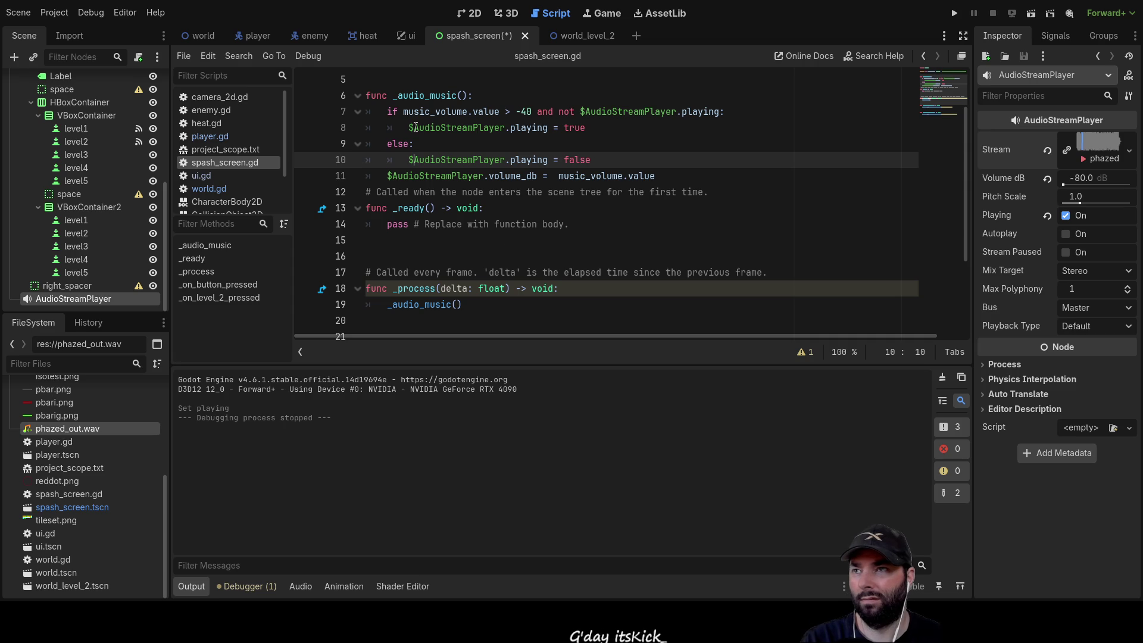
click(392, 111)
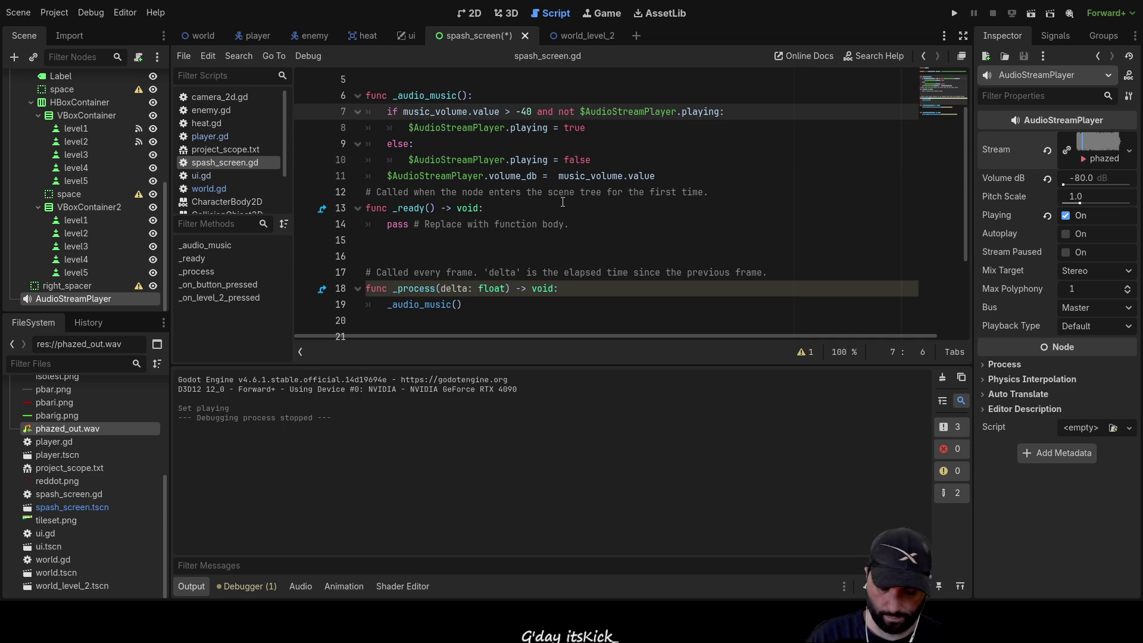
key(ctrl+k)
key(Down)
key(ctrl+k)
key(Down)
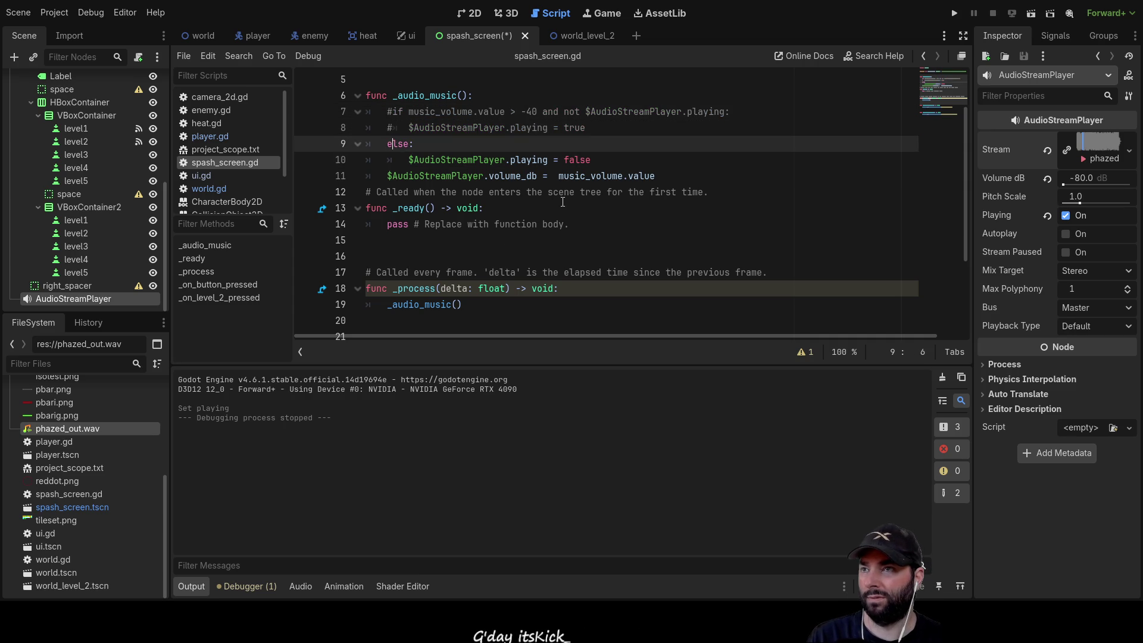
key(ctrl+k)
key(Down)
key(ctrl+k)
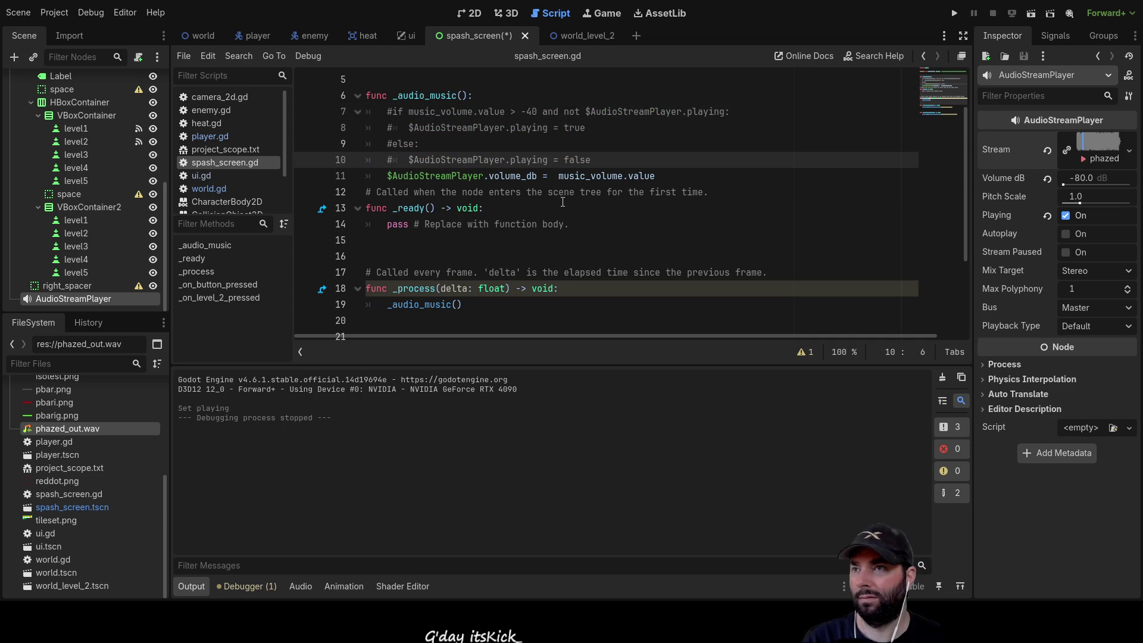
click(955, 13)
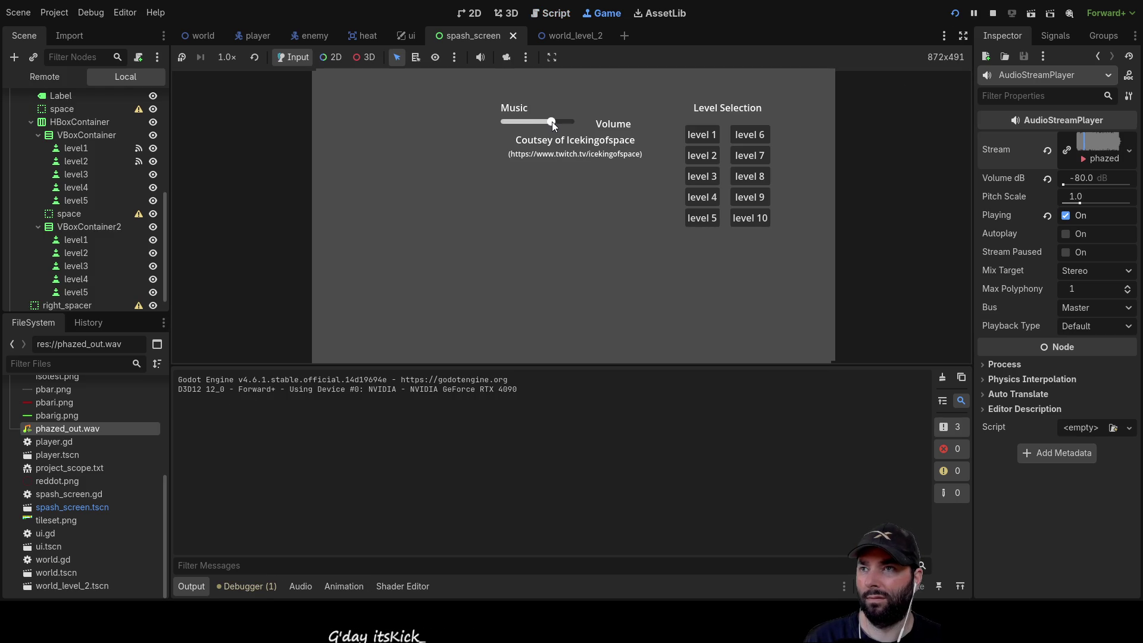
- Lower the Music slider and set the AudioStreamPlayer Volume dB to about -16.421
mouse_move(574, 119)
mouse_down()
mouse_move(473, 111)
mouse_move(619, 123)
mouse_move(465, 124)
mouse_move(593, 133)
mouse_up()
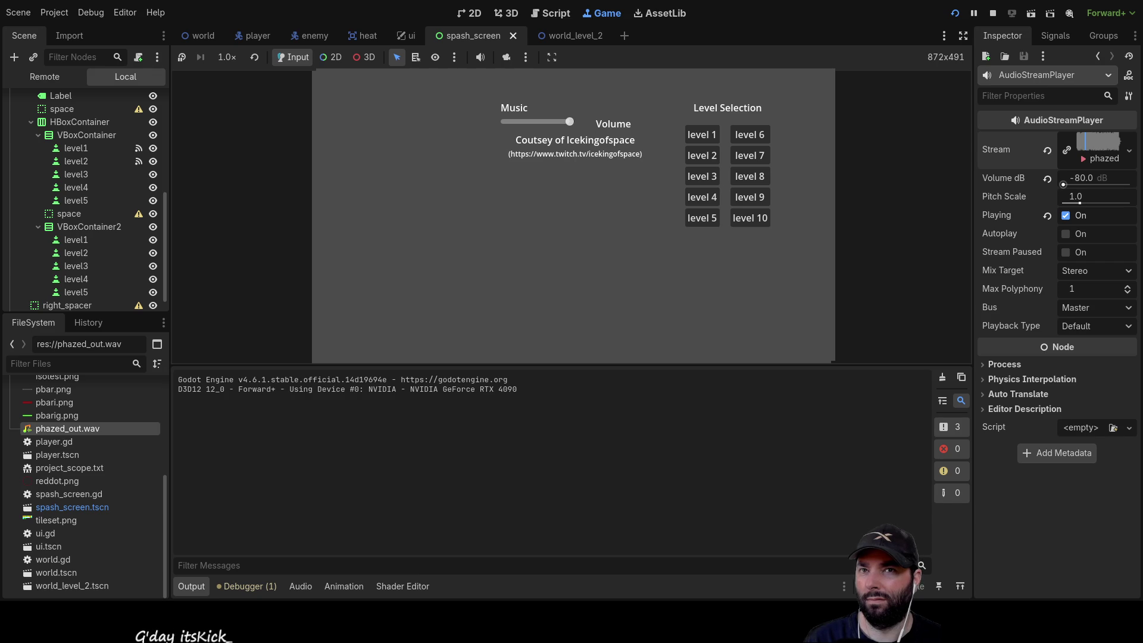
drag(1064, 185, 1093, 185)
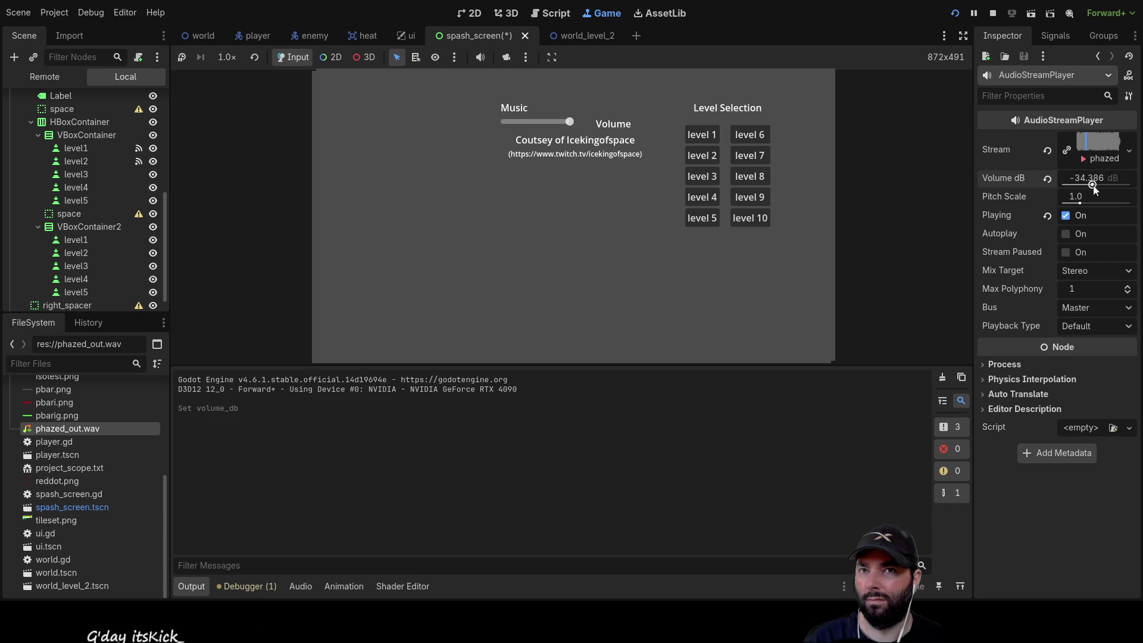
click(1084, 177)
text(0)
key(Return)
drag(1115, 185, 1102, 184)
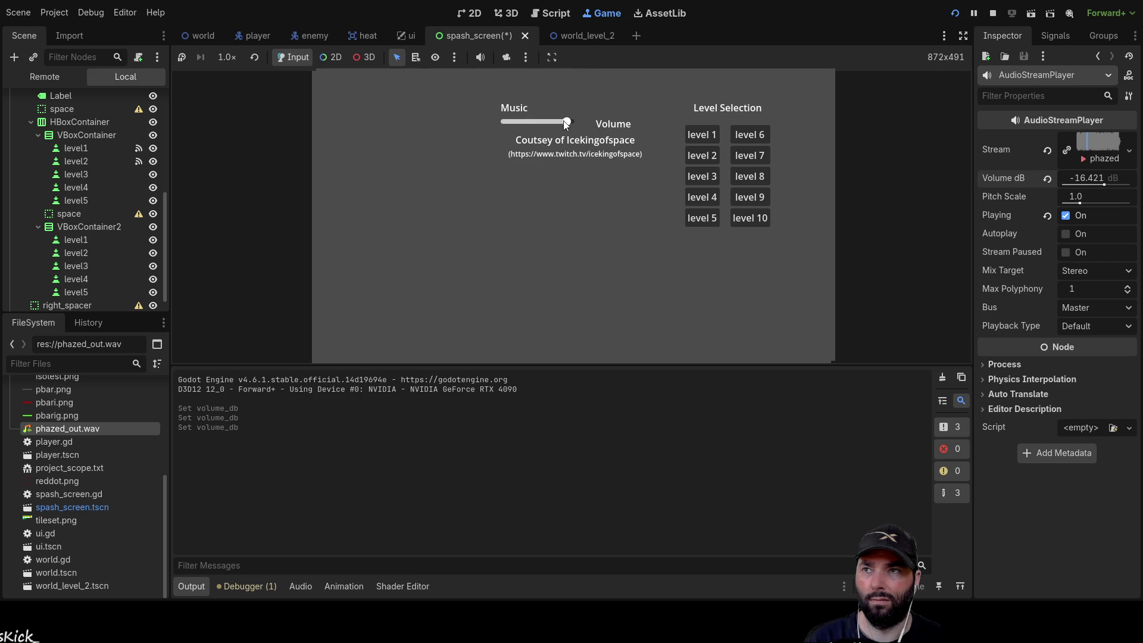
- Sweep the Music slider down to minimum and back up, then stop the game
mouse_move(497, 122)
mouse_down()
mouse_move(634, 130)
mouse_move(473, 131)
mouse_up()
drag(624, 141, 565, 161)
scroll(95, 253, down, 1)
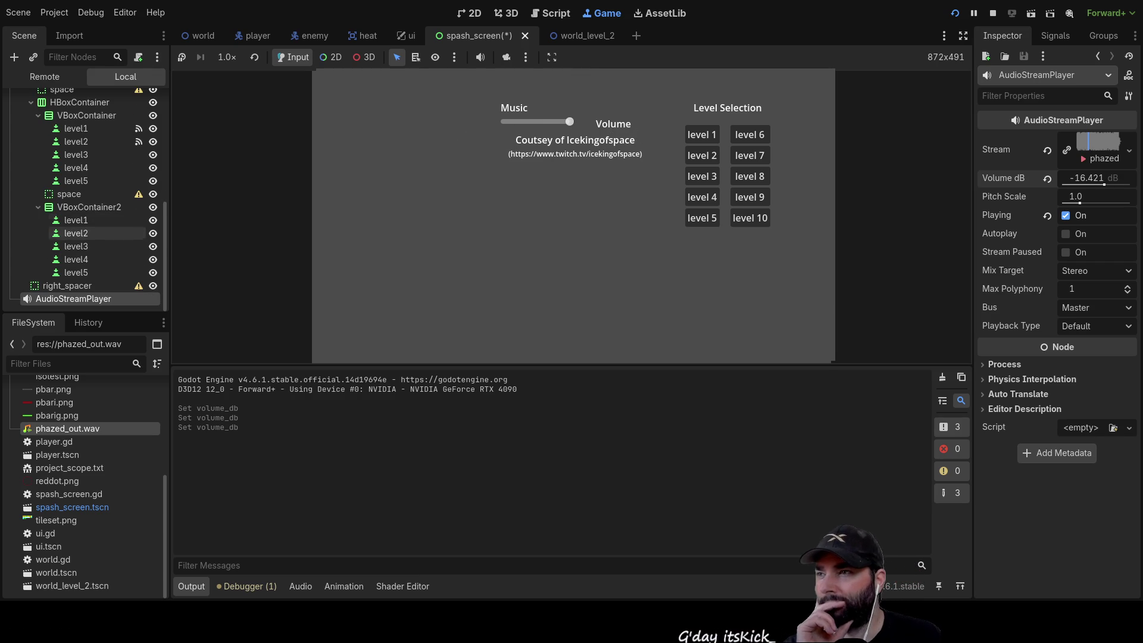
click(503, 129)
mouse_move(570, 121)
mouse_down()
mouse_move(481, 131)
mouse_move(608, 124)
mouse_up()
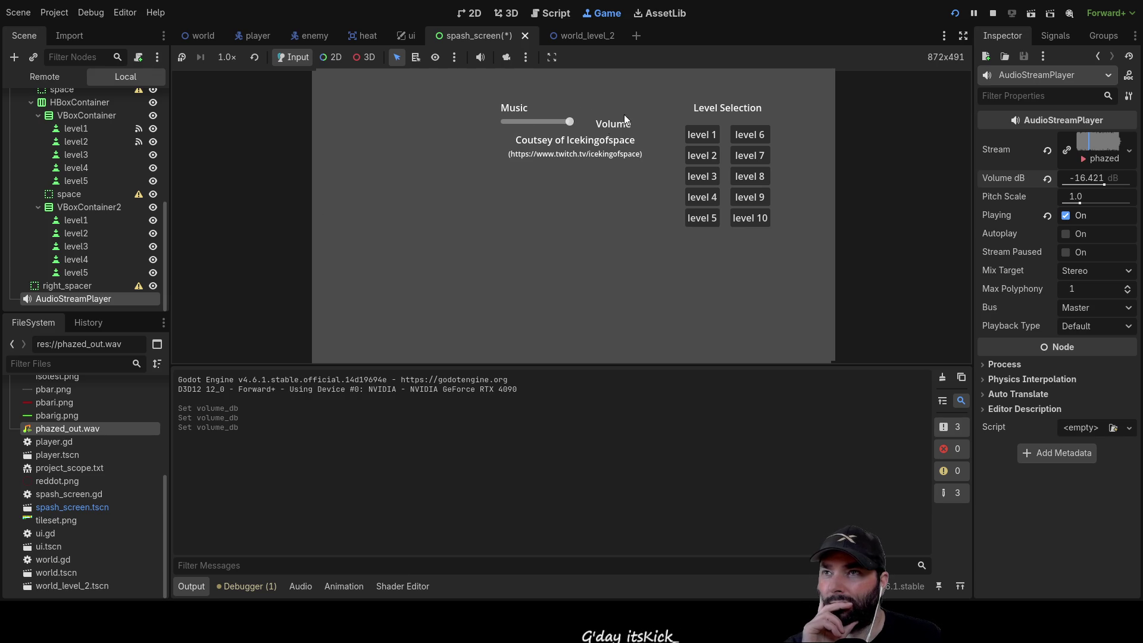
click(992, 13)
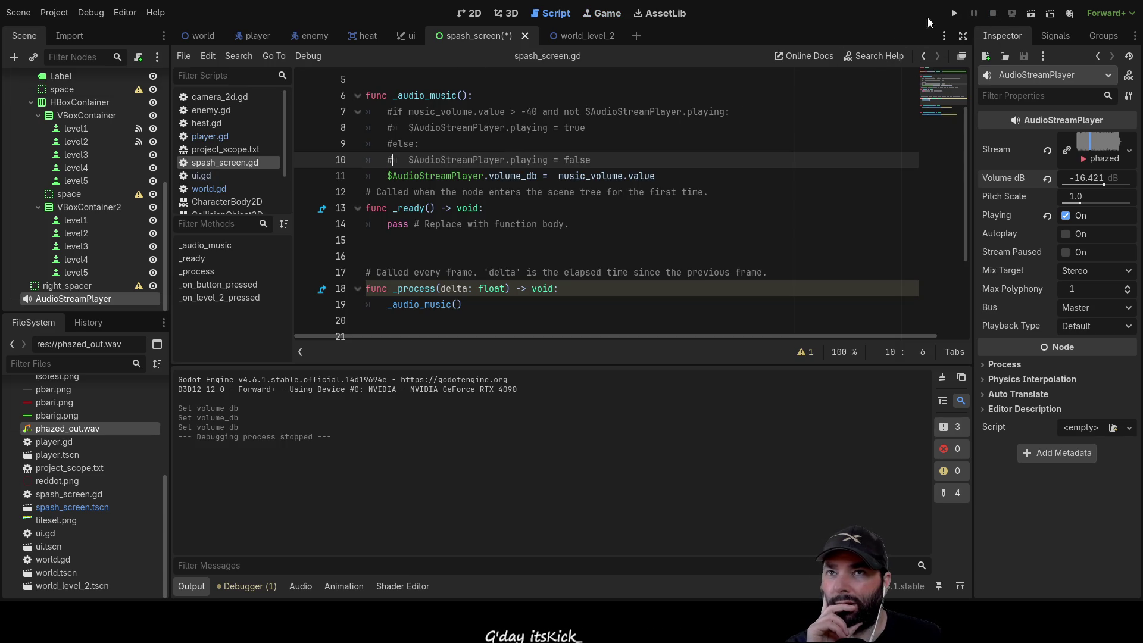
- Uncheck Playing on the AudioStreamPlayer in the Inspector
click(1066, 216)
scroll(77, 227, up, 5)
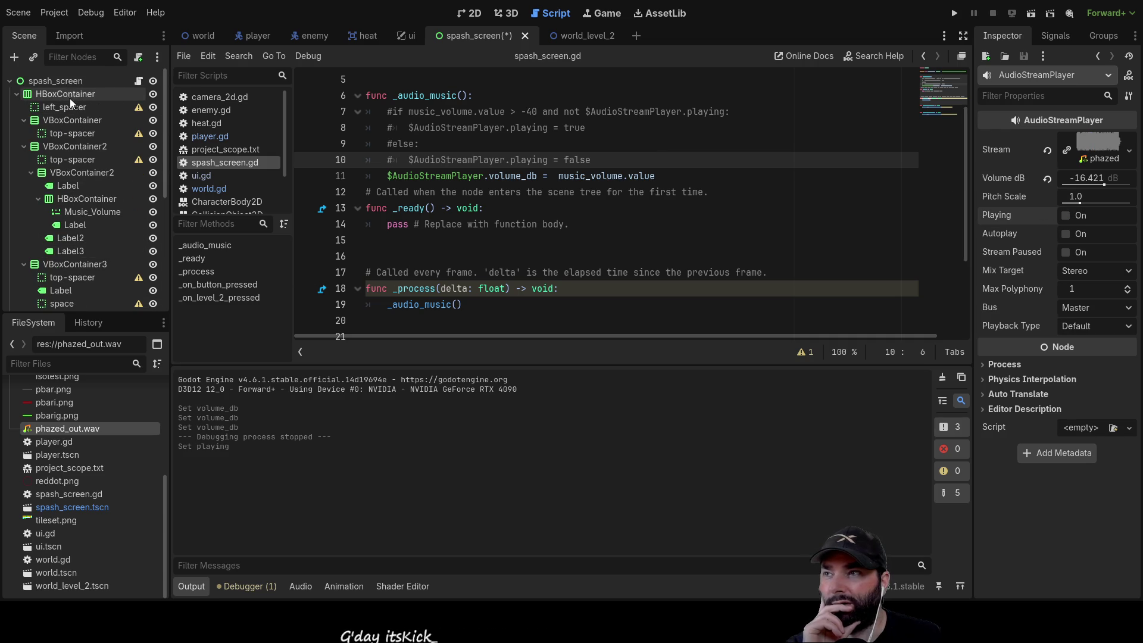
scroll(464, 197, down, 1)
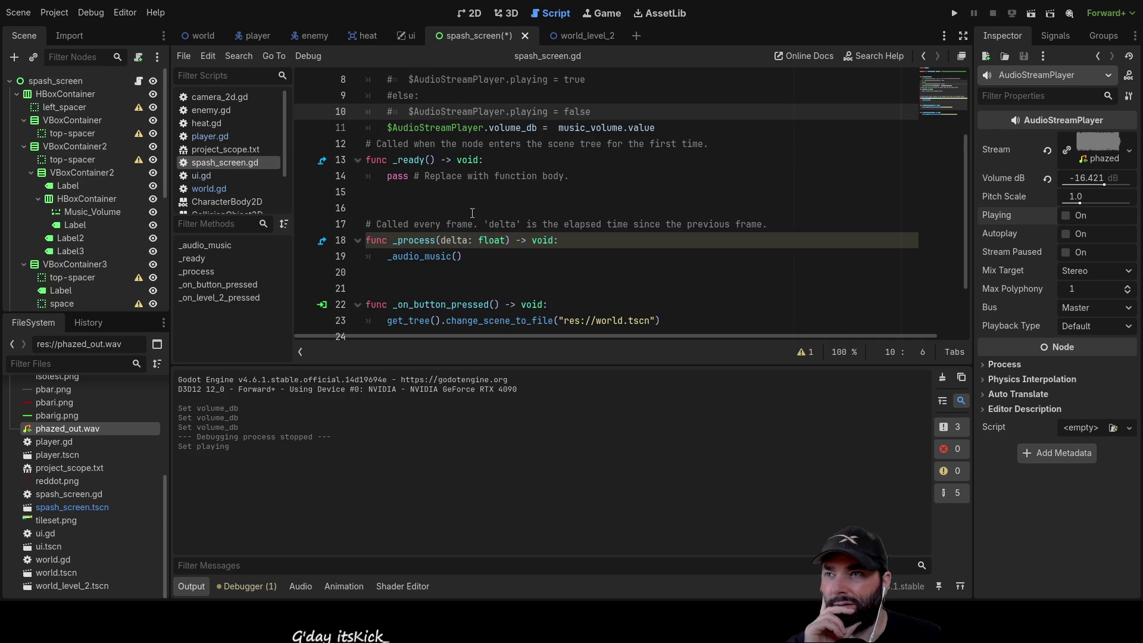
scroll(428, 220, up, 2)
- Rename the AudioStreamPlayer node to music and select the old music_volume declaration
double_click(427, 224)
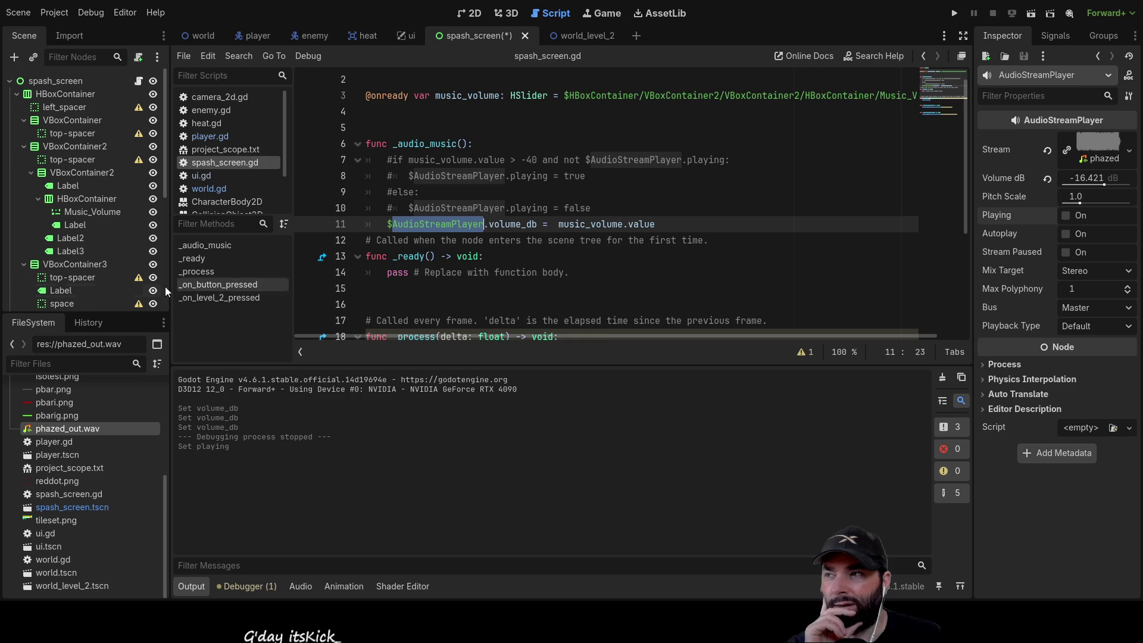
scroll(104, 266, down, 5)
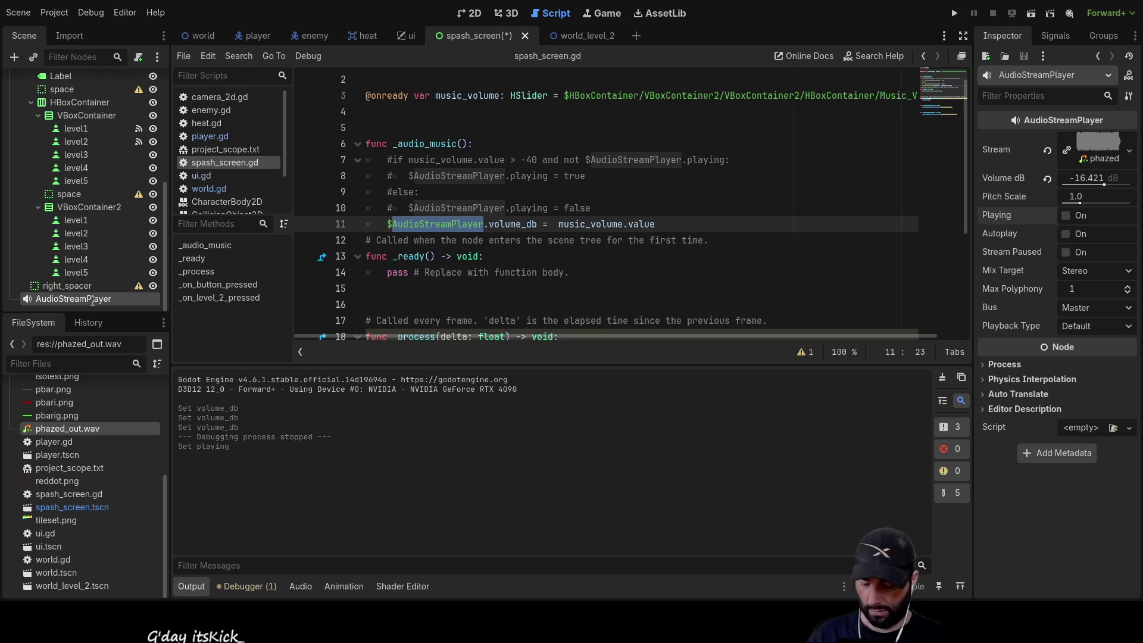
text(music)
key(Return)
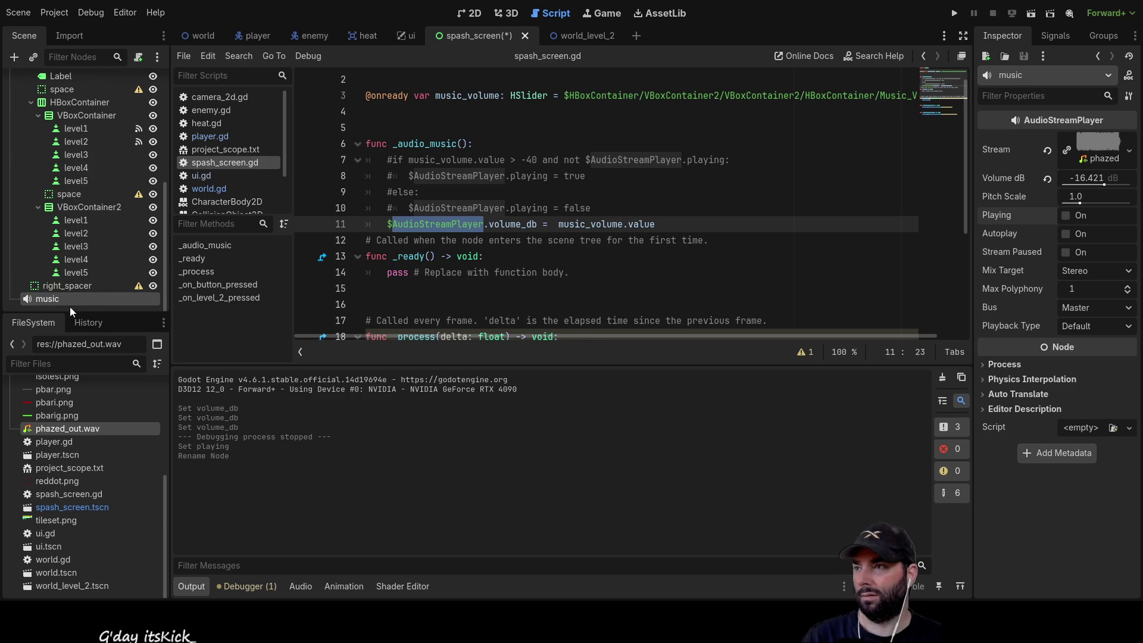
scroll(396, 126, up, 1)
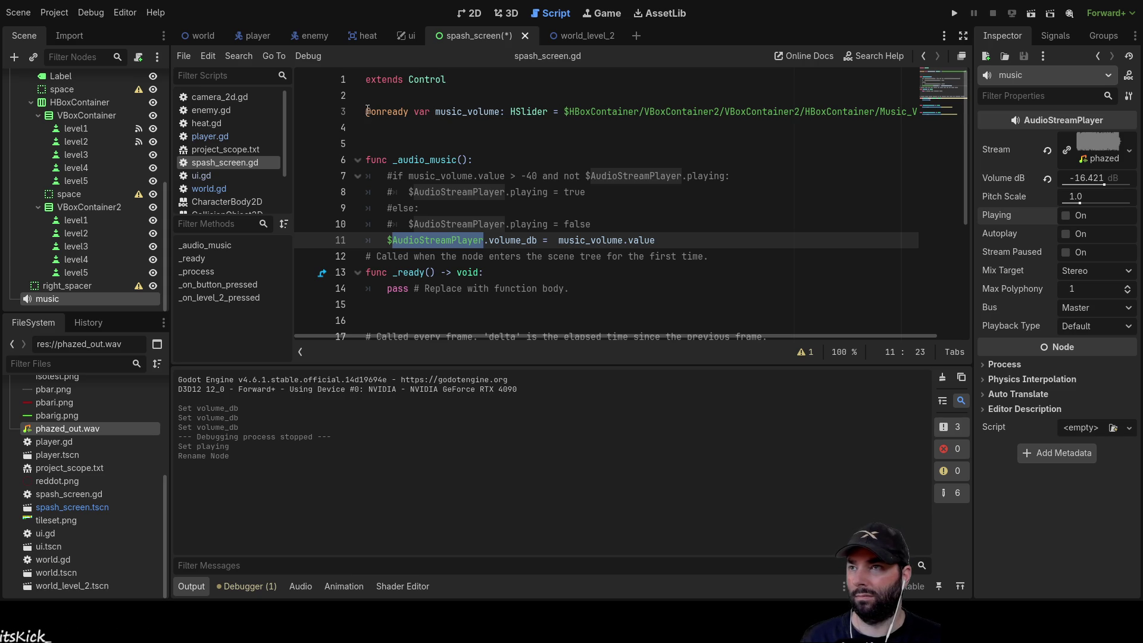
drag(367, 111, 1019, 120)
key(BackSpace)
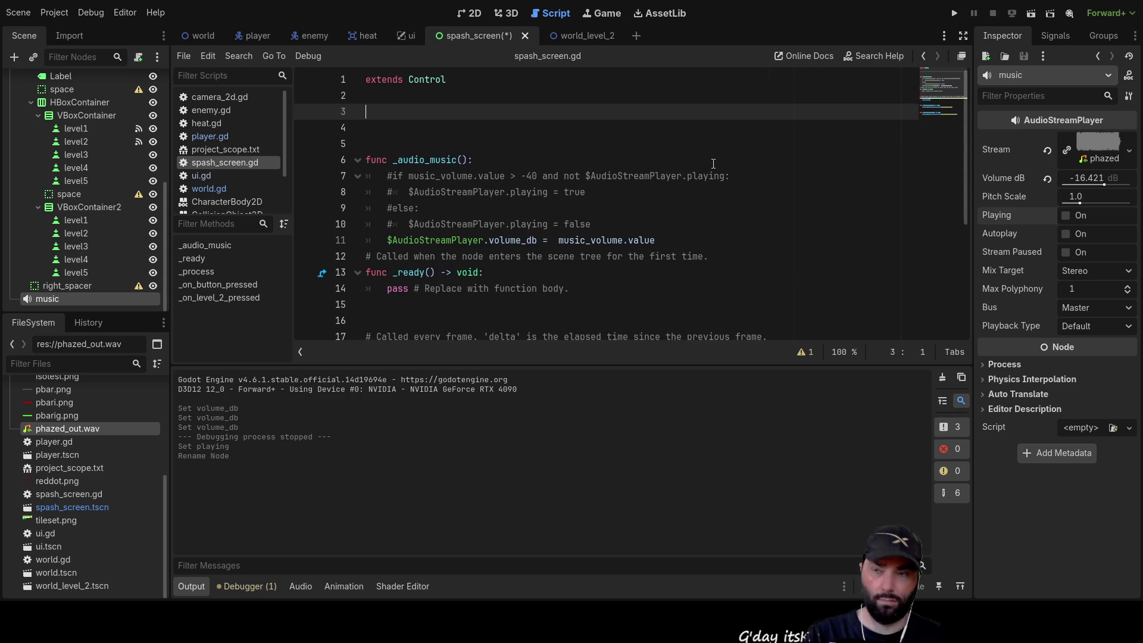
mouse_move(69, 300)
mouse_down()
mouse_move(389, 156)
mouse_move(384, 112)
mouse_up()
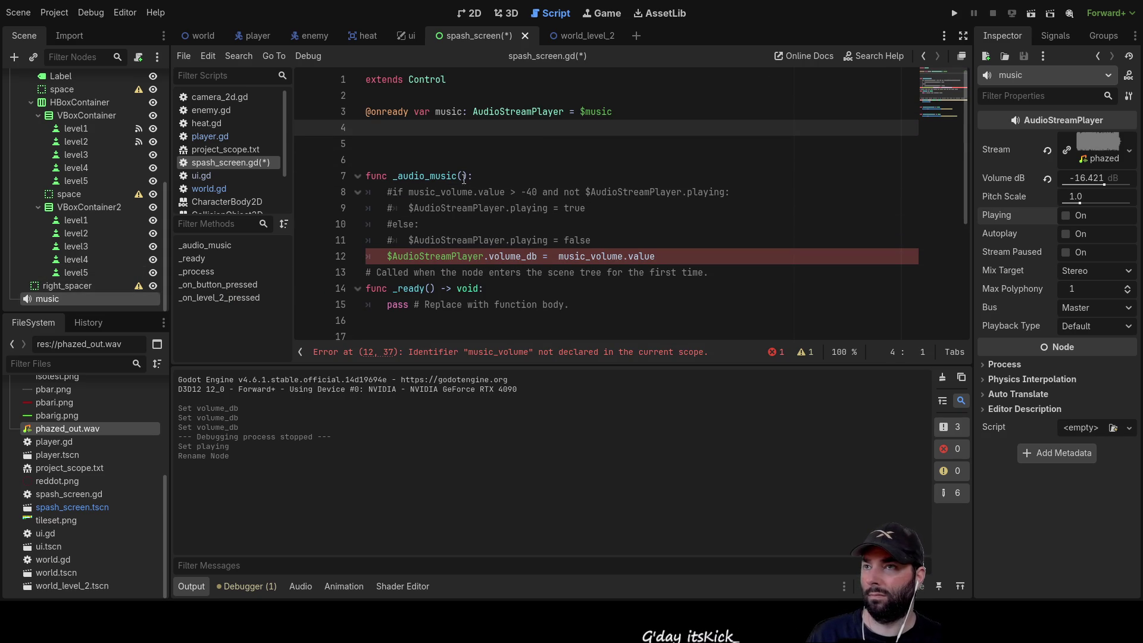
double_click(446, 112)
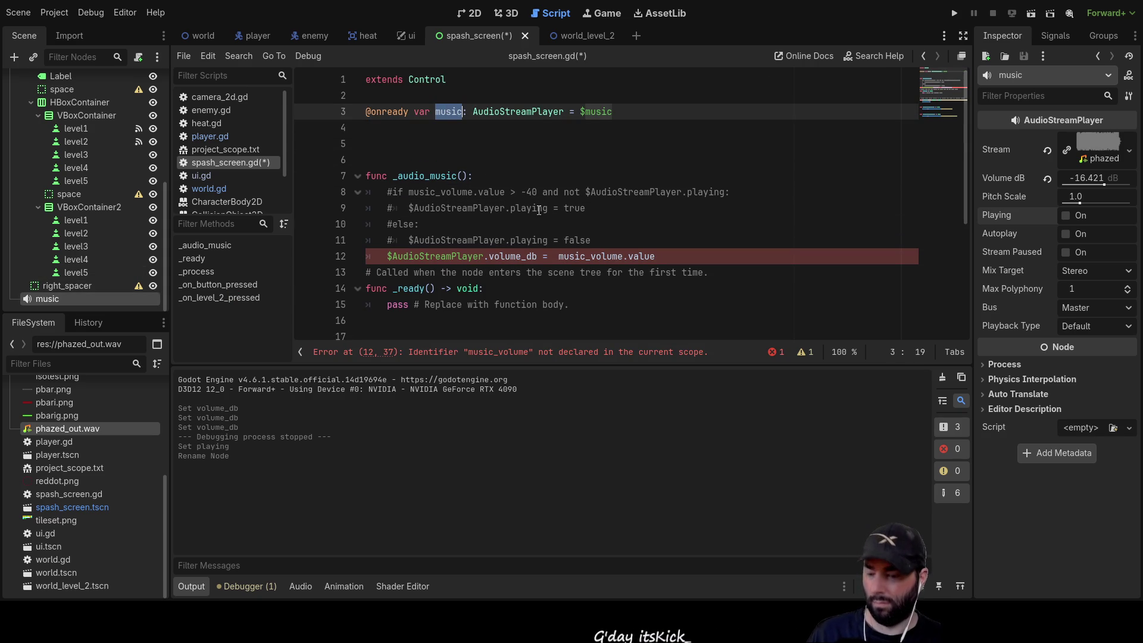
double_click(435, 191)
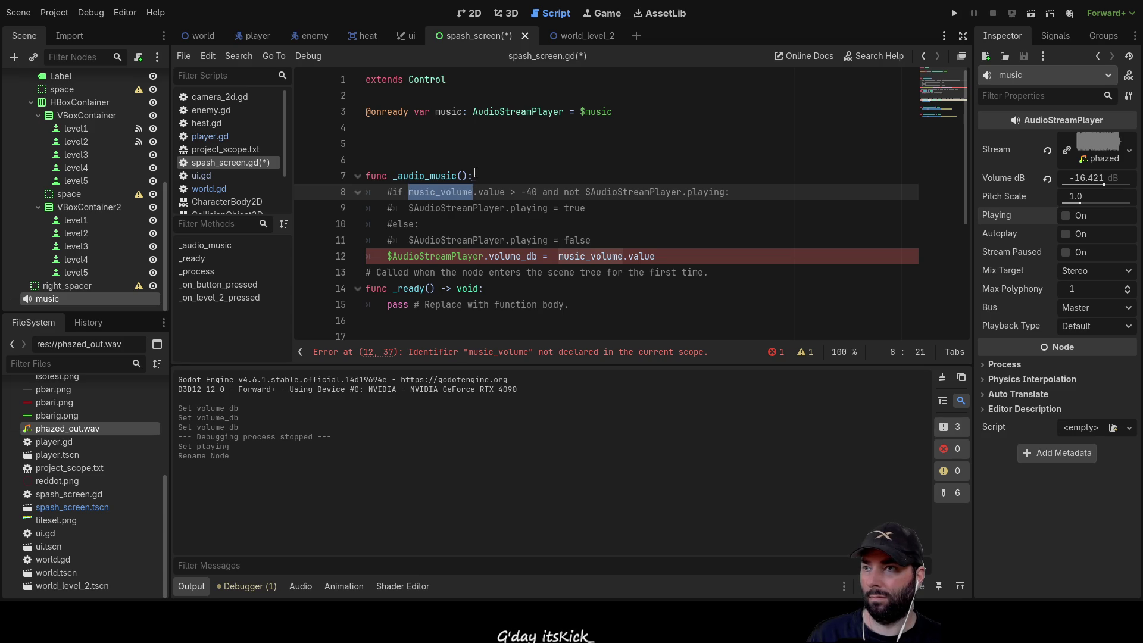
click(454, 134)
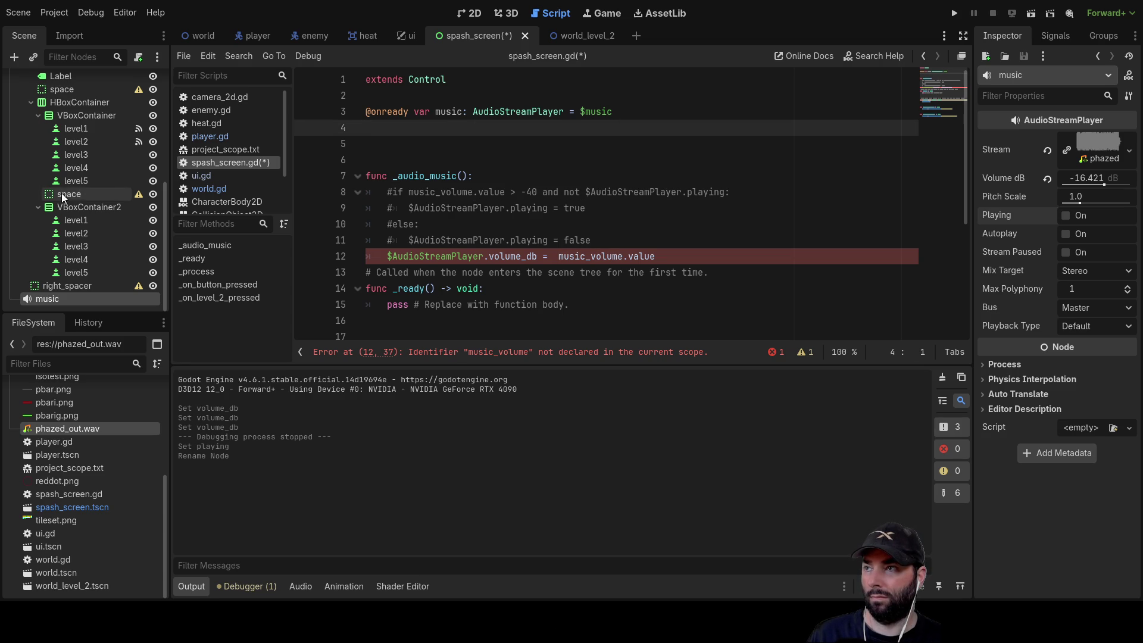
scroll(87, 220, up, 4)
mouse_move(89, 112)
mouse_down()
mouse_move(75, 117)
mouse_move(376, 132)
mouse_up()
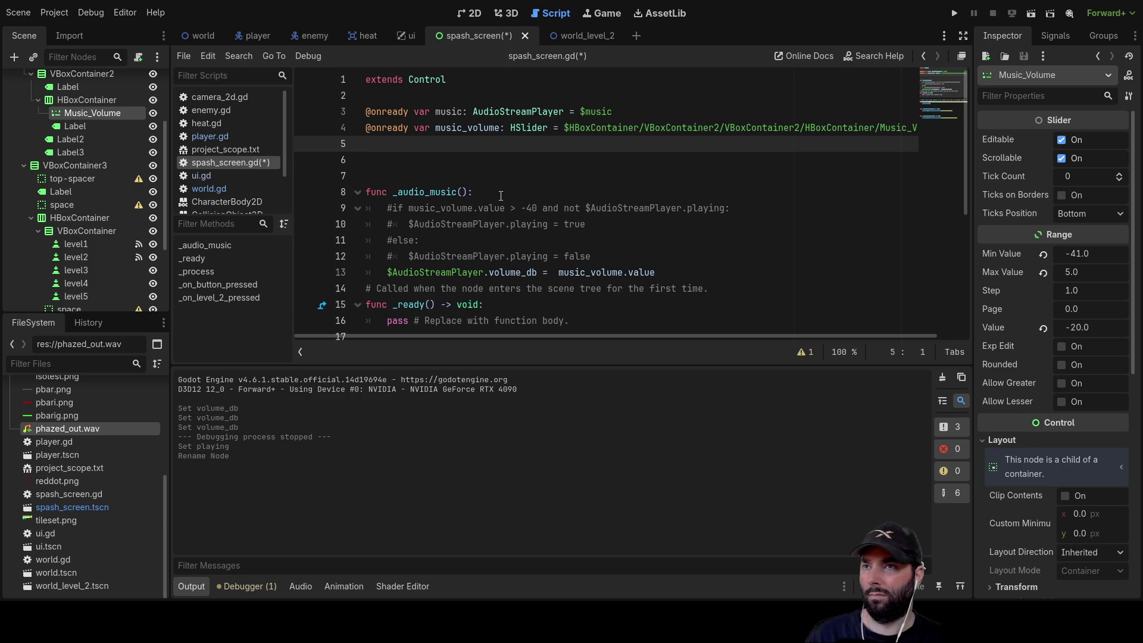
double_click(459, 129)
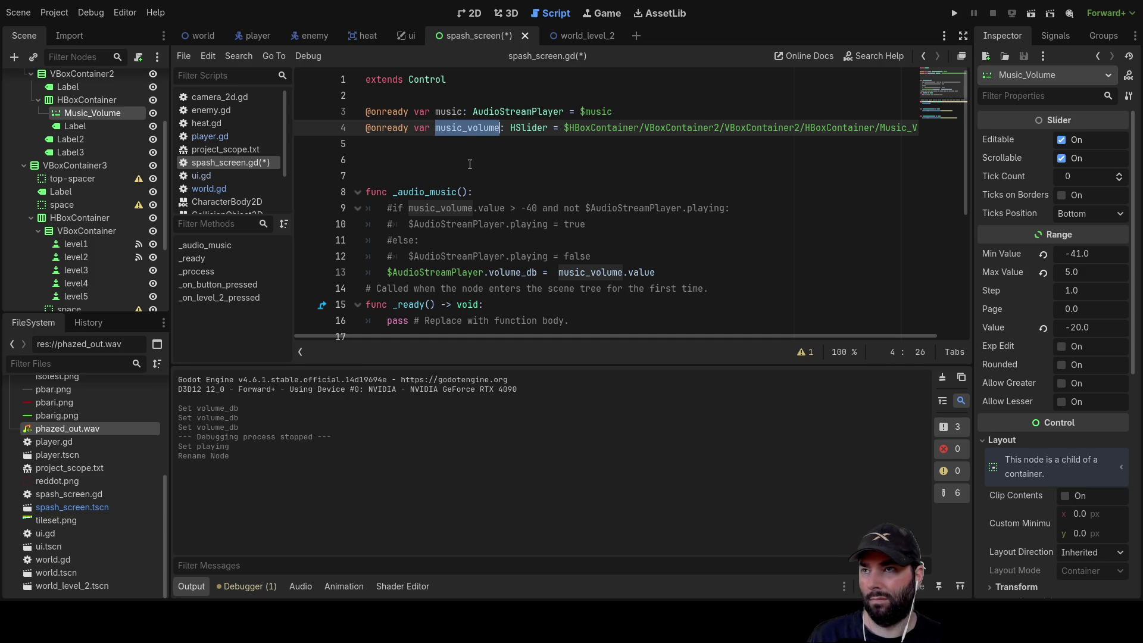
- Change $AudioStreamPlayer to music on line 13 and run the game
double_click(451, 111)
key(ctrl+c)
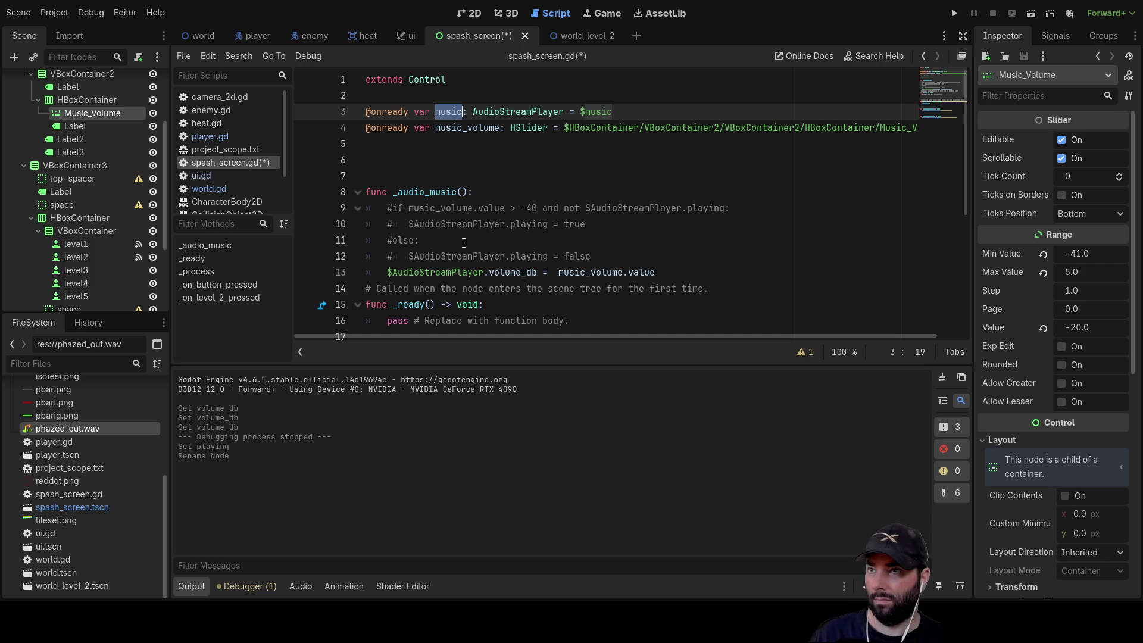
double_click(424, 272)
key(ctrl+v)
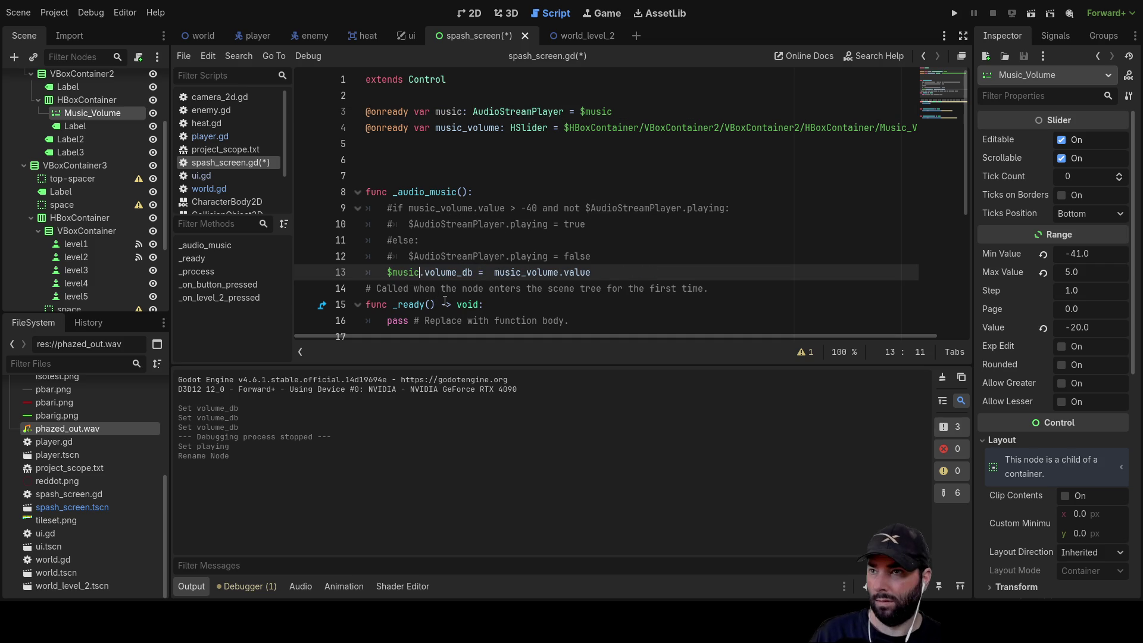
key(Delete)
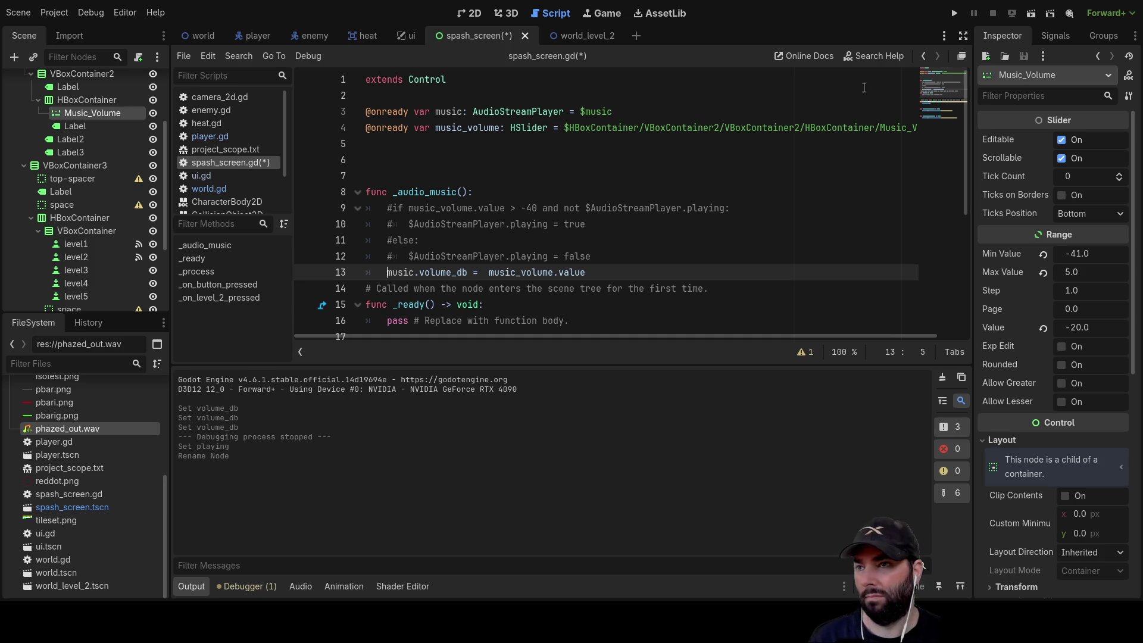
click(955, 13)
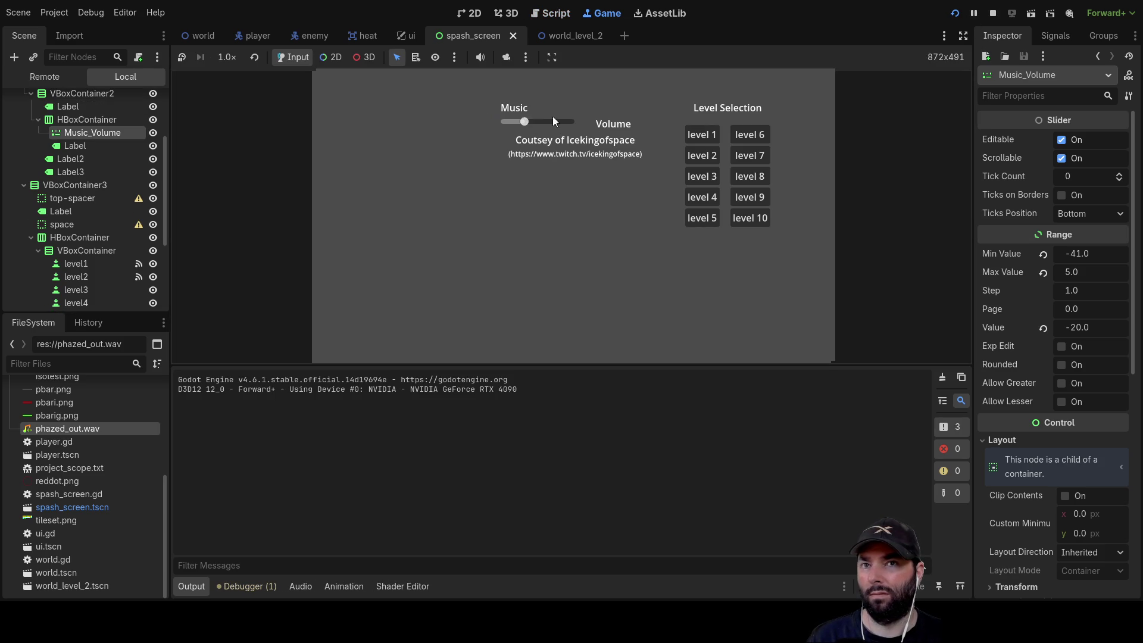
- Tick Playing on the music node in the Inspector
scroll(89, 250, down, 2)
click(48, 298)
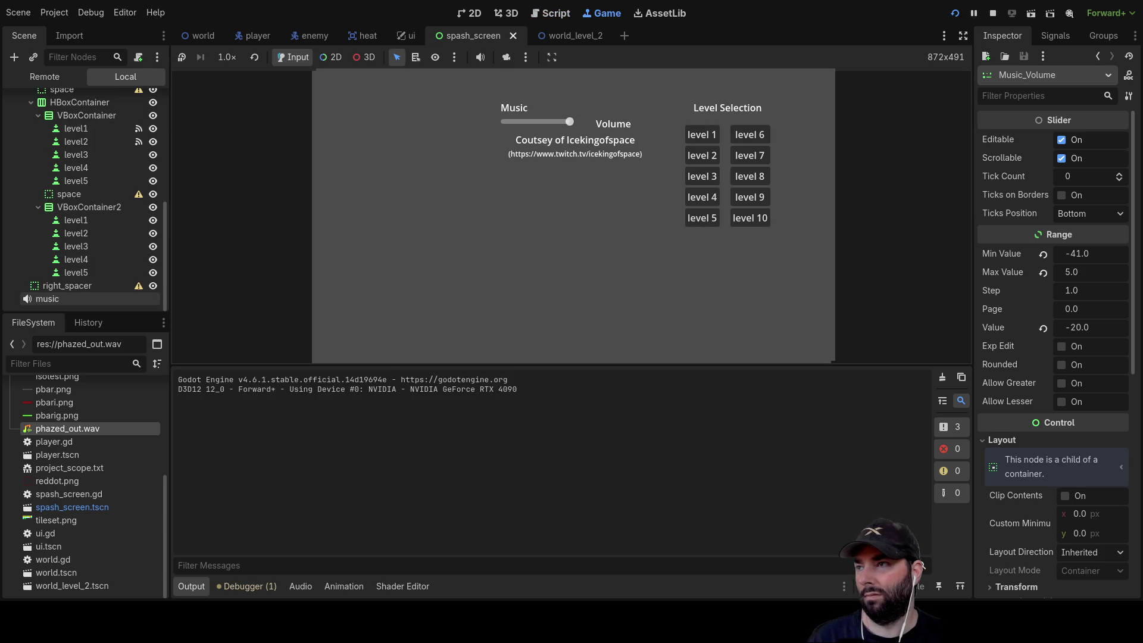
click(1066, 215)
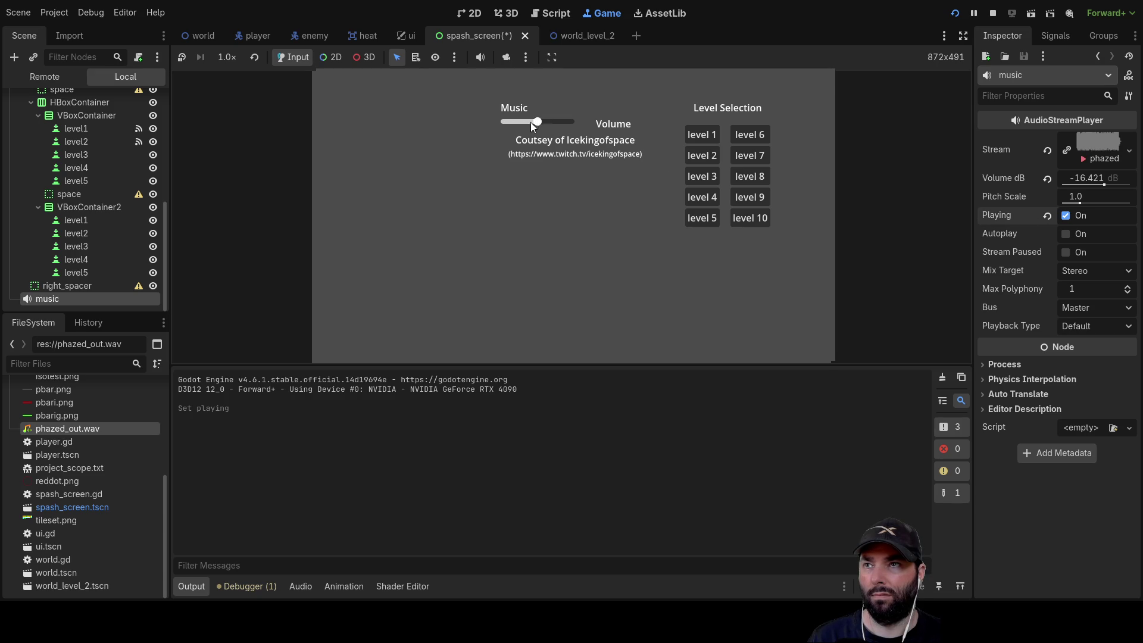
- Drag the in-game Music slider to maximum and back down, then stop the game
drag(548, 122, 616, 128)
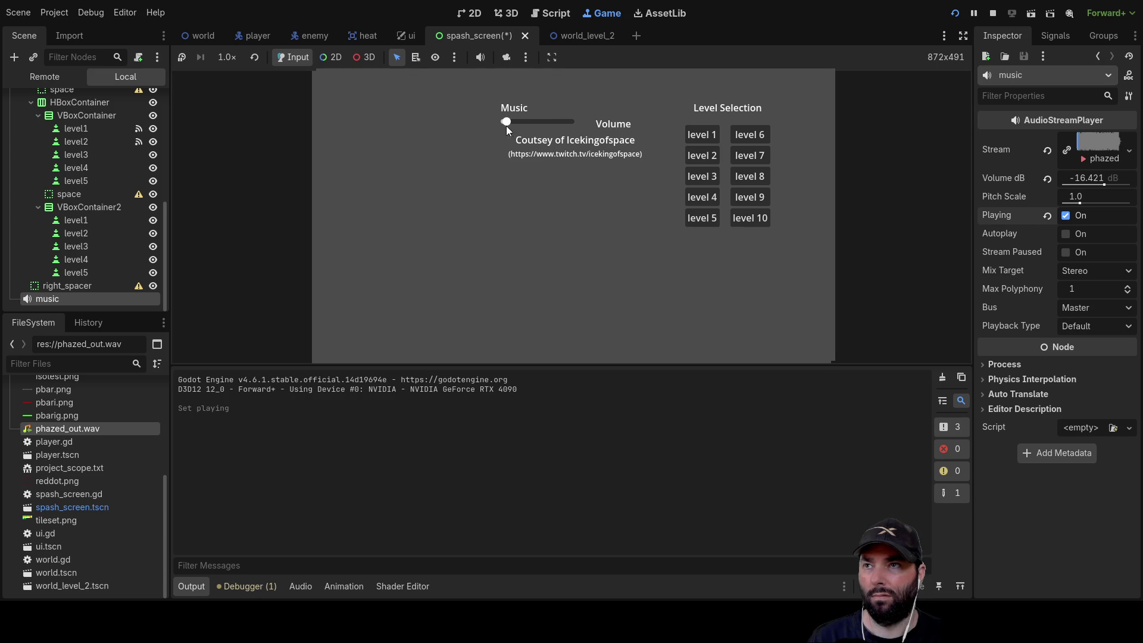
mouse_move(564, 126)
mouse_down()
mouse_move(506, 129)
mouse_move(577, 126)
mouse_up()
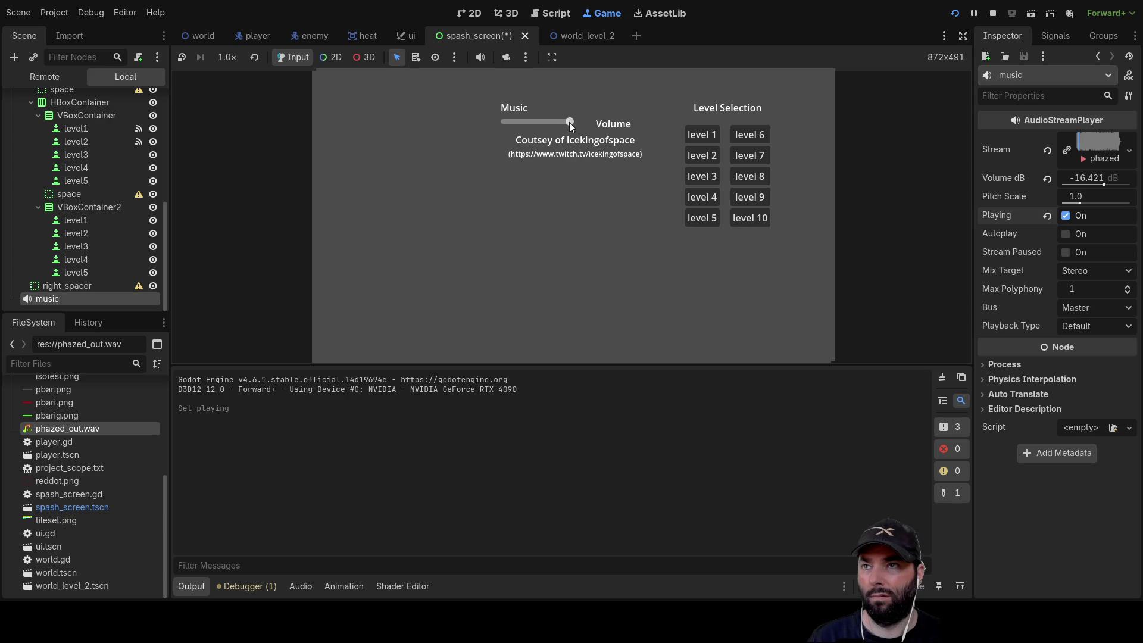
mouse_move(493, 123)
mouse_down()
mouse_move(597, 128)
mouse_move(505, 130)
mouse_move(575, 126)
mouse_up()
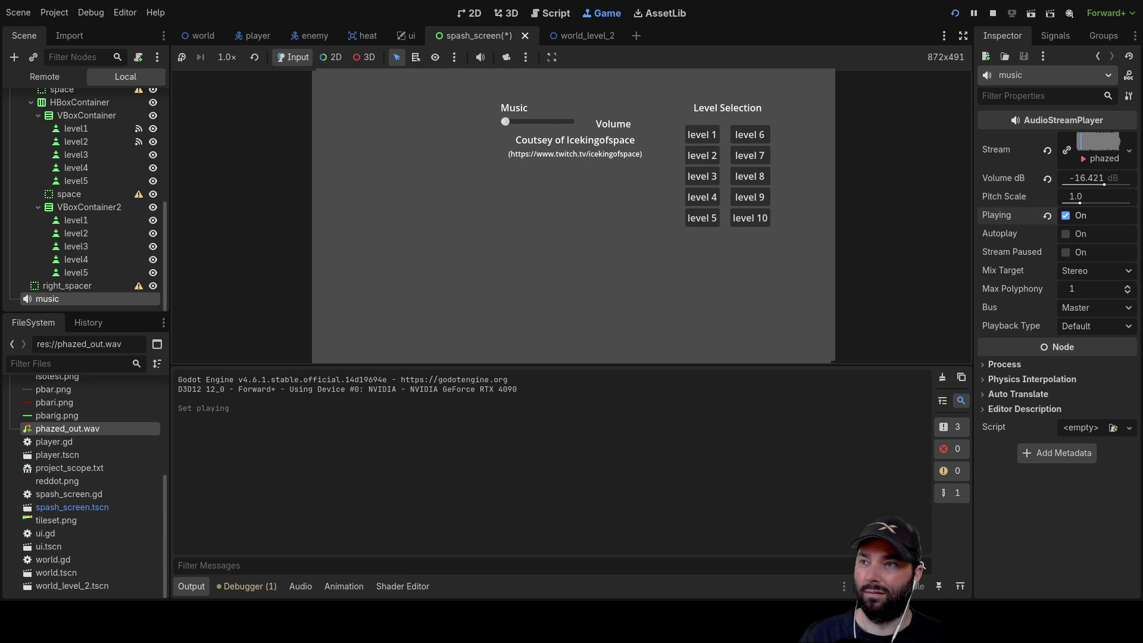
click(992, 13)
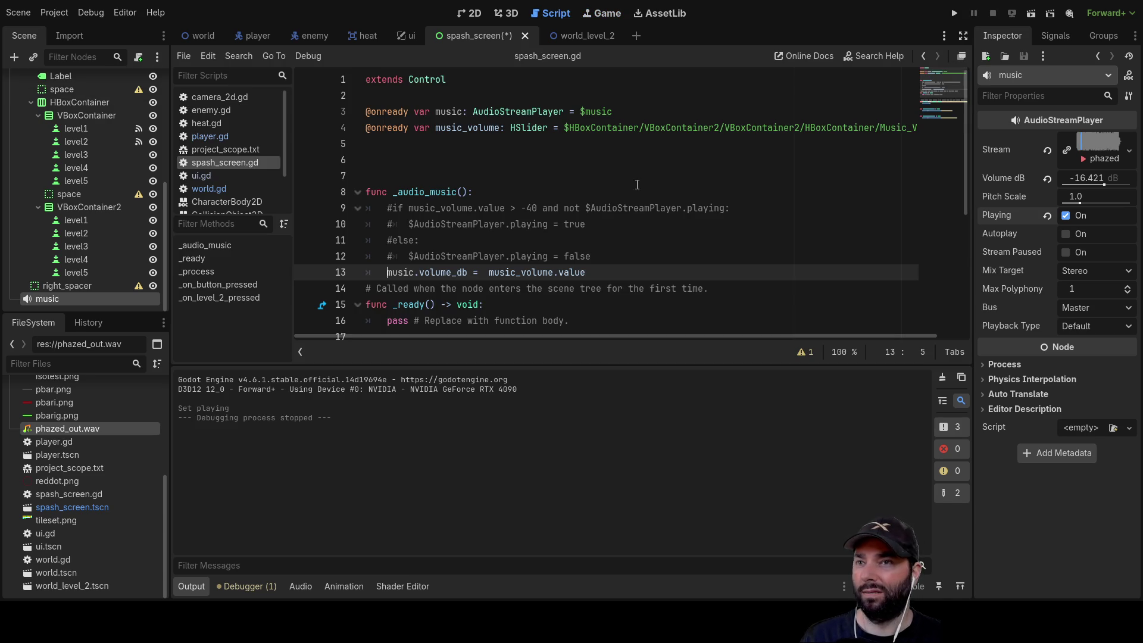
- Set the Music_Volume slider's Range Min Value to -80, then run the game
scroll(90, 191, up, 1)
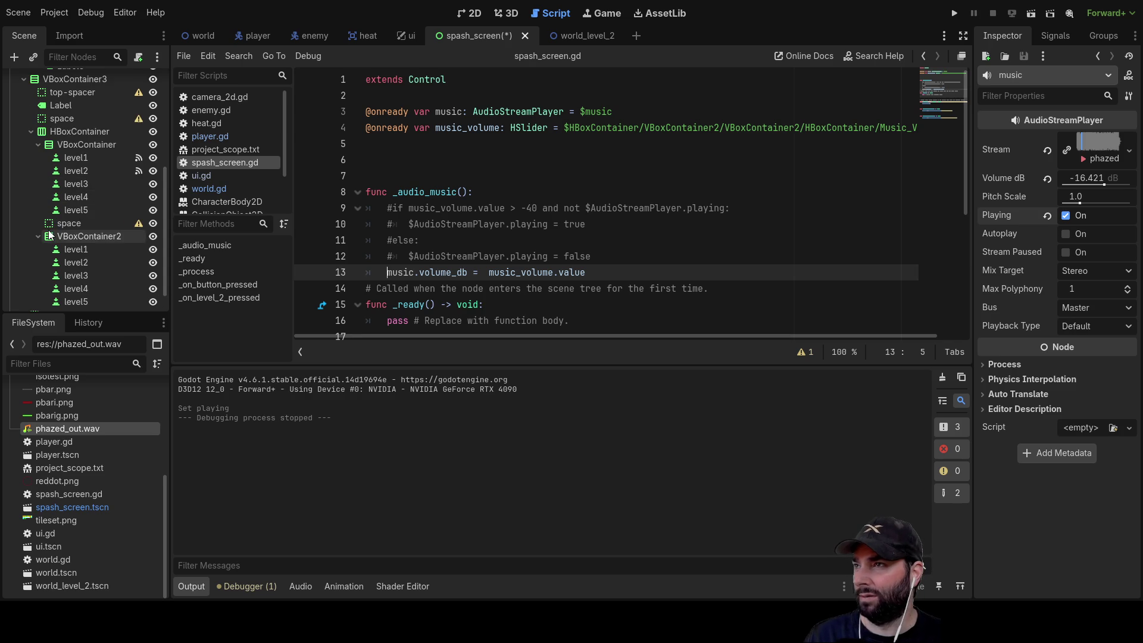
scroll(67, 208, up, 2)
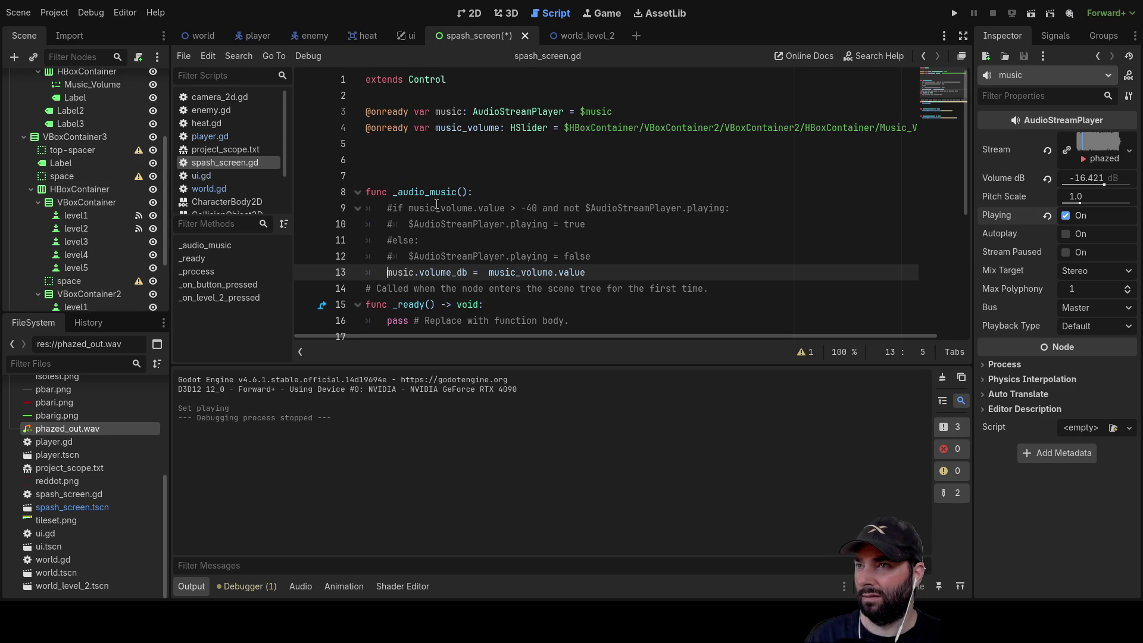
scroll(91, 260, down, 3)
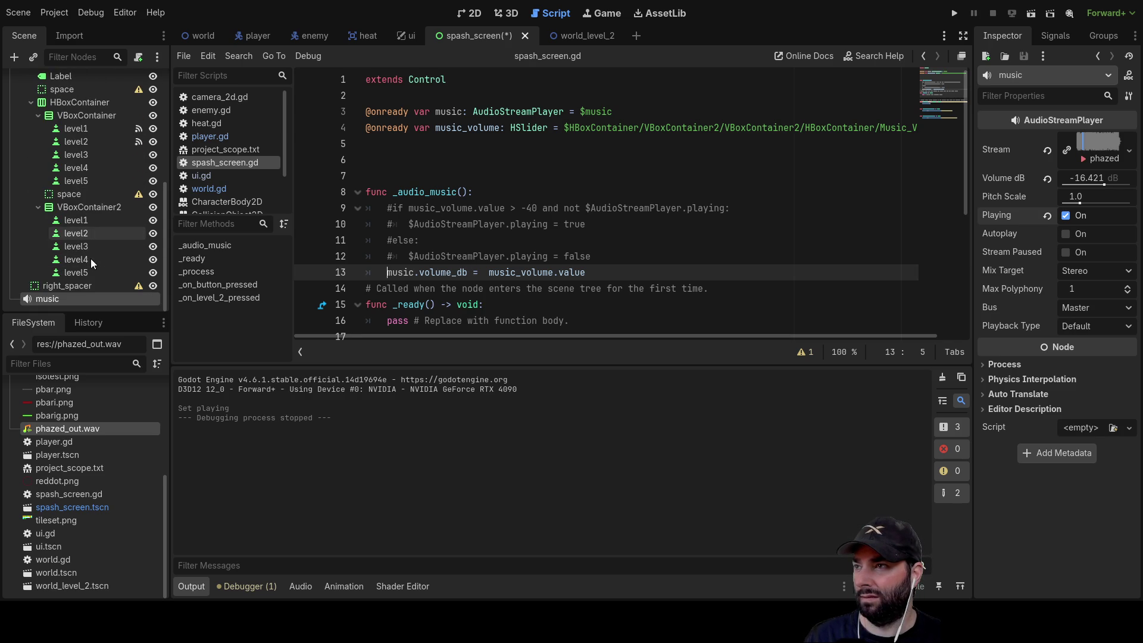
scroll(86, 256, up, 5)
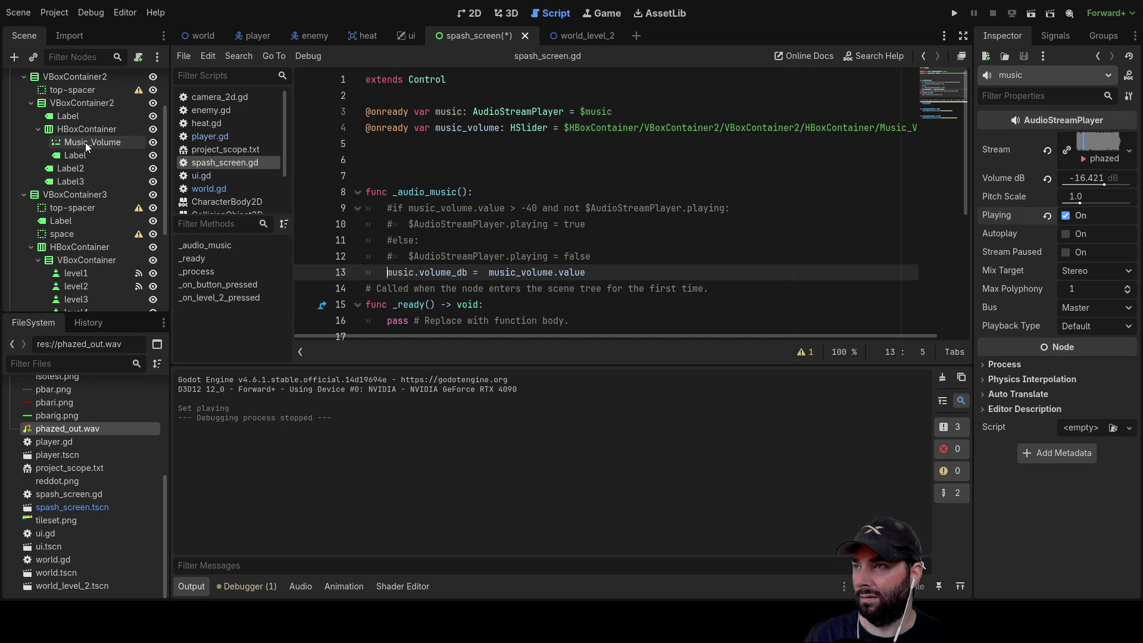
click(84, 142)
click(1081, 256)
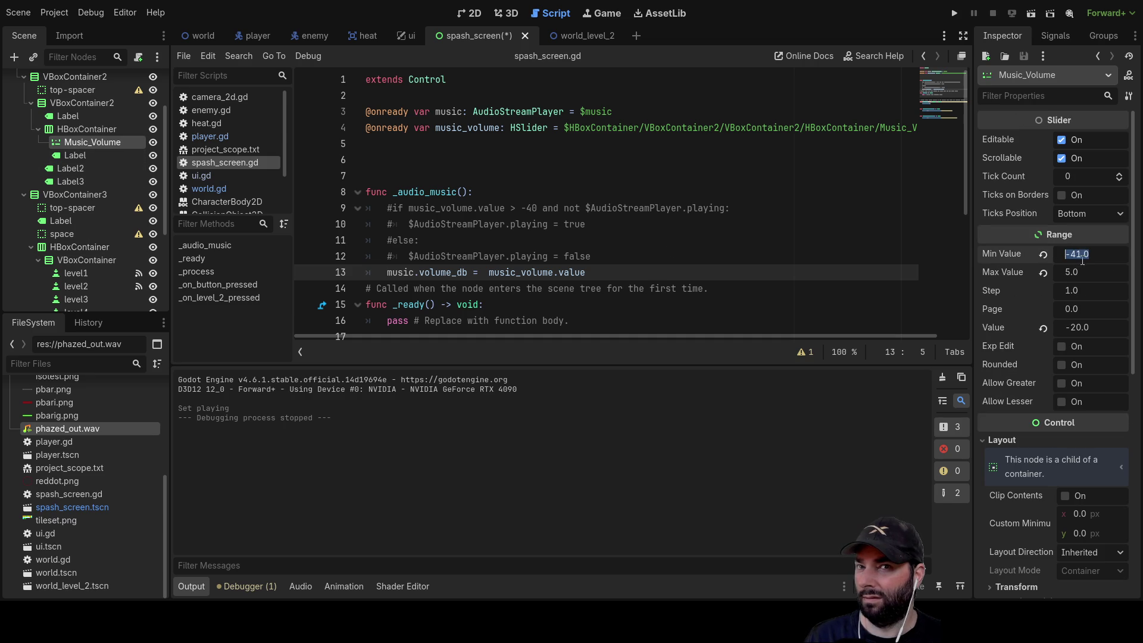
key(Left)
key(Left)
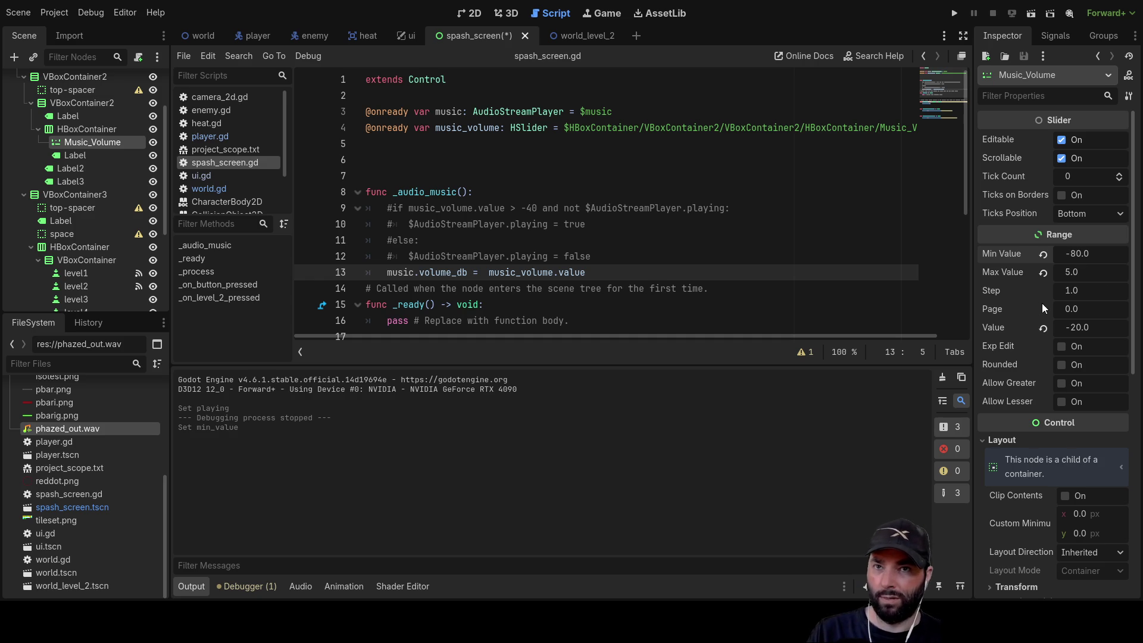
click(955, 13)
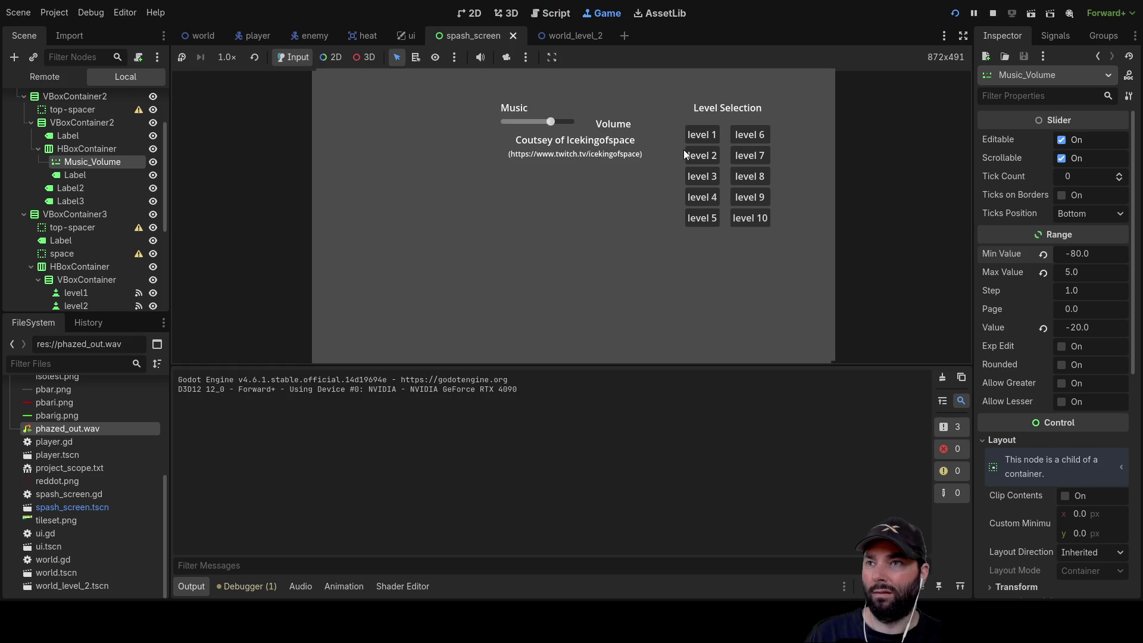
- Sweep the Music slider across its new -80 to 5 range, then stop the game
mouse_move(547, 123)
mouse_down()
mouse_move(499, 121)
mouse_move(630, 125)
mouse_move(429, 138)
mouse_move(822, 140)
mouse_move(456, 156)
mouse_move(822, 164)
mouse_move(320, 160)
mouse_move(738, 162)
mouse_move(512, 162)
mouse_move(625, 162)
mouse_up()
drag(354, 166, 579, 176)
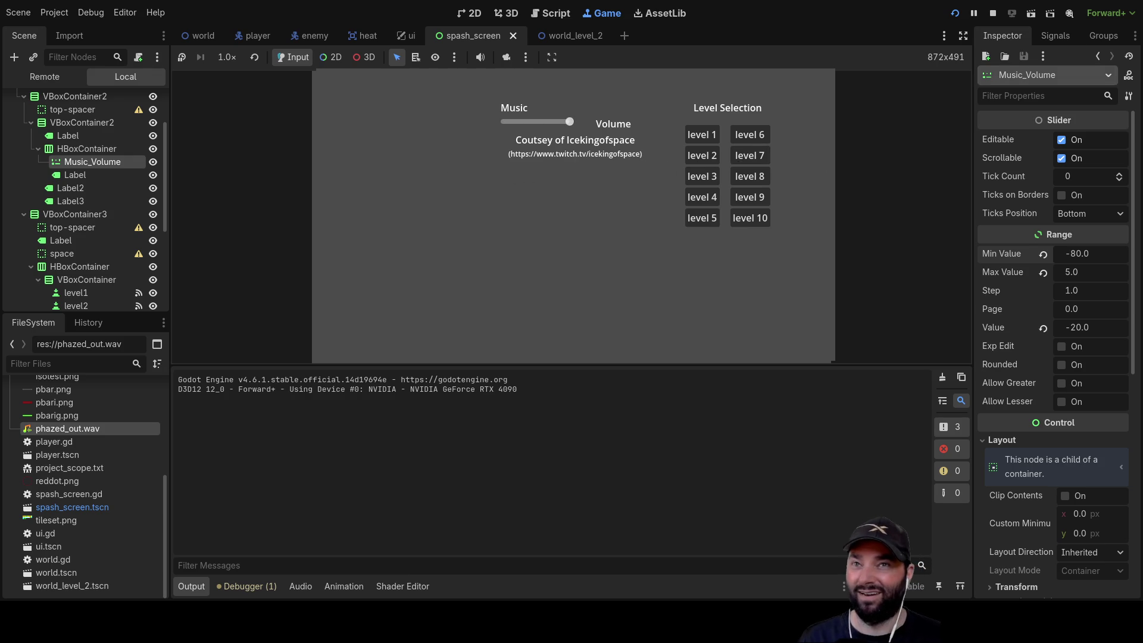
click(992, 13)
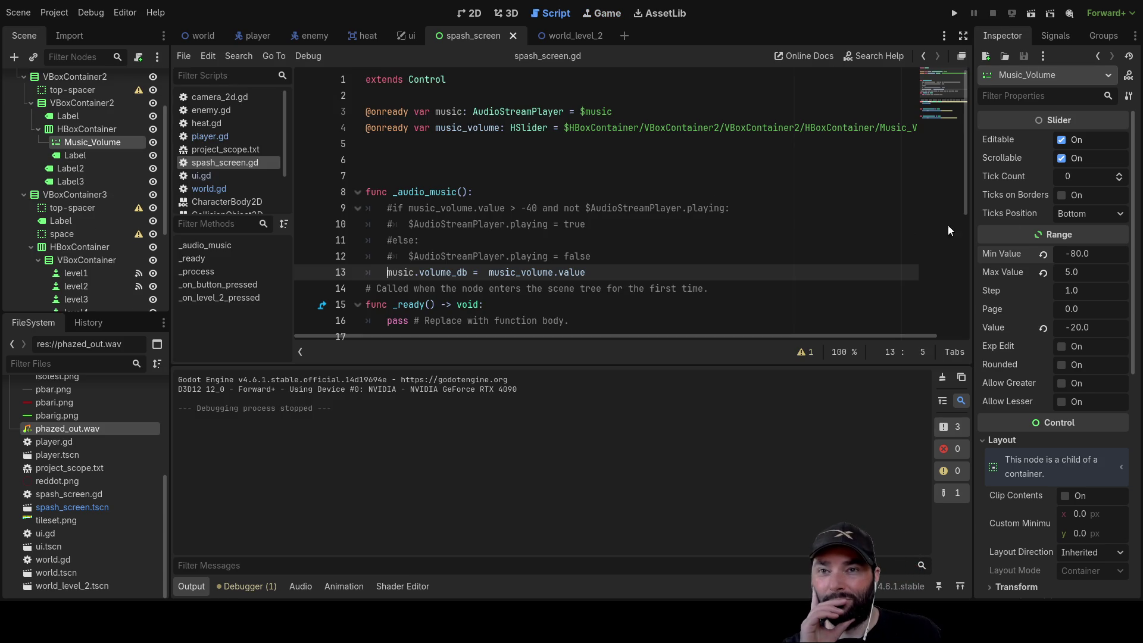
- Untick Playing on the music node so it no longer plays by default
scroll(1063, 264, down, 5)
scroll(1066, 263, up, 5)
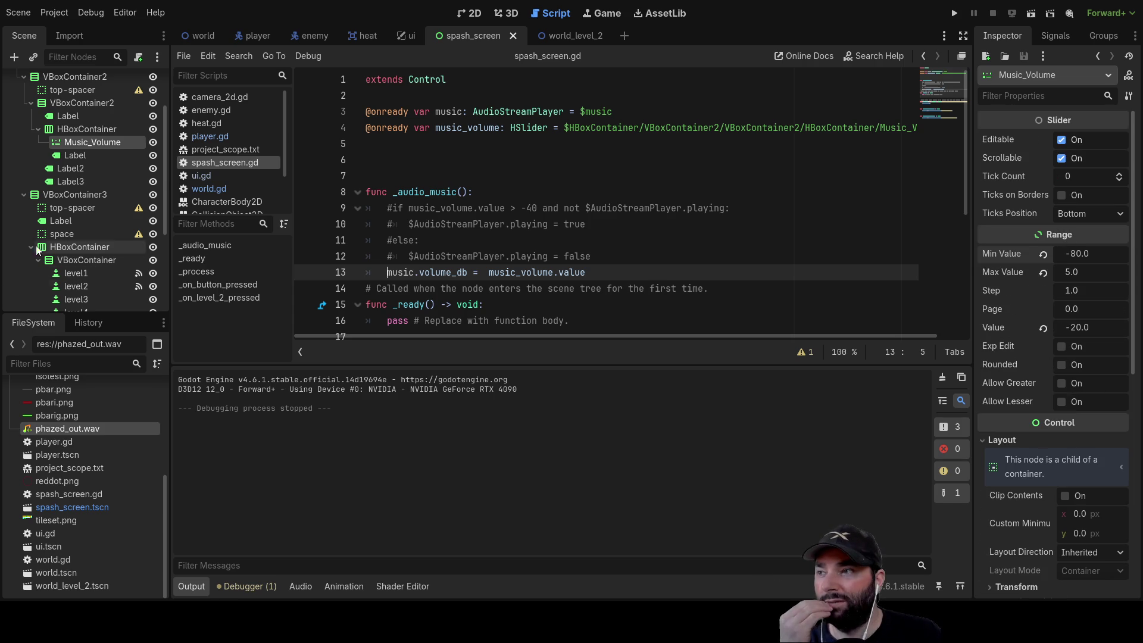
scroll(35, 256, down, 5)
click(37, 301)
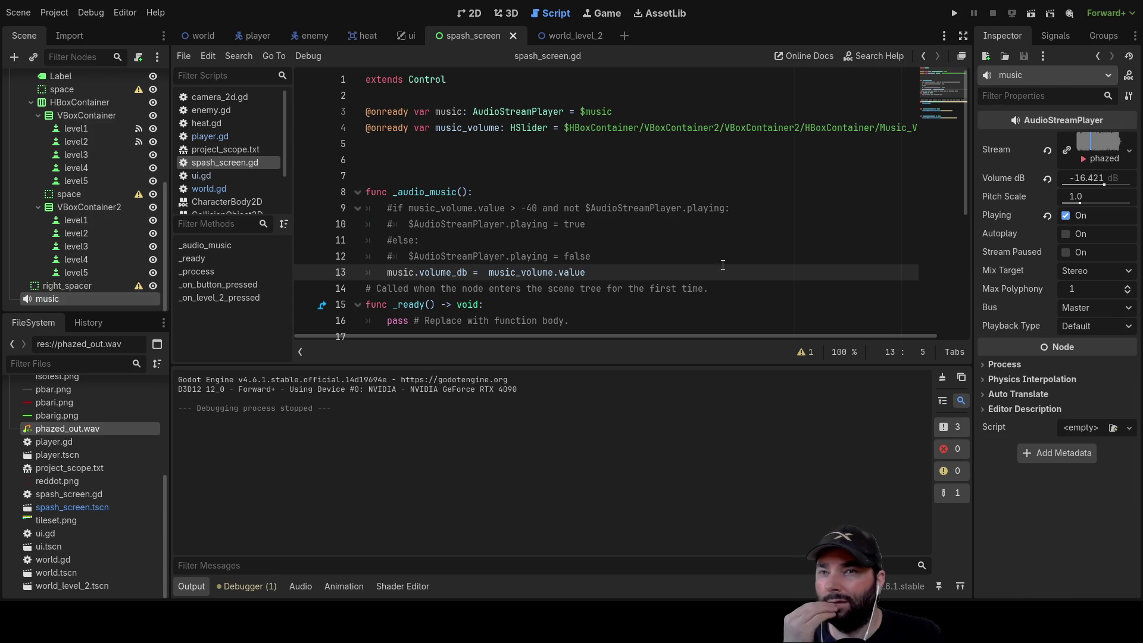
click(1066, 215)
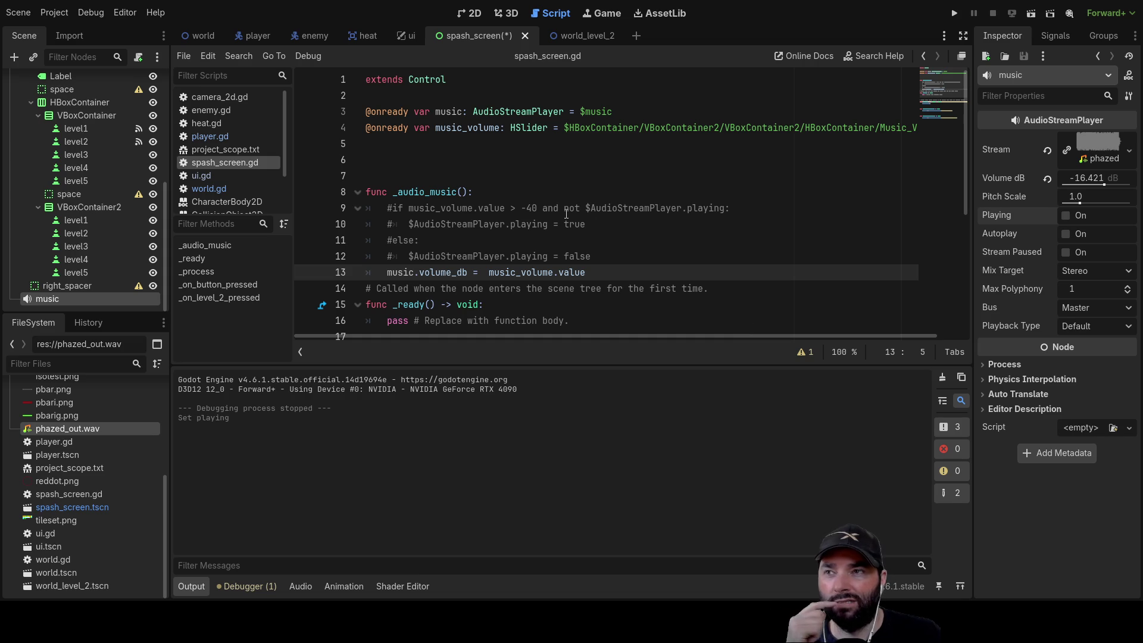
- Uncomment the line 9 volume check, raise its threshold from -40 to -79, and use music there
click(389, 209)
key(Delete)
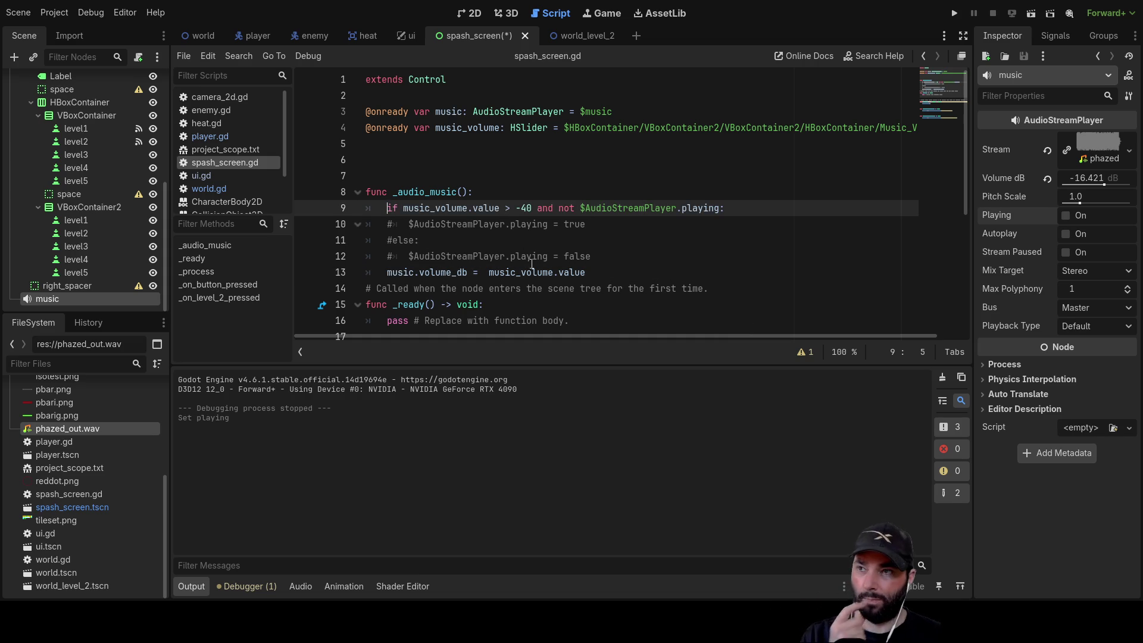
key(ctrl+Right)
key(ctrl+Right)
key(ctrl+Right)
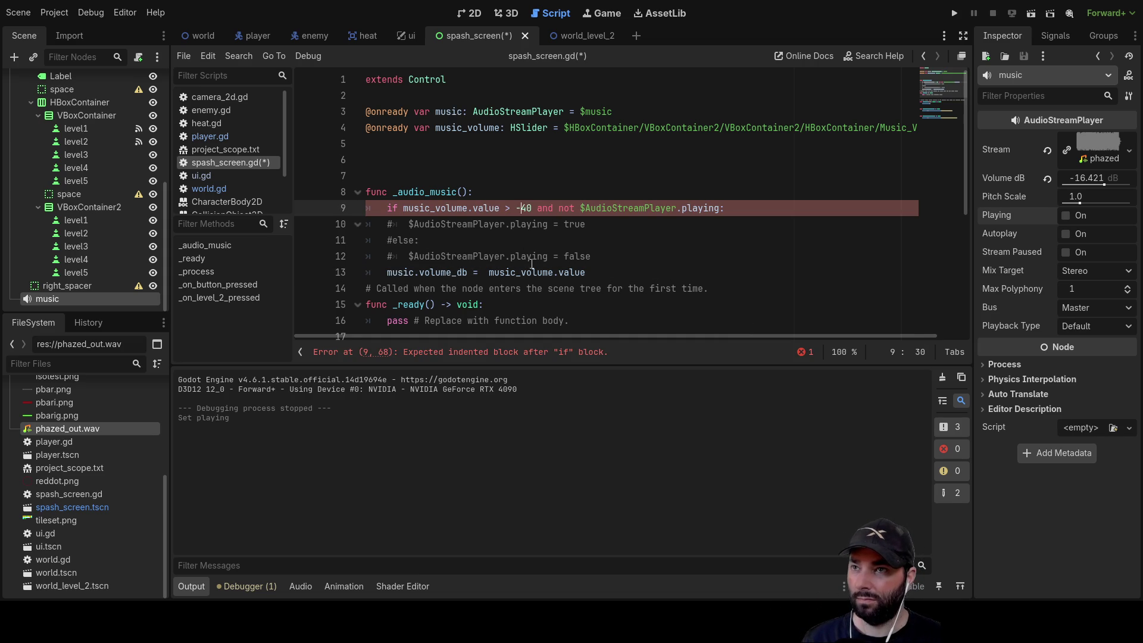
key(BackSpace)
key(BackSpace)
text(79)
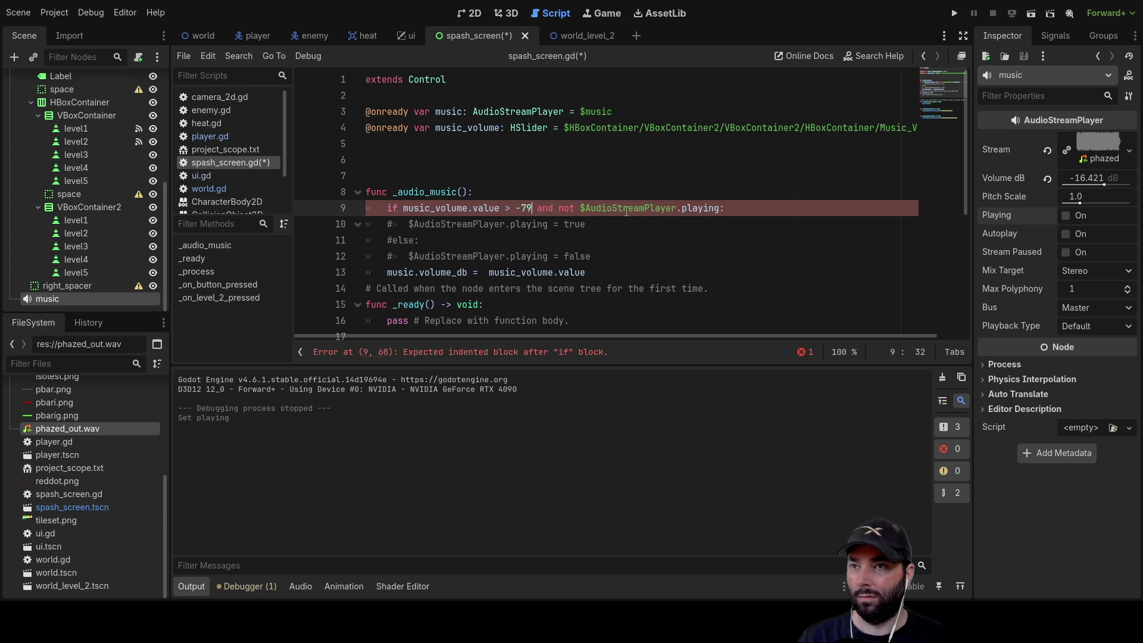
double_click(454, 113)
key(ctrl+c)
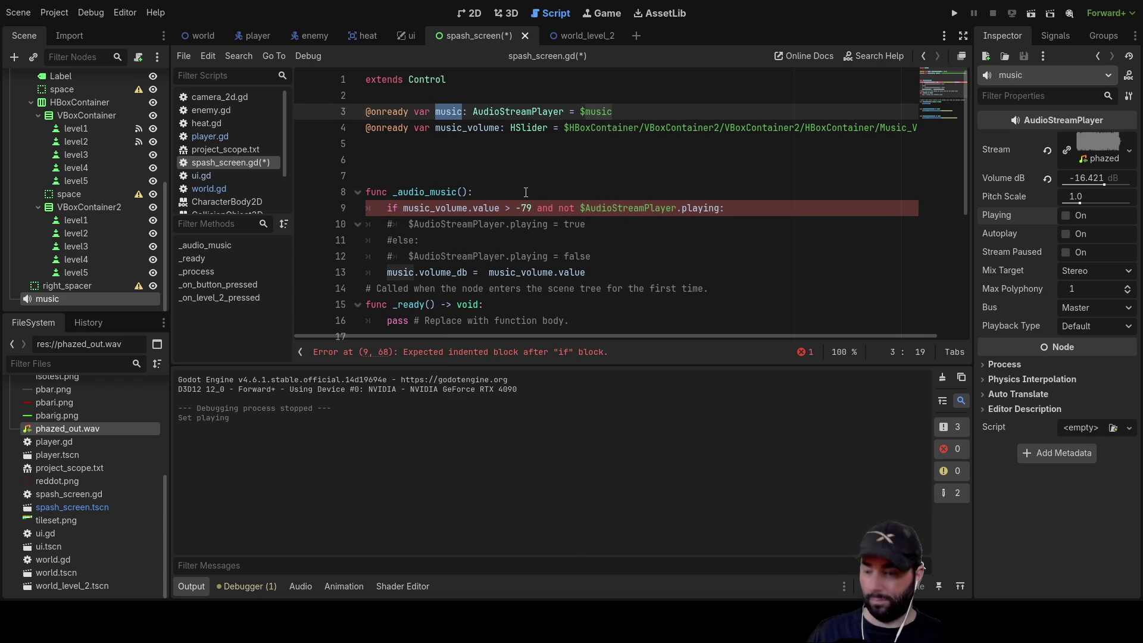
drag(579, 208, 676, 207)
key(ctrl+v)
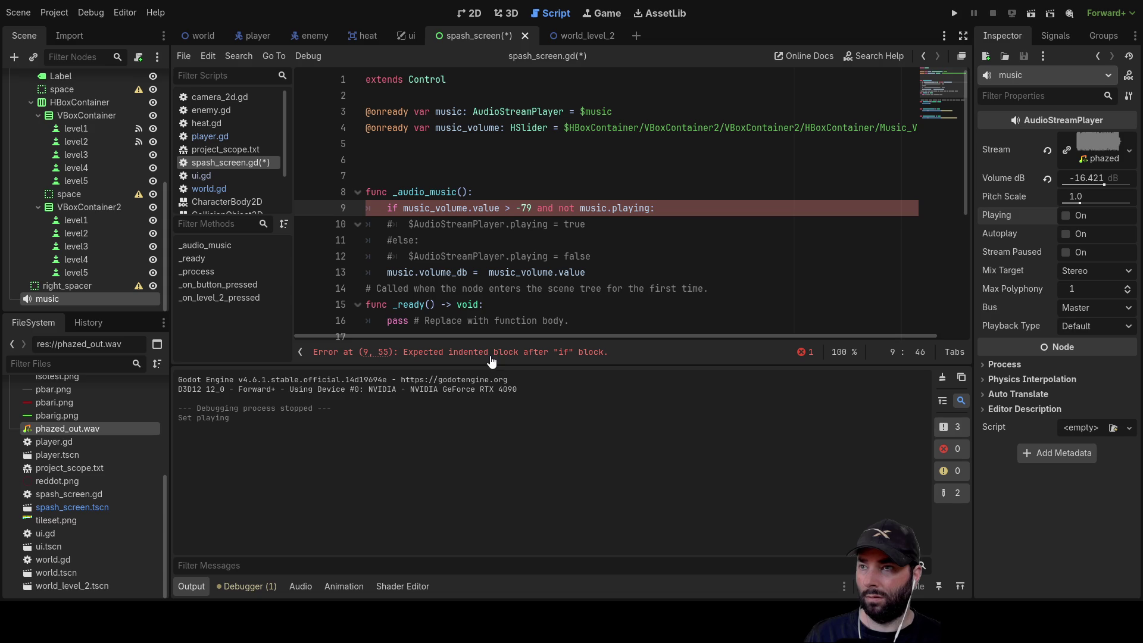
- Restore lines 10–12 of the if/else with music replacing $AudioStreamPlayer, then save and run
click(381, 223)
key(Delete)
key(Delete)
key(Tab)
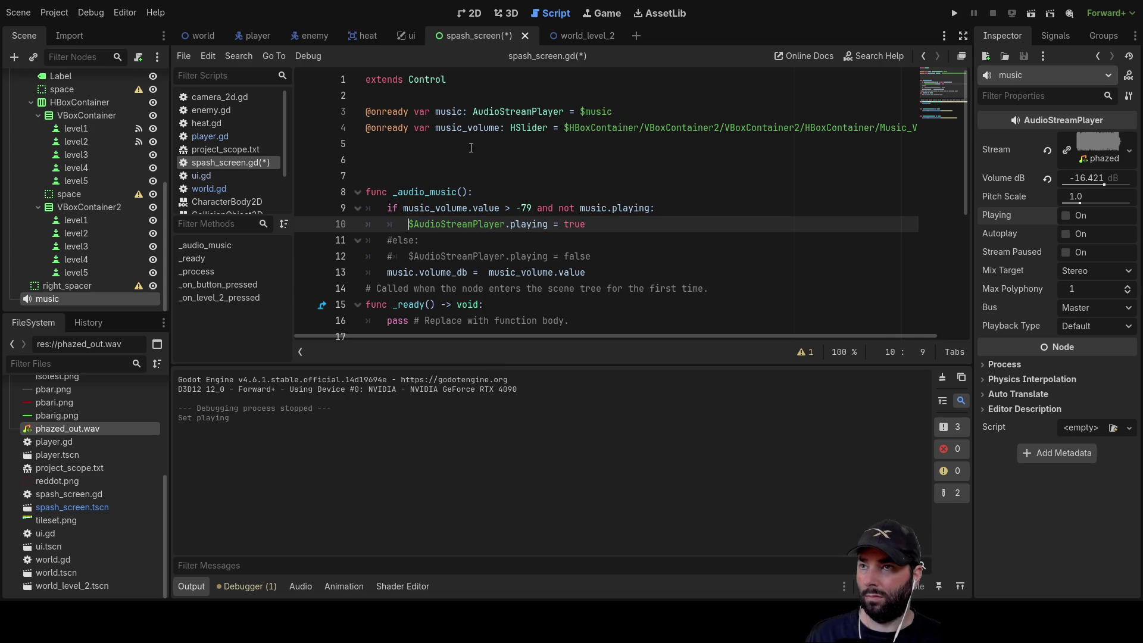
double_click(458, 111)
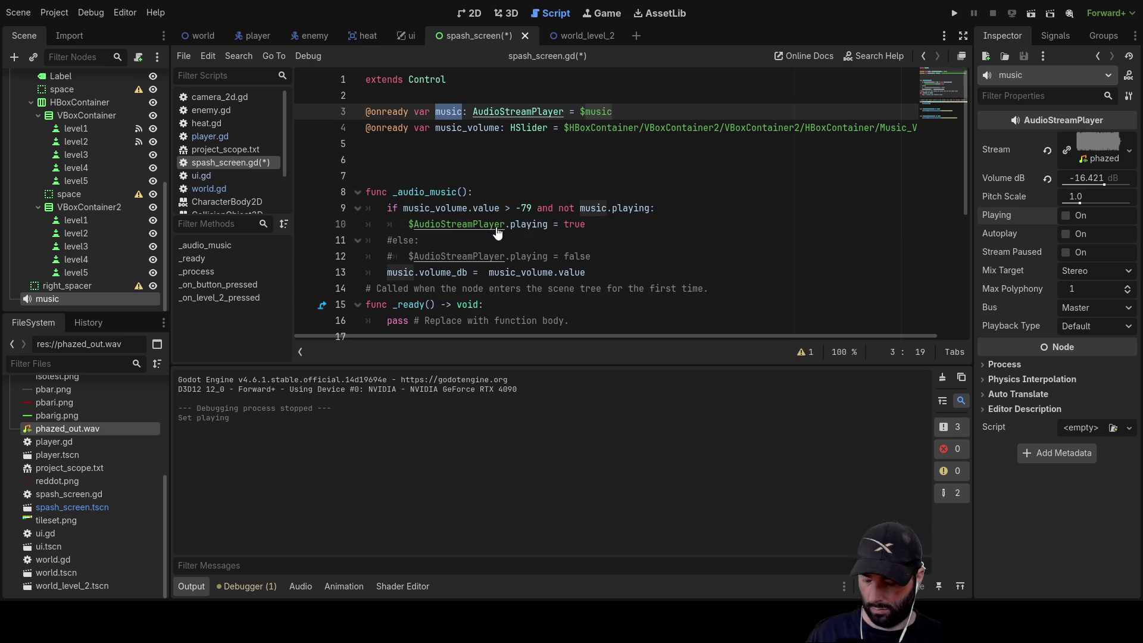
drag(410, 224, 506, 224)
key(ctrl+v)
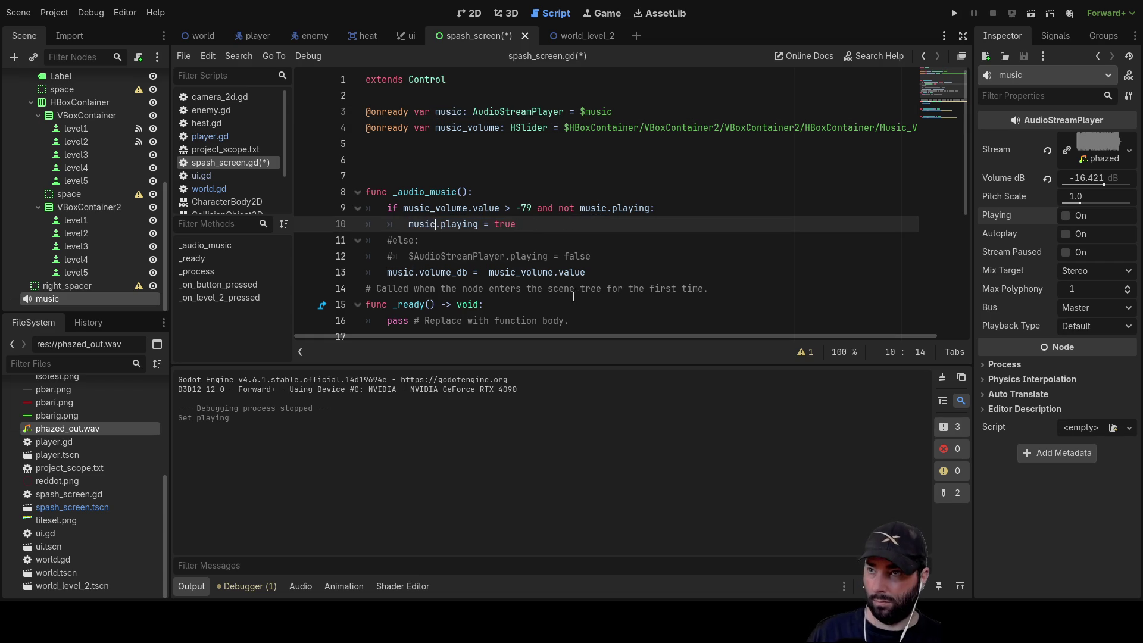
drag(409, 257, 505, 256)
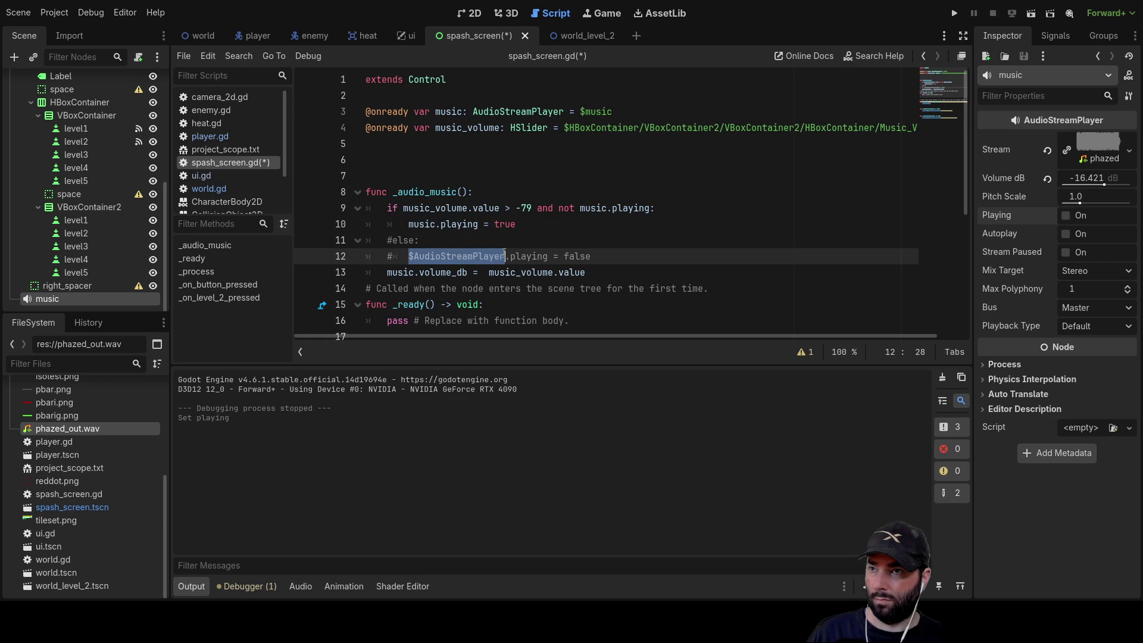
key(ctrl+v)
key(Up)
key(ctrl+k)
key(Down)
key(ctrl+k)
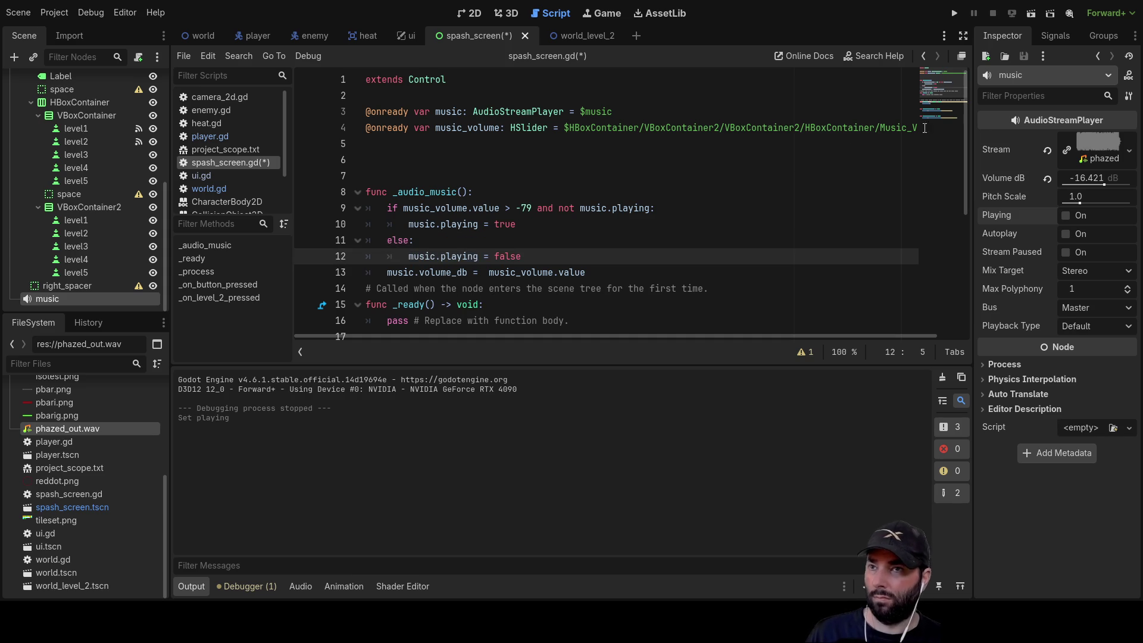
click(955, 13)
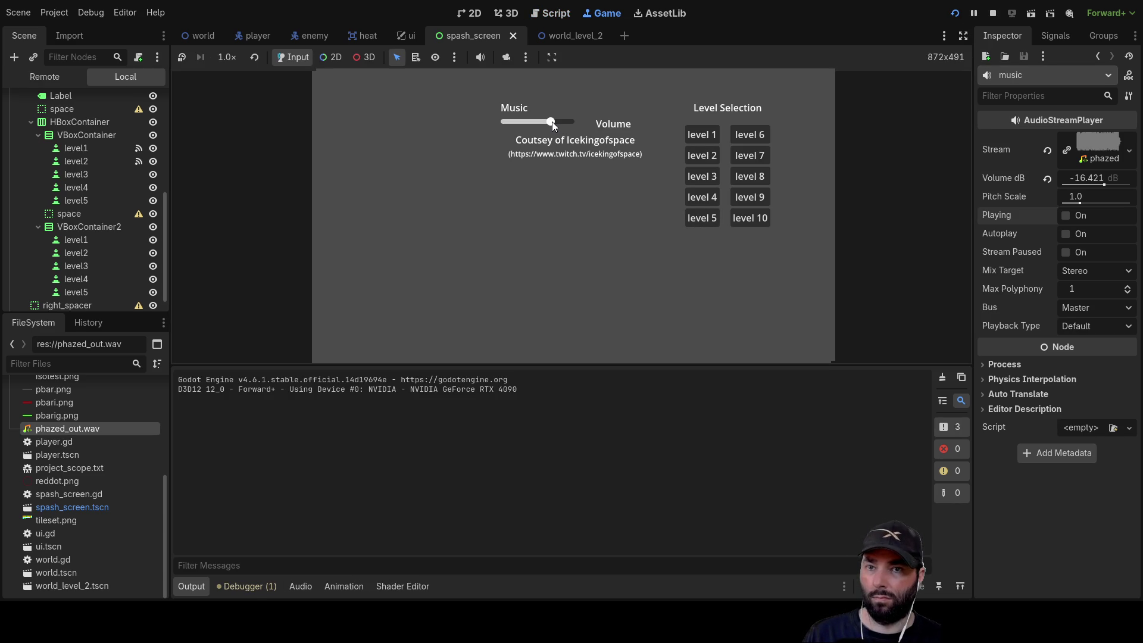
- Sweep the in-game Music slider down to its minimum, then stop the game
mouse_move(574, 124)
mouse_down()
mouse_move(462, 115)
mouse_move(620, 124)
mouse_up()
mouse_move(504, 121)
mouse_down()
mouse_move(572, 136)
mouse_move(499, 137)
mouse_move(589, 141)
mouse_move(519, 141)
mouse_up()
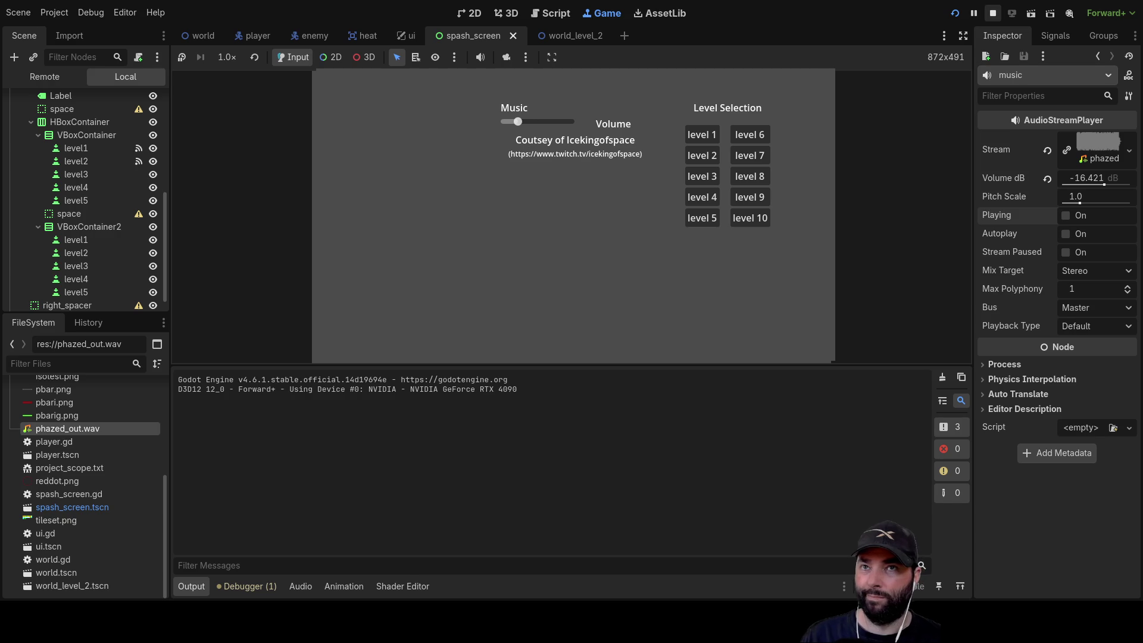
click(992, 14)
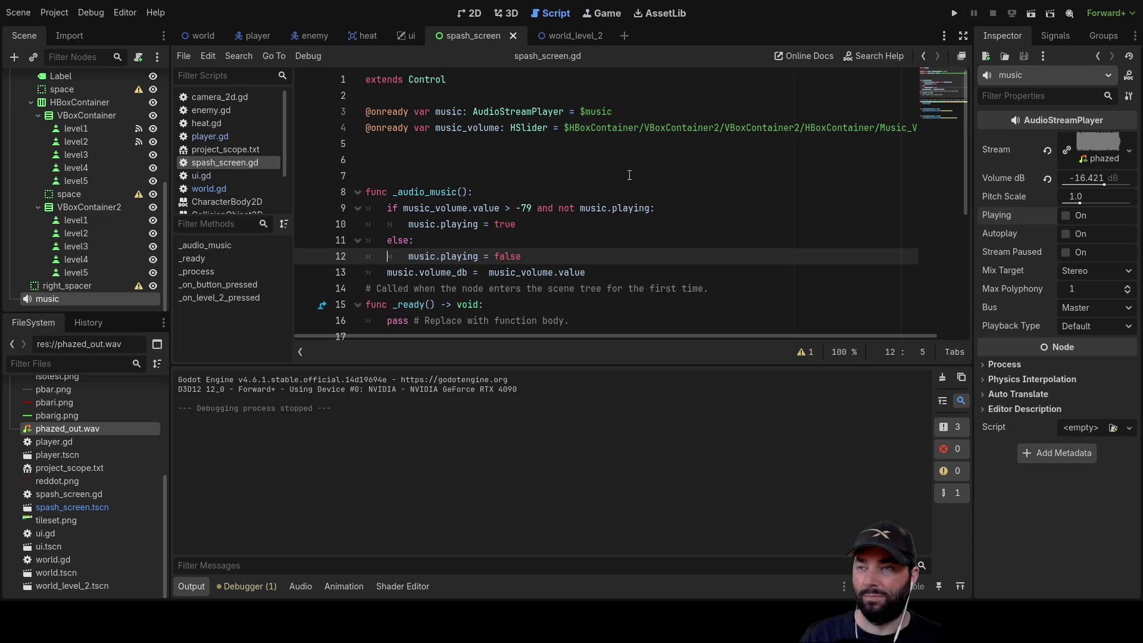
- Comment out lines 9–12, the if/else that plays or stops the music
click(391, 215)
key(ctrl+k)
key(Down)
key(ctrl+k)
key(Down)
key(ctrl+k)
key(Down)
key(ctrl+k)
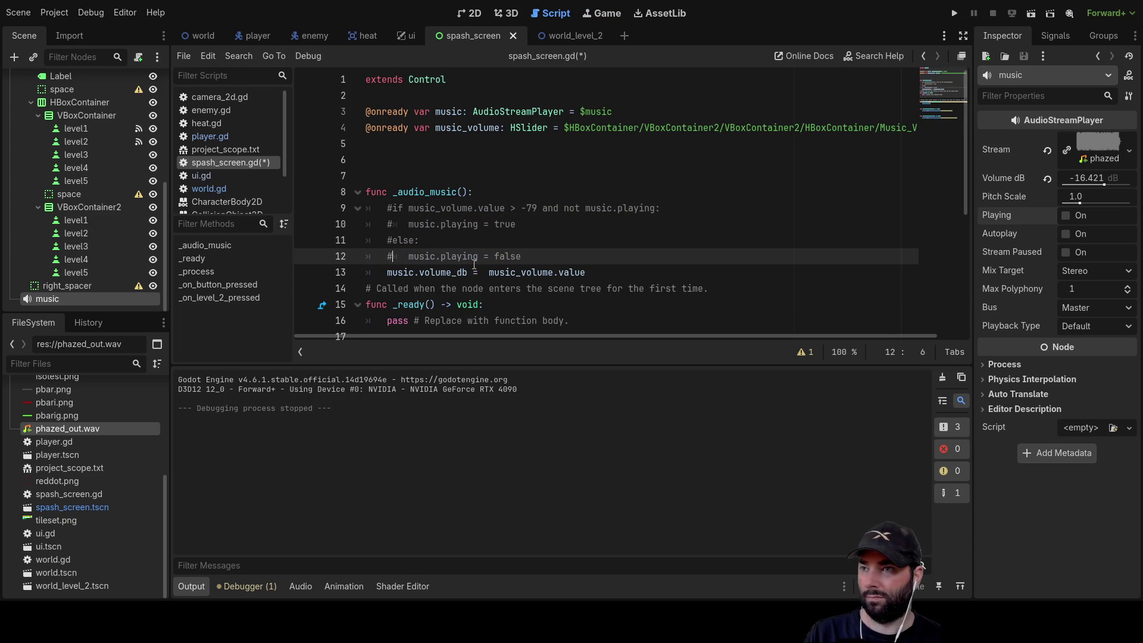
- Run the game, drag the Music slider, and toggle the music node's Playing and volume, then stop
click(954, 13)
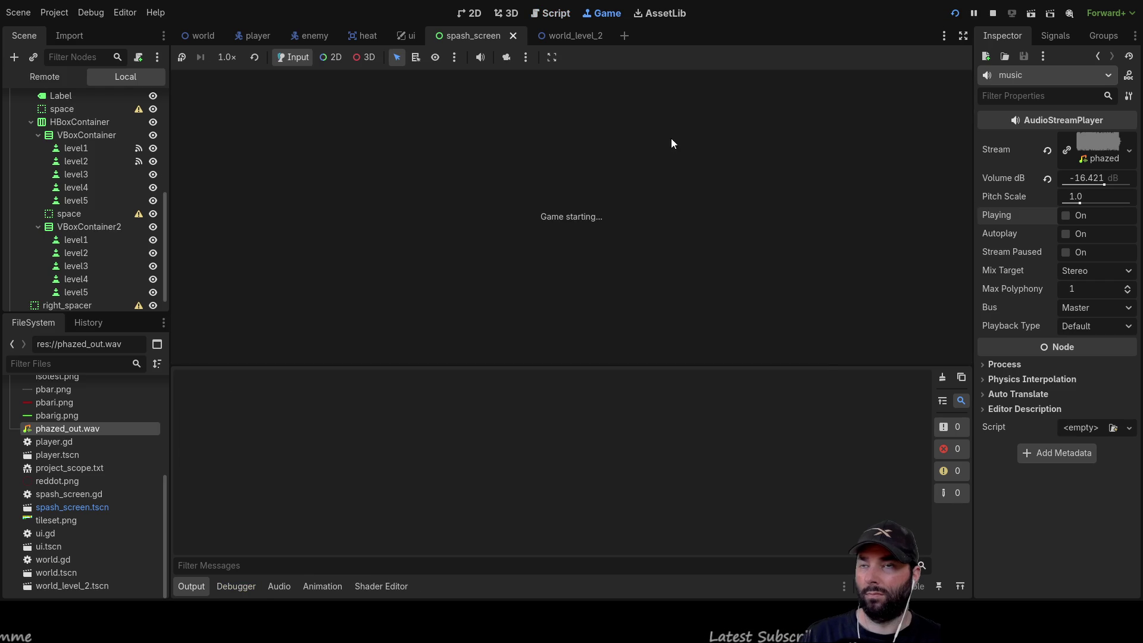
mouse_move(573, 120)
mouse_down()
mouse_move(495, 119)
mouse_move(557, 123)
mouse_up()
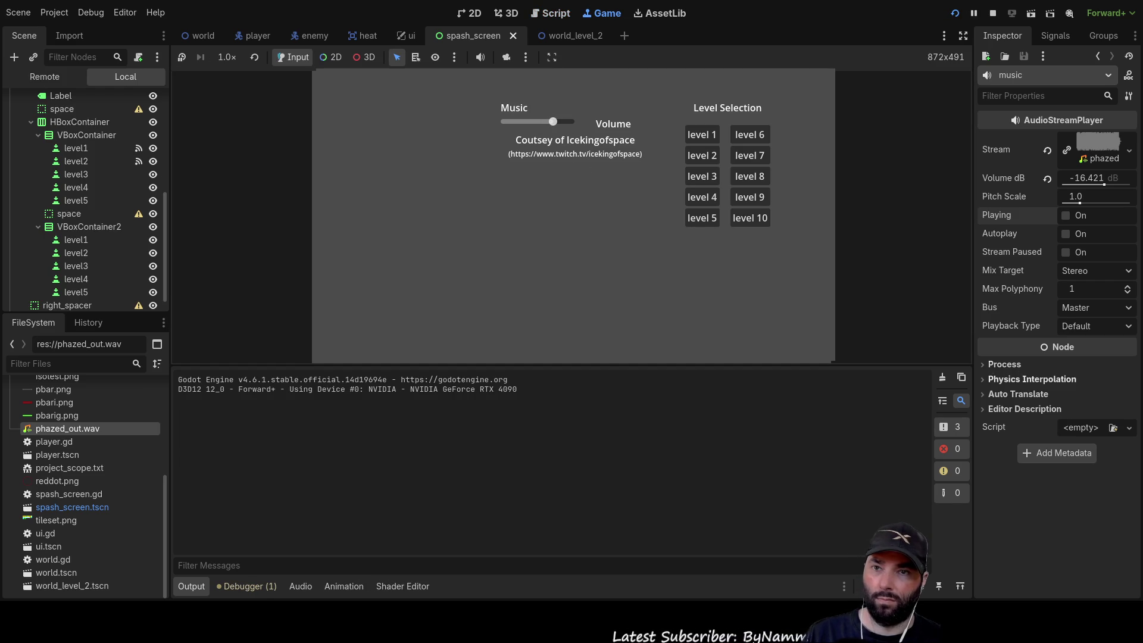
click(1066, 215)
mouse_move(554, 122)
mouse_down()
mouse_move(567, 121)
mouse_move(499, 124)
mouse_move(585, 124)
mouse_move(462, 119)
mouse_move(569, 125)
mouse_move(489, 120)
mouse_move(546, 122)
mouse_move(477, 131)
mouse_move(549, 131)
mouse_move(490, 133)
mouse_move(546, 123)
mouse_move(505, 124)
mouse_up()
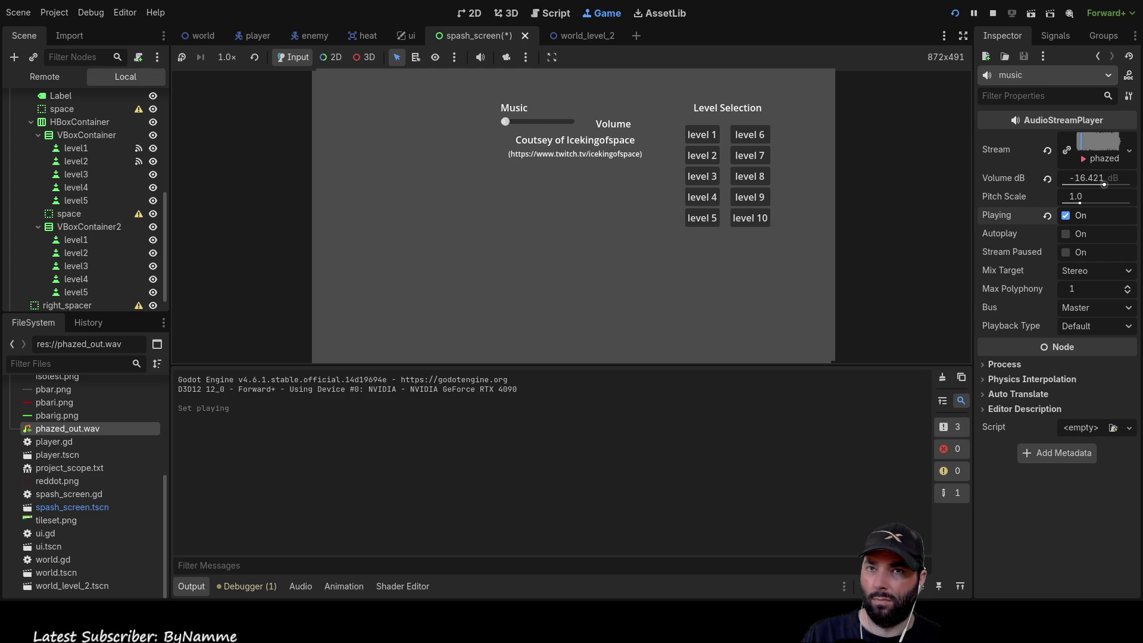
mouse_move(1104, 184)
mouse_down()
mouse_move(1079, 188)
mouse_move(1102, 185)
mouse_up()
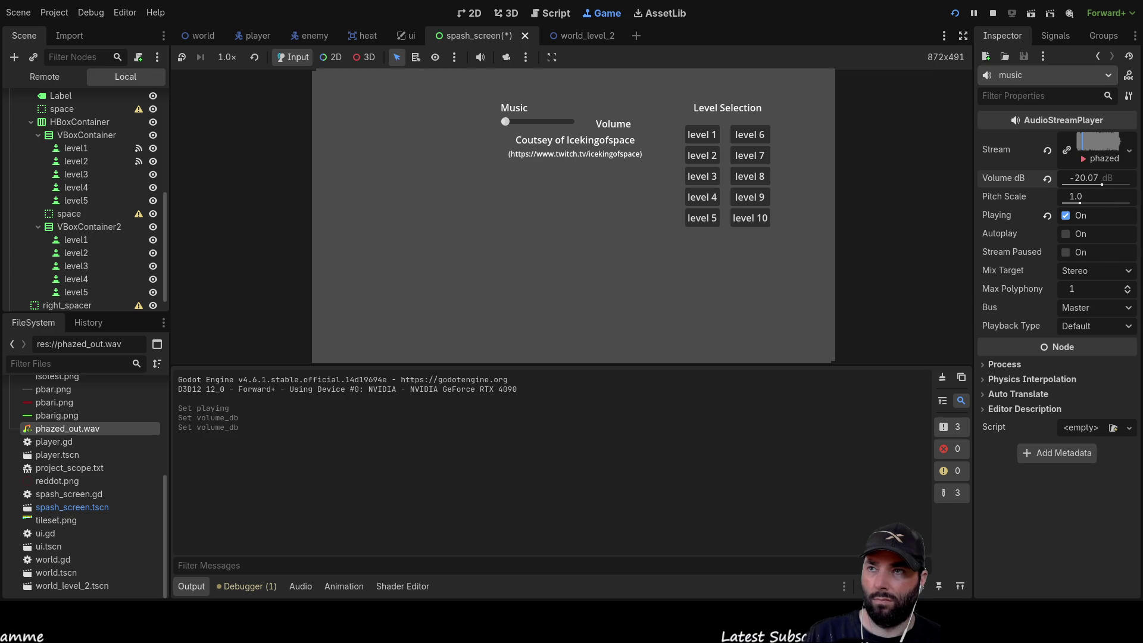
mouse_move(504, 123)
mouse_down()
mouse_move(569, 125)
mouse_move(475, 124)
mouse_up()
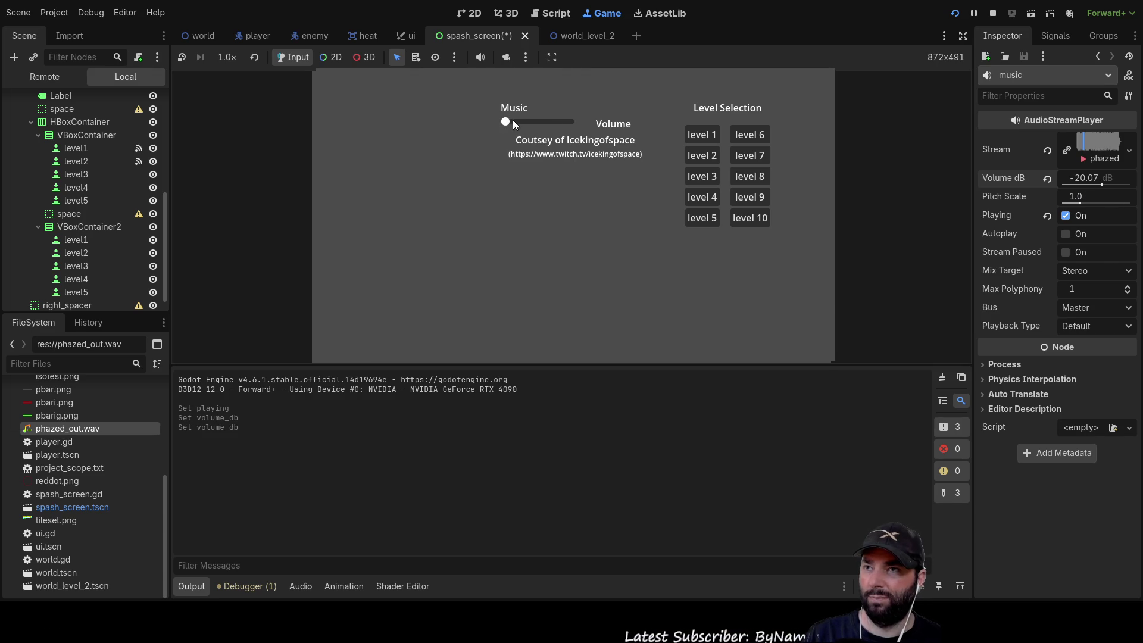
click(992, 13)
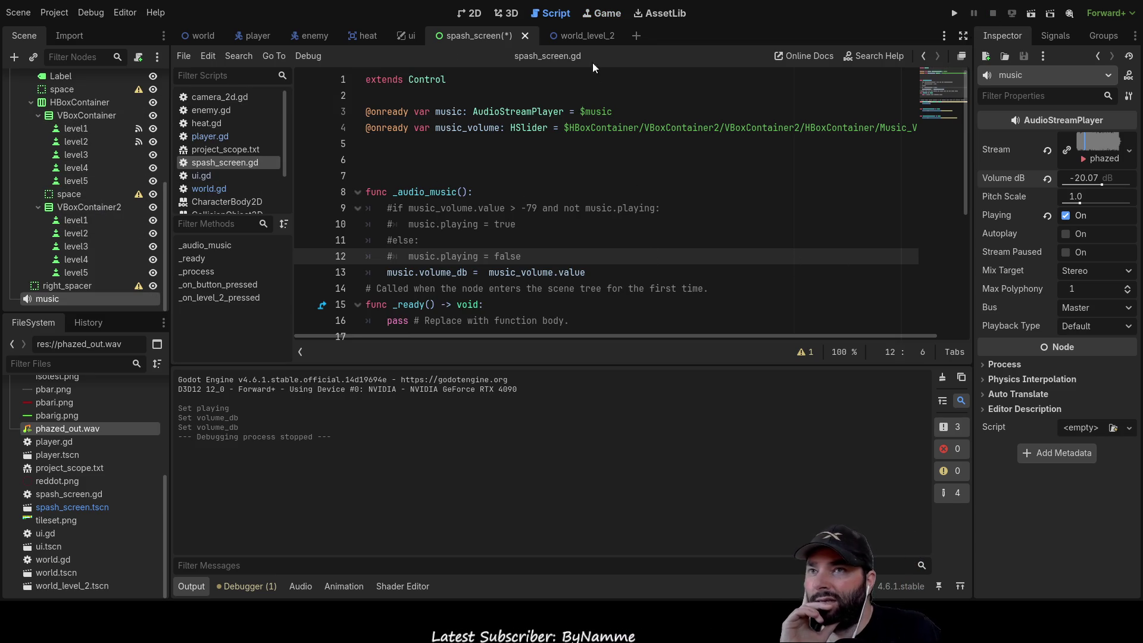
- Run the game from the 2D view and sweep the Music slider from maximum to minimum, then stop
click(469, 13)
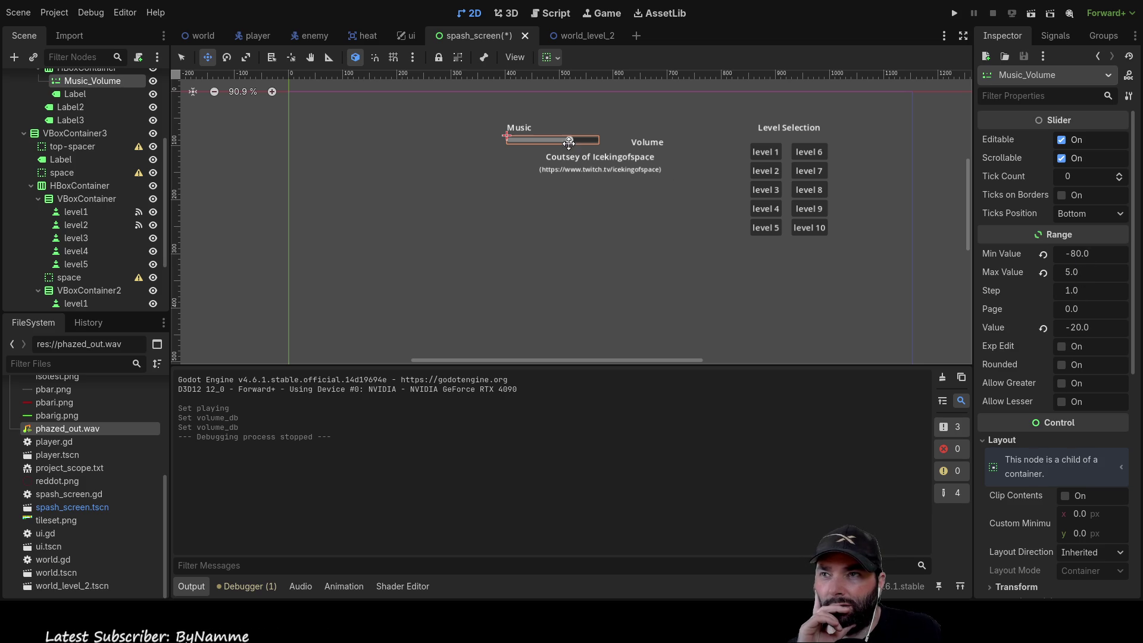
click(951, 15)
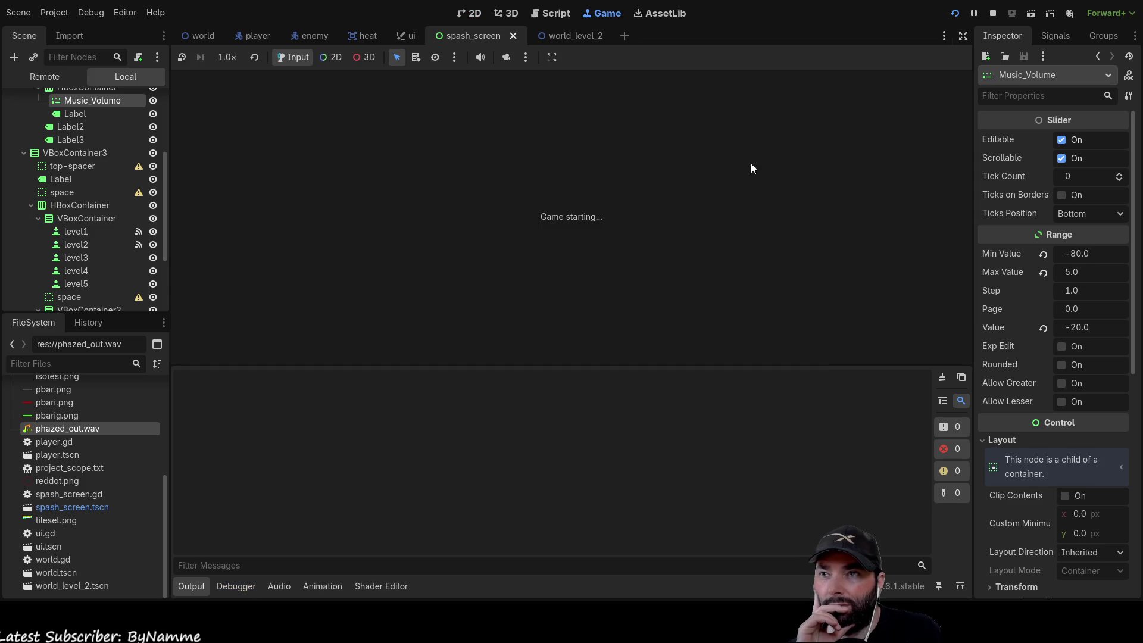
mouse_move(509, 122)
mouse_down()
mouse_move(495, 124)
mouse_move(604, 127)
mouse_move(436, 128)
mouse_move(727, 143)
mouse_move(426, 142)
mouse_move(733, 152)
mouse_up()
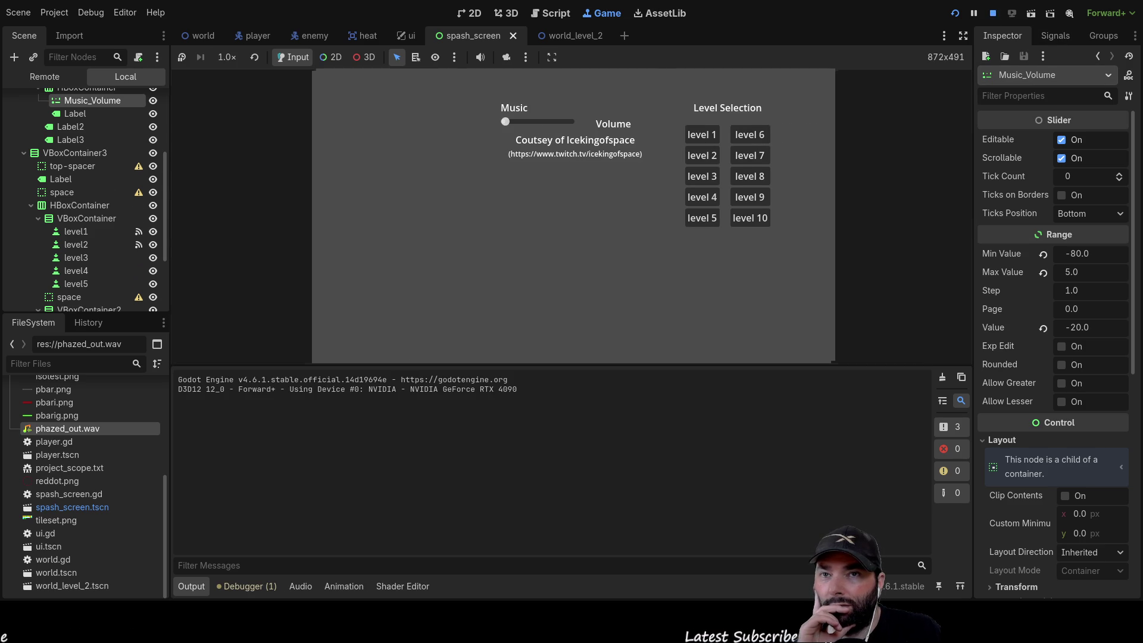
key(F8)
- Check the music node's stream, then untick its Playing property in the Inspector
scroll(1030, 308, down, 5)
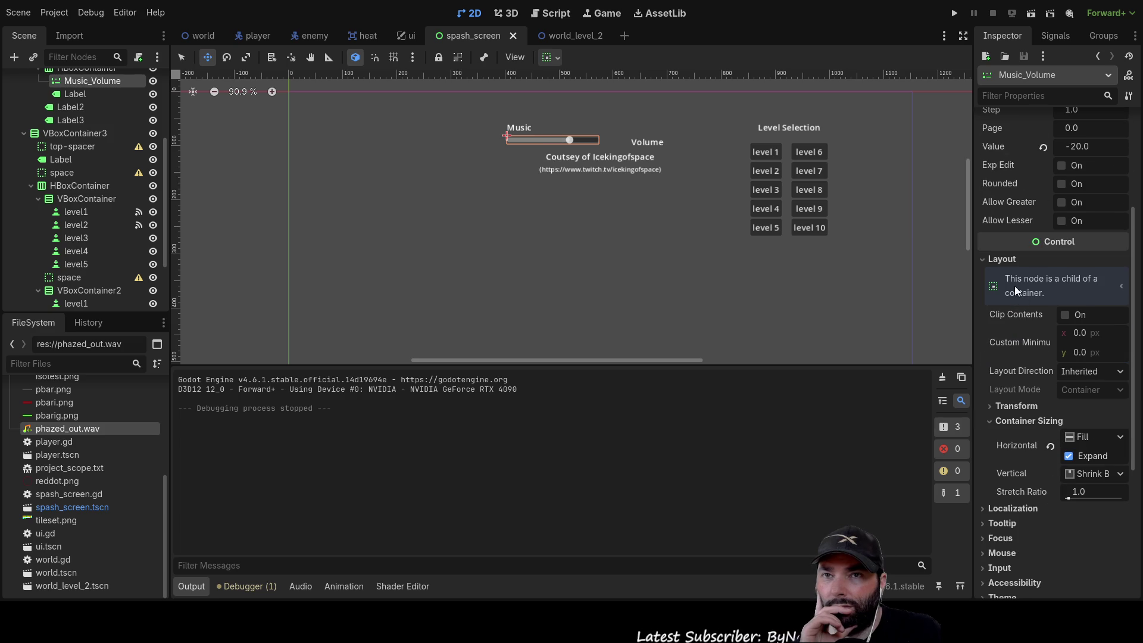
scroll(131, 227, down, 3)
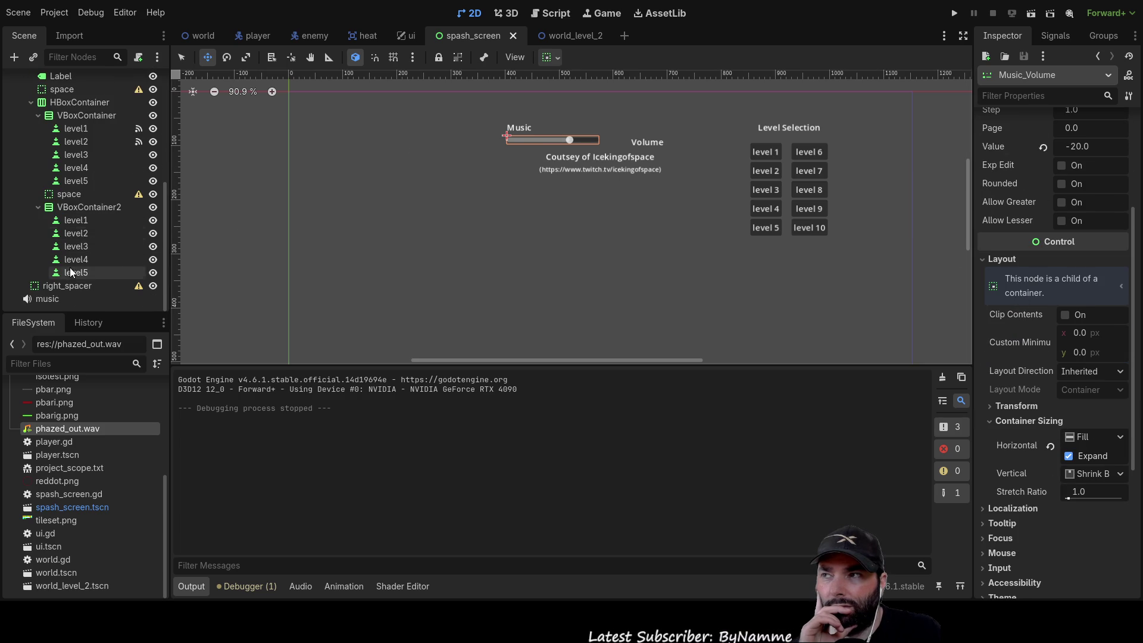
click(52, 298)
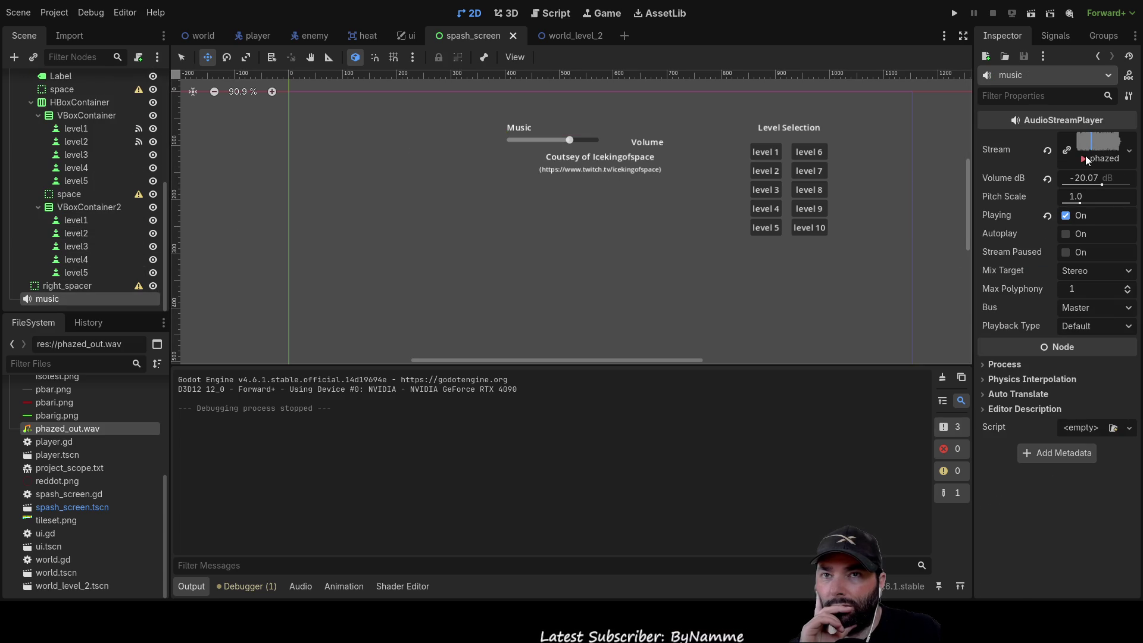
click(1084, 159)
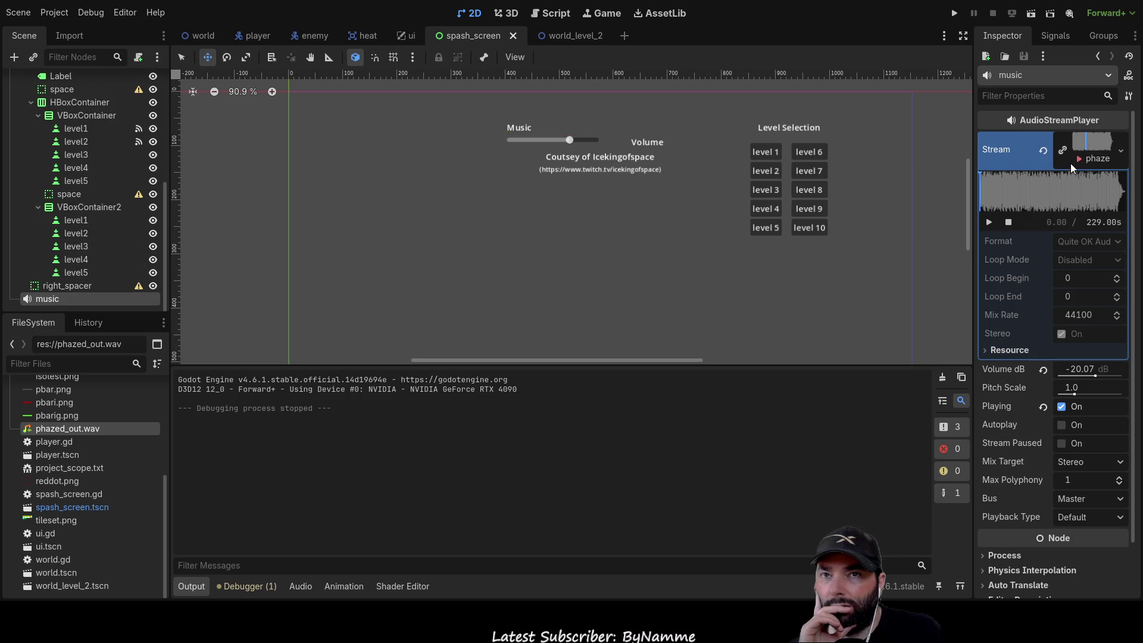
click(1076, 156)
click(1067, 219)
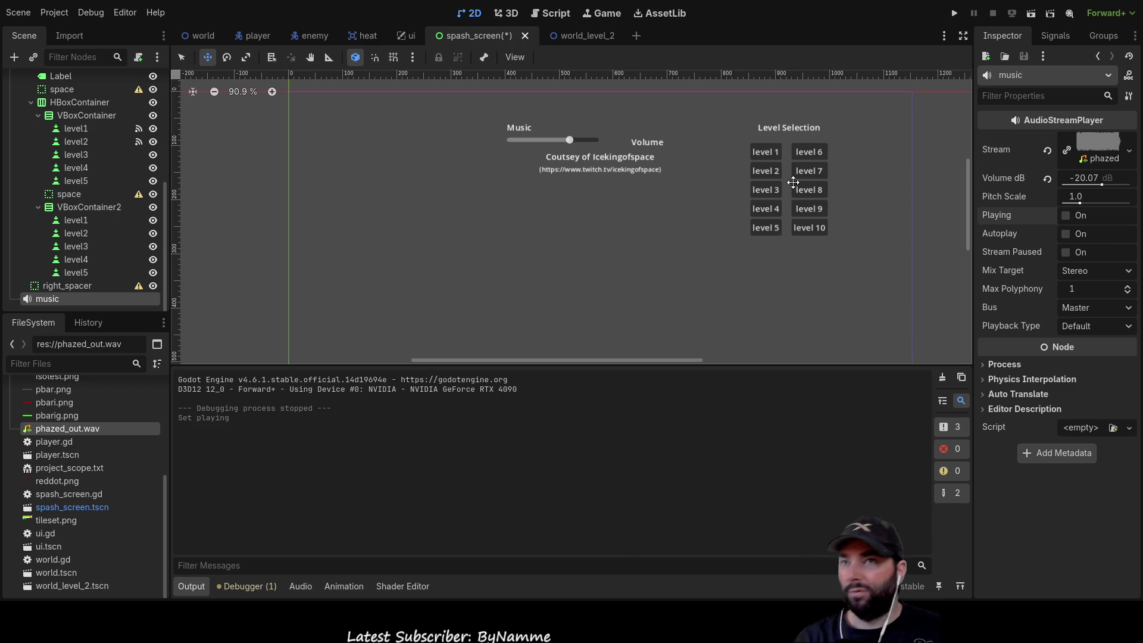
click(553, 13)
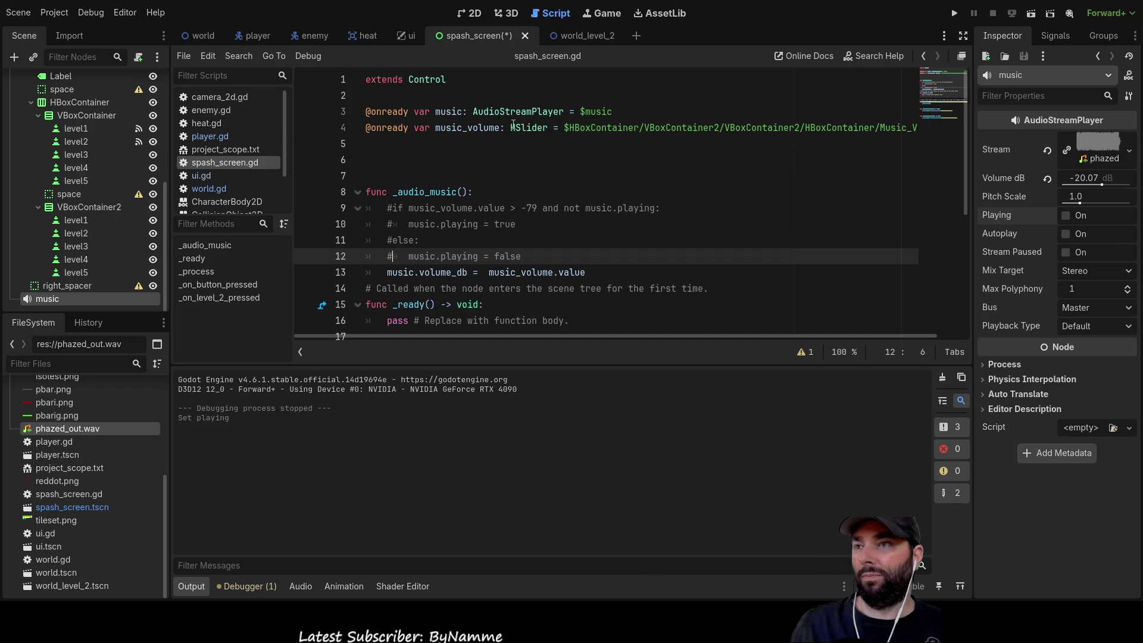
- Write a music.autoplay statement above the if block, then move it to line 5
click(482, 160)
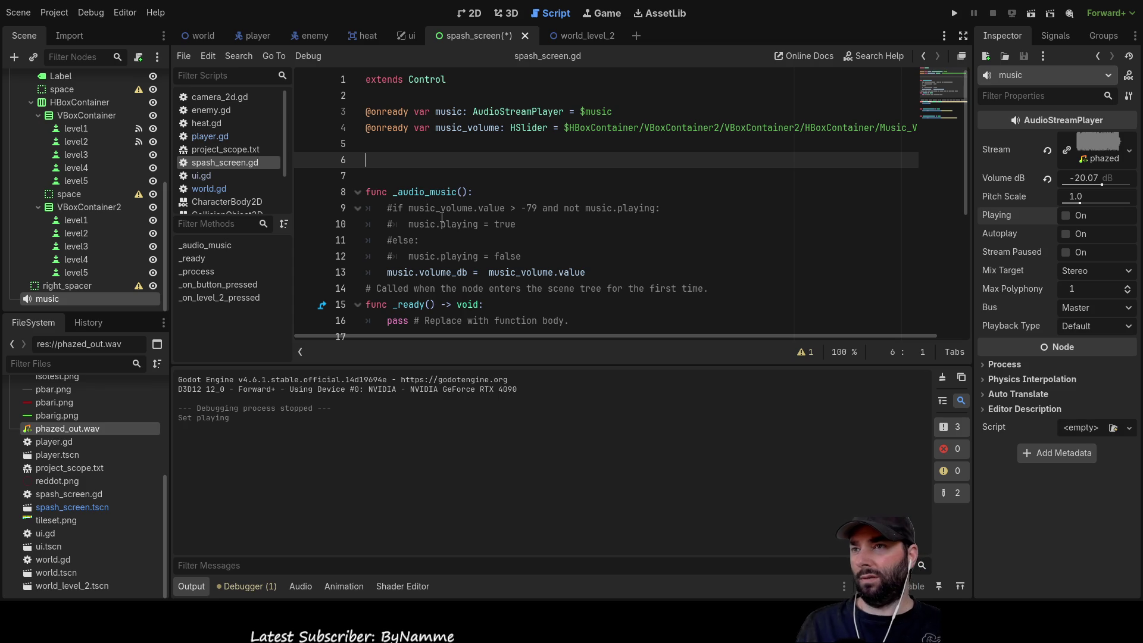
double_click(449, 111)
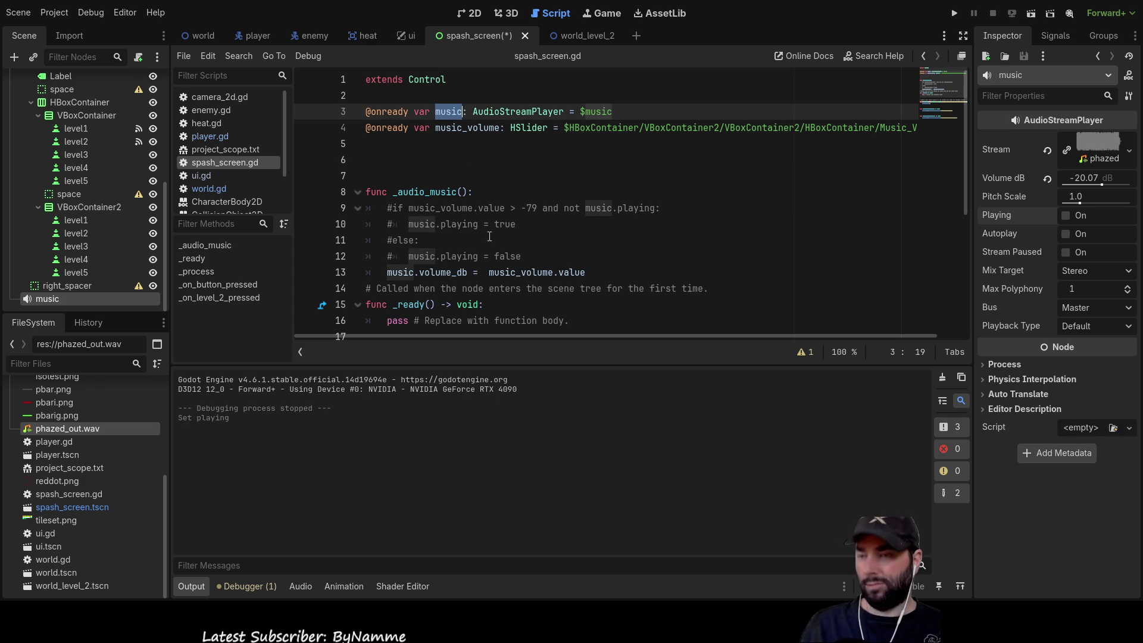
click(404, 207)
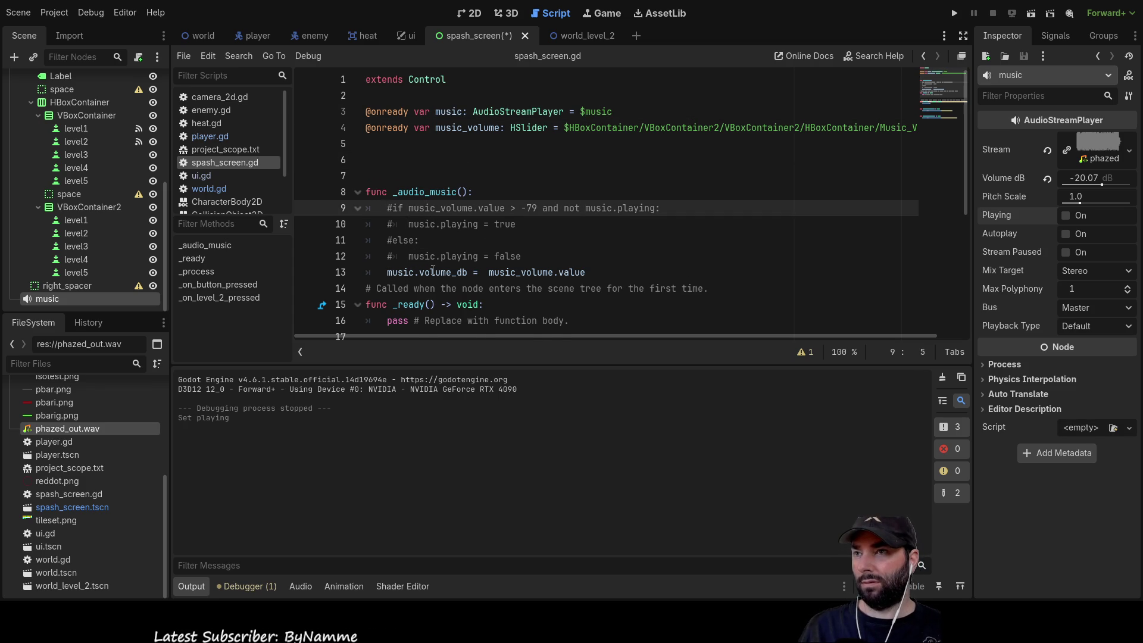
key(Return)
key(Up)
text(music.pla)
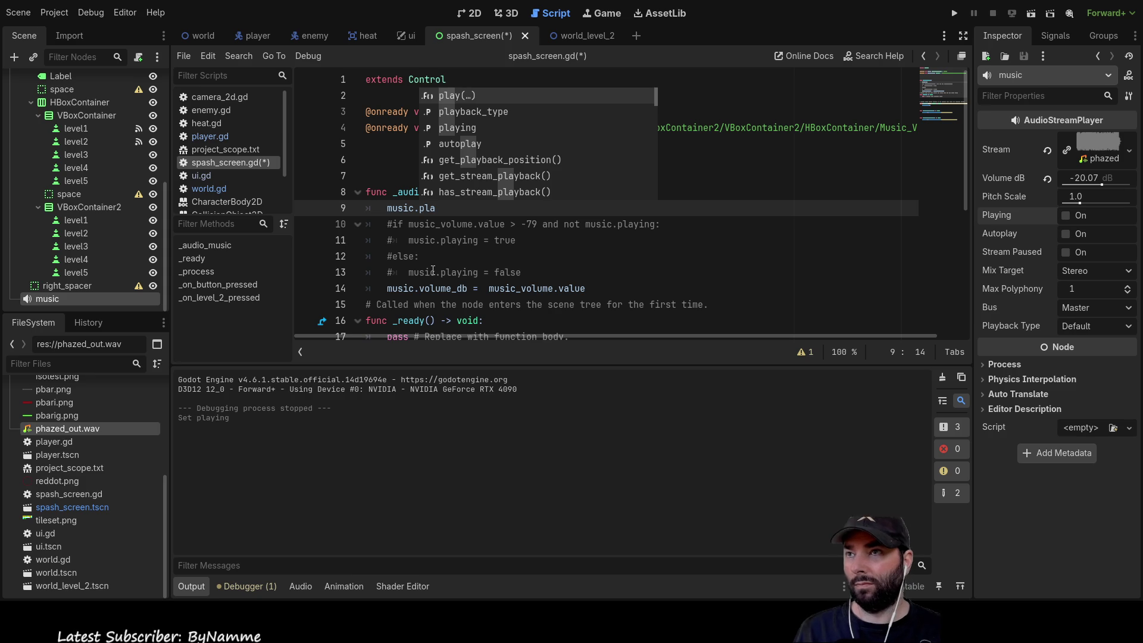
key(Down)
key(Down)
key(Down)
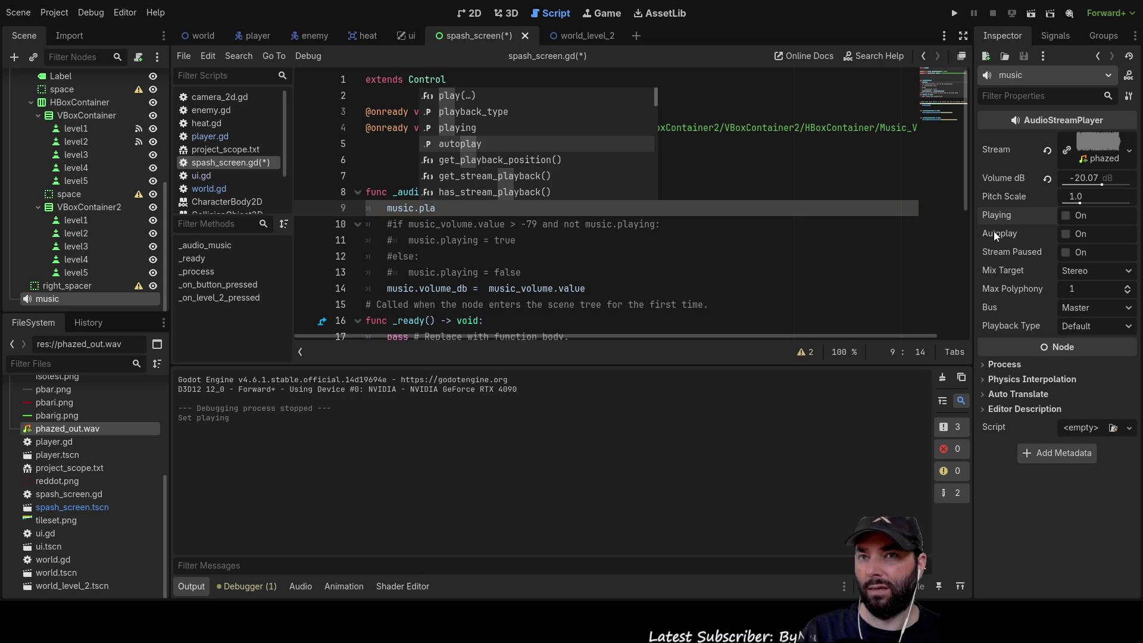
click(465, 143)
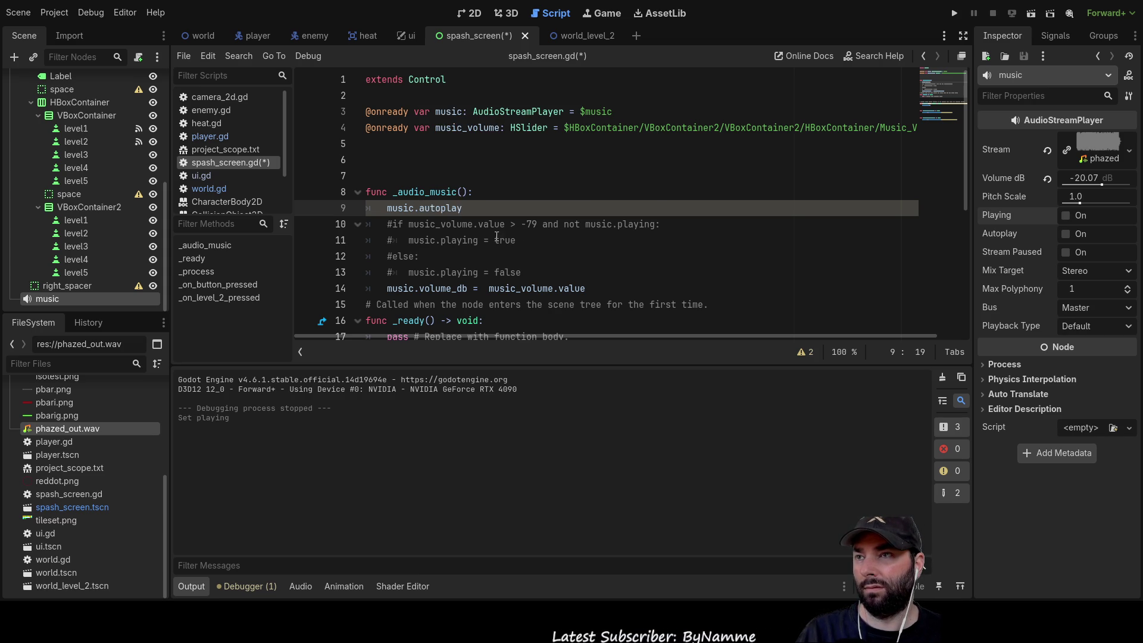
key(shift+Home)
key(shift+Home)
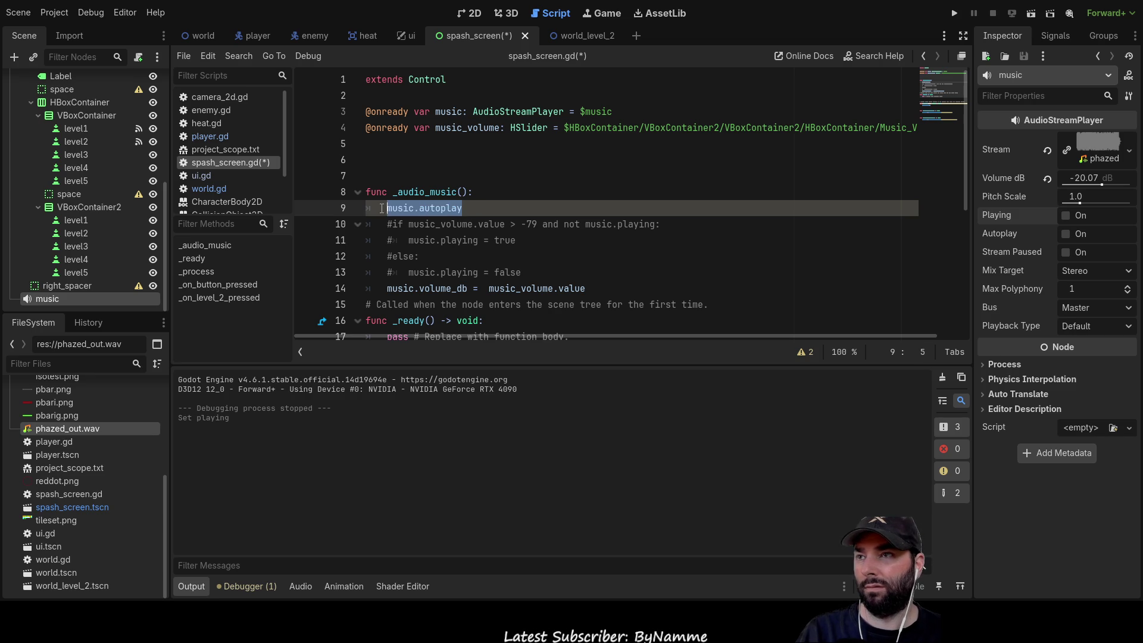
key(ctrl+x)
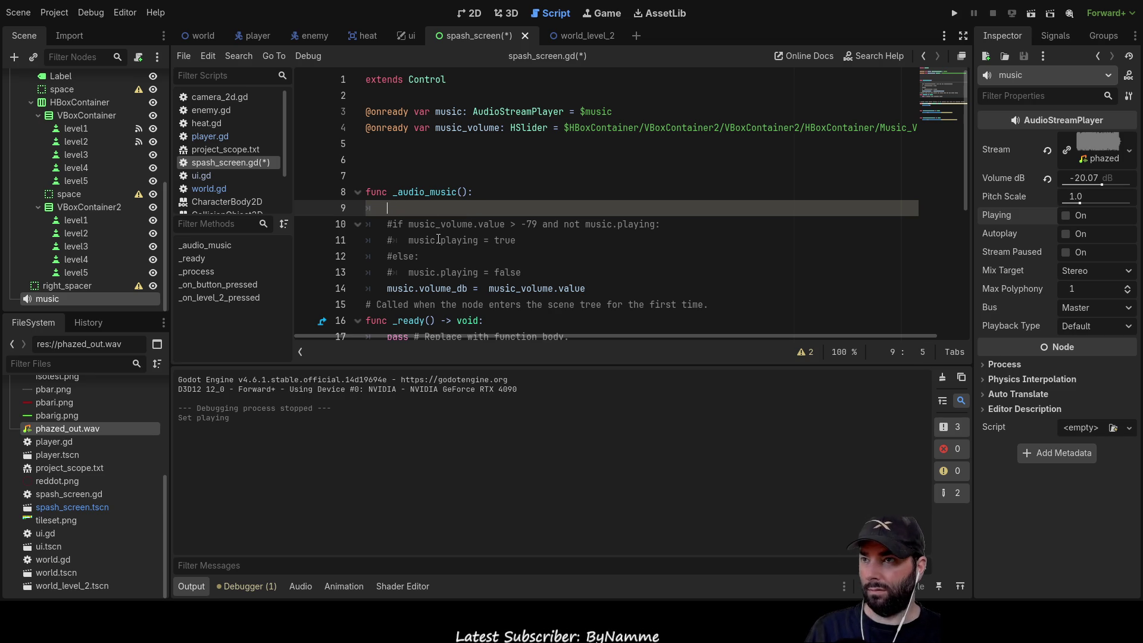
click(428, 144)
key(ctrl+v)
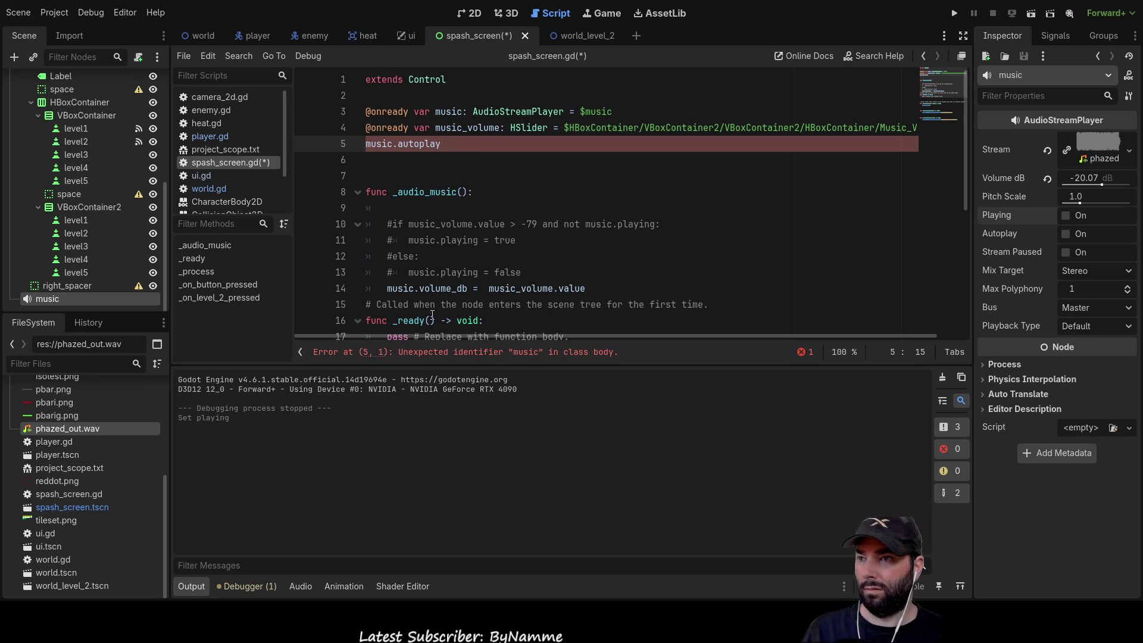
click(561, 357)
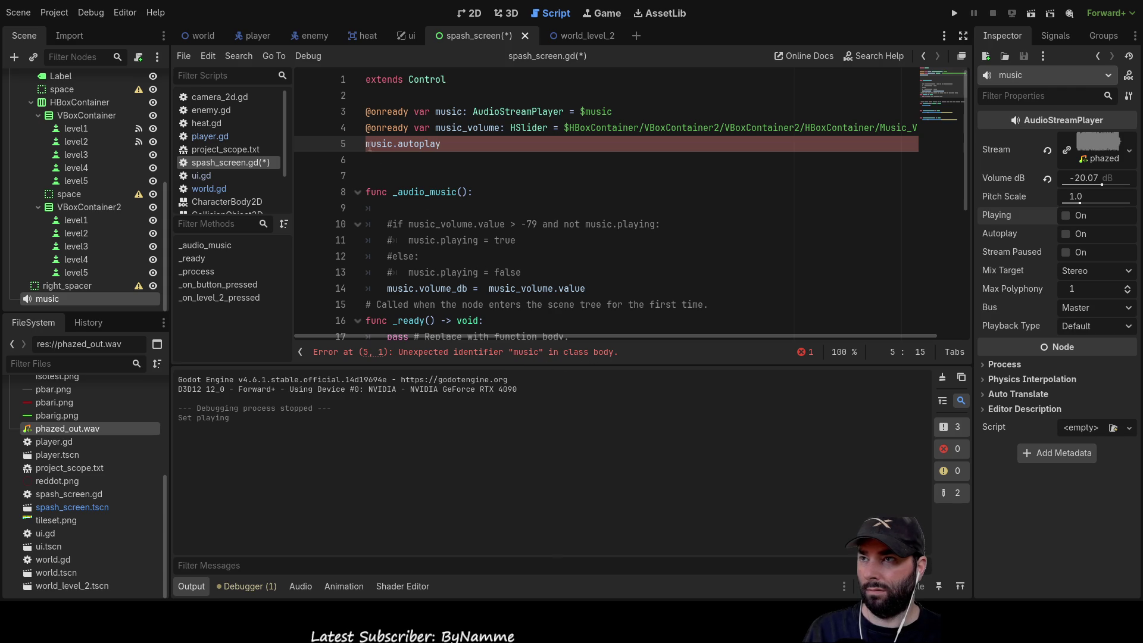
text(@onre)
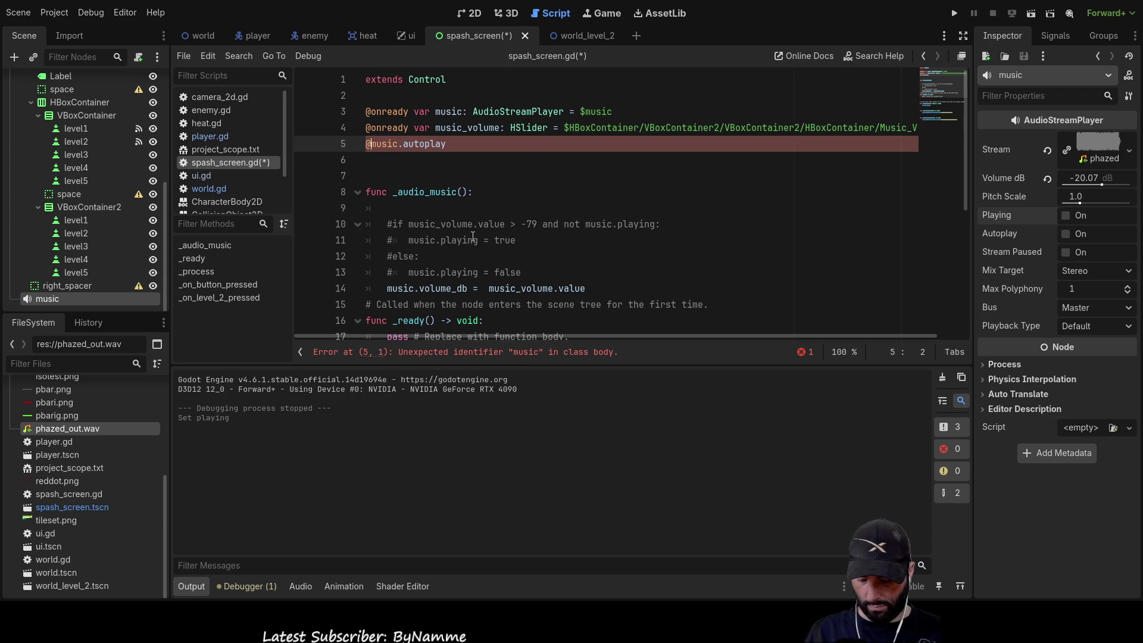
text(ady)
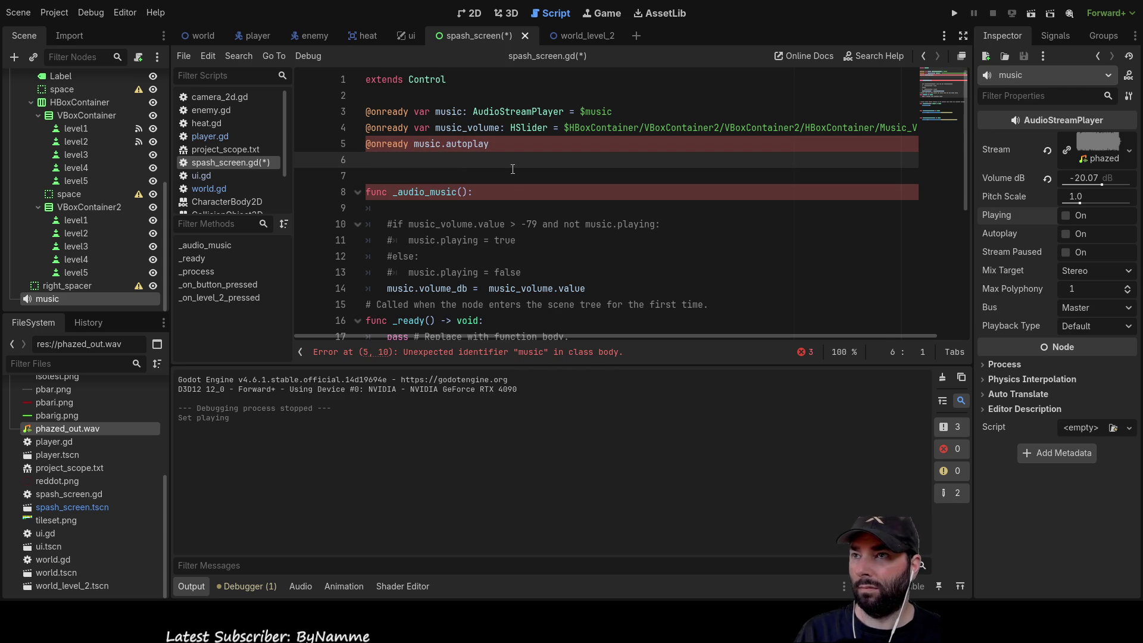
drag(489, 143, 344, 147)
key(BackSpace)
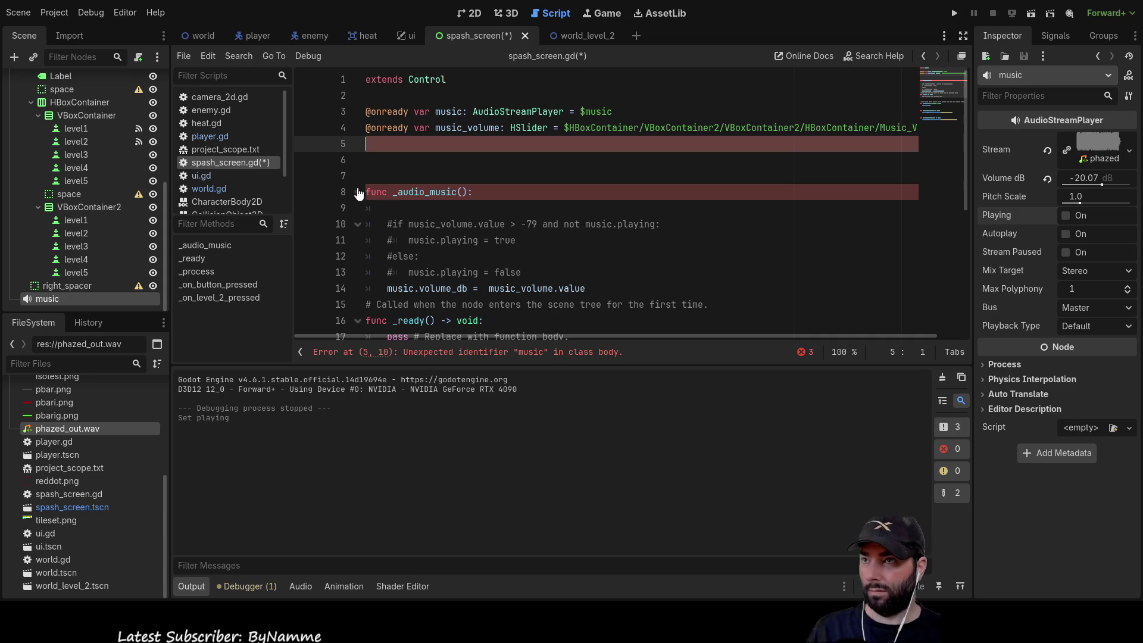
scroll(457, 218, down, 3)
scroll(457, 217, up, 3)
scroll(440, 178, down, 6)
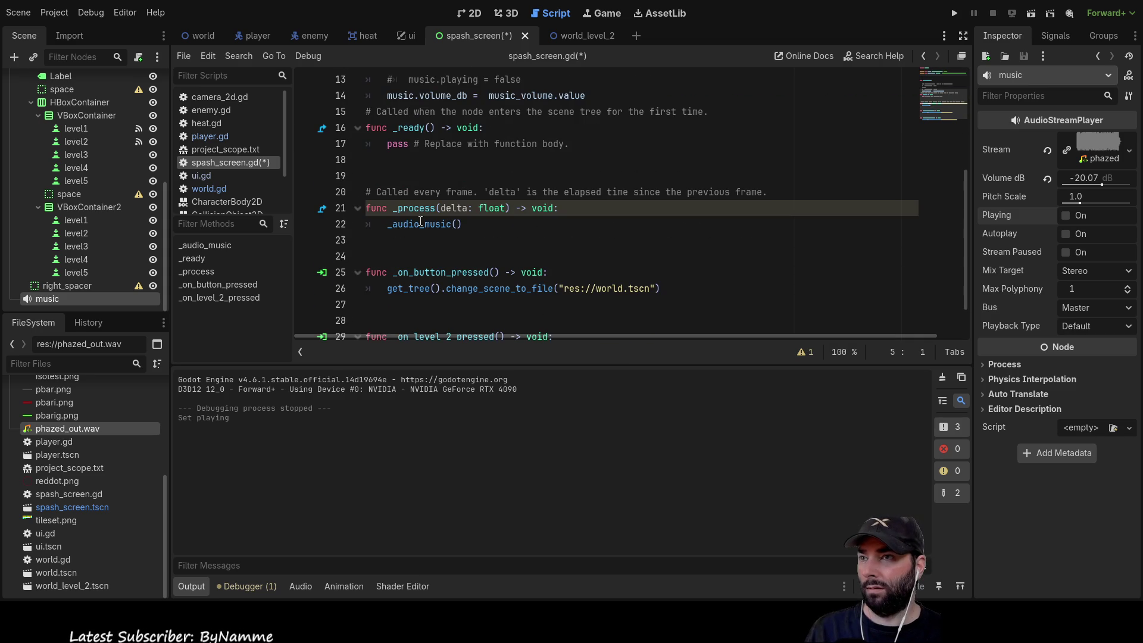
- Add 'music.autoplay = true' above pass in _ready() using autocomplete
click(387, 144)
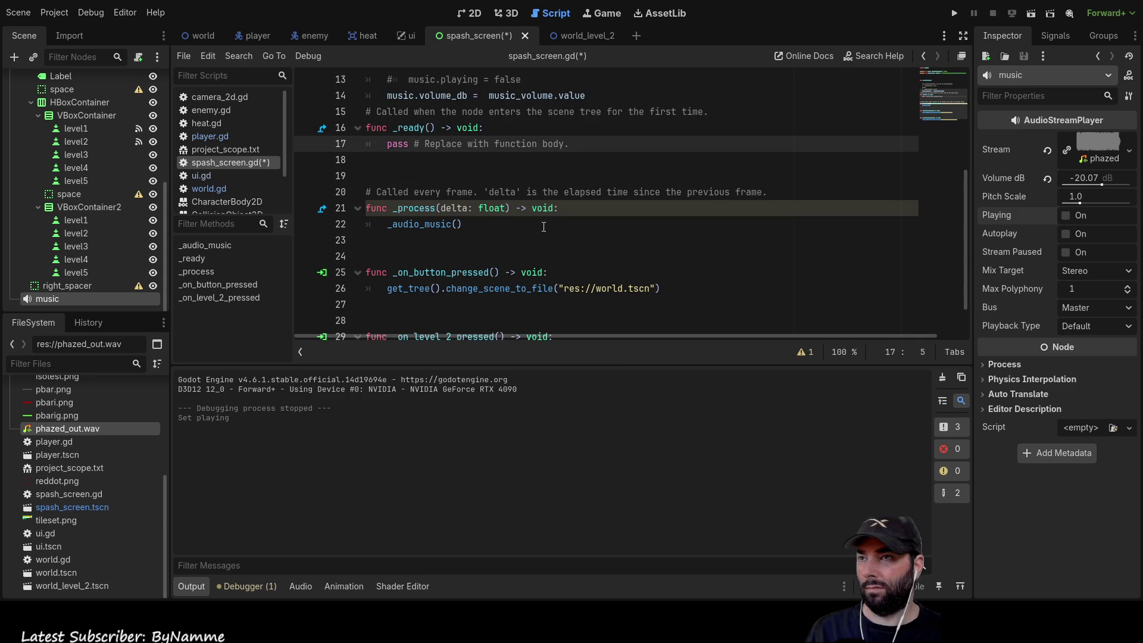
key(Return)
key(Up)
text(mus)
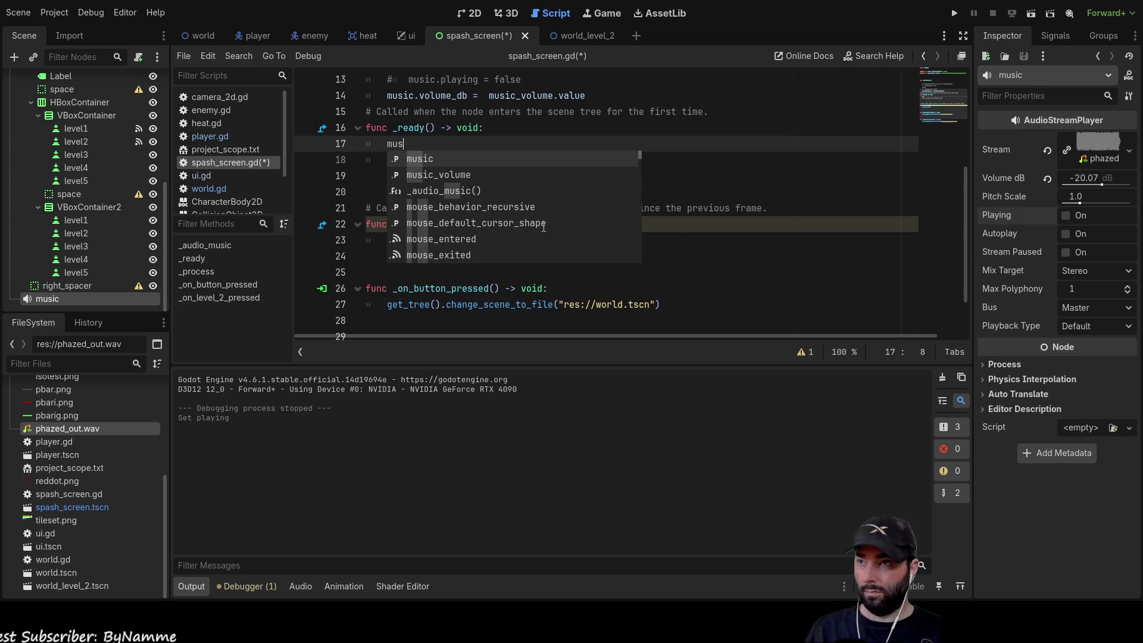
key(Return)
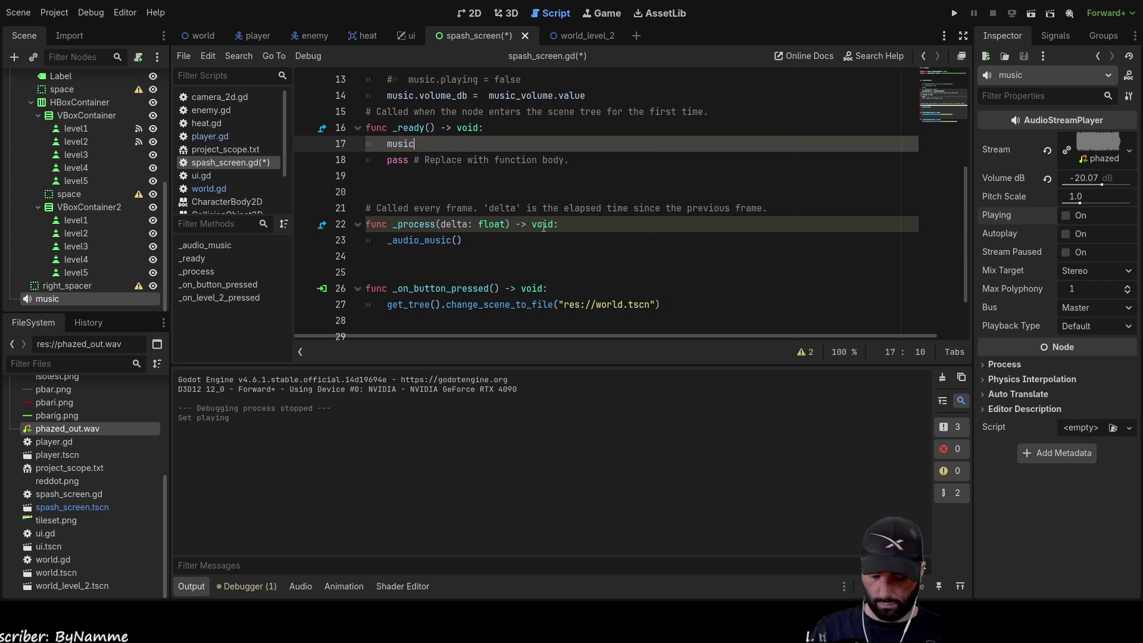
text(uto)
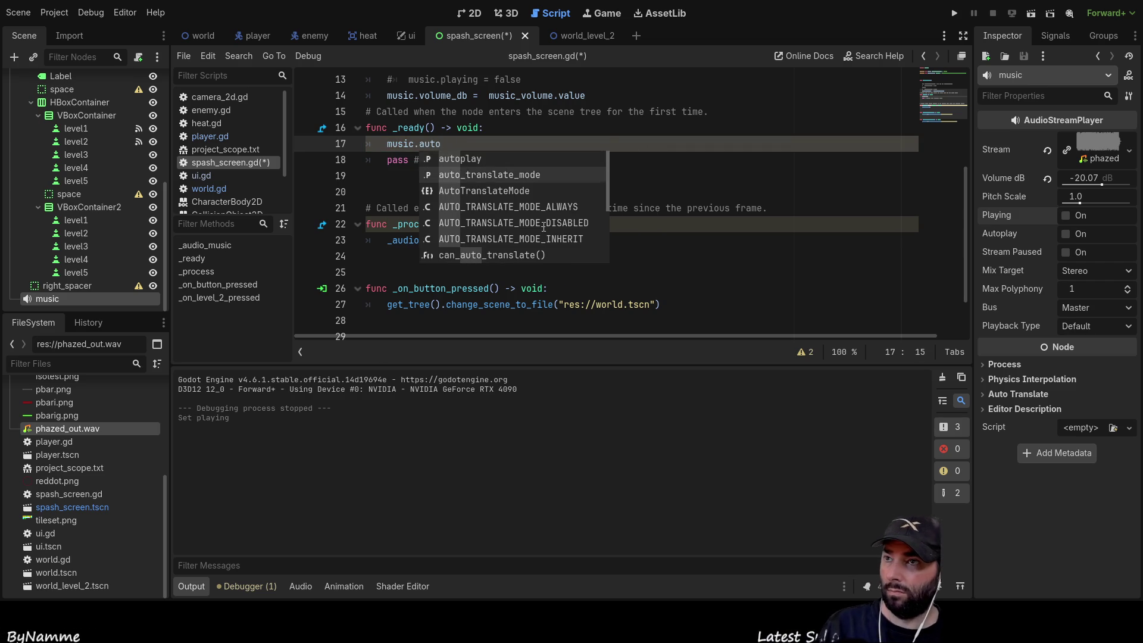
key(Return)
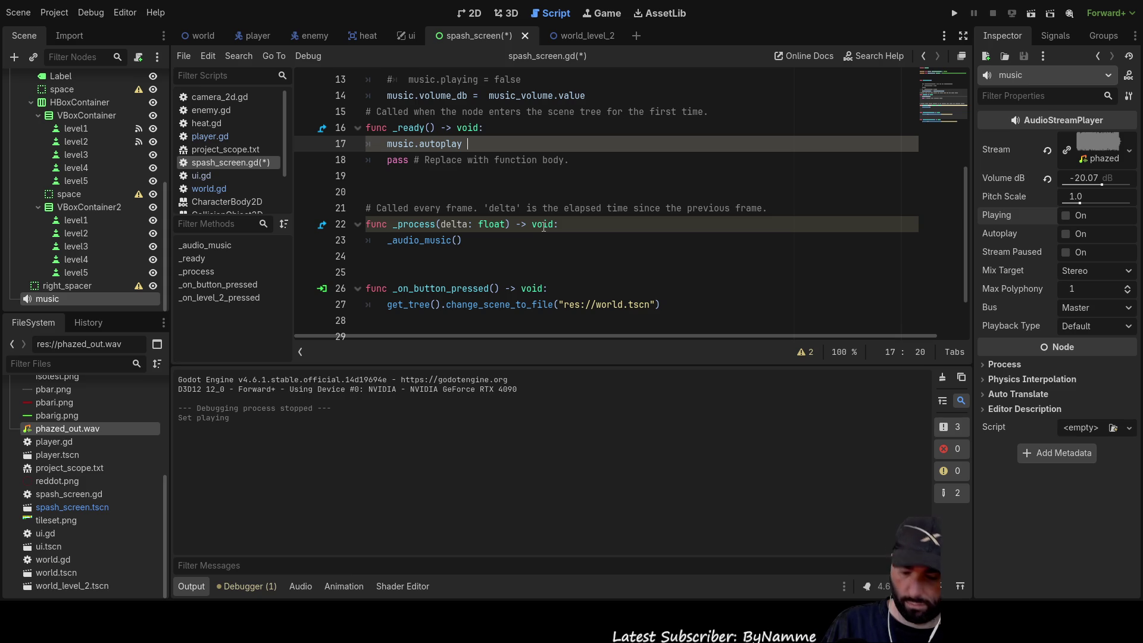
text(true)
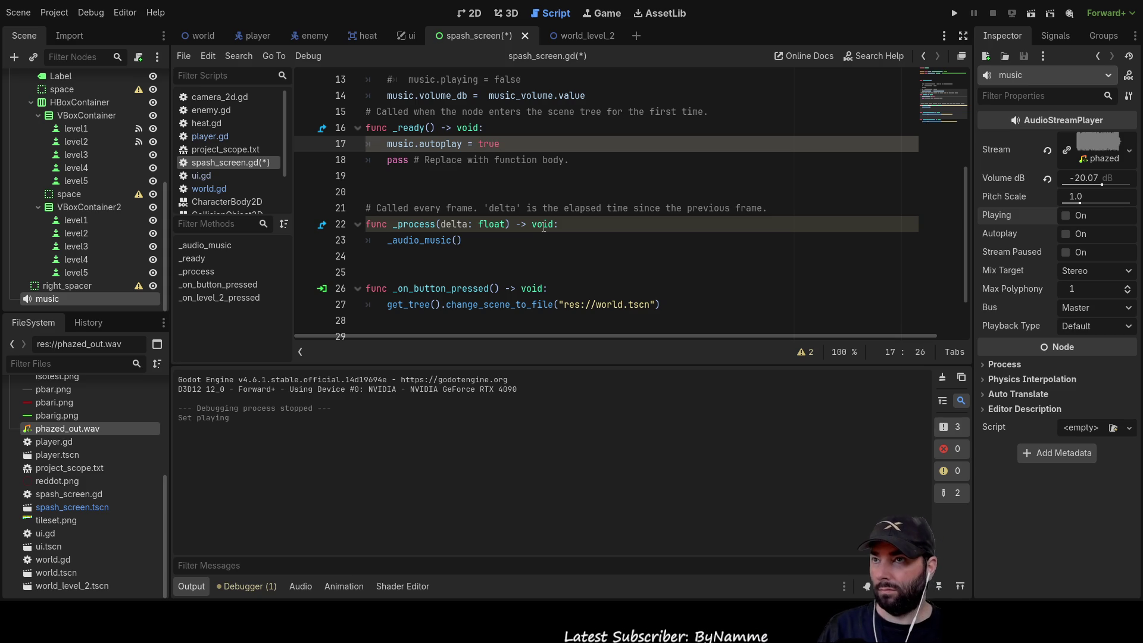
click(421, 160)
- Insert a blank line above the _ready comment and run the game
scroll(381, 181, up, 3)
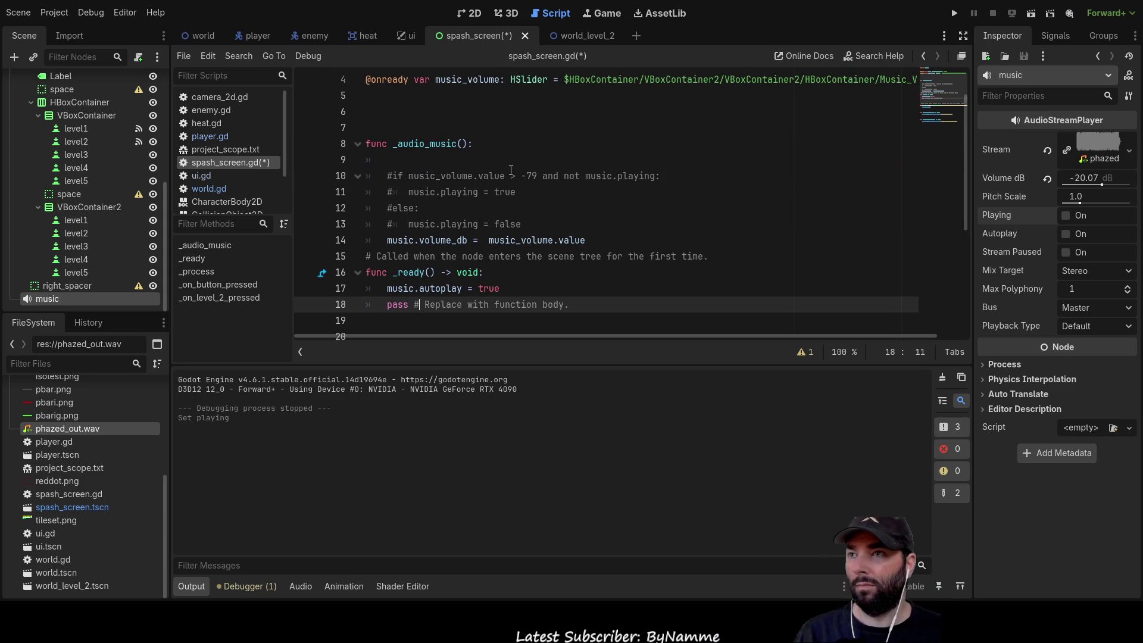
click(382, 177)
key(Down)
key(Down)
key(Down)
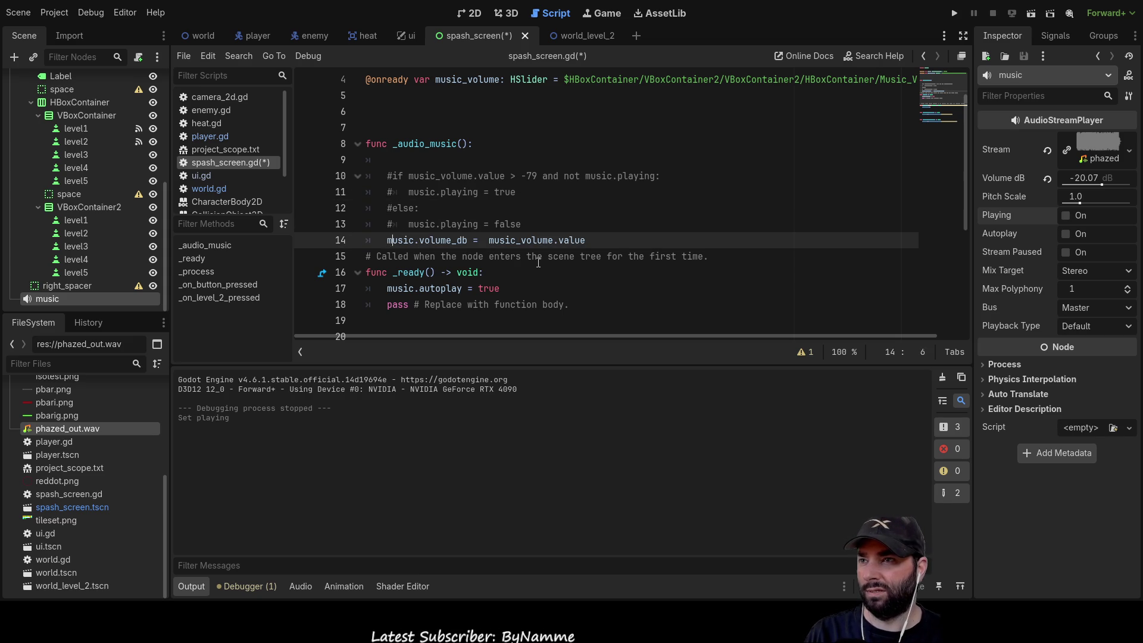
key(Down)
key(Home)
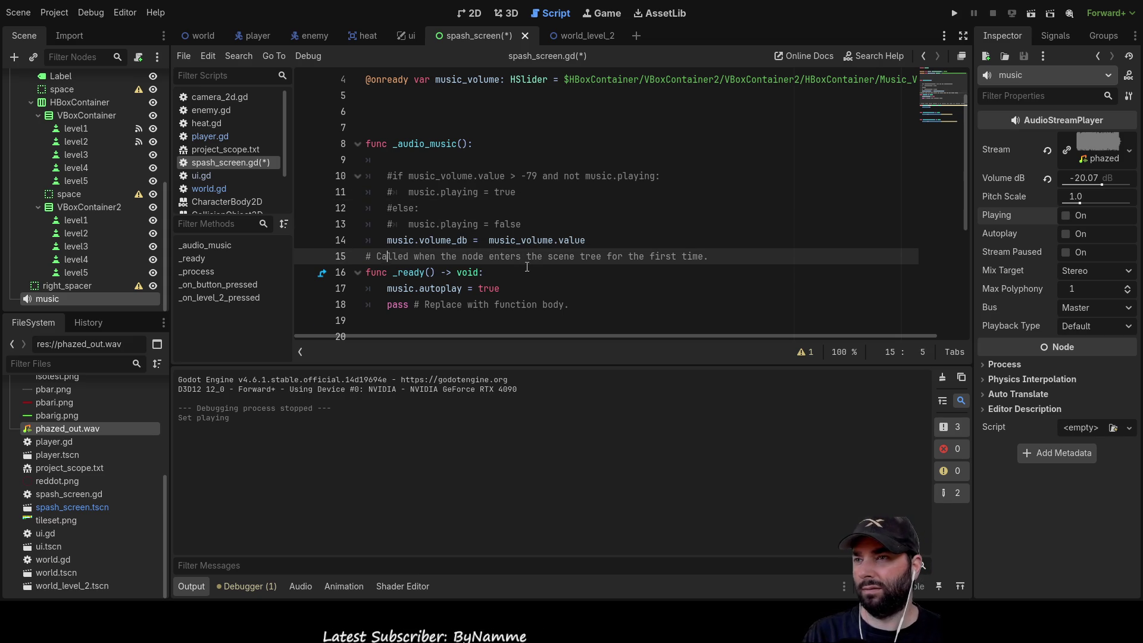
key(Return)
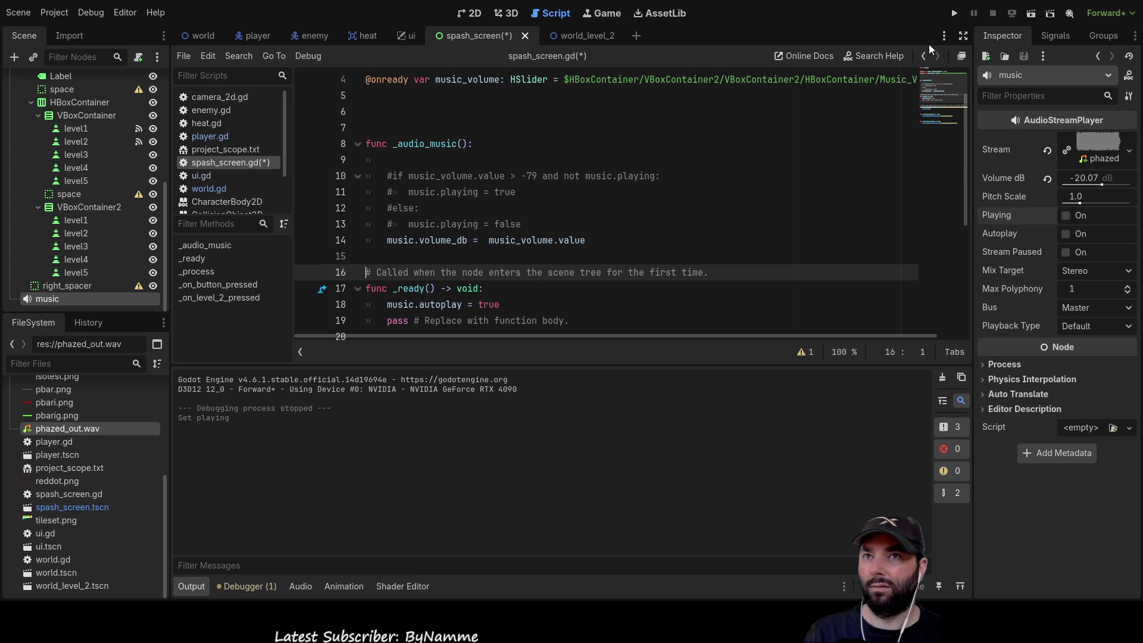
click(953, 14)
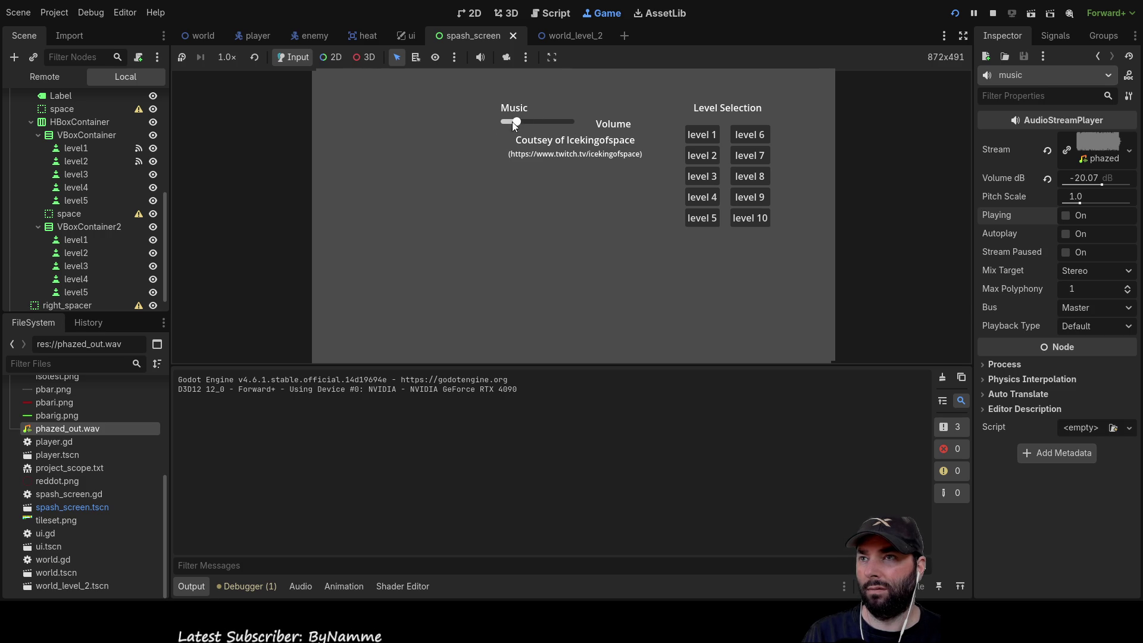
drag(570, 121, 455, 129)
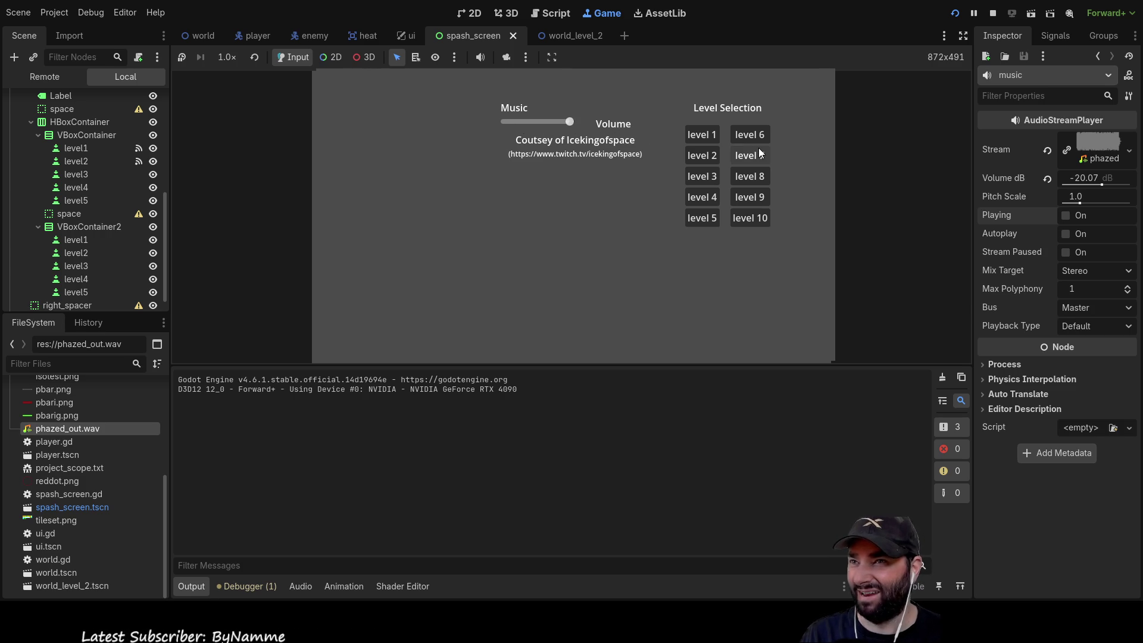
click(993, 13)
scroll(473, 231, down, 5)
drag(502, 177, 387, 176)
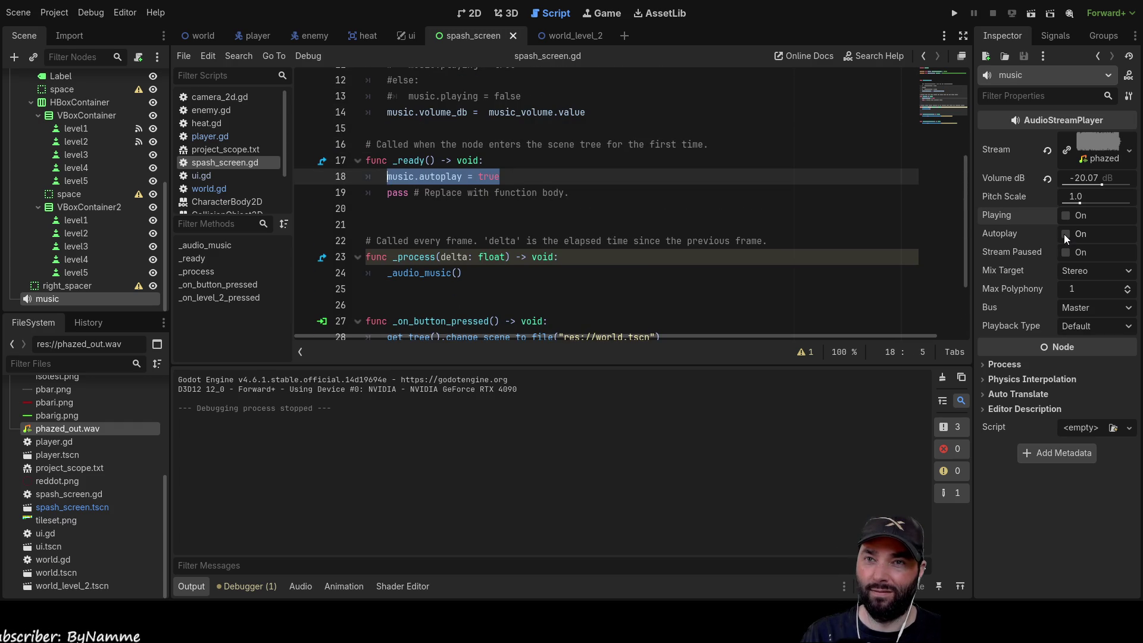
click(1064, 233)
- Save and run the game, raise the Music slider in small increments, then stop with F8
click(955, 13)
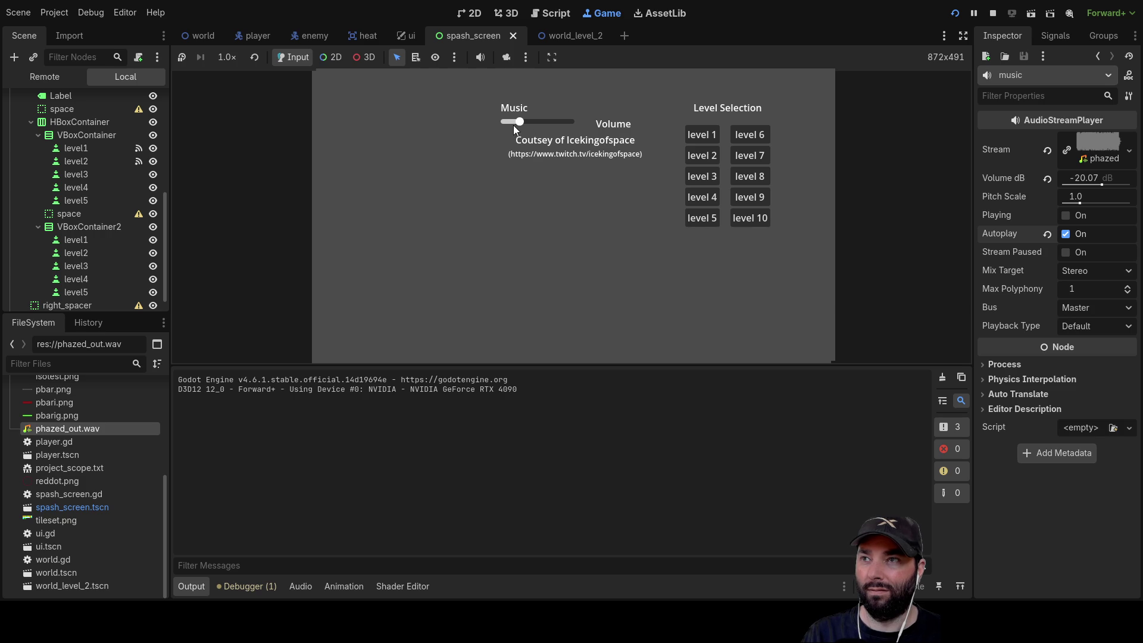
drag(503, 125, 562, 122)
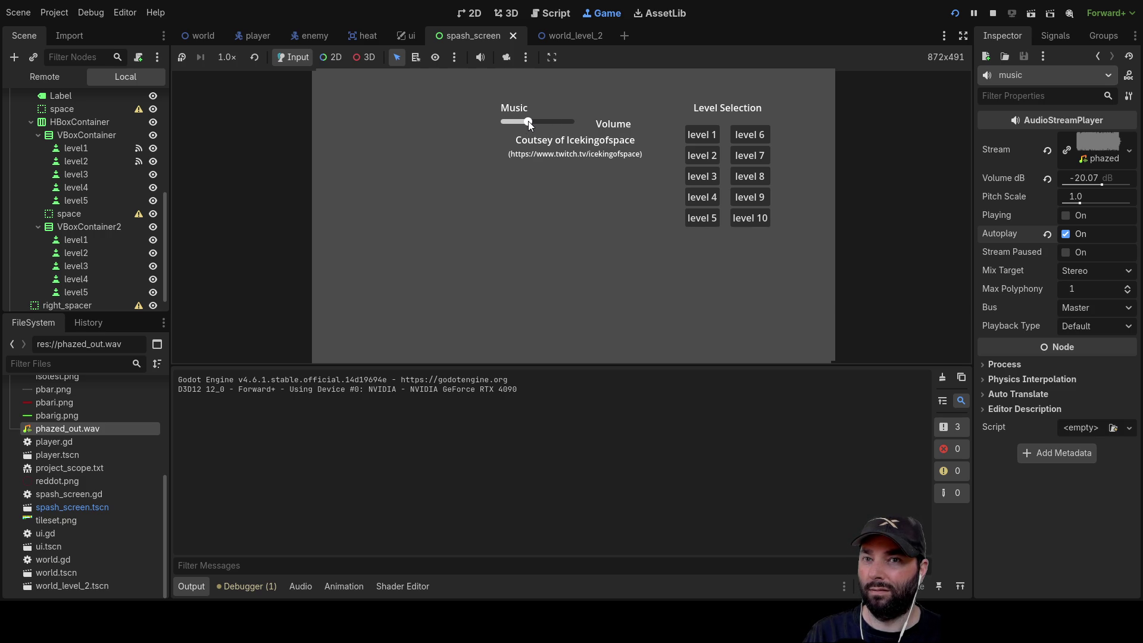
click(544, 121)
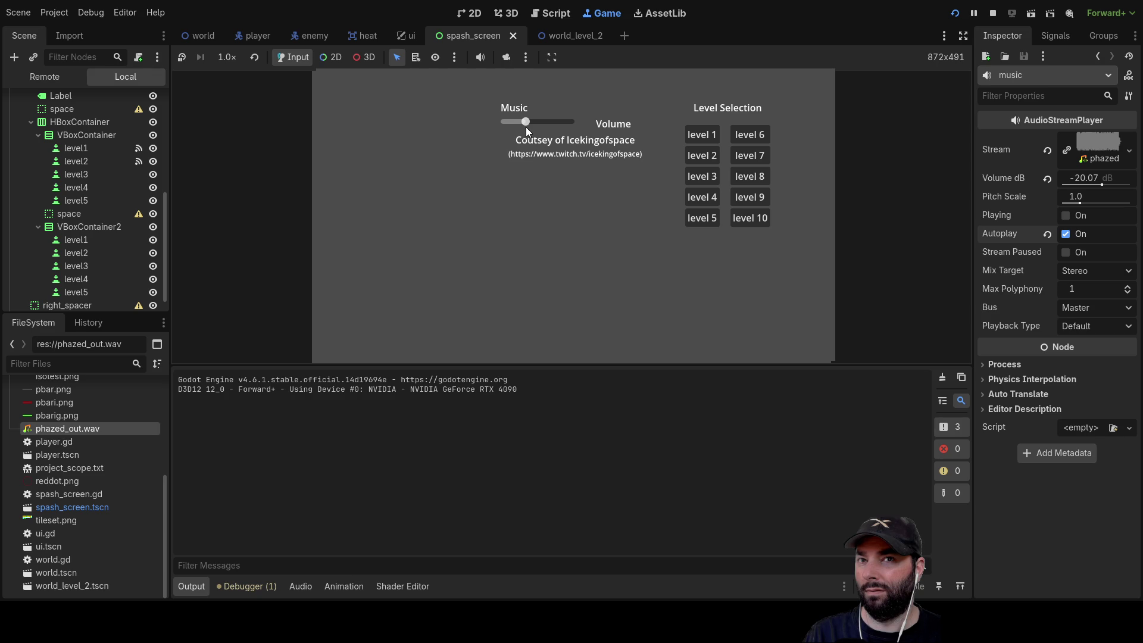
mouse_move(541, 127)
mouse_down()
mouse_move(563, 126)
mouse_move(549, 127)
mouse_up()
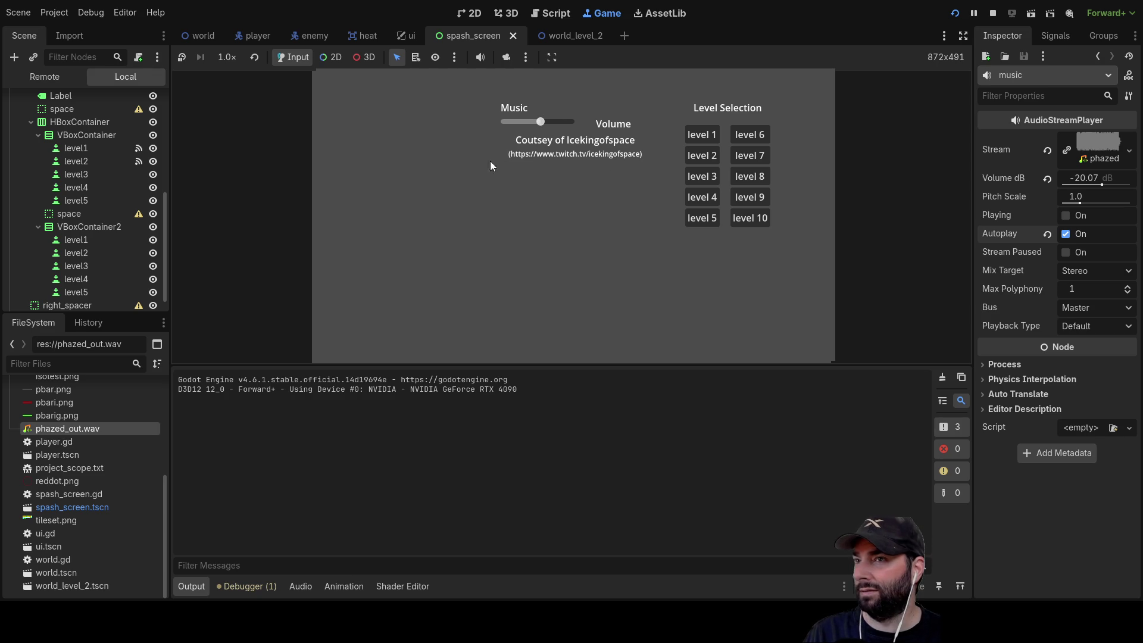
key(F8)
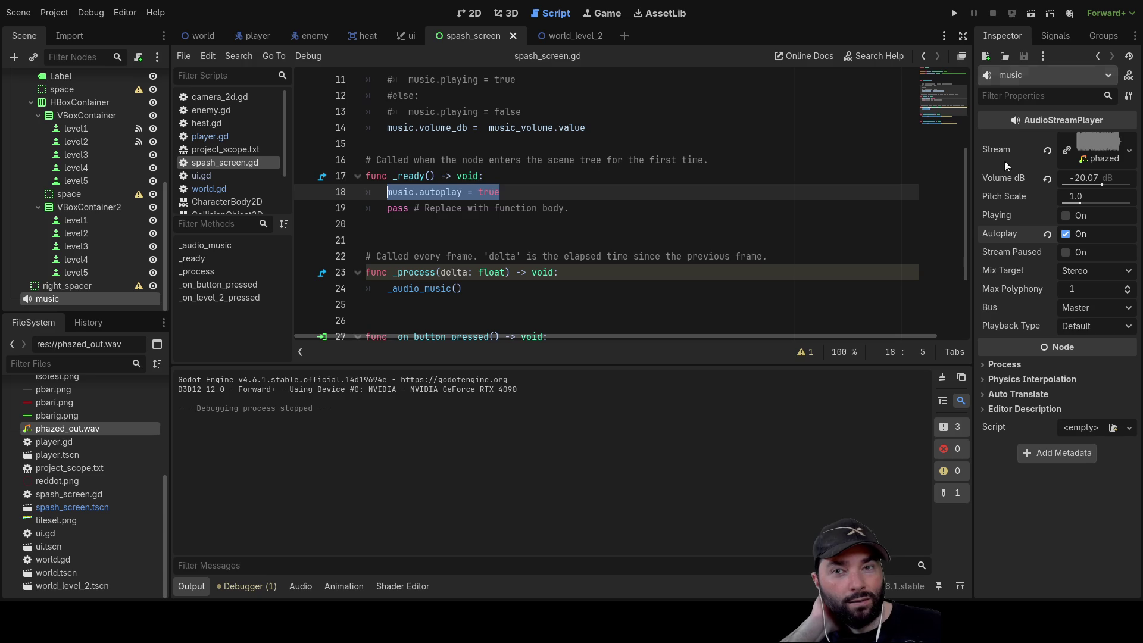
- In 2D, change the Music_Volume slider's Min Value from -80 to -51, then run the project
scroll(567, 219, up, 3)
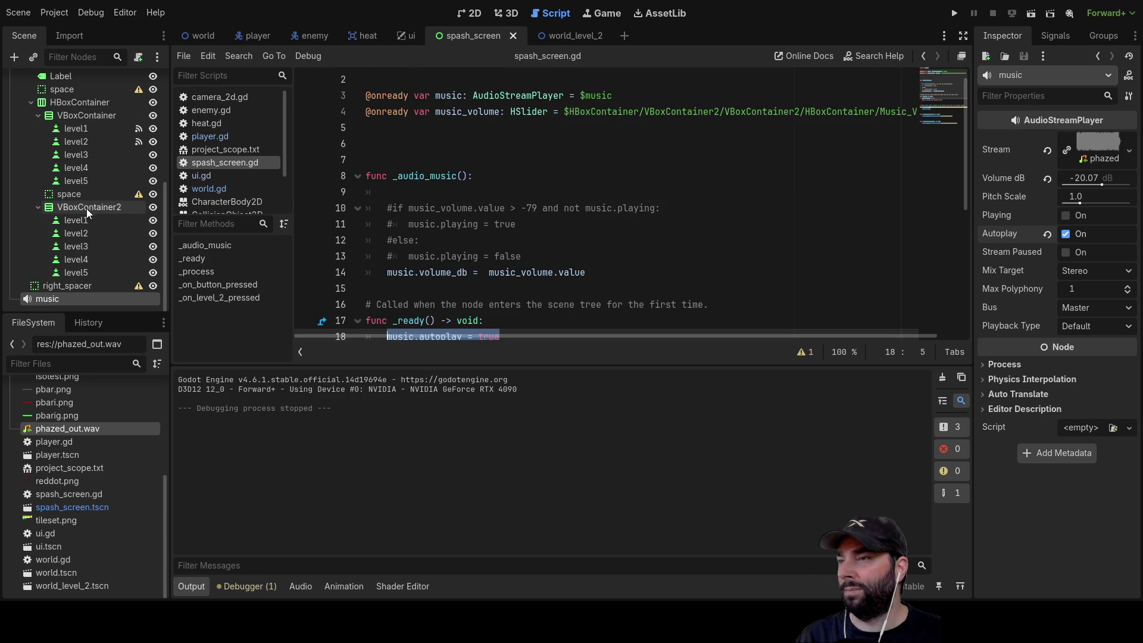
scroll(90, 214, up, 5)
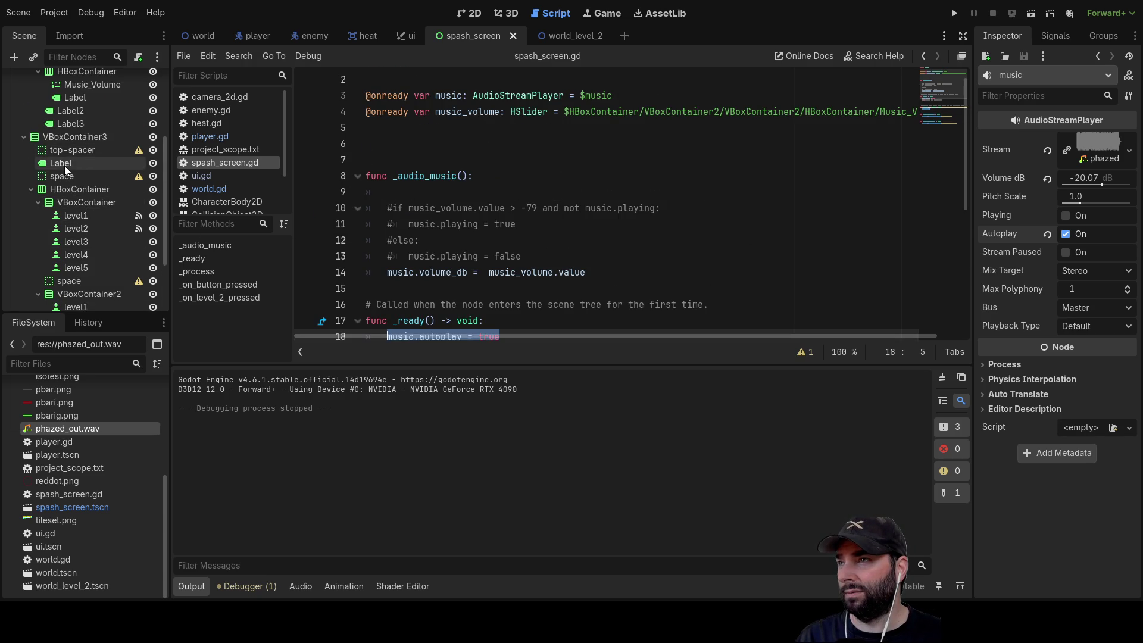
scroll(94, 207, down, 5)
click(474, 13)
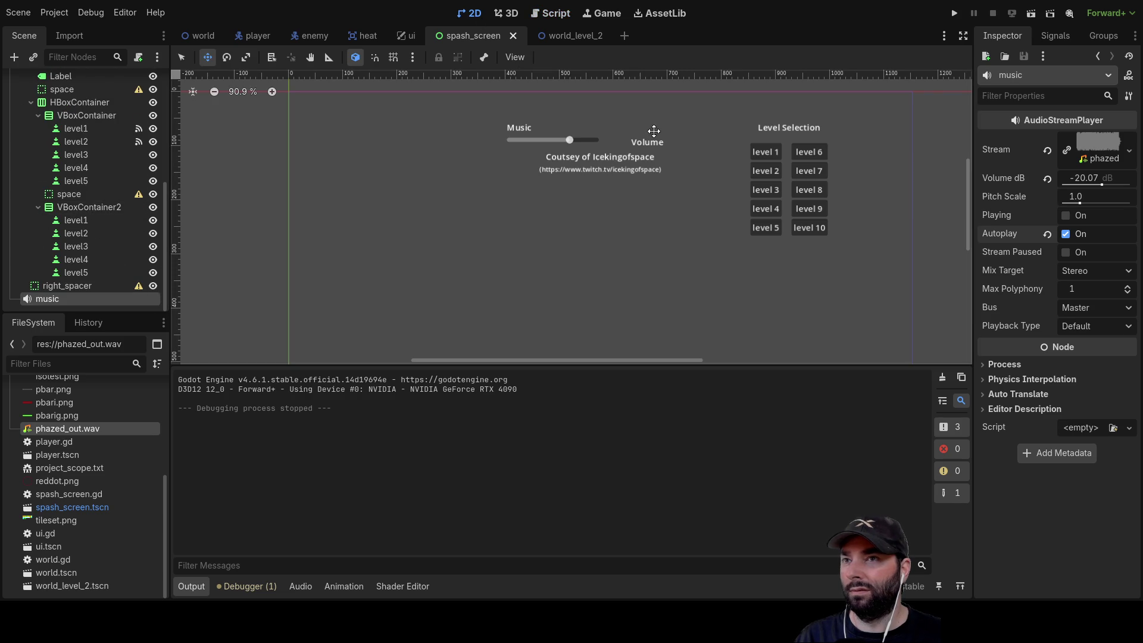
click(569, 138)
scroll(1109, 220, up, 3)
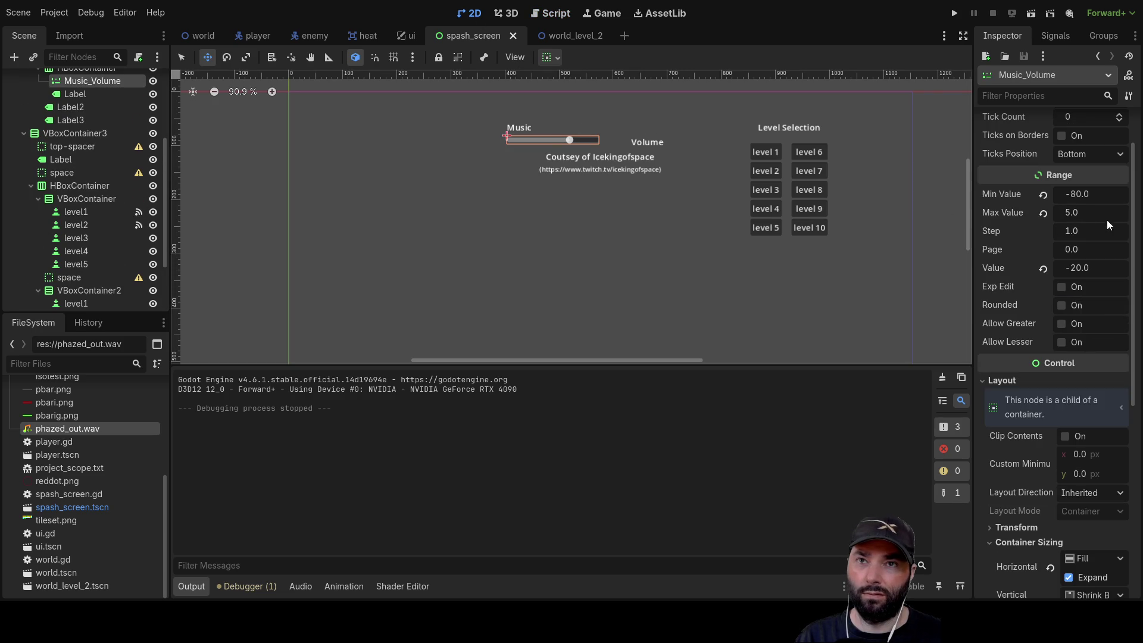
click(1079, 201)
key(End)
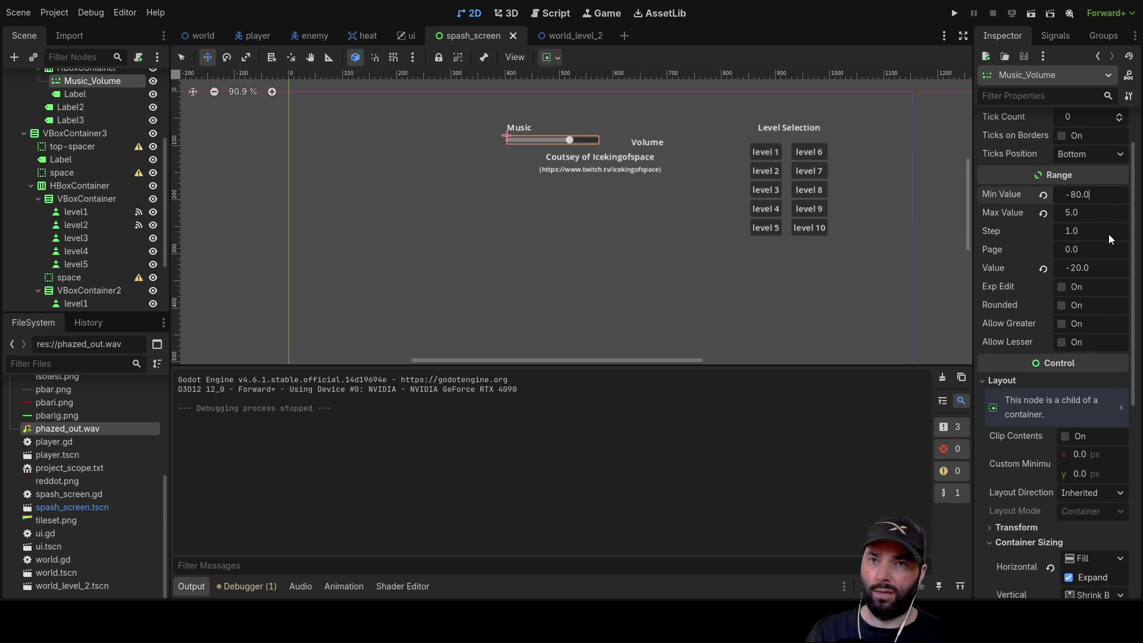
key(BackSpace)
key(BackSpace)
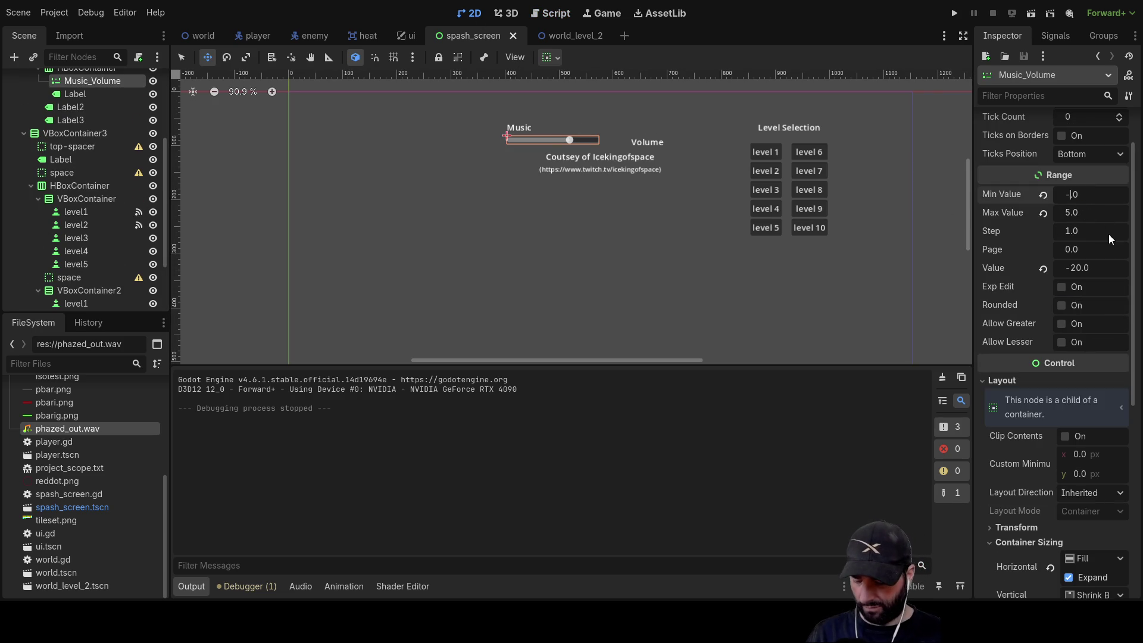
text(51.)
click(626, 278)
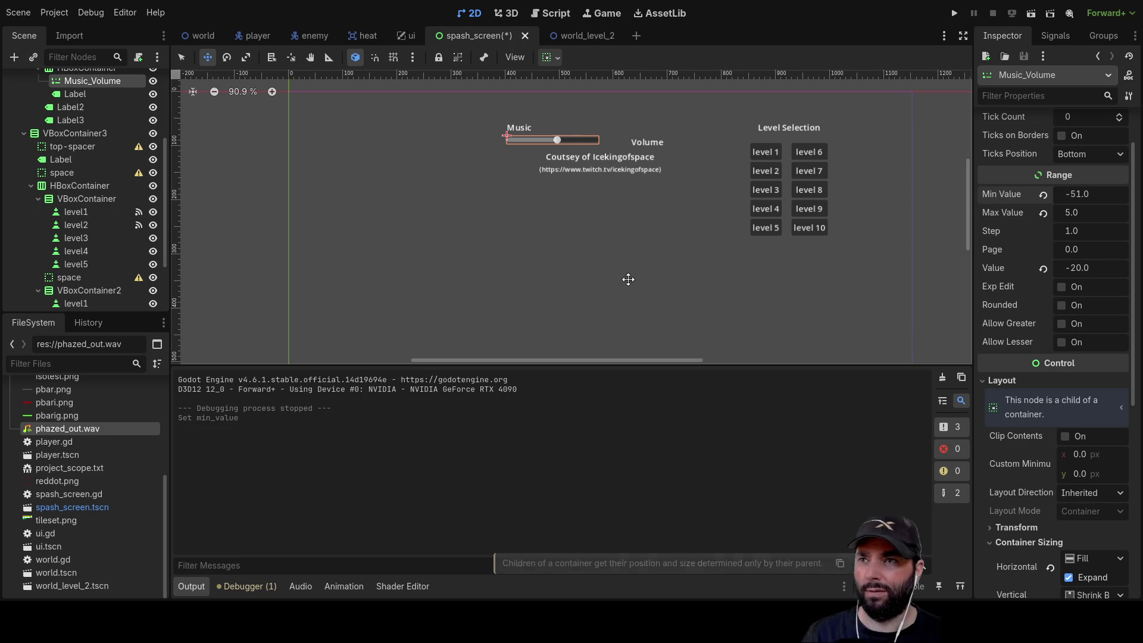
click(953, 13)
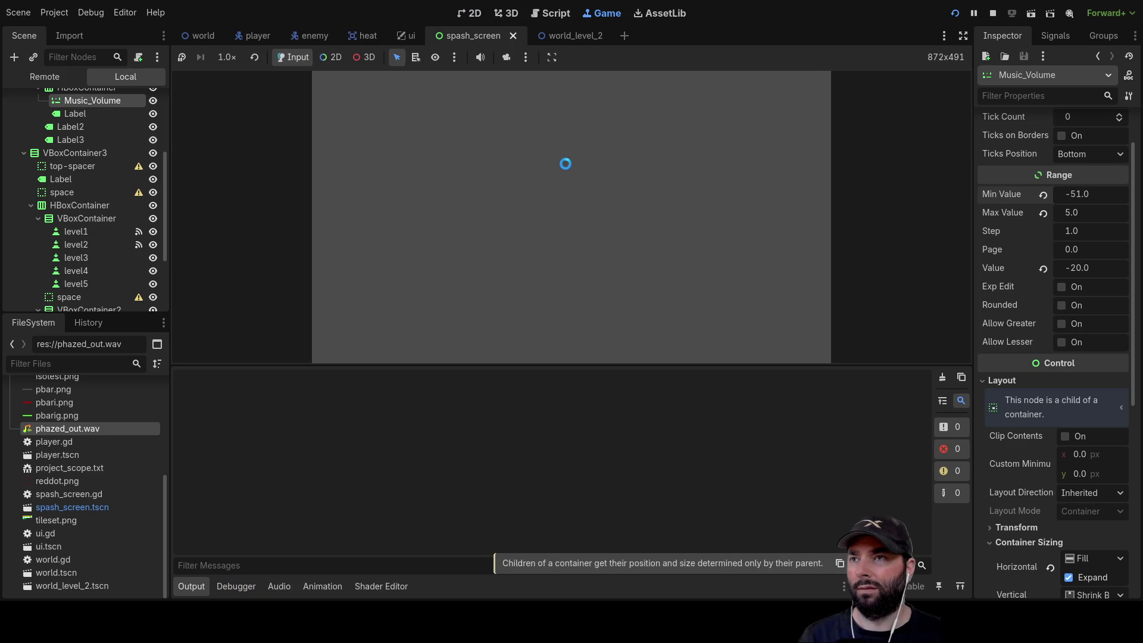
- Drop the Music slider to its new minimum, stop the game, and reopen spash_screen.gd
mouse_move(560, 122)
mouse_down()
mouse_move(505, 123)
mouse_move(546, 122)
mouse_up()
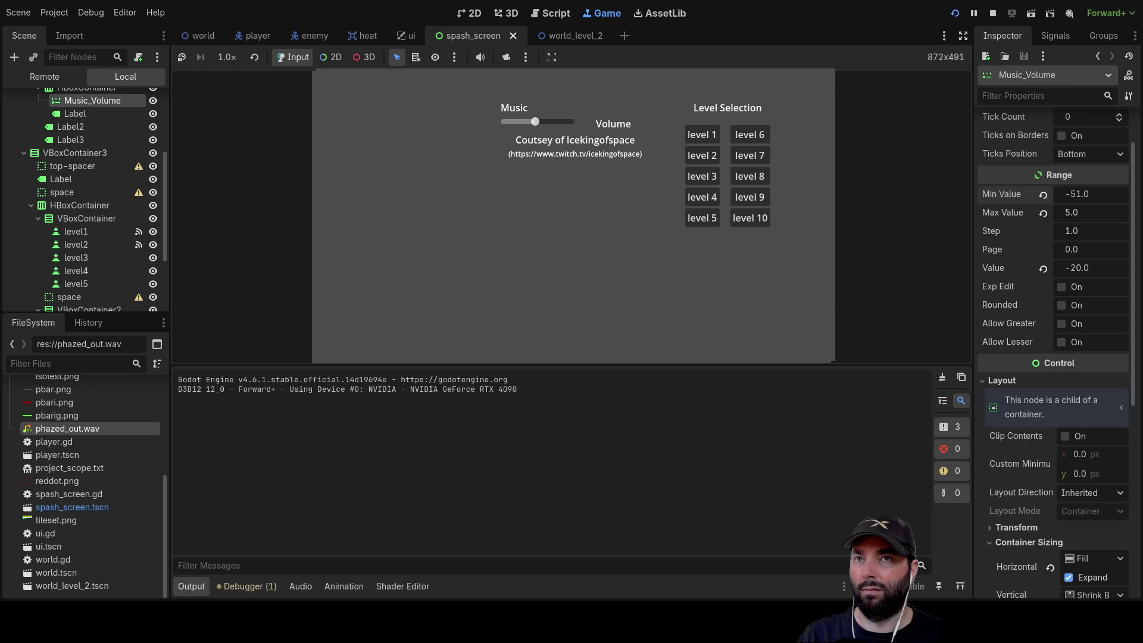
key(F8)
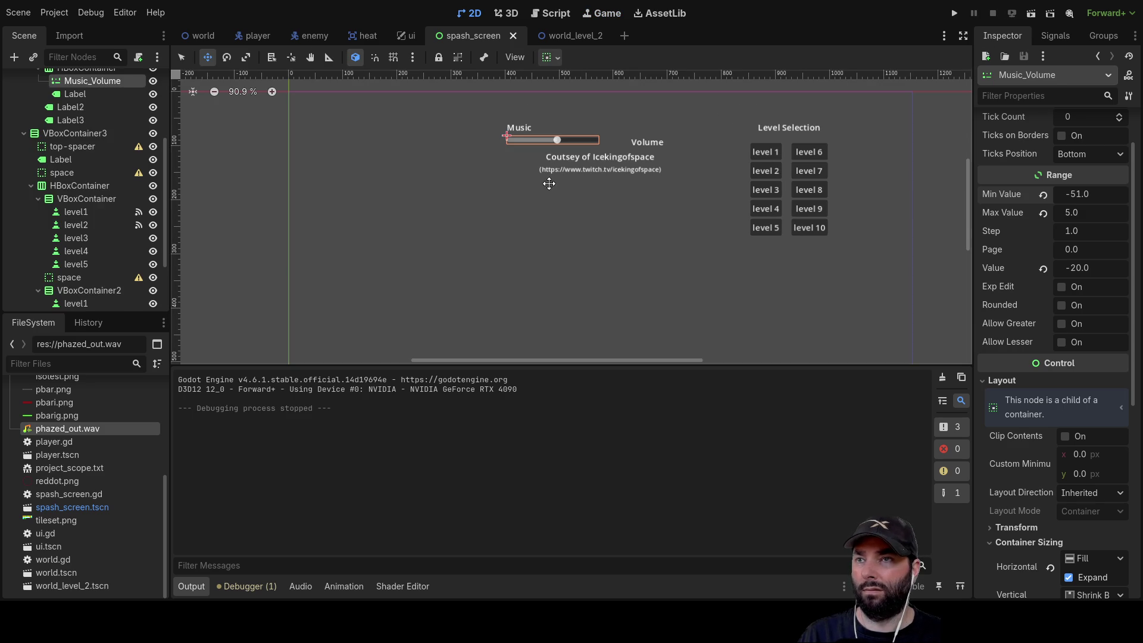
scroll(595, 202, down, 3)
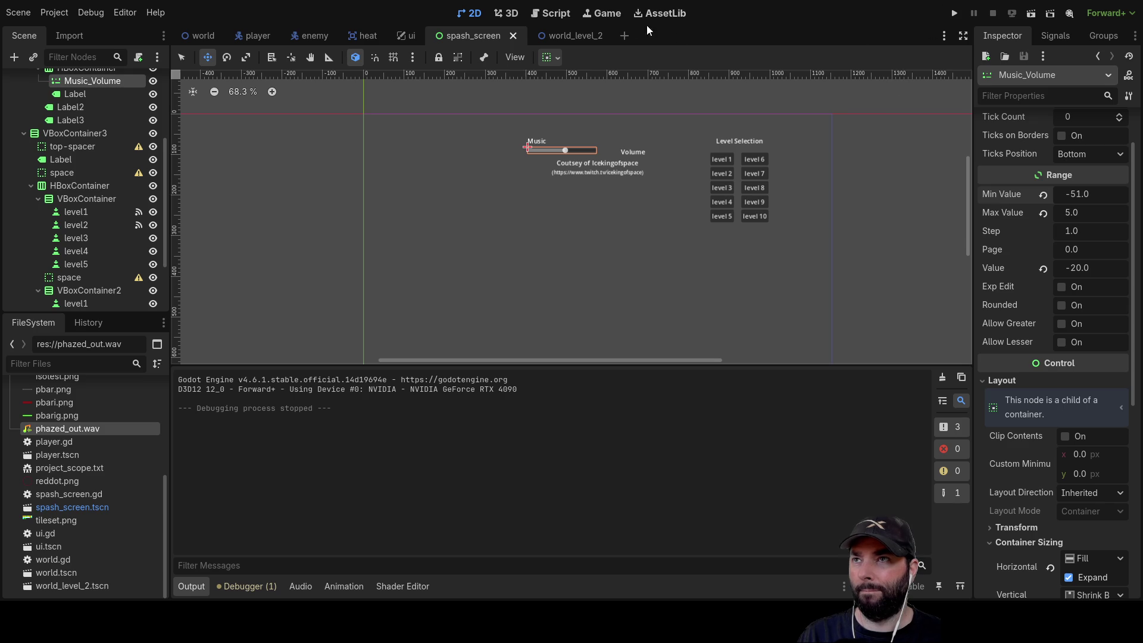
click(563, 17)
scroll(513, 224, down, 3)
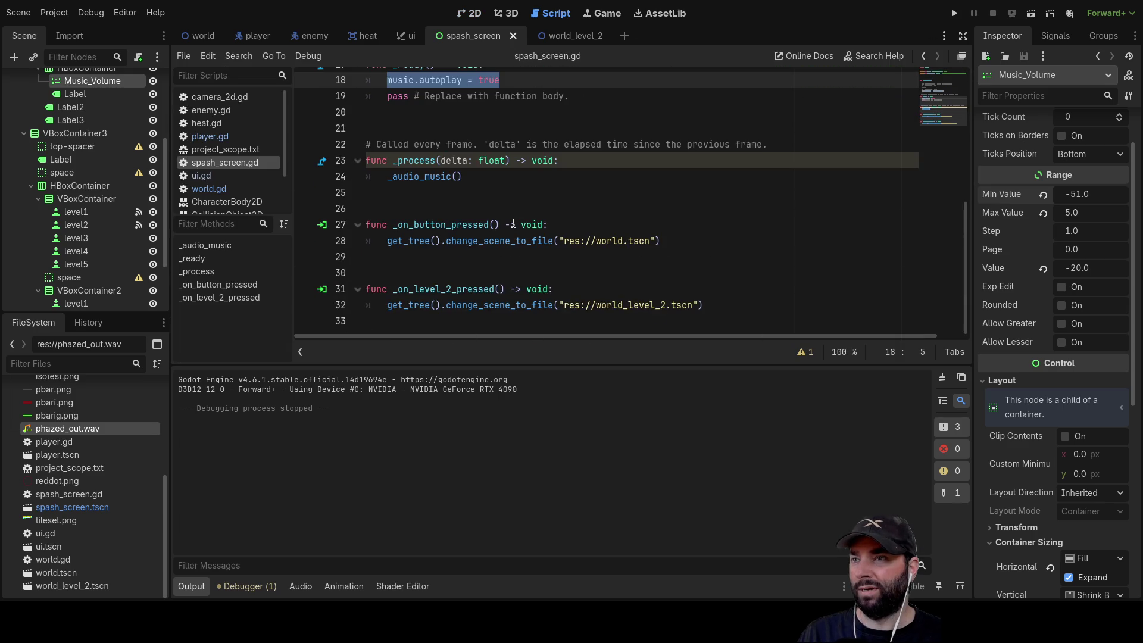
scroll(513, 221, up, 3)
- Run the project, start level 1 from the splash screen, then stop with F8
click(467, 261)
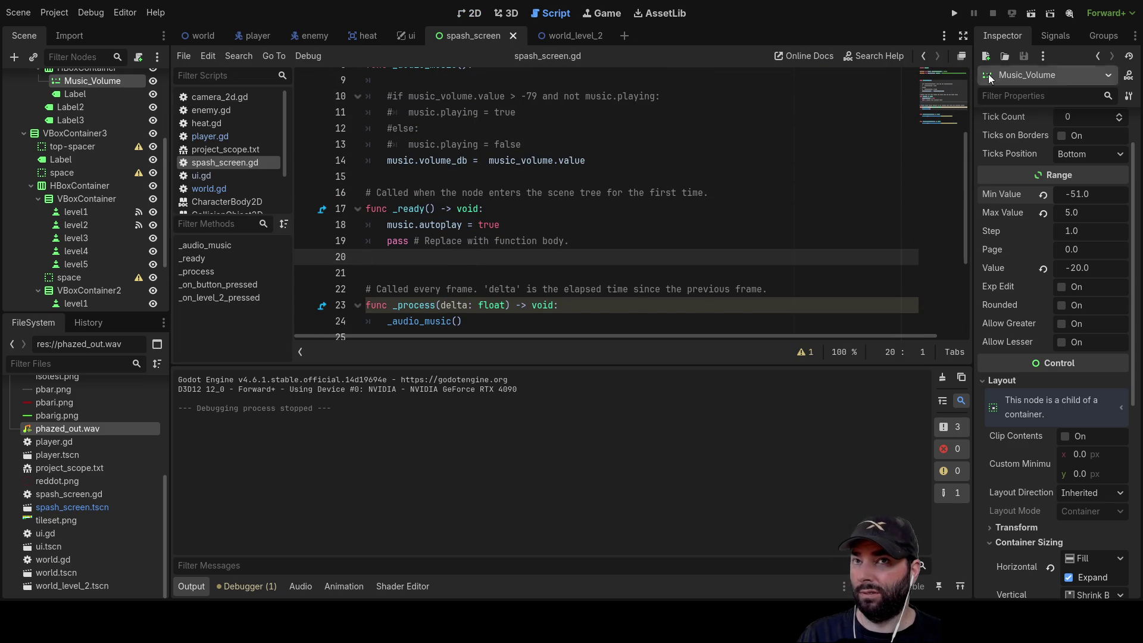
click(955, 13)
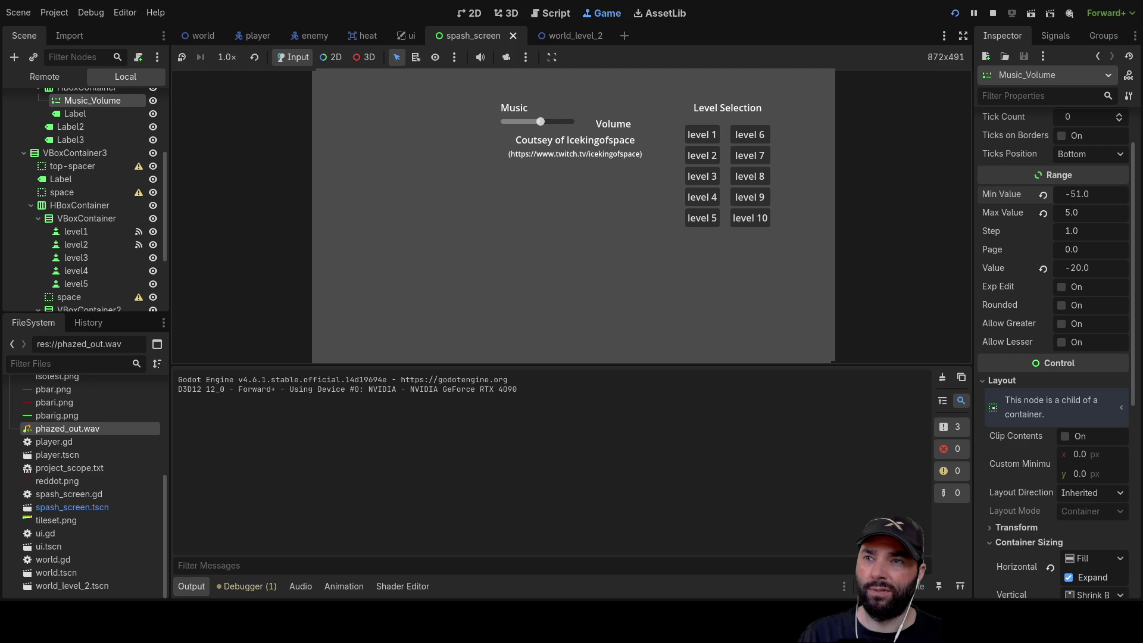
click(693, 134)
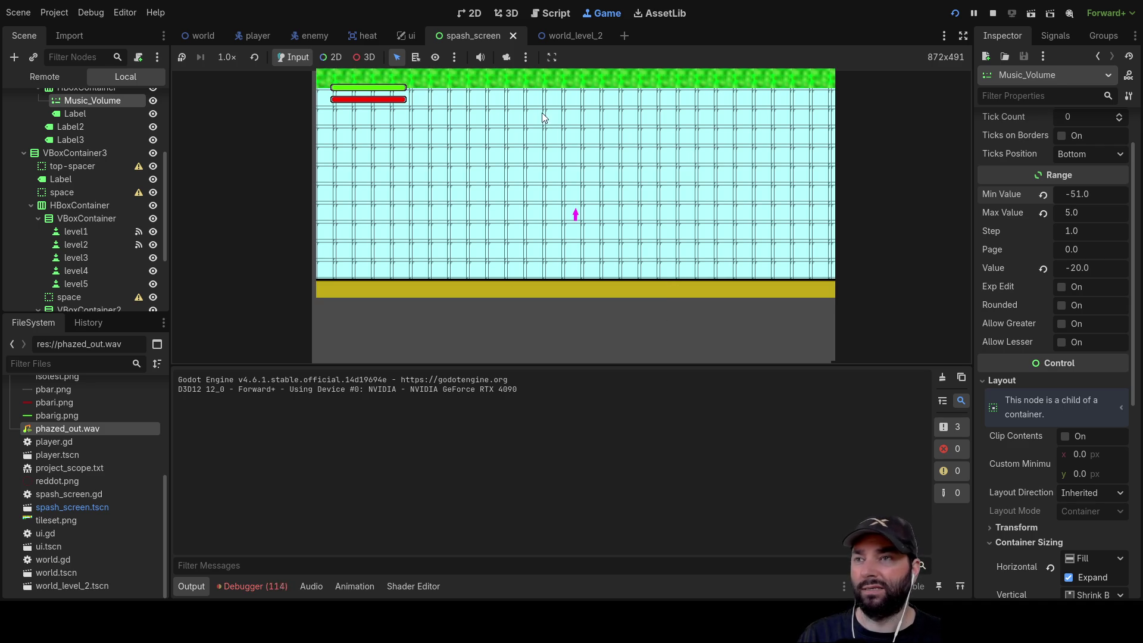
key(F8)
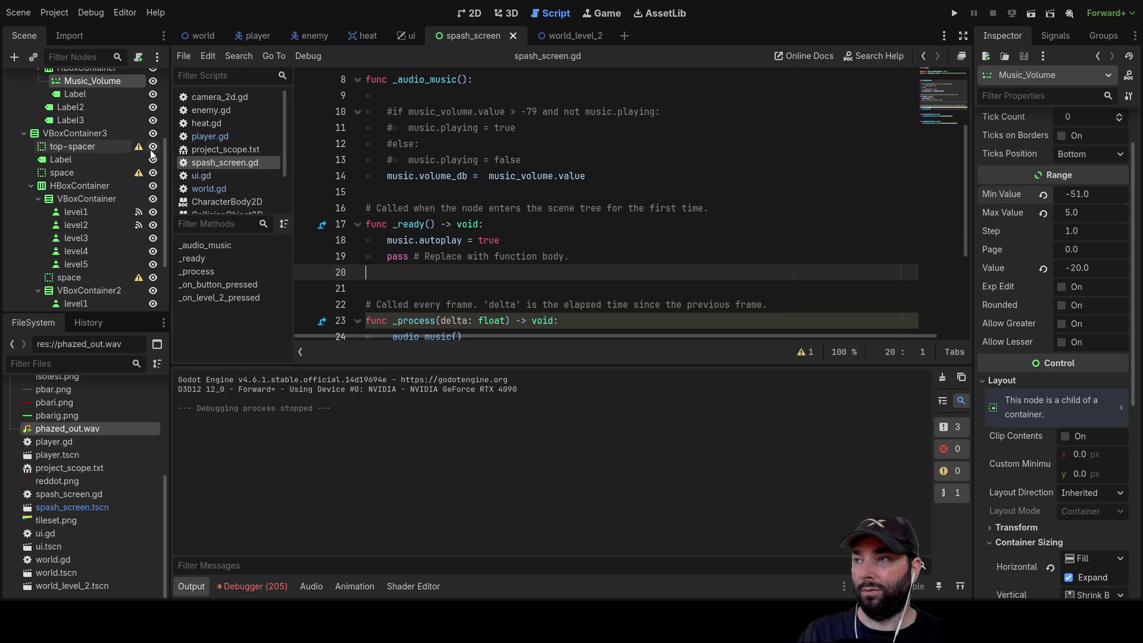
scroll(102, 161, down, 3)
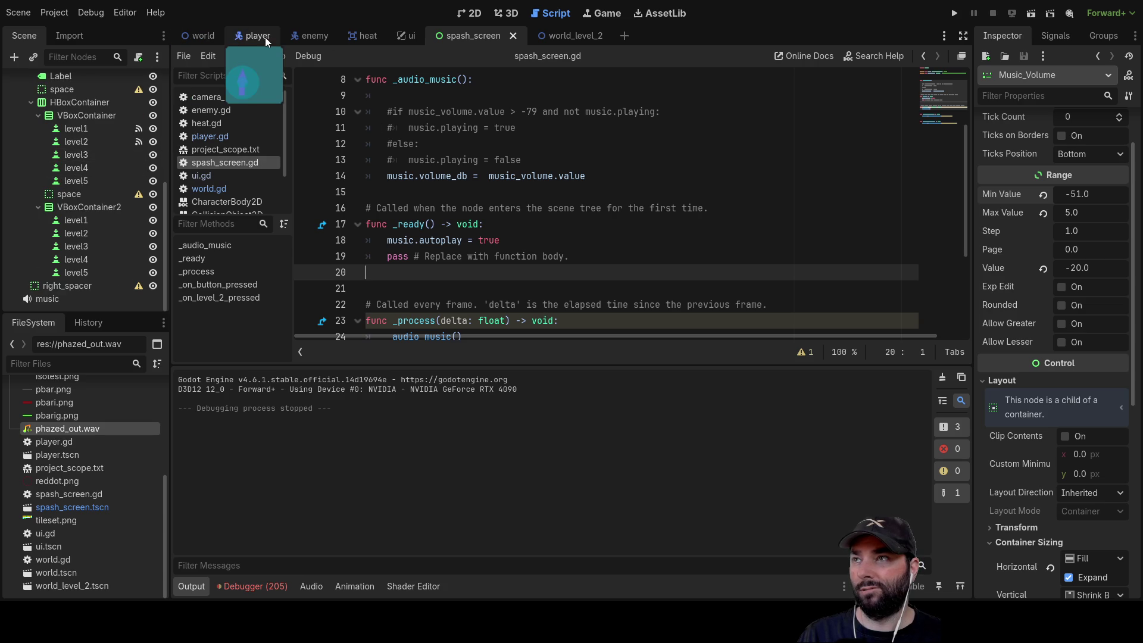
- In world_level_1, paste a copy of run under audio named 'music', streaming phazed_out.wav with Playing on
click(189, 37)
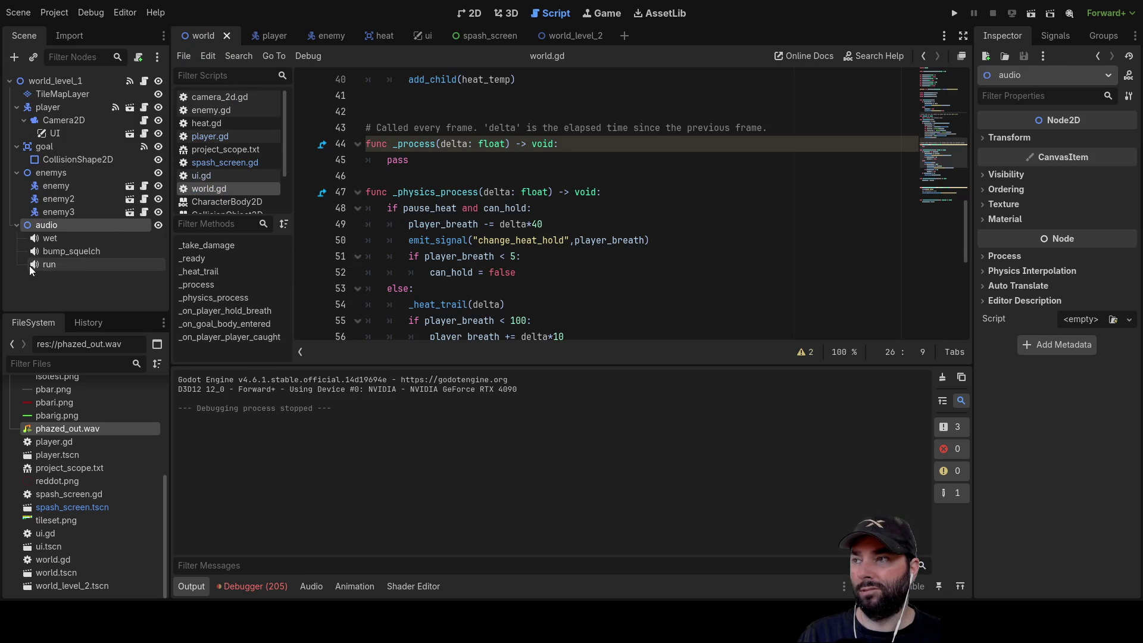
click(59, 262)
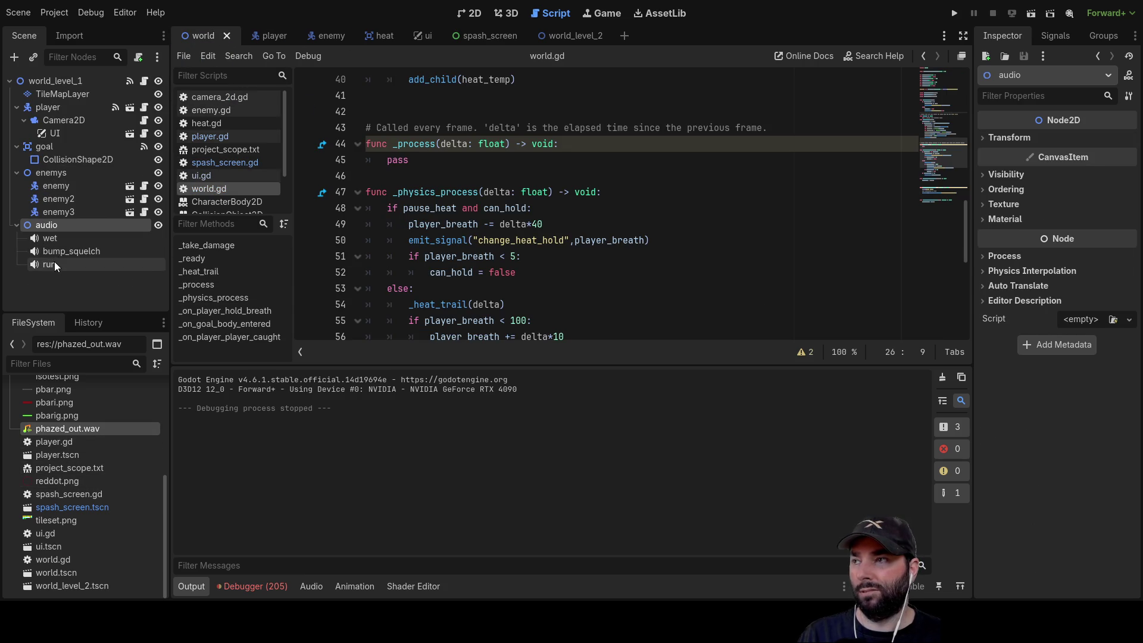
click(48, 227)
key(ctrl+v)
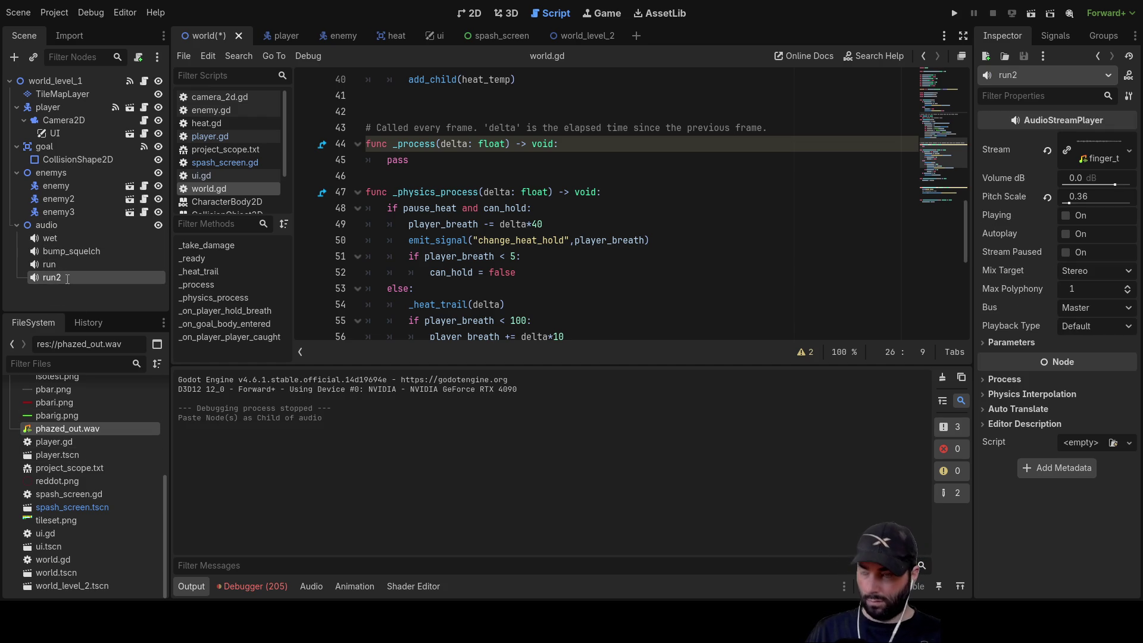
text(music)
key(Return)
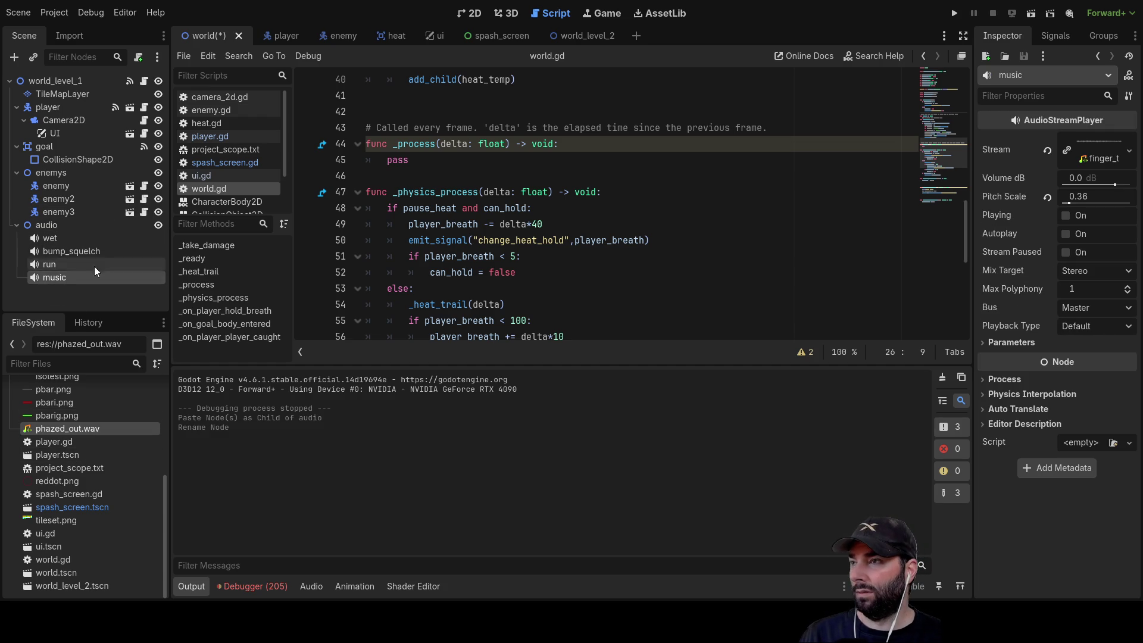
drag(55, 430, 62, 277)
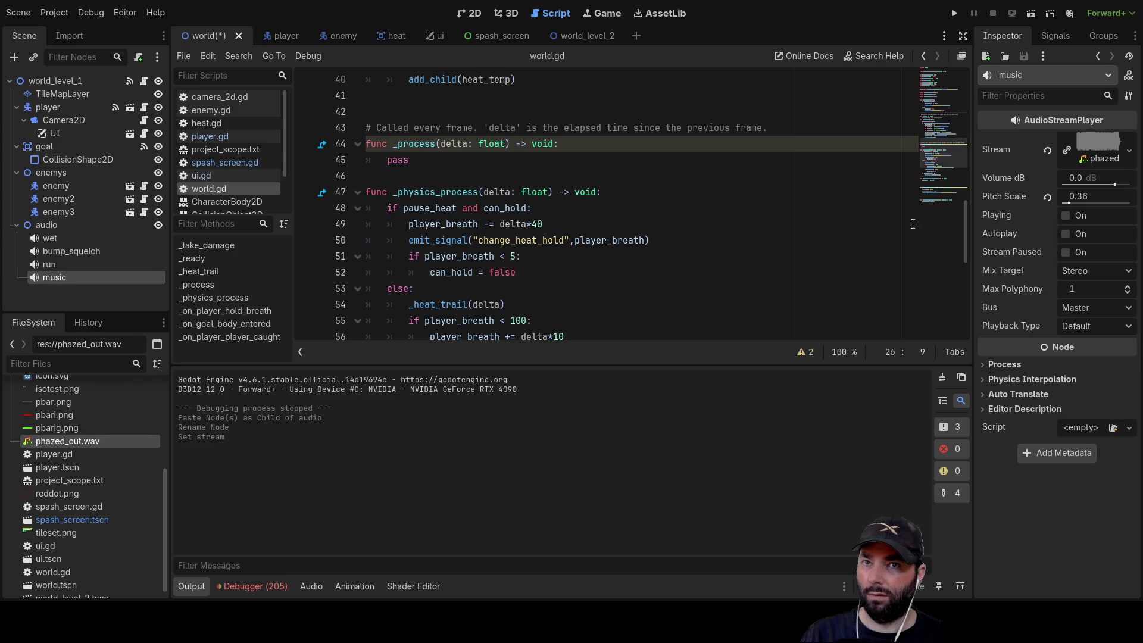
click(1064, 215)
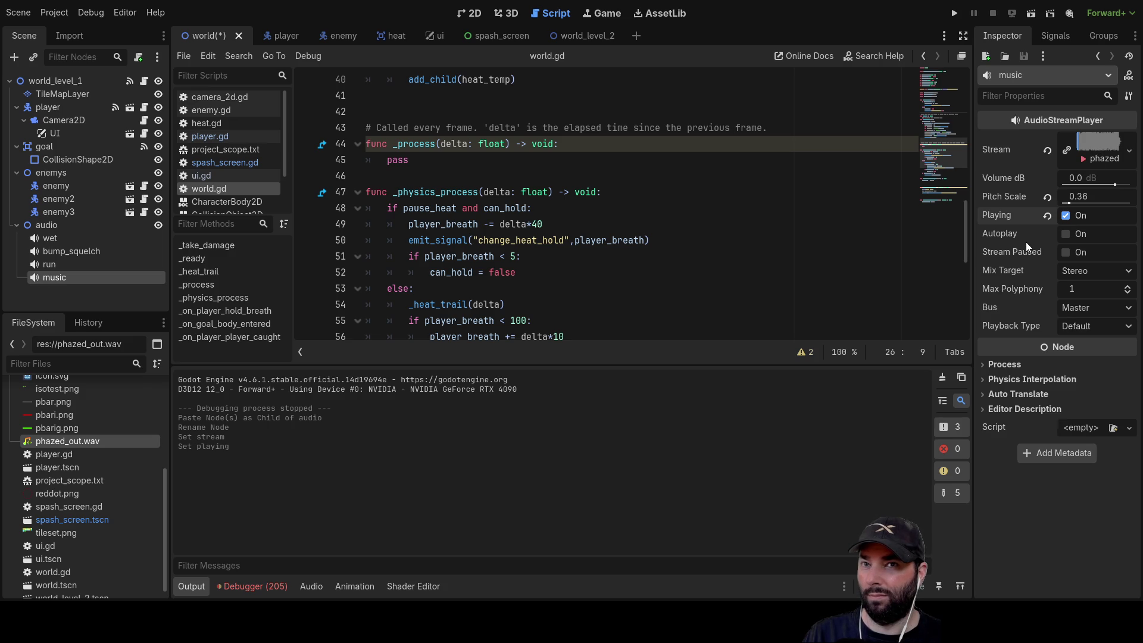
- Set the music node's Pitch Scale to 1 and its Volume dB to about -27.6
click(1077, 196)
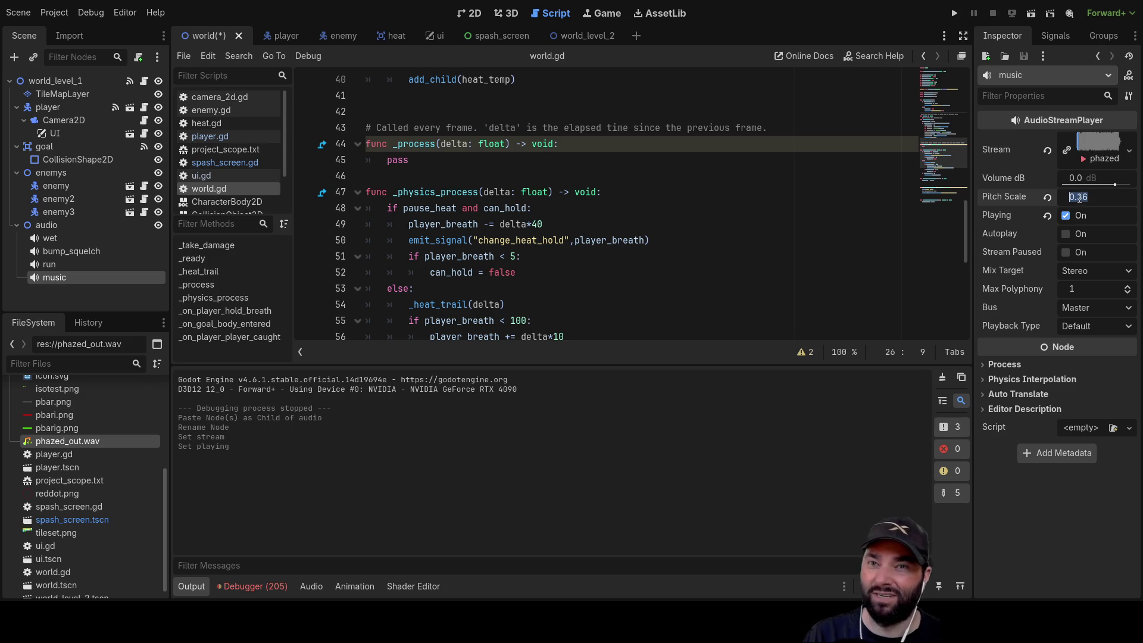
text(1)
key(Return)
drag(1102, 185, 1097, 184)
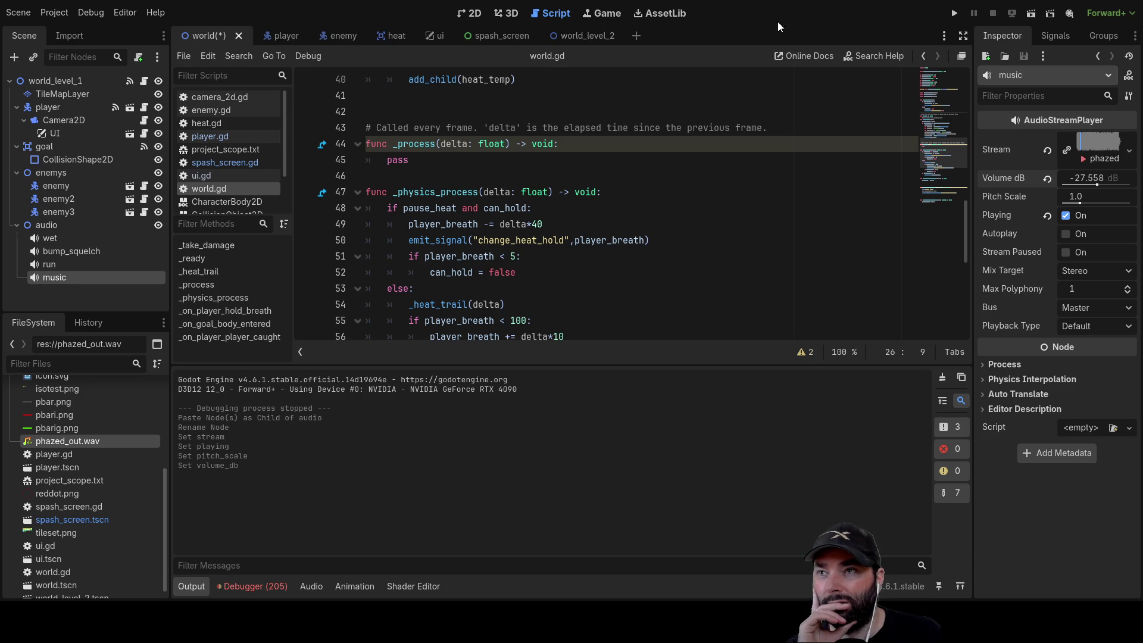
- Switch to the spash_screen scene in the 2D workspace
click(495, 37)
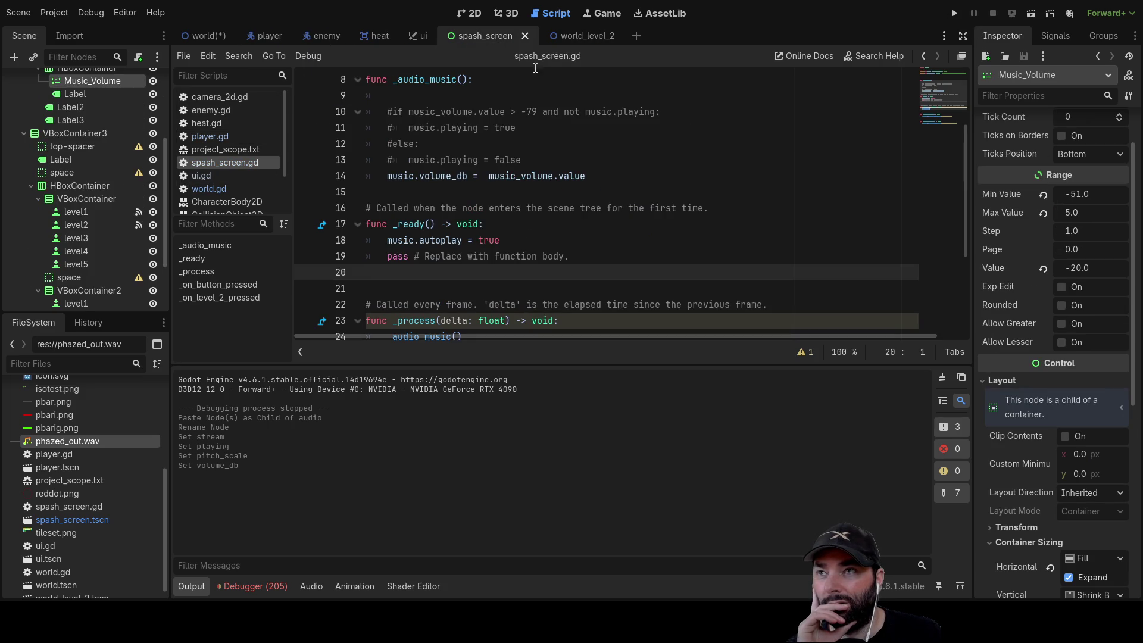
click(479, 13)
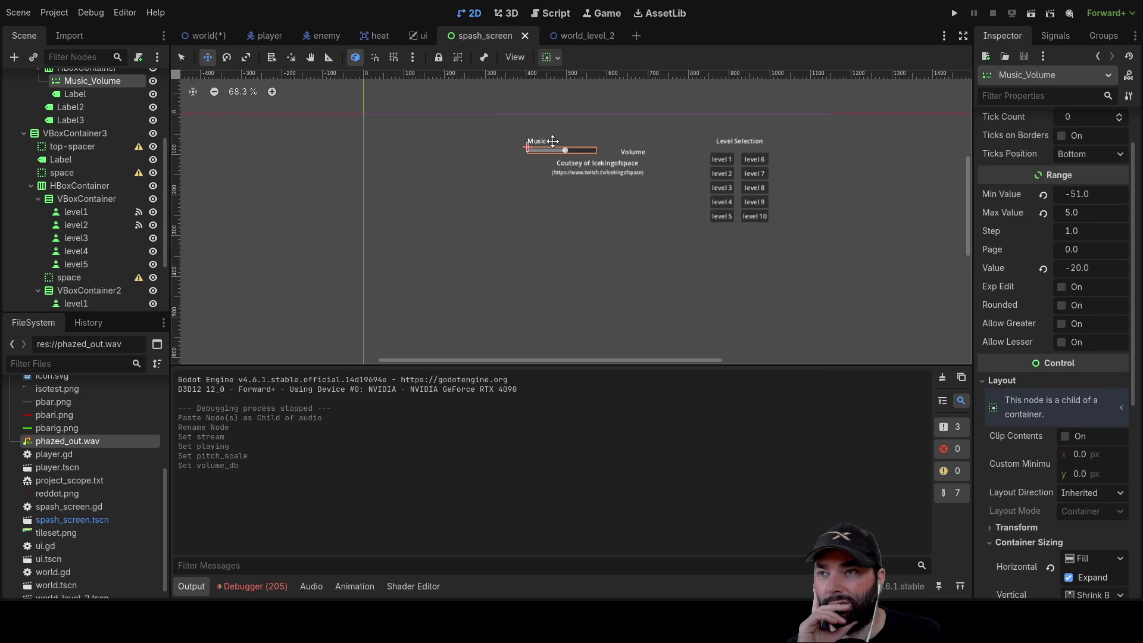
scroll(89, 179, down, 3)
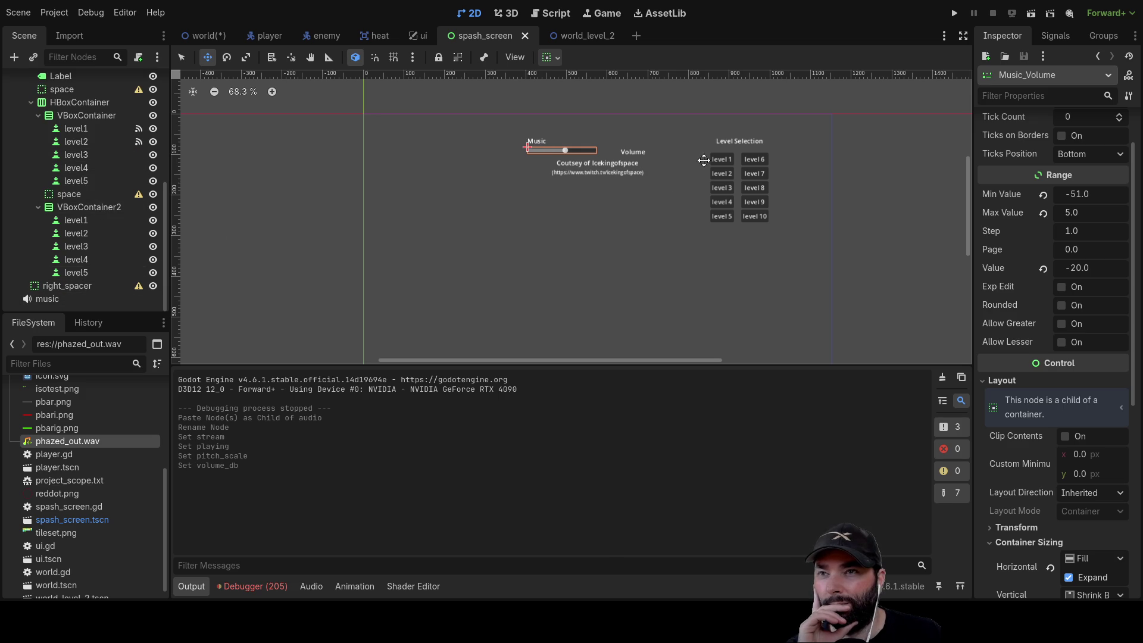
scroll(90, 197, up, 5)
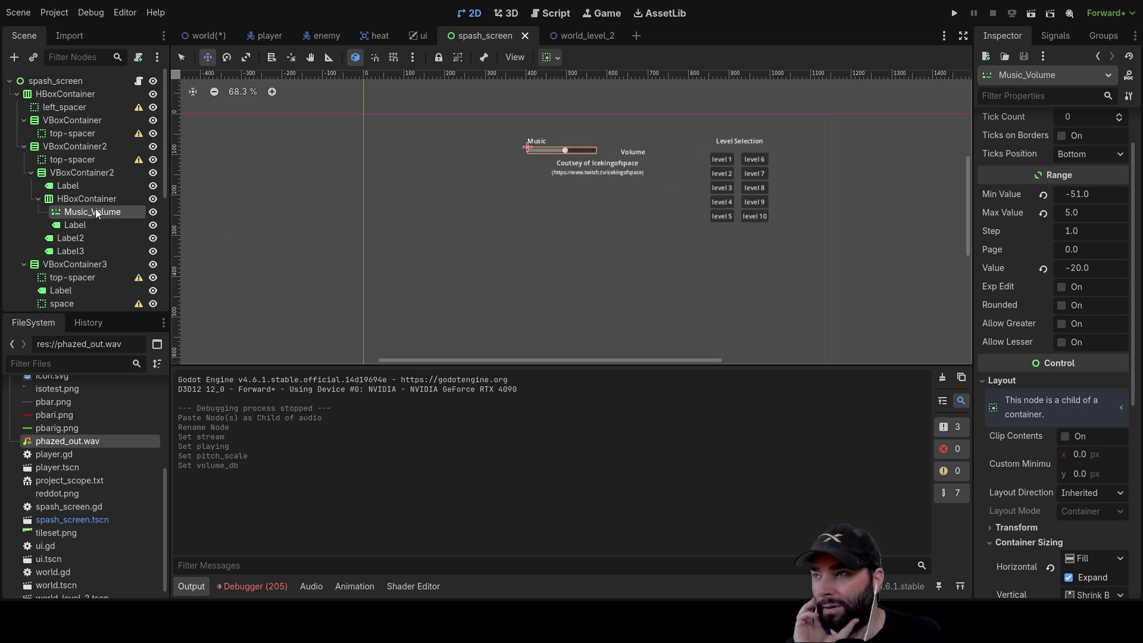
- Return to the world scene and open world.gd at the end of its variable declarations
click(214, 35)
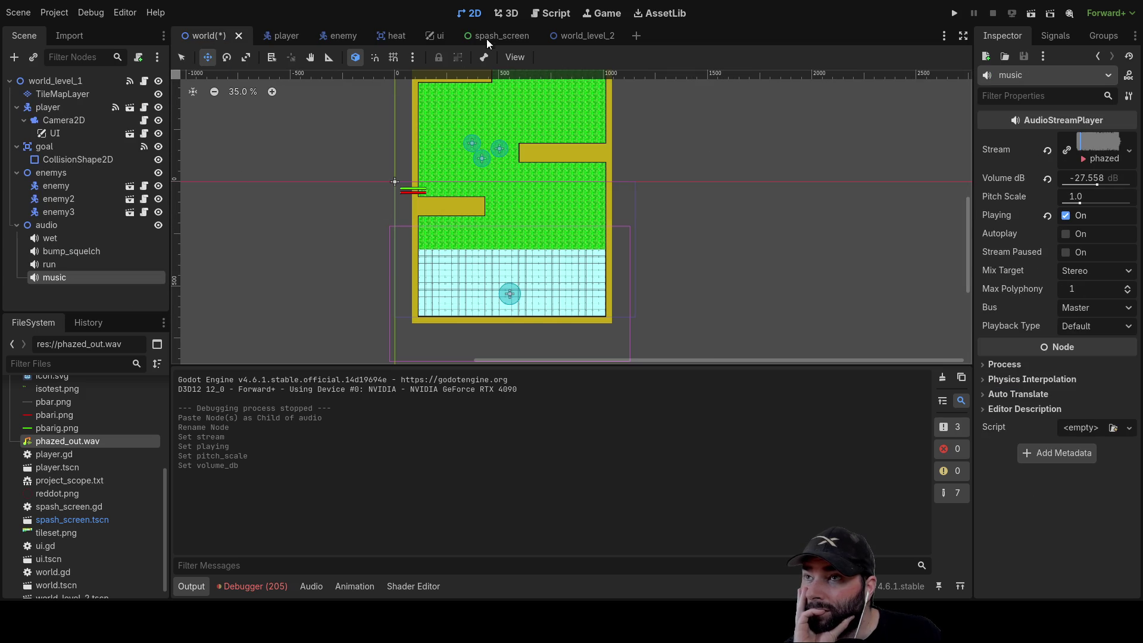
click(569, 17)
scroll(447, 211, up, 10)
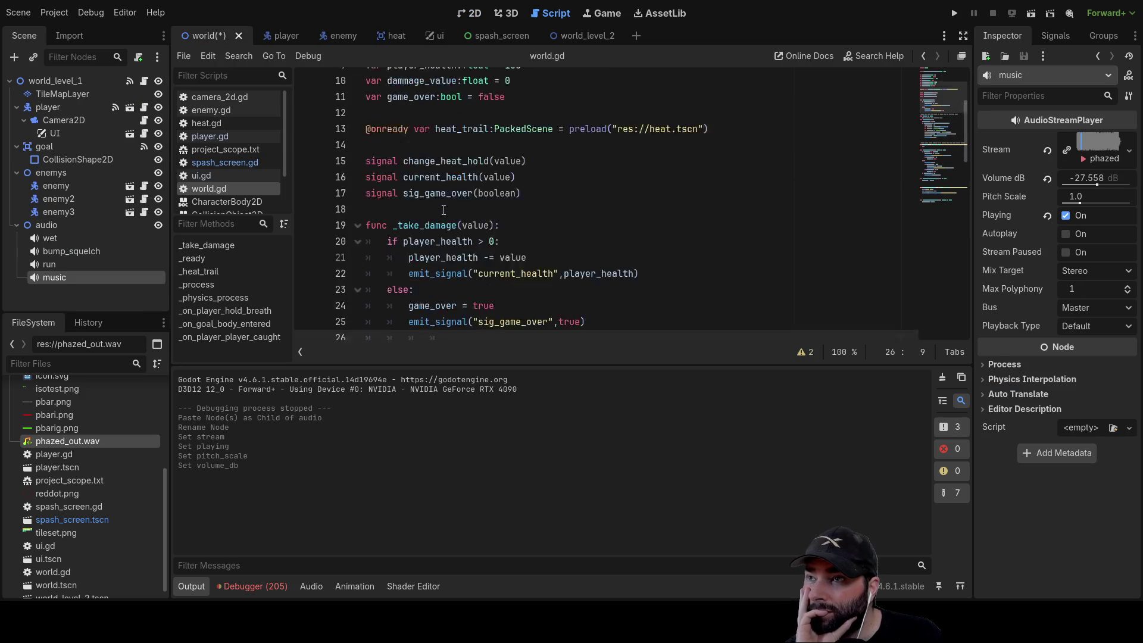
click(360, 256)
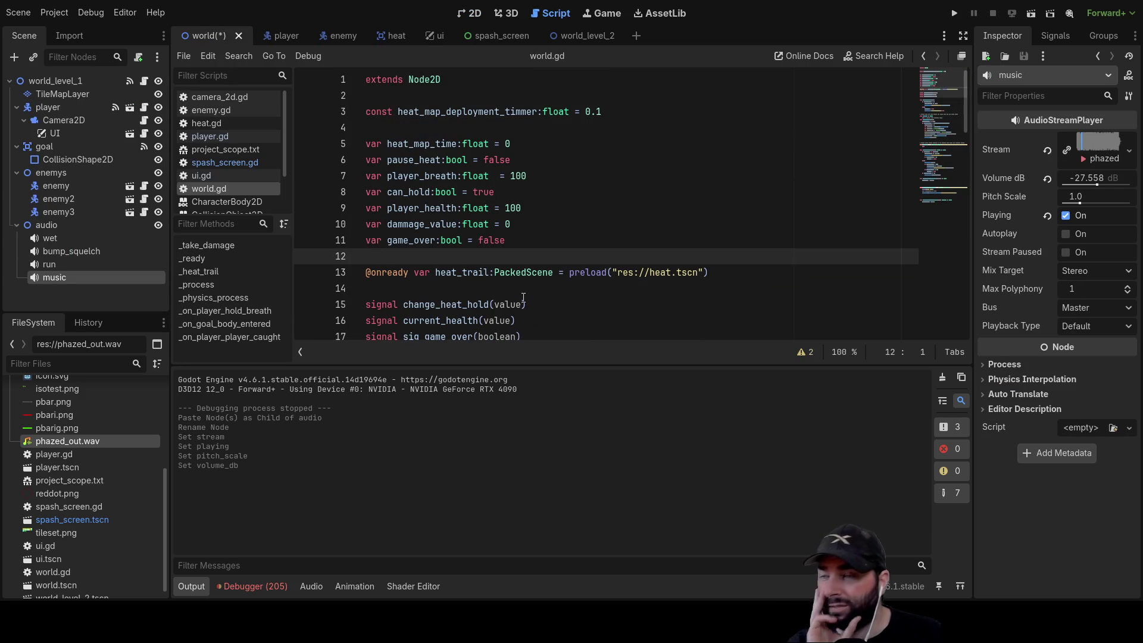
- Add the line 'var music_vol:float = -50' among the world.gd variable declarations
key(Return)
key(Up)
text(vbar)
key(BackSpace)
key(BackSpace)
key(BackSpace)
text(ar music)
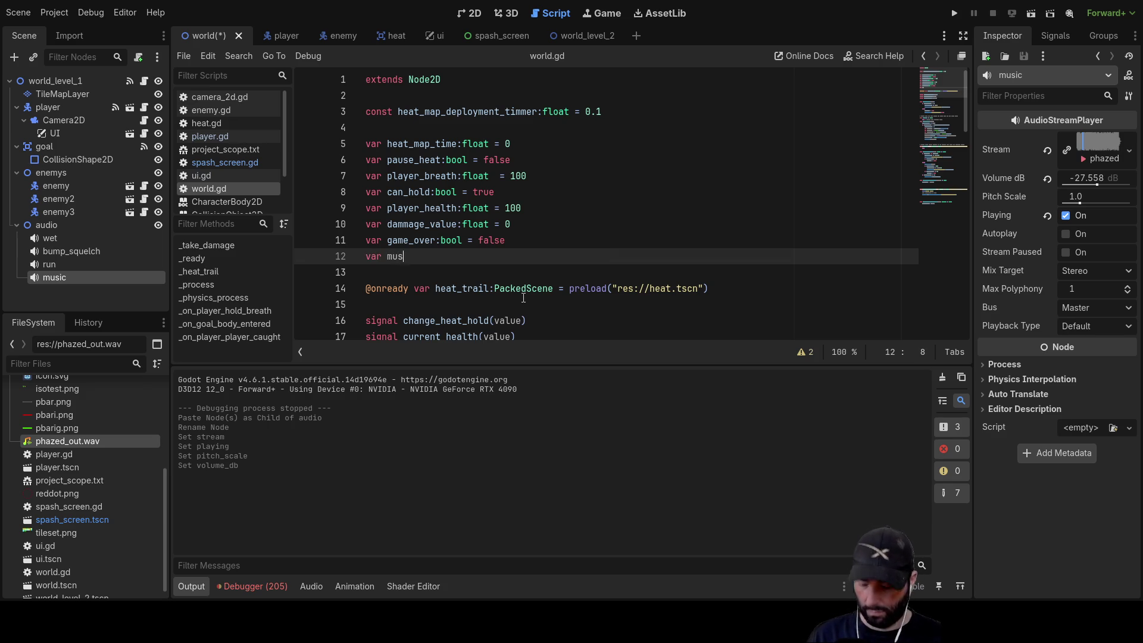
text(_vol)
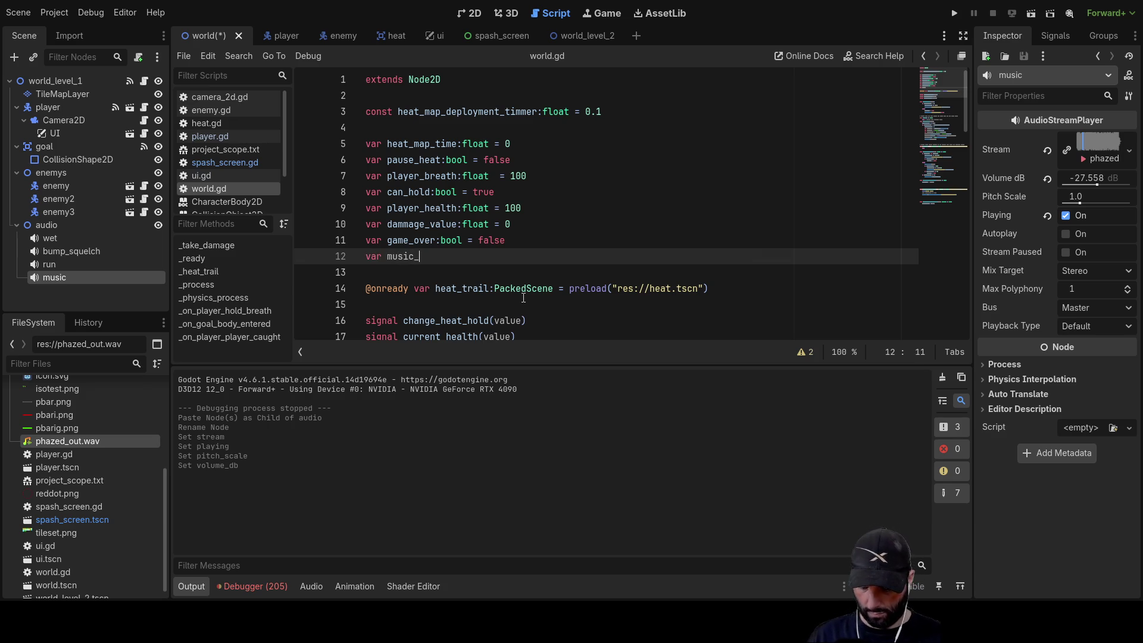
text(:)
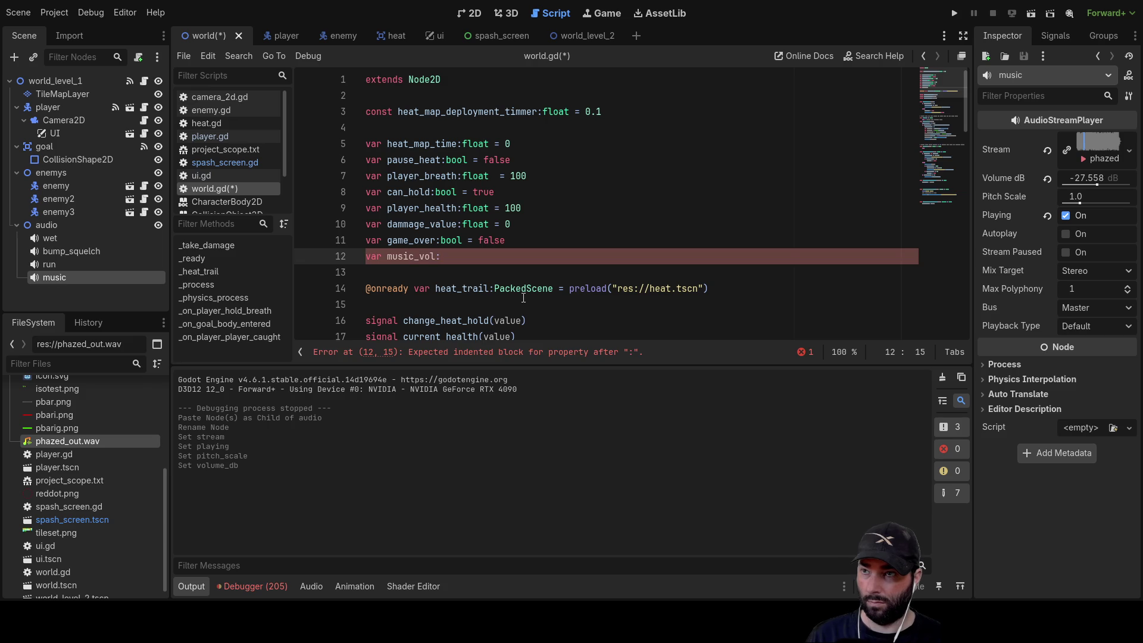
text(float = )
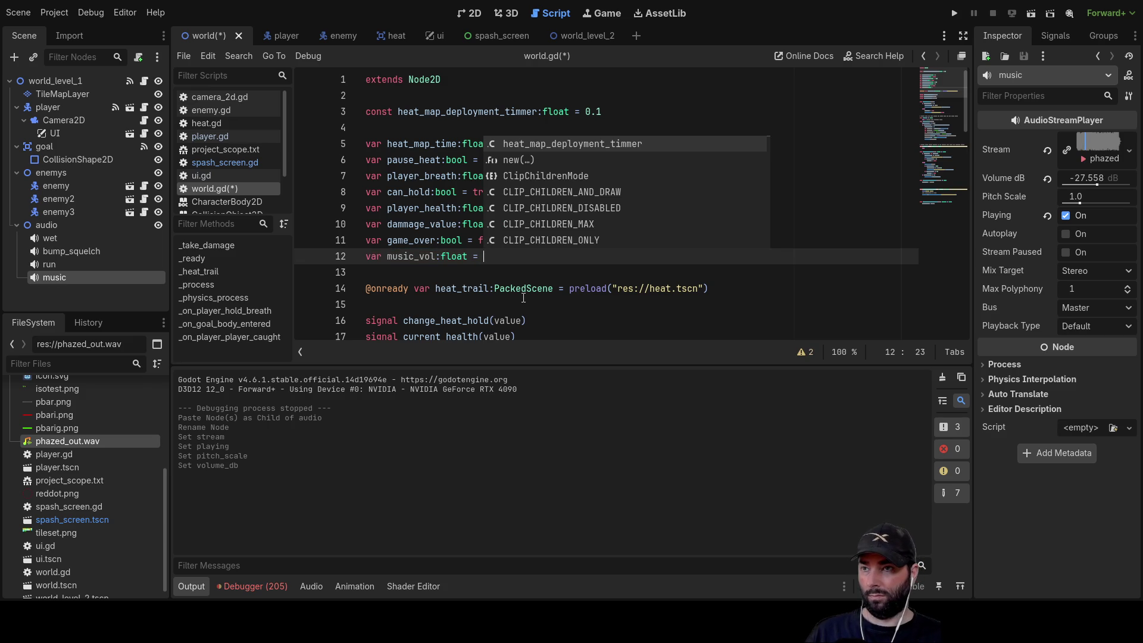
text(-50)
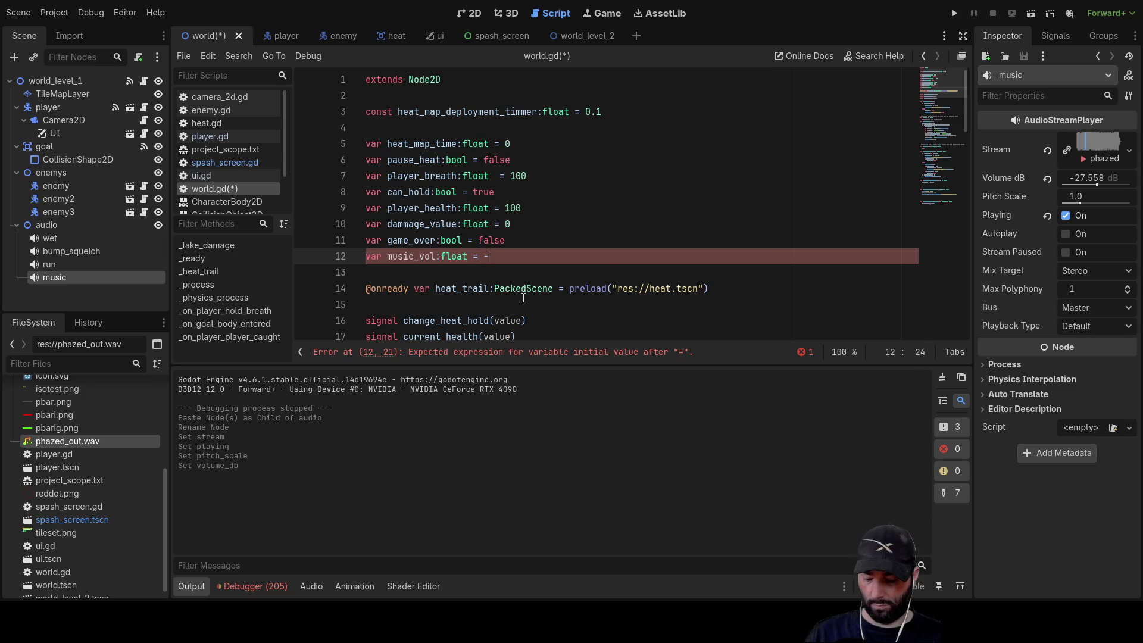
- Select the music_vol variable name and switch to the spash_screen scene
key(ctrl+Left)
key(ctrl+Left)
key(ctrl+Left)
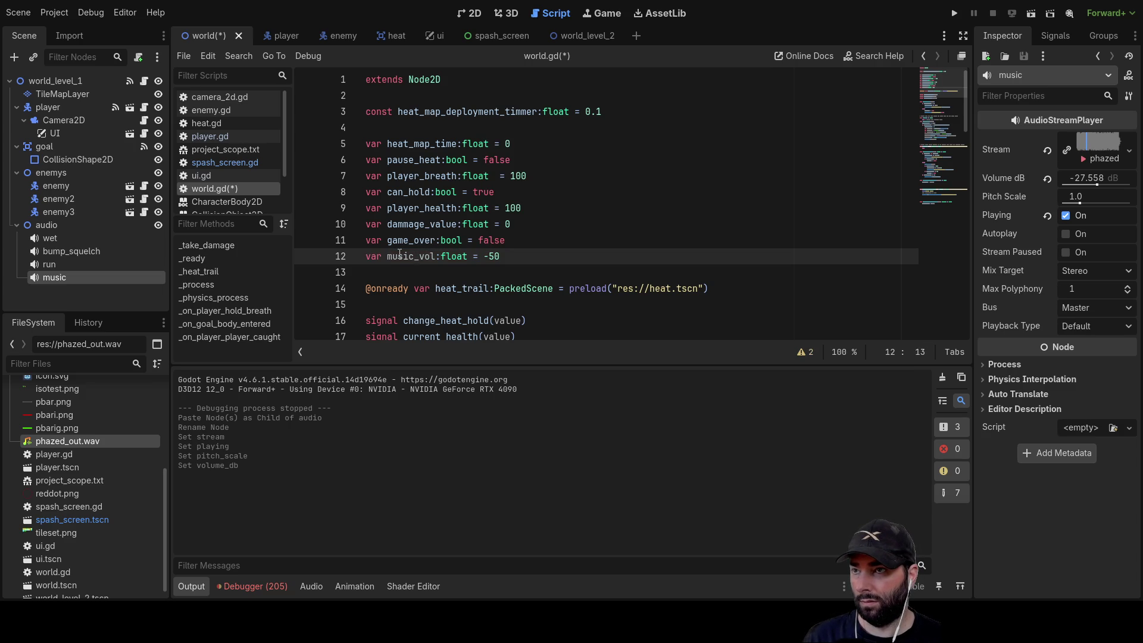
double_click(400, 256)
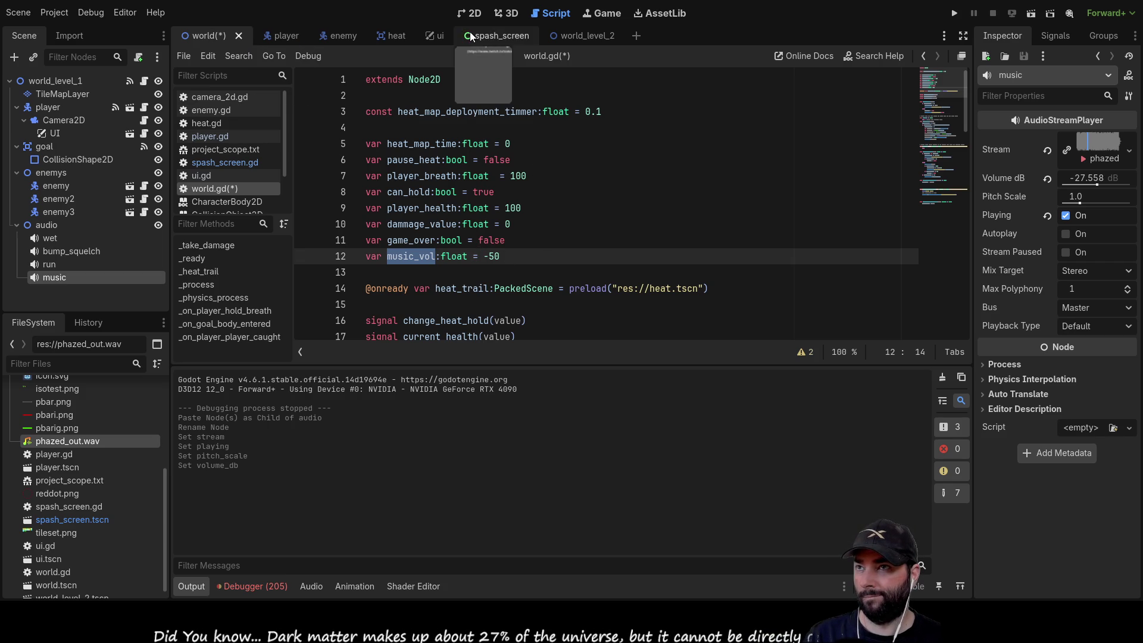
click(501, 33)
- Insert an empty first line in _on_button_pressed, above the change to res://world.tscn
scroll(496, 213, down, 3)
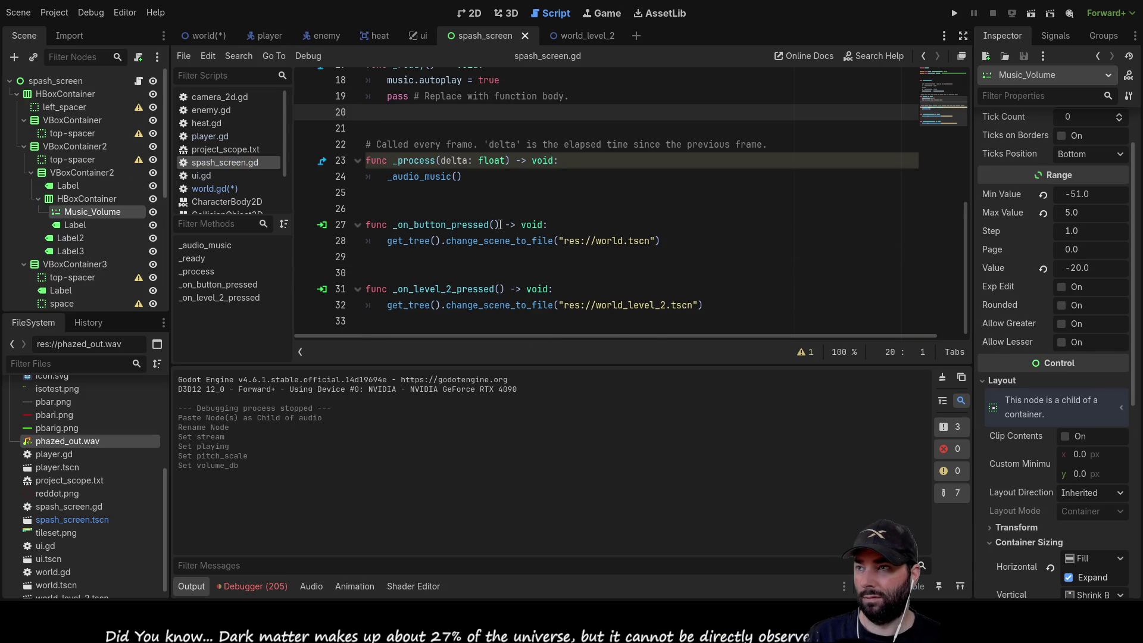
click(449, 322)
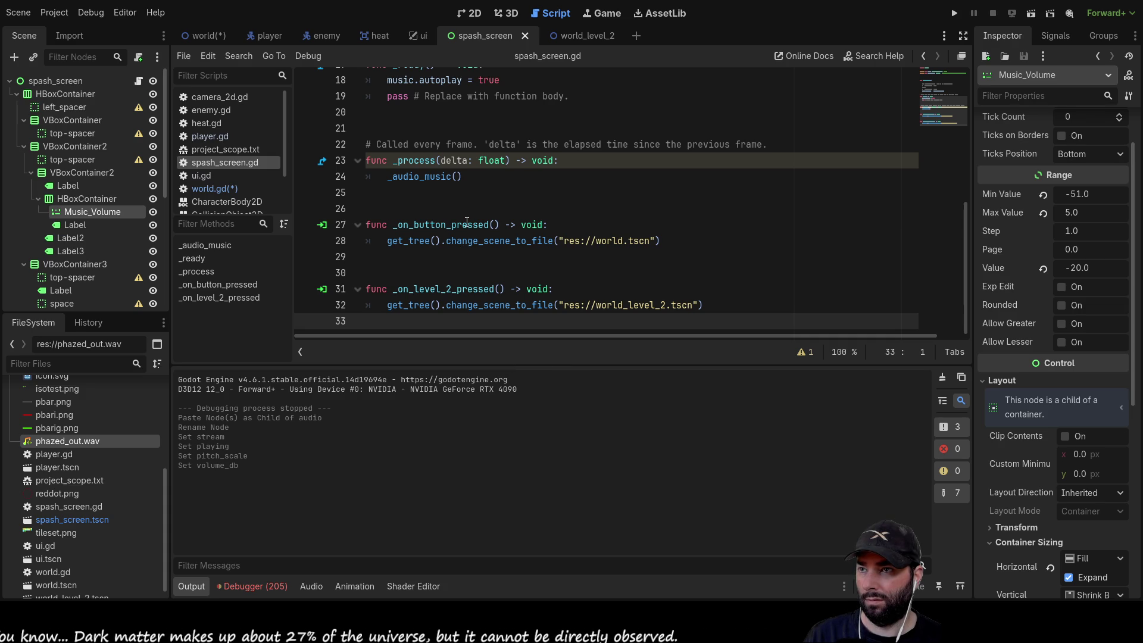
click(405, 261)
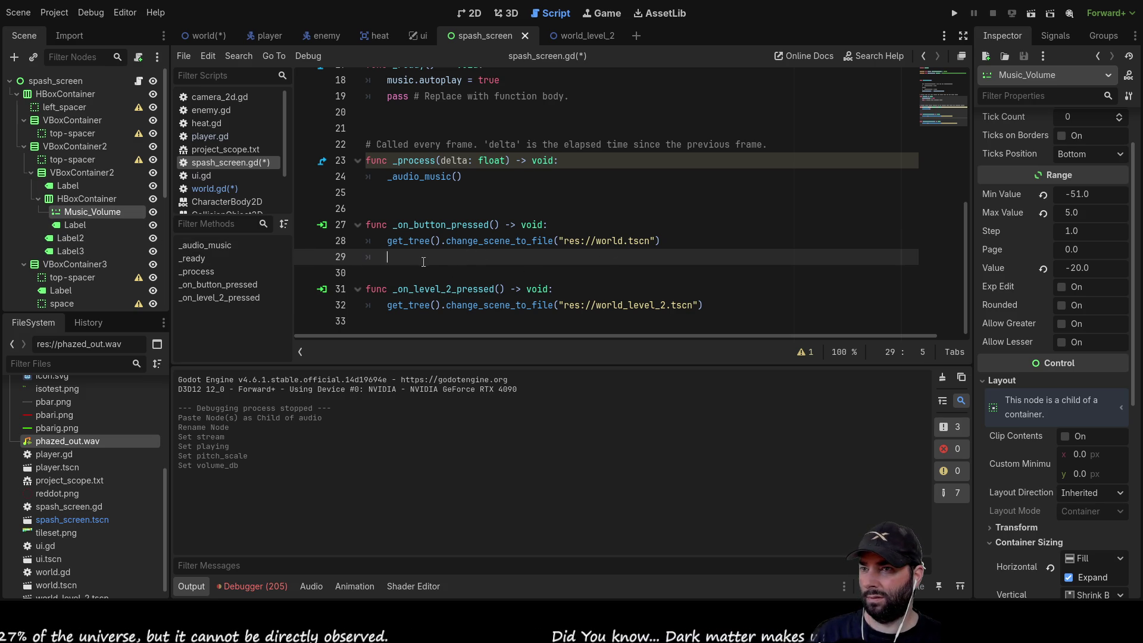
key(Up)
key(Return)
key(Up)
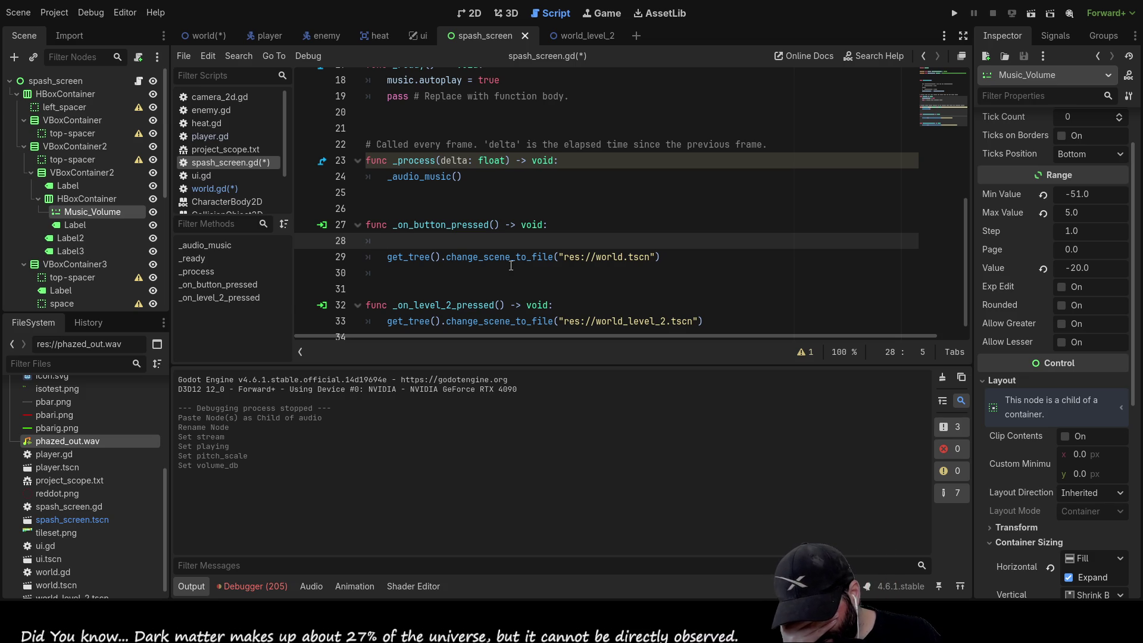
- Delete the blank line above get_tree and type music_vol on a new line below it
click(679, 258)
key(Up)
key(ctrl+shift+k)
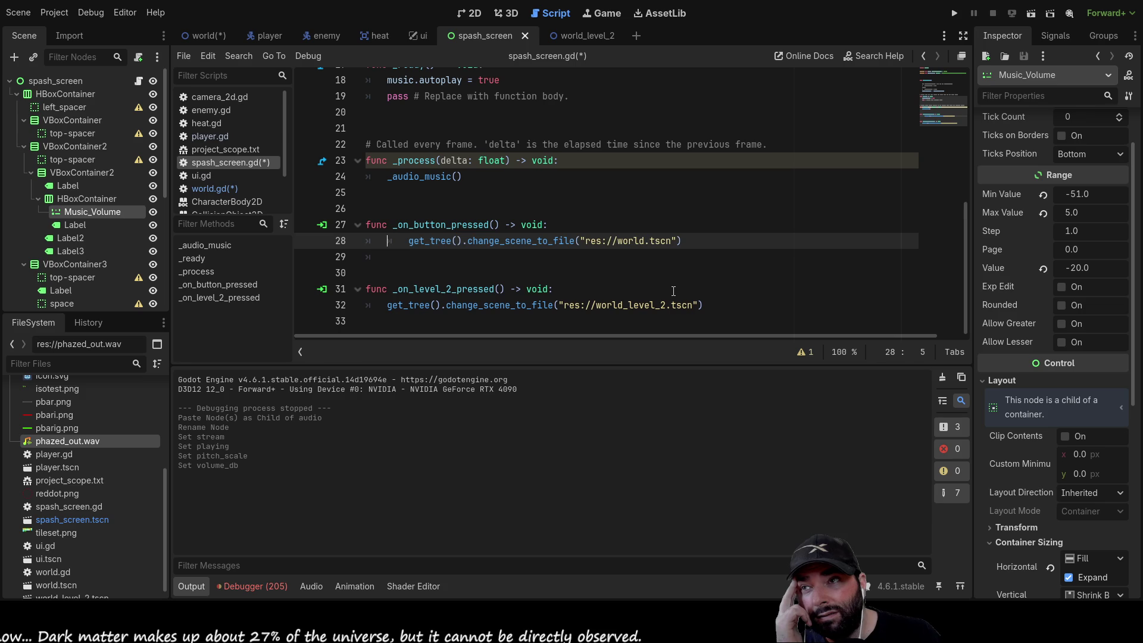
key(Down)
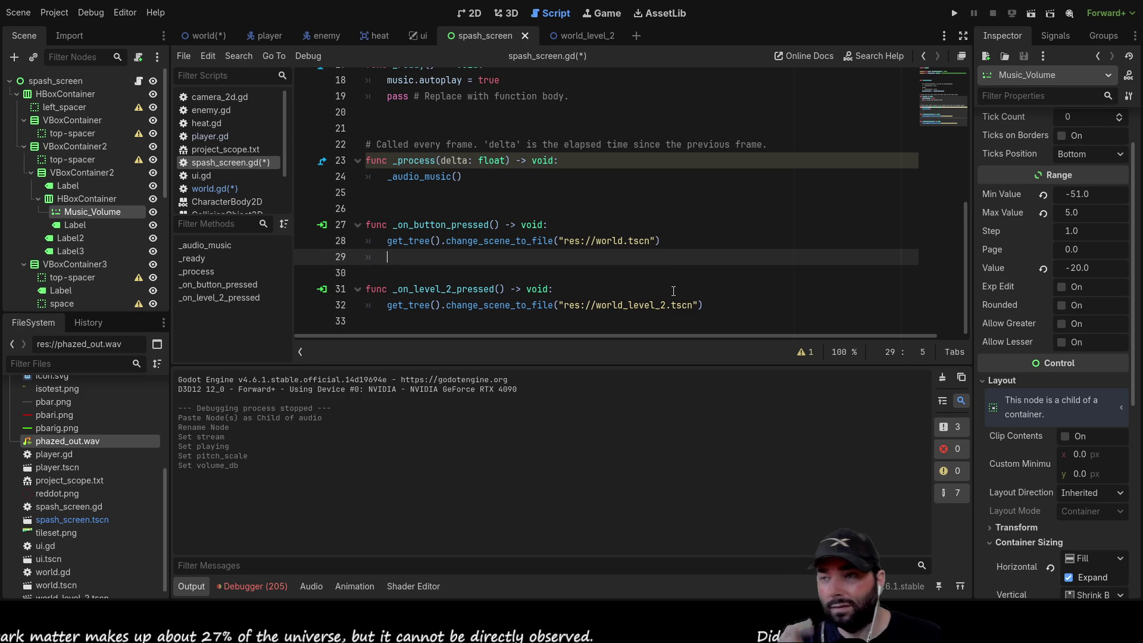
text(music_vol)
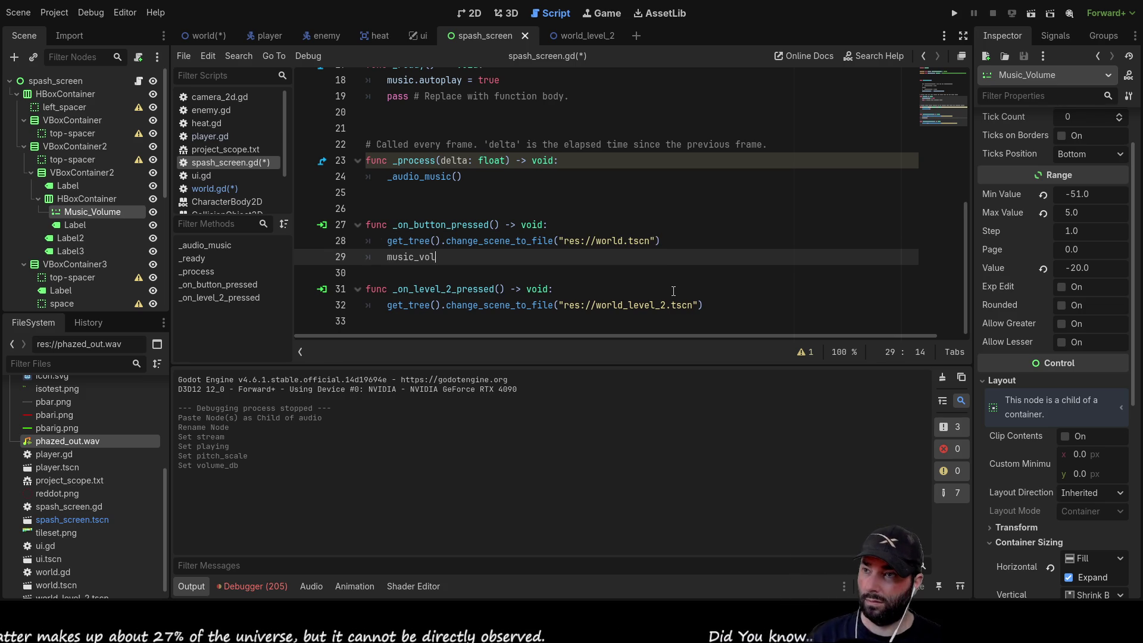
key(Left)
key(Left)
key(Left)
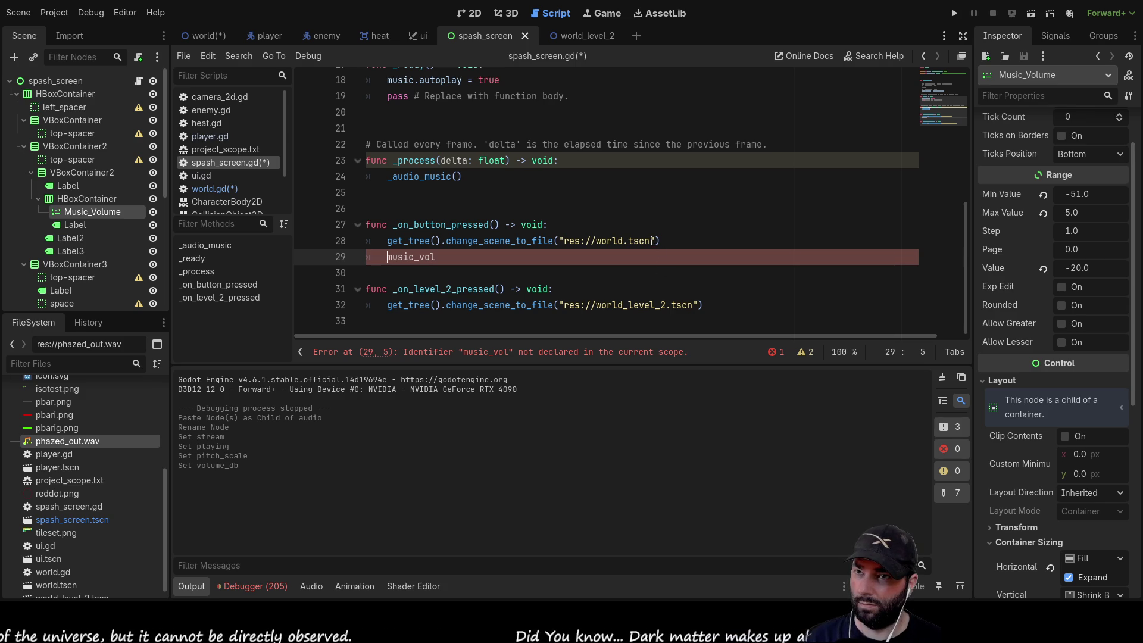
- Try writing world.music_vol on line 29 by pasting 'world' from the scene path, then delete world
drag(651, 241, 605, 243)
double_click(604, 242)
key(ctrl+c)
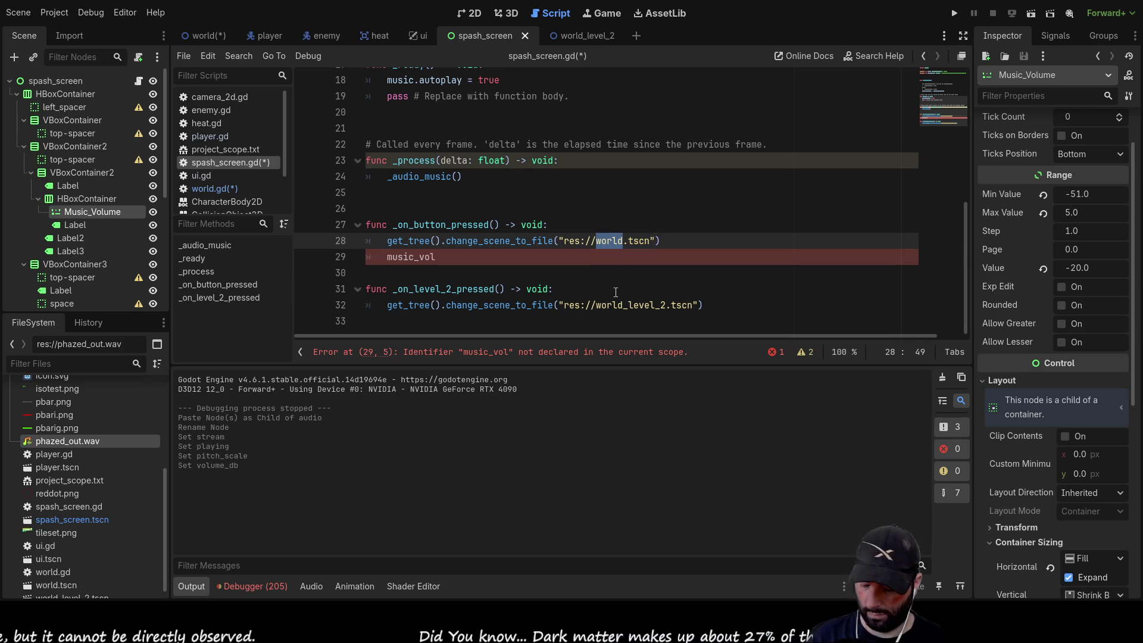
click(384, 257)
key(ctrl+v)
text(.)
key(Left)
key(Left)
key(Right)
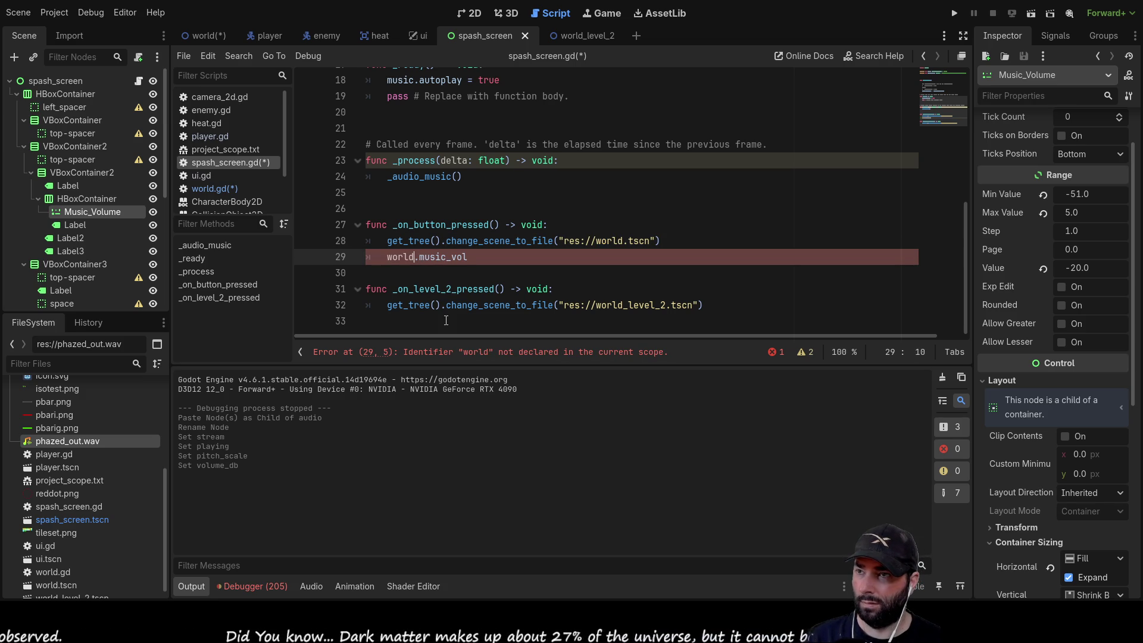
key(BackSpace)
key(BackSpace)
key(BackSpace)
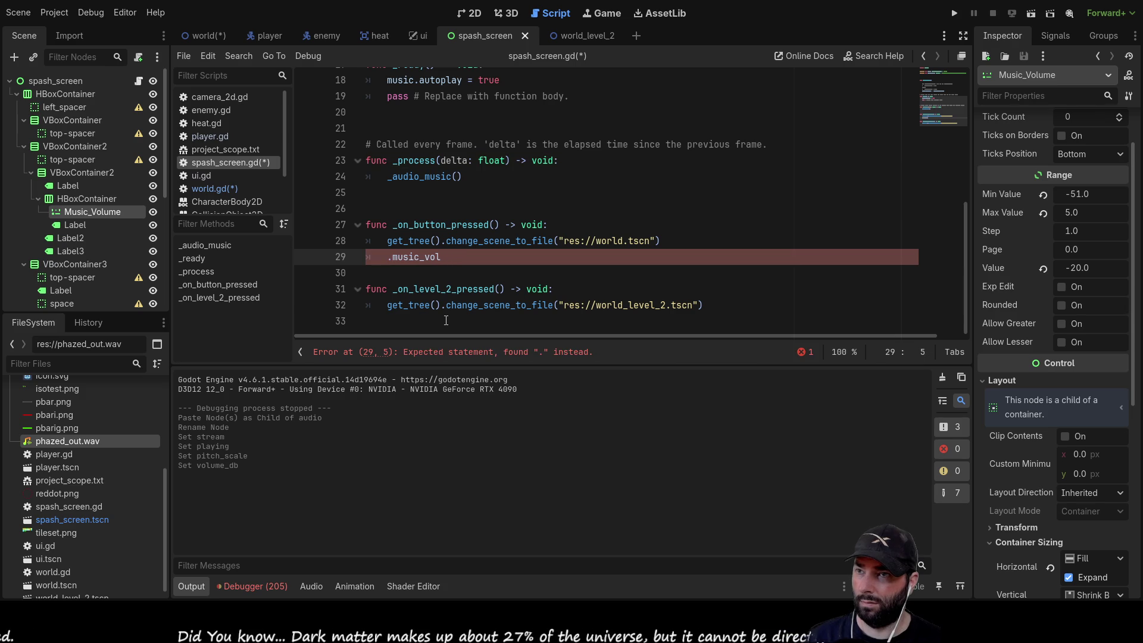
- Delete the leftover .music_vol text, leaving get_tree unchanged after undoing an extra blank line
drag(659, 241, 366, 241)
drag(441, 257, 387, 257)
key(BackSpace)
key(Up)
key(Return)
key(Up)
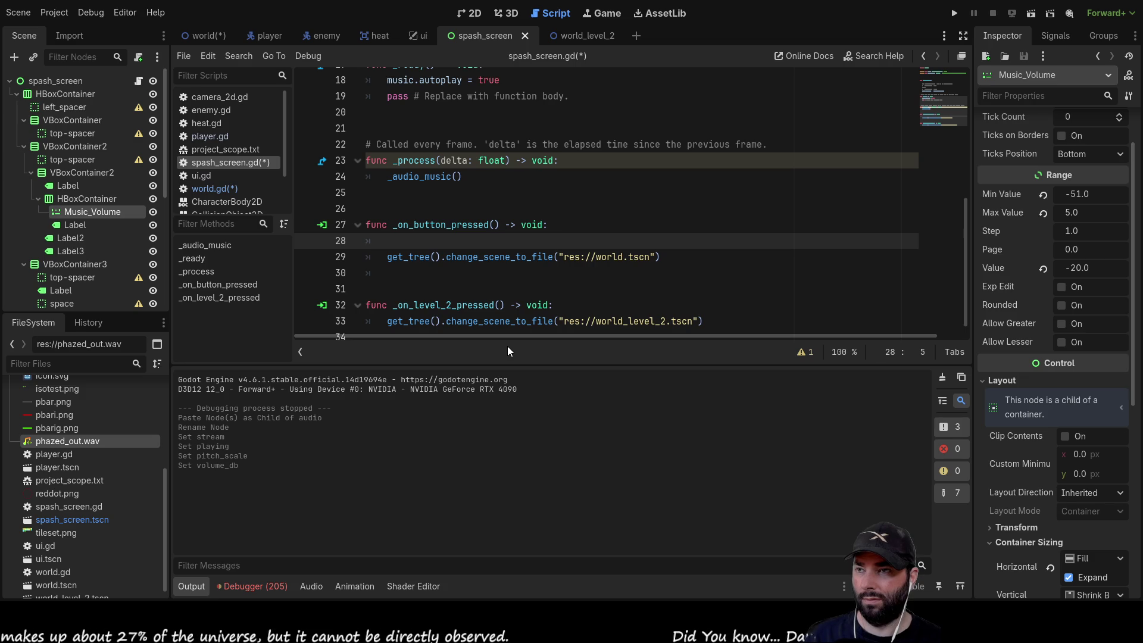
key(ctrl+z)
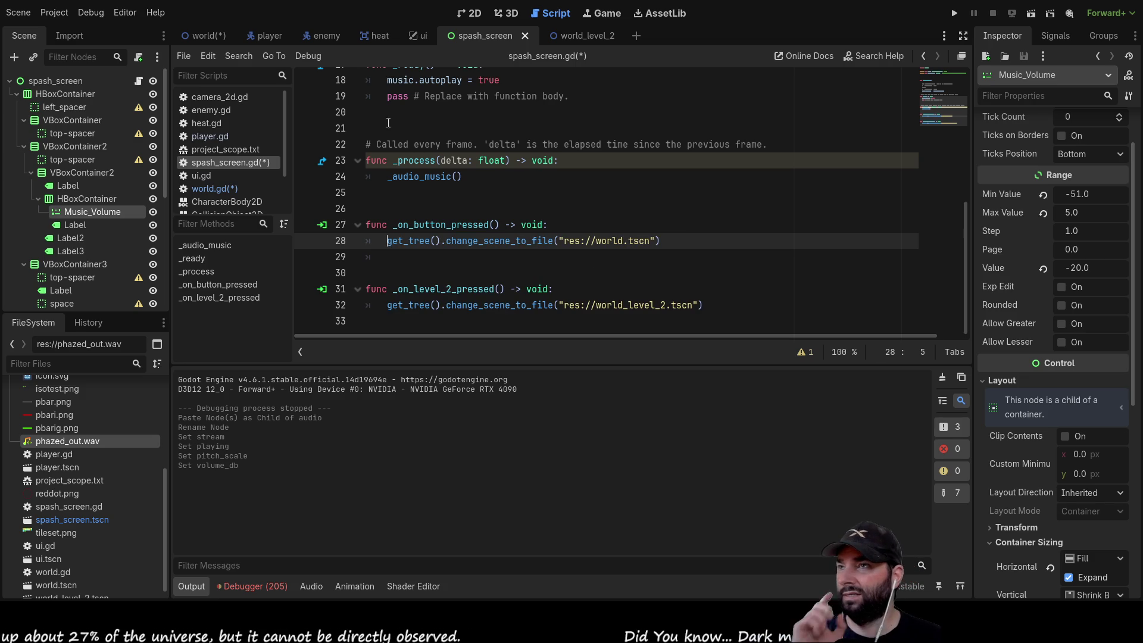
- Switch back to the world scene, run the project, and start level 1 from the menu
click(192, 33)
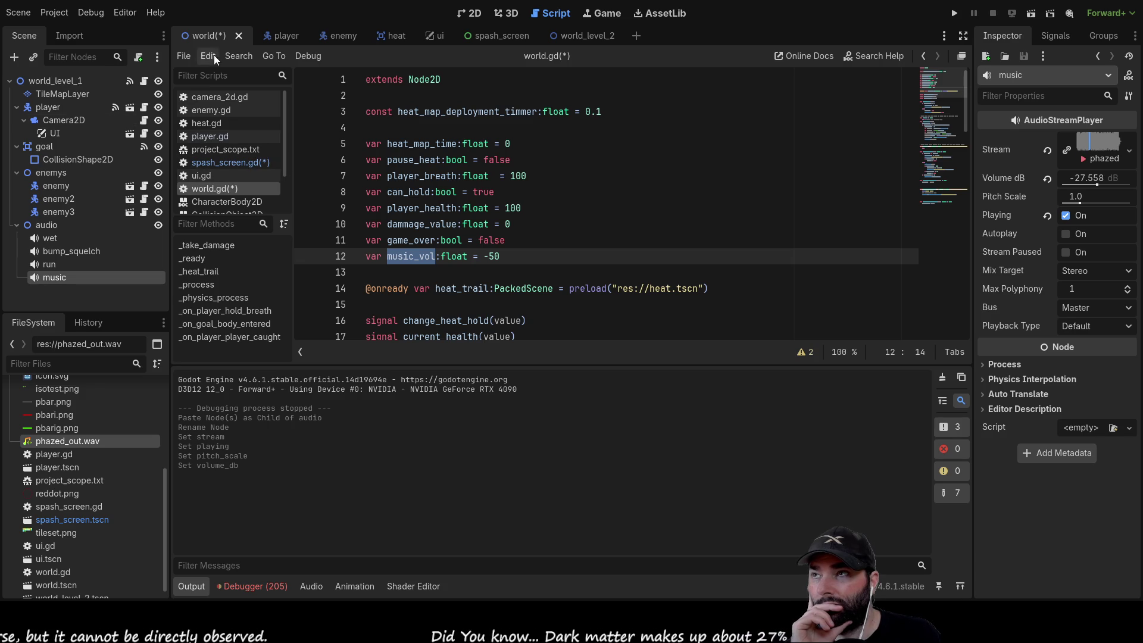
click(955, 12)
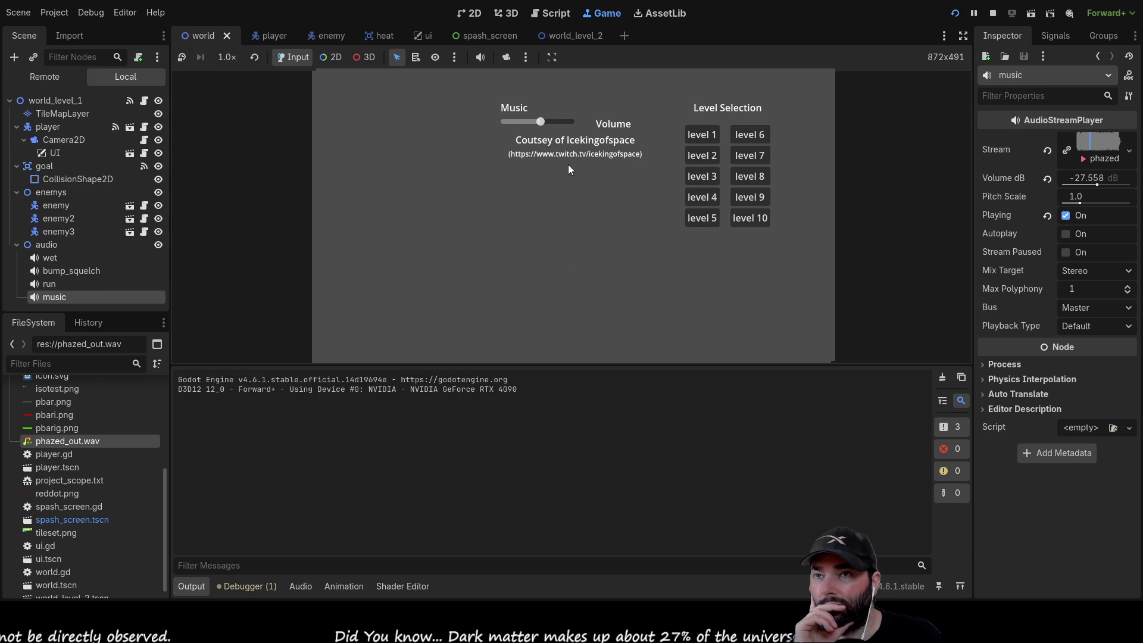
click(702, 134)
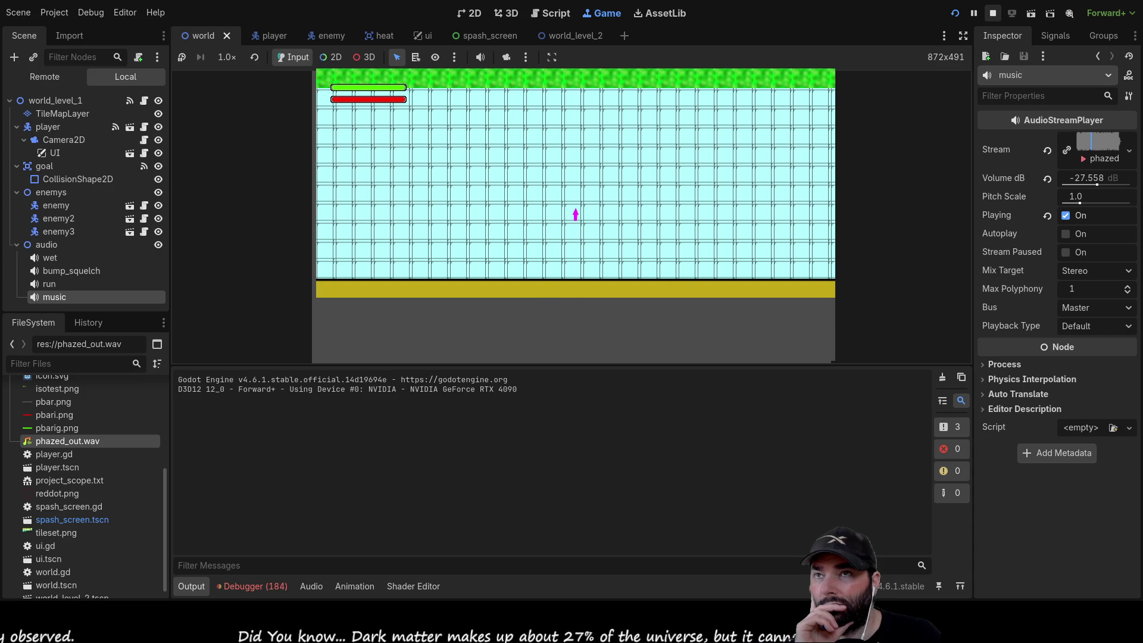
- Steer the player up, right, then left into the goal room to finish level 1
key(Up)
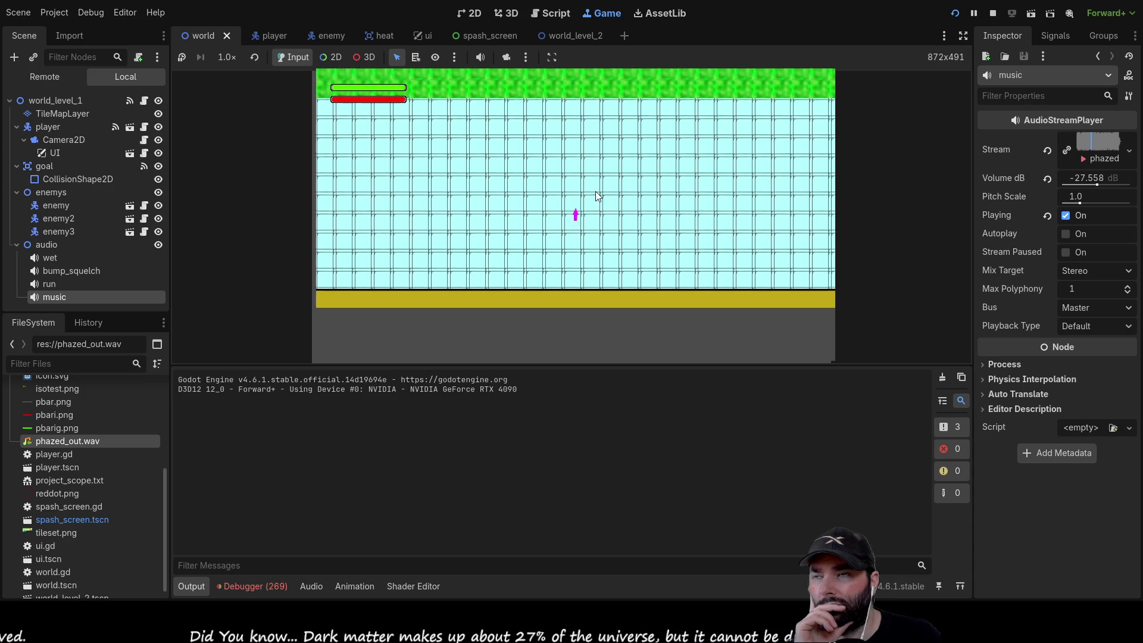
key(Up)
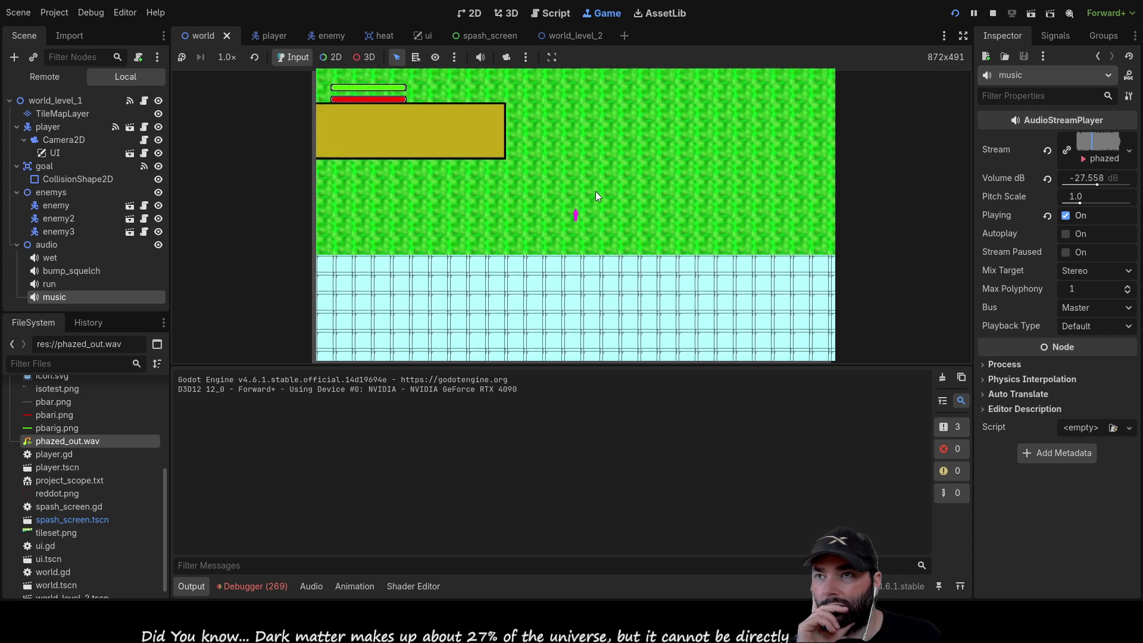
key(Right)
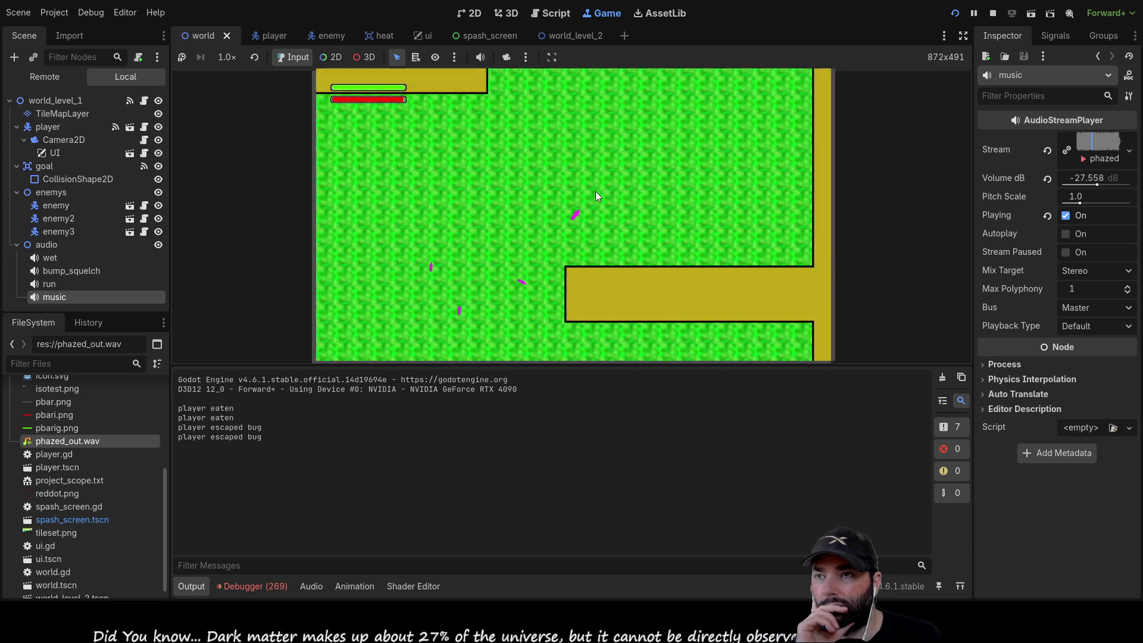
key(Left)
key(Left)
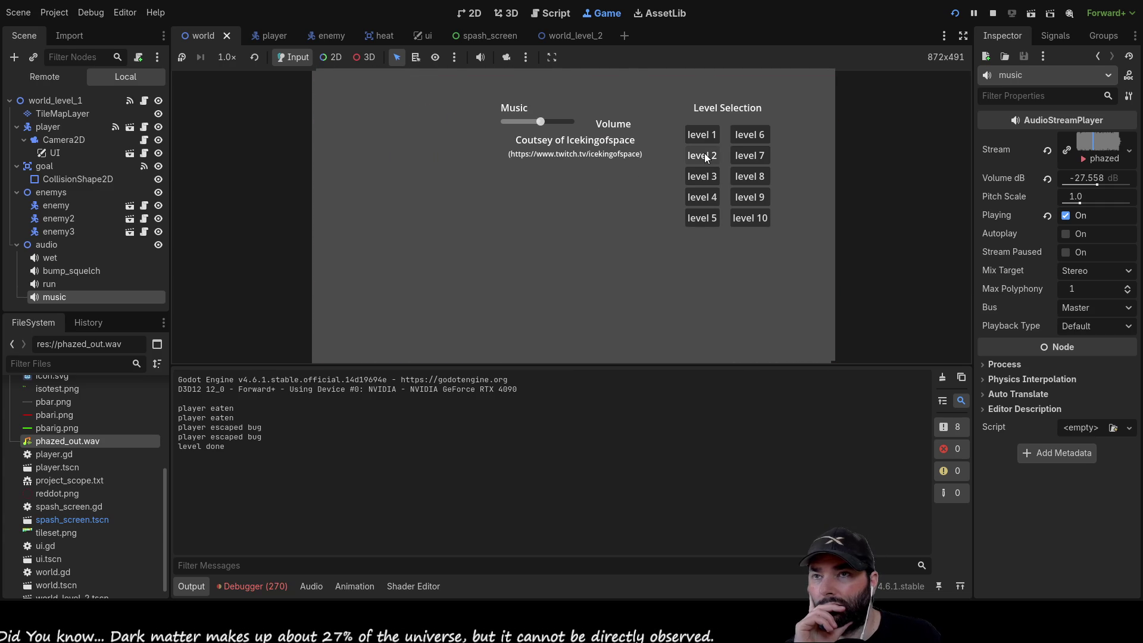
- Start level 2 and steer the player through the wall gap and across the acid to the goal
click(705, 156)
key(Up)
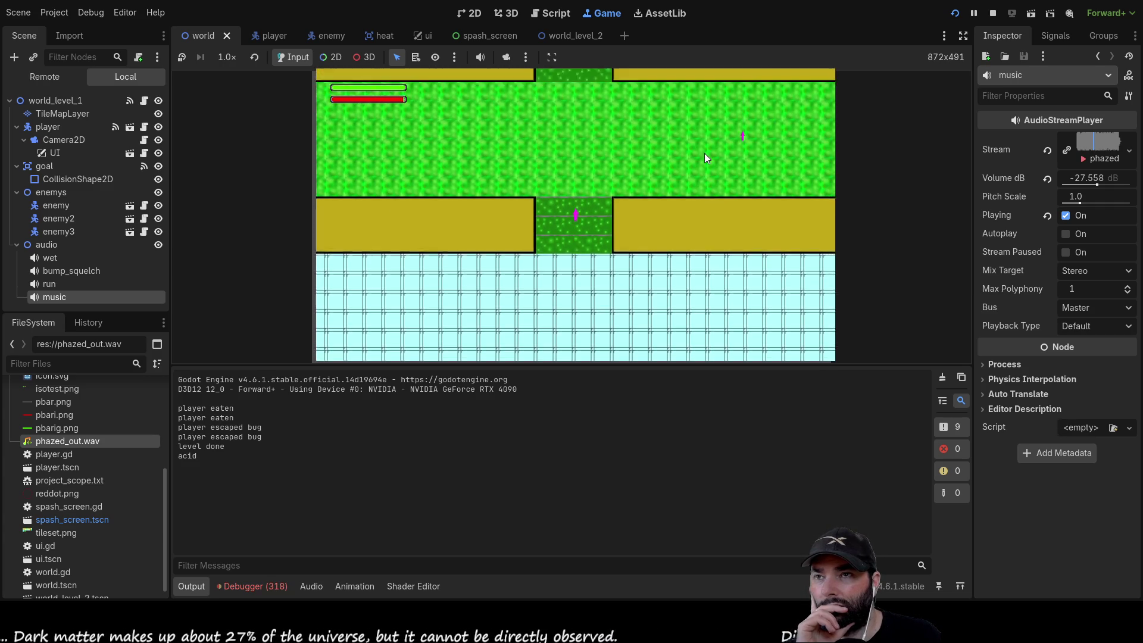
key(Left)
key(Up)
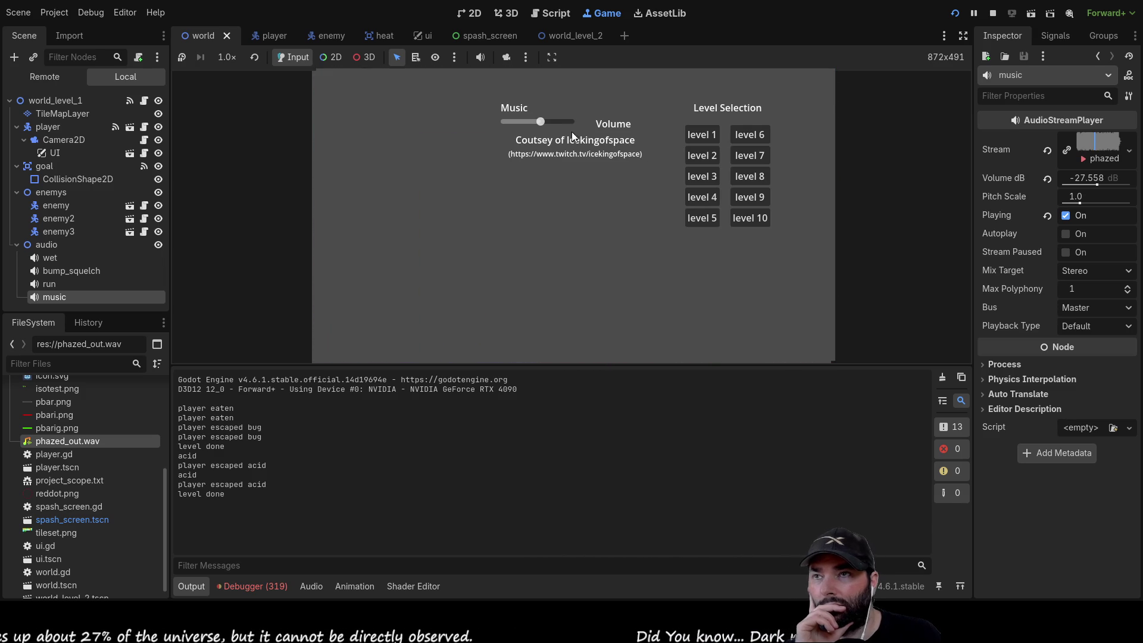
- Lower the Music Volume slider, then replay level 1, moving the player up past the enemies
drag(539, 123, 524, 125)
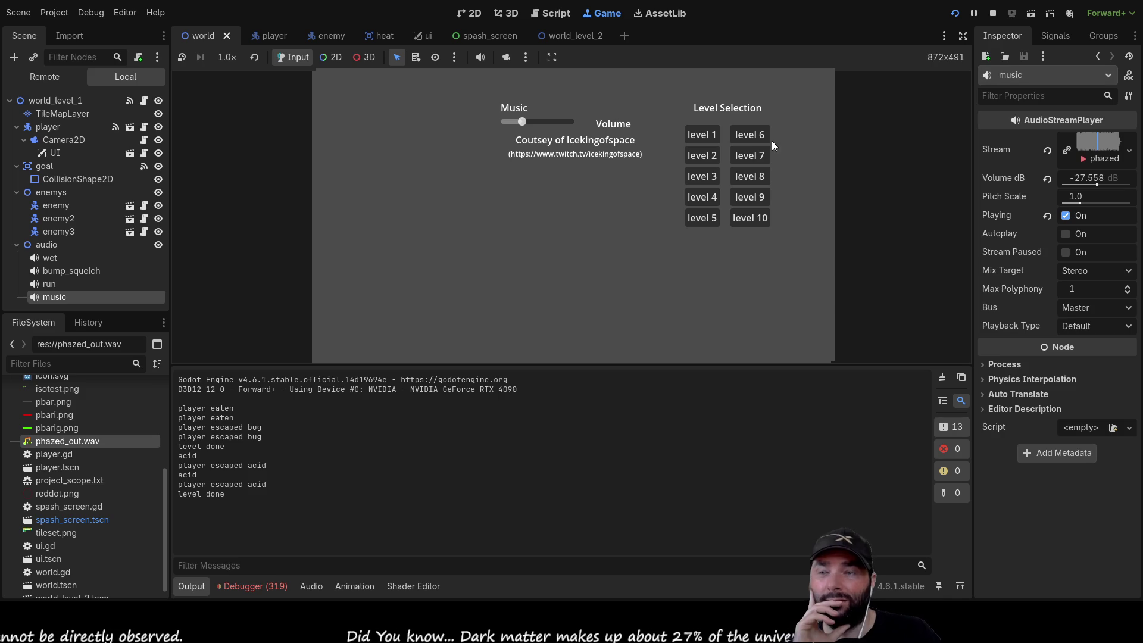
click(706, 134)
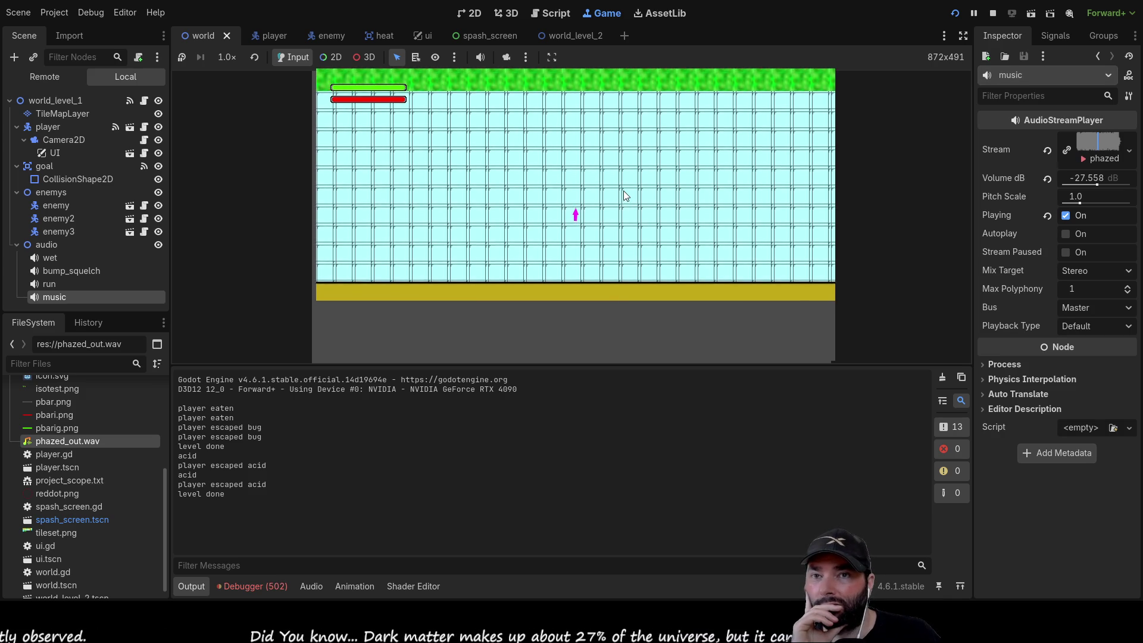
key(Up)
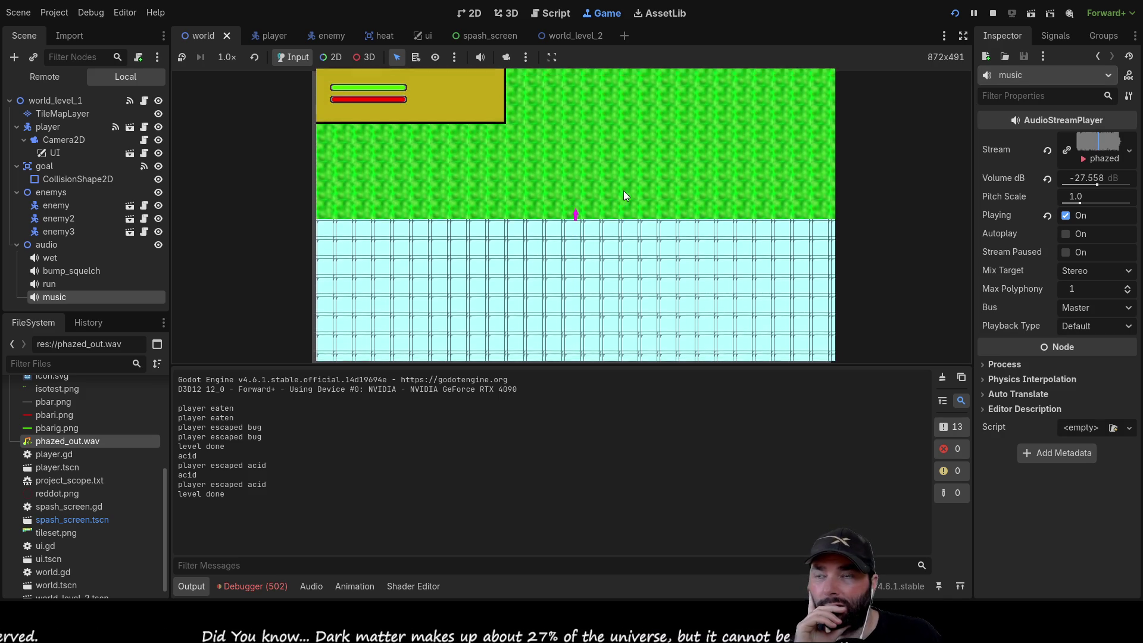
key(Up)
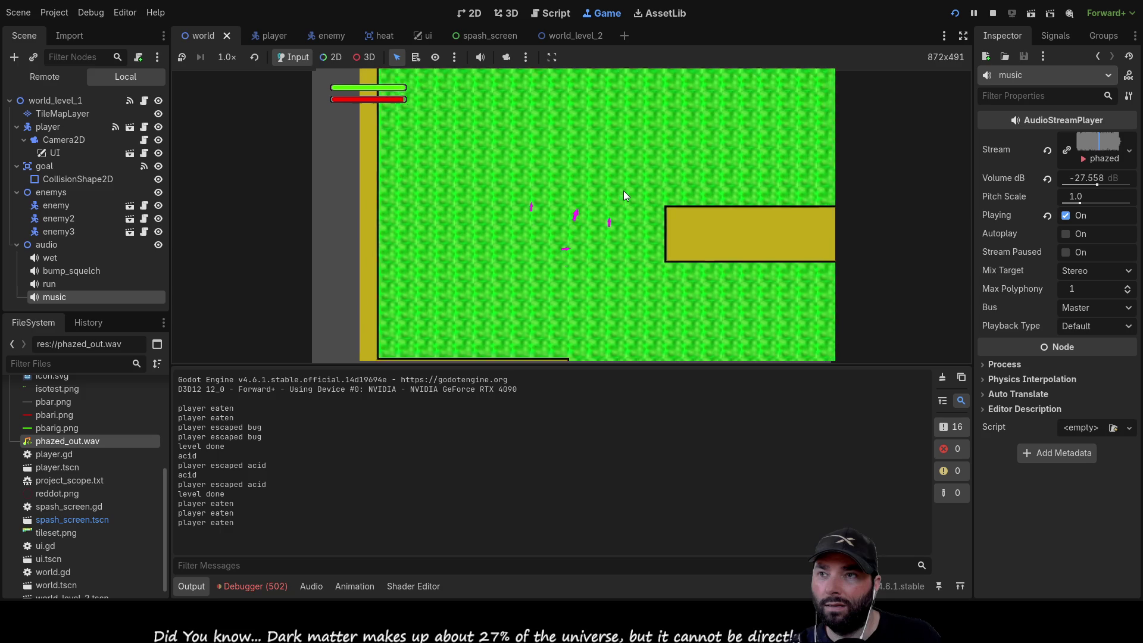
key(Up)
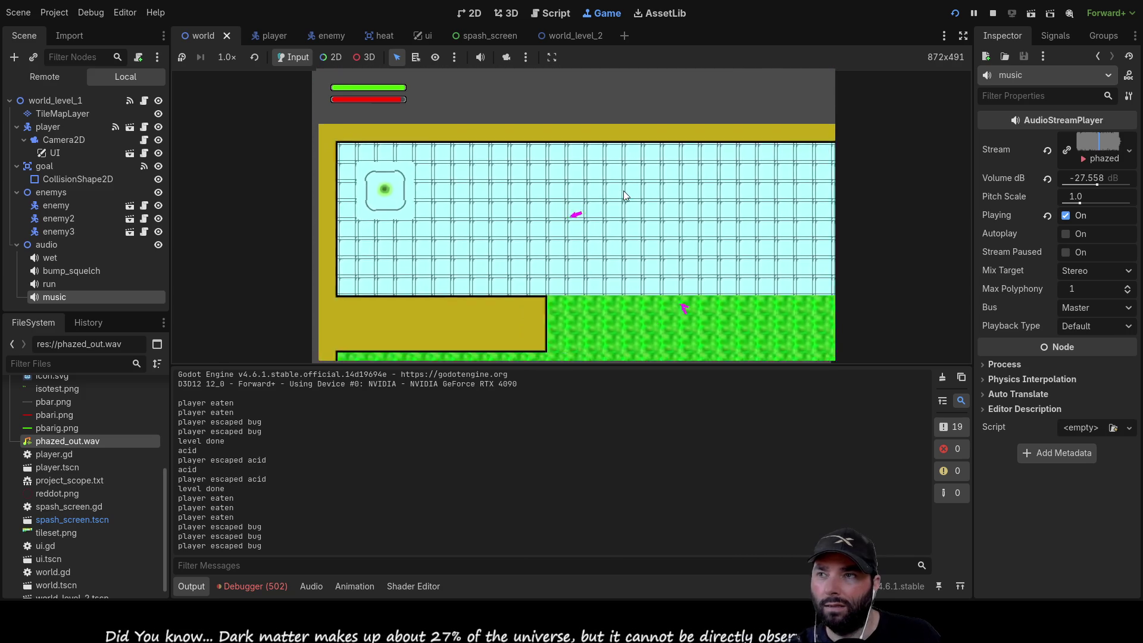
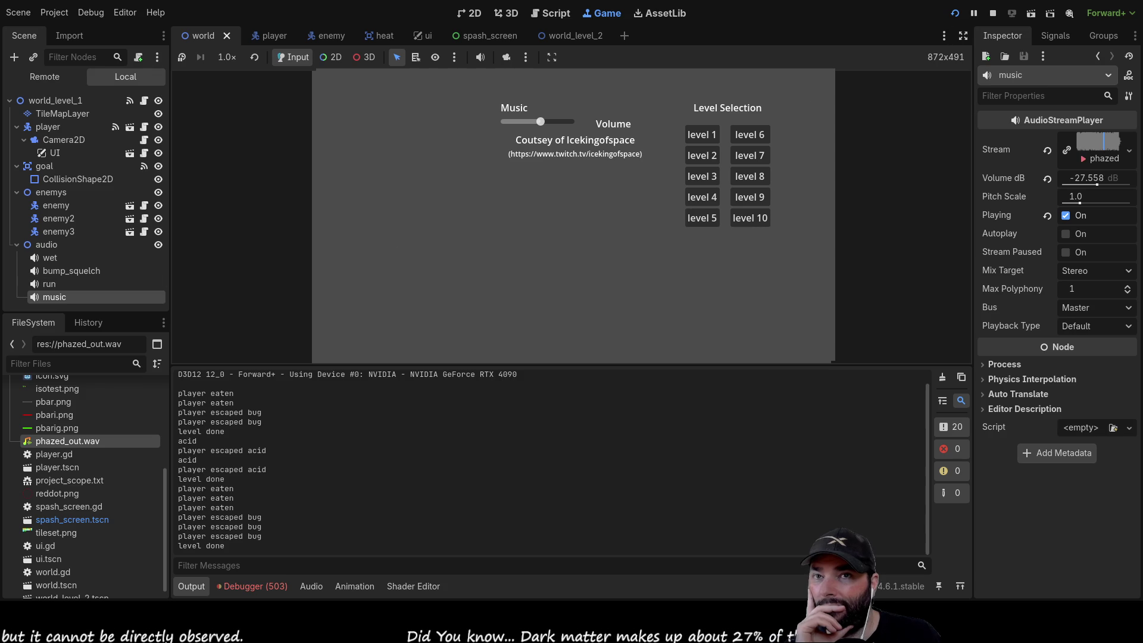
- Turn off Playing on the world's music player, then select the music node in spash_screen
click(1076, 215)
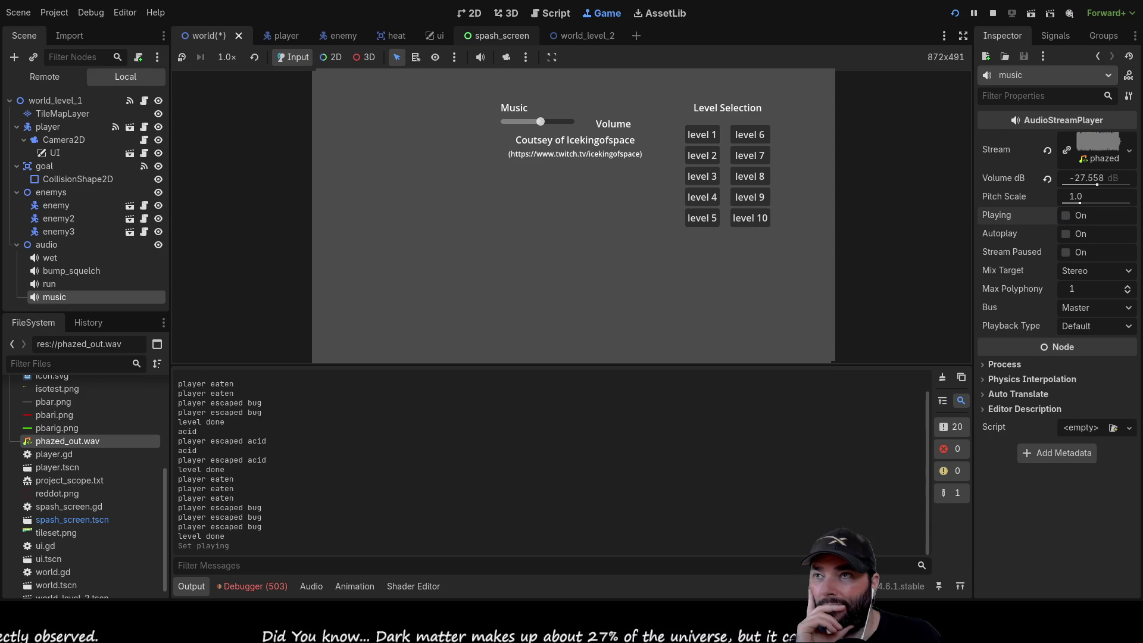
click(500, 35)
scroll(96, 230, down, 3)
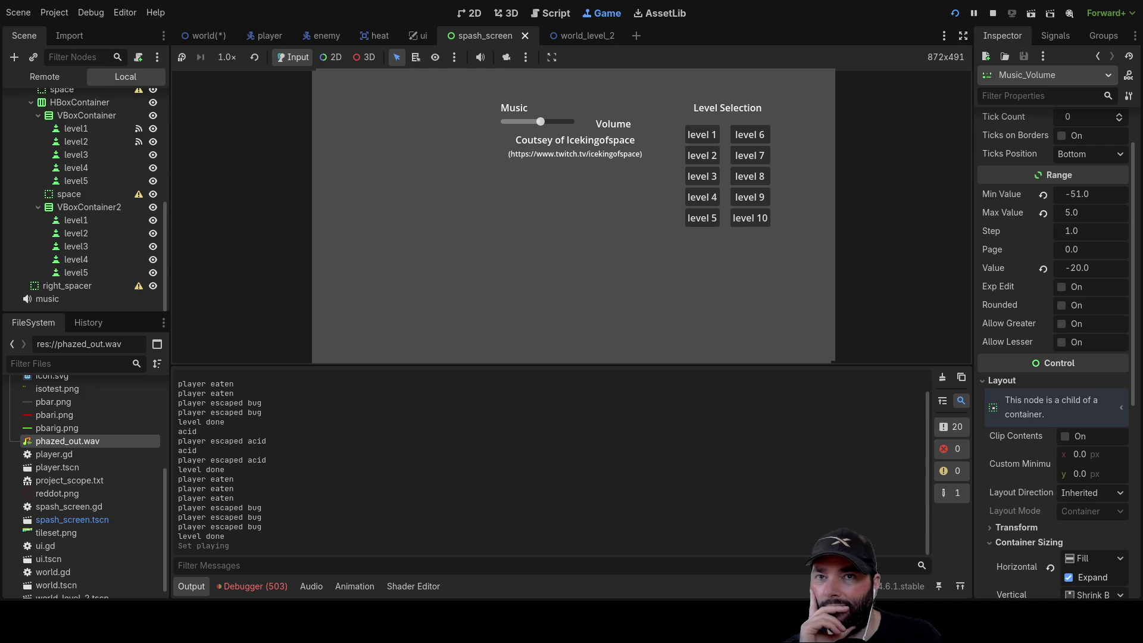
scroll(1053, 298, up, 2)
click(48, 299)
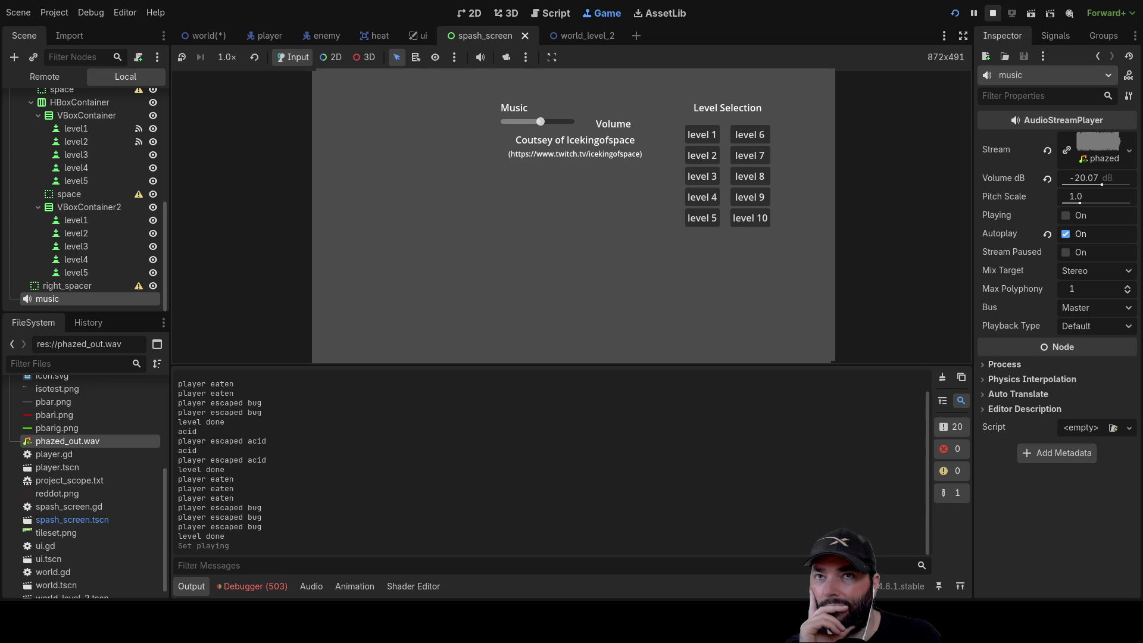
- Restart the game and enter level 1 from the splash screen
click(992, 13)
click(955, 13)
click(701, 134)
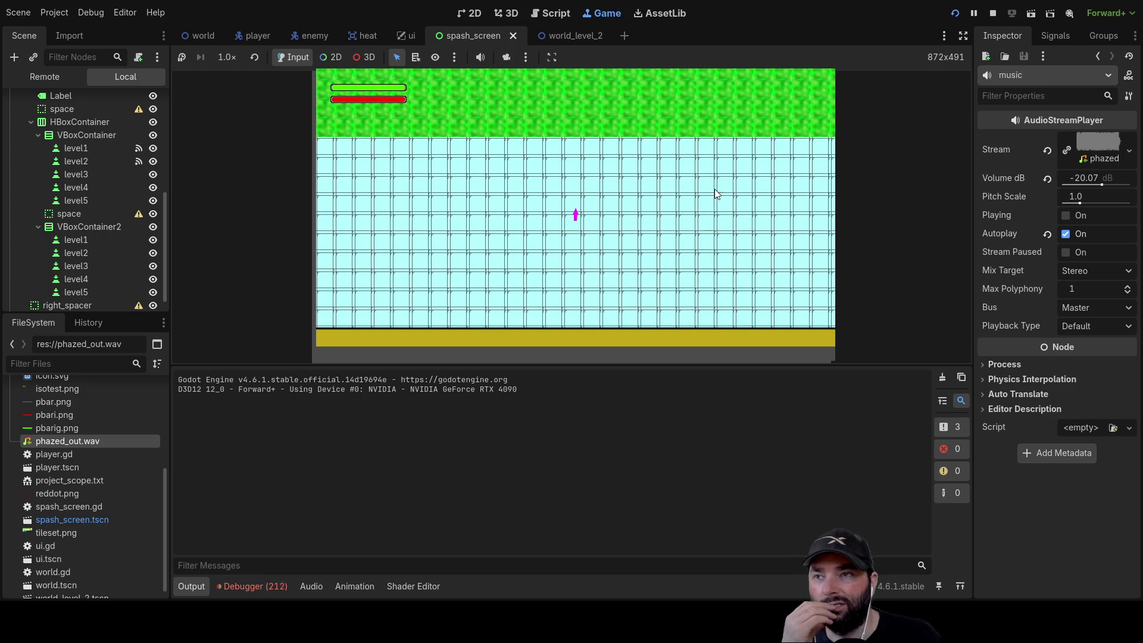
- Relaunch the game and nudge the Music volume slider slightly lower
click(992, 12)
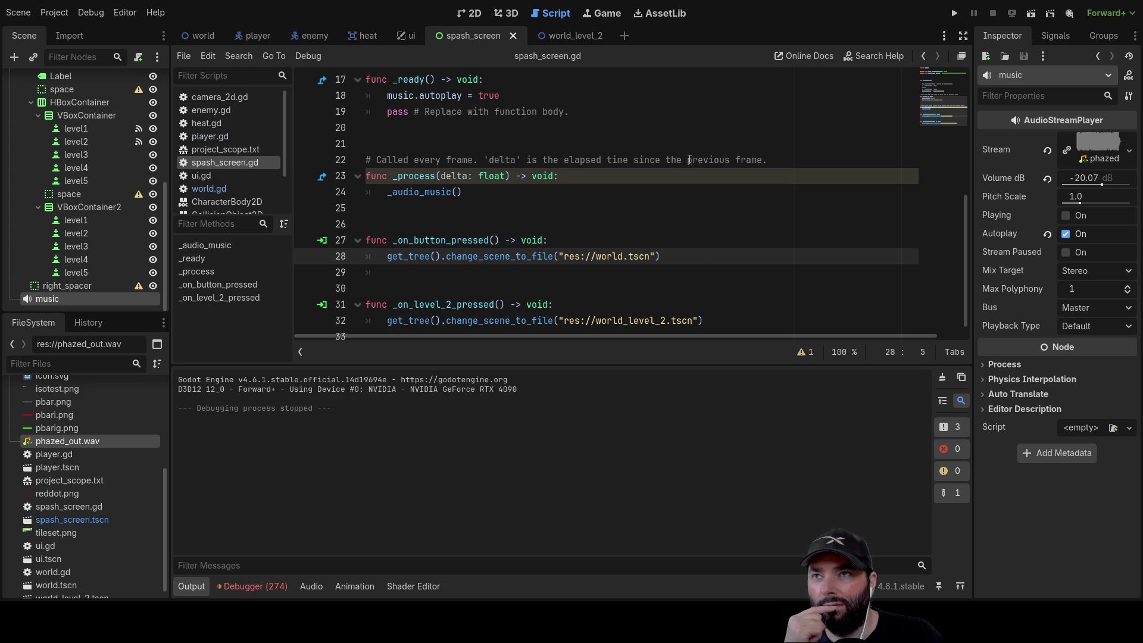
click(955, 13)
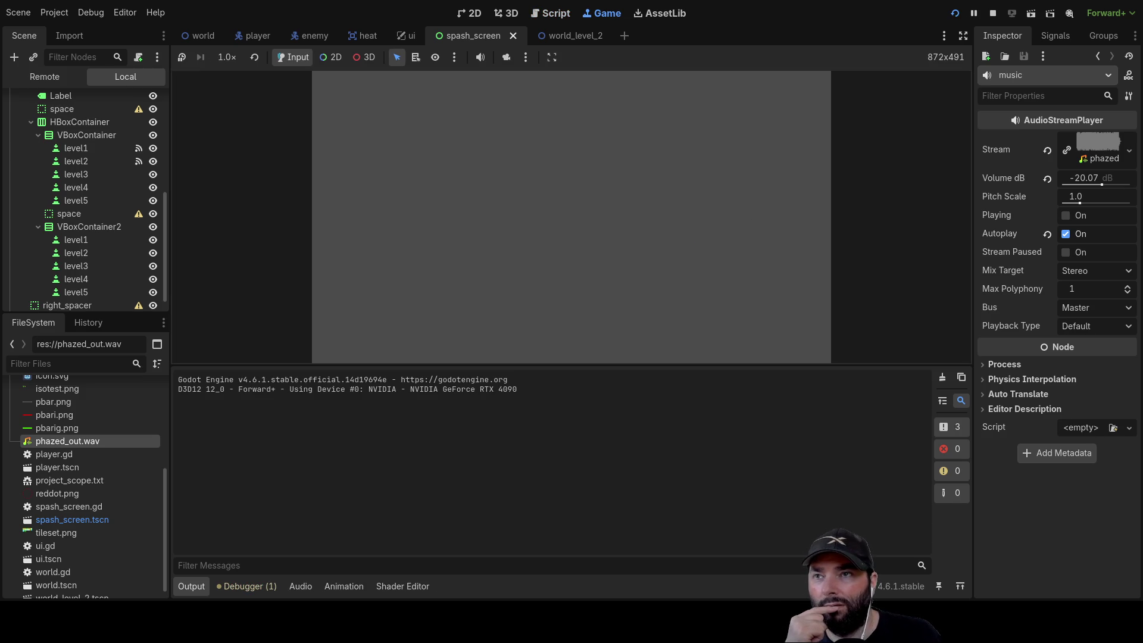
click(705, 134)
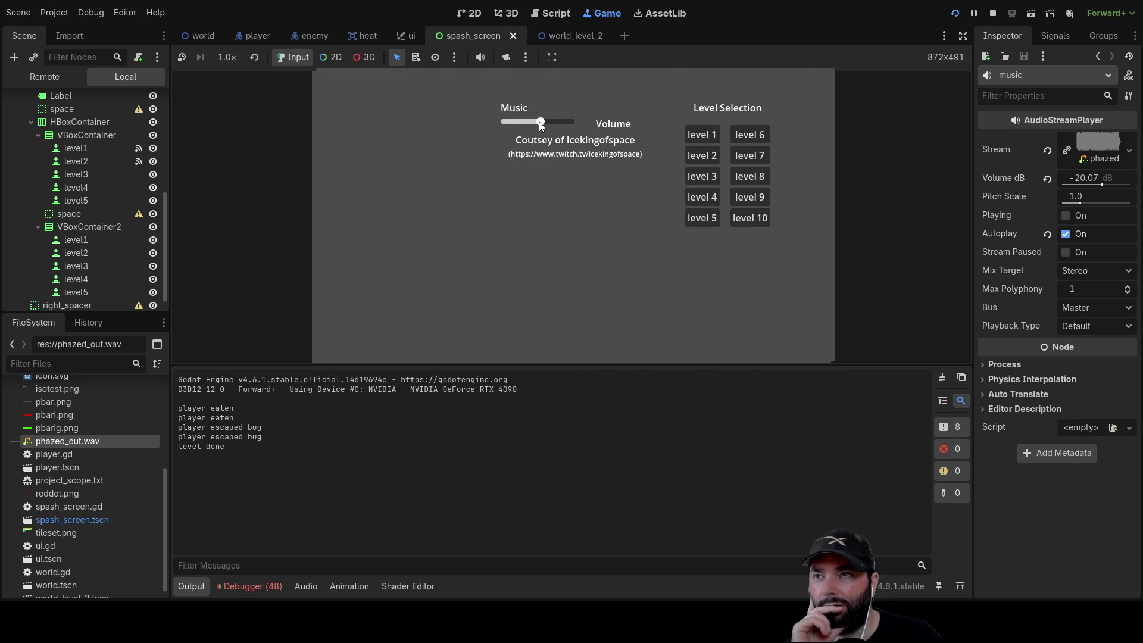
mouse_move(538, 122)
mouse_down()
mouse_move(516, 123)
mouse_move(542, 123)
mouse_move(528, 123)
mouse_up()
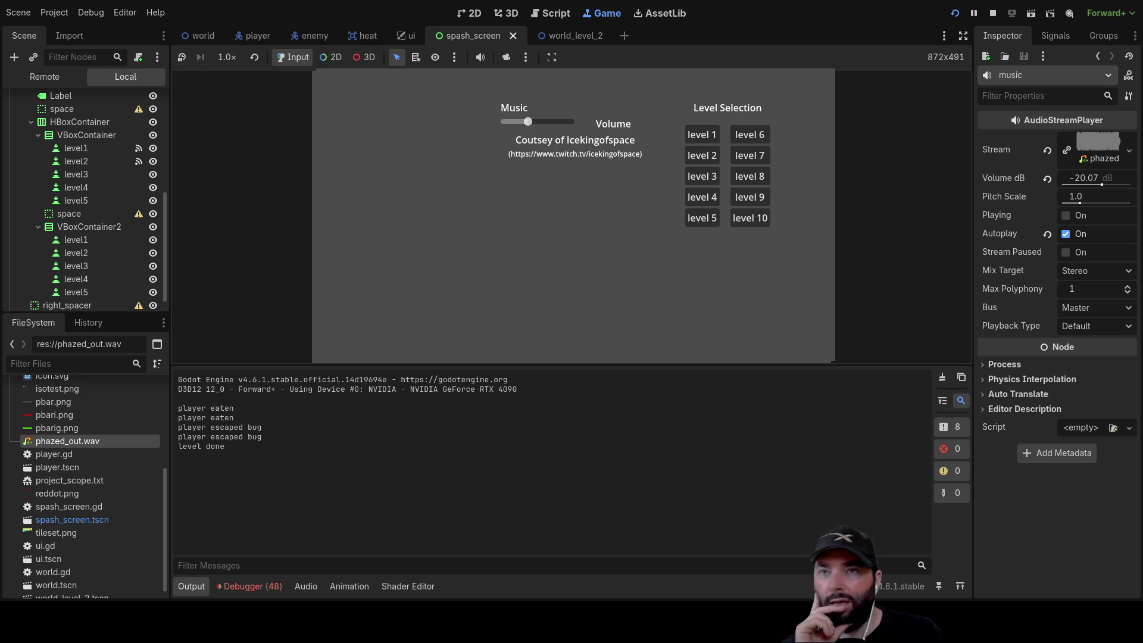
- Stop the game and select global_varraibles.txt in the FileSystem dock
click(993, 13)
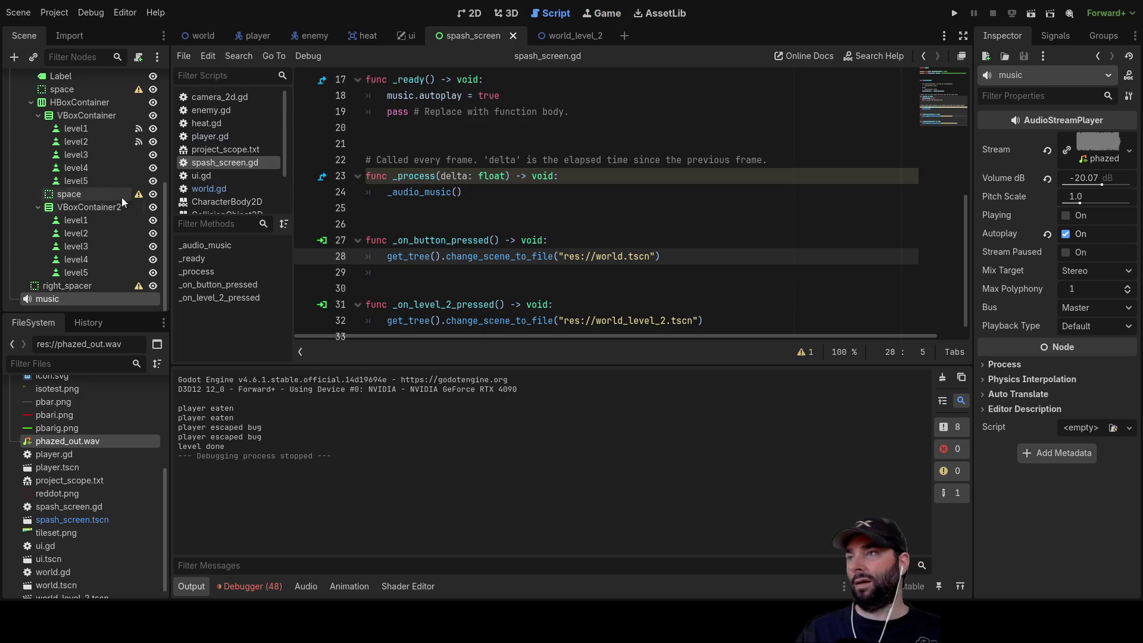
scroll(112, 185, up, 5)
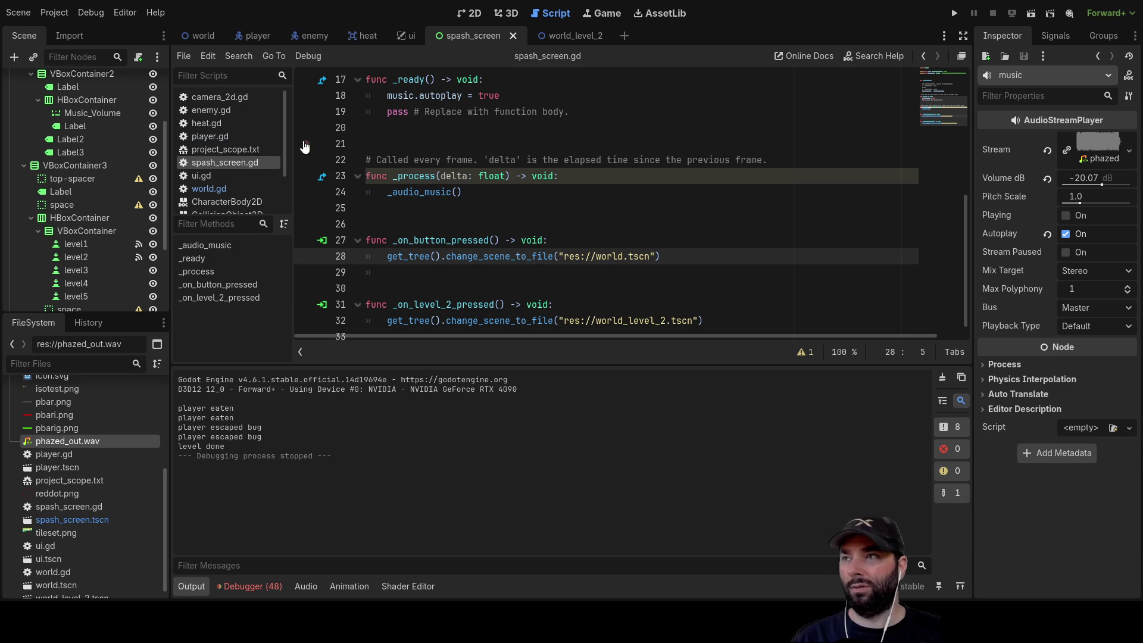
scroll(269, 126, down, 3)
scroll(152, 470, down, 1)
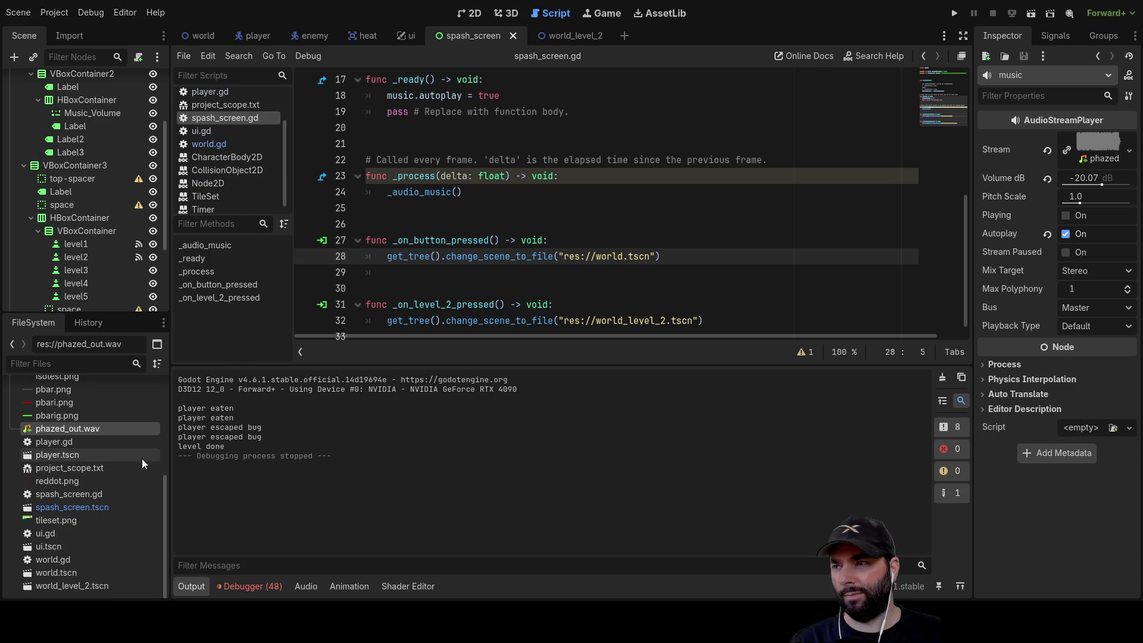
click(140, 456)
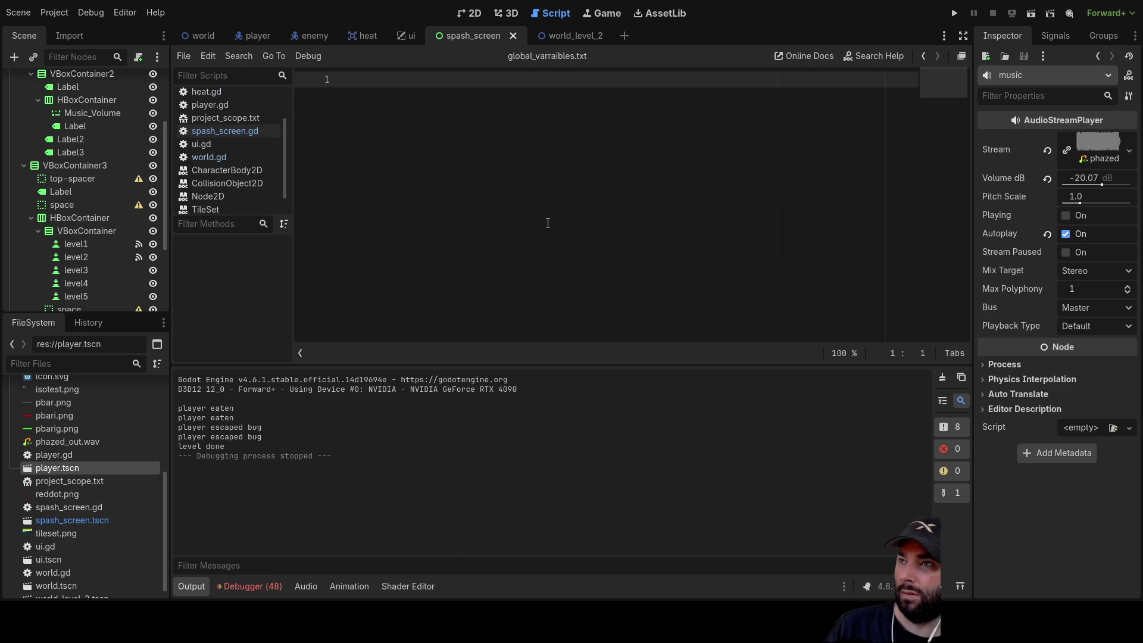
- Add blank lines to the new text file, briefly typing and removing 'var'
key(Return)
key(Return)
key(Return)
key(Up)
key(Up)
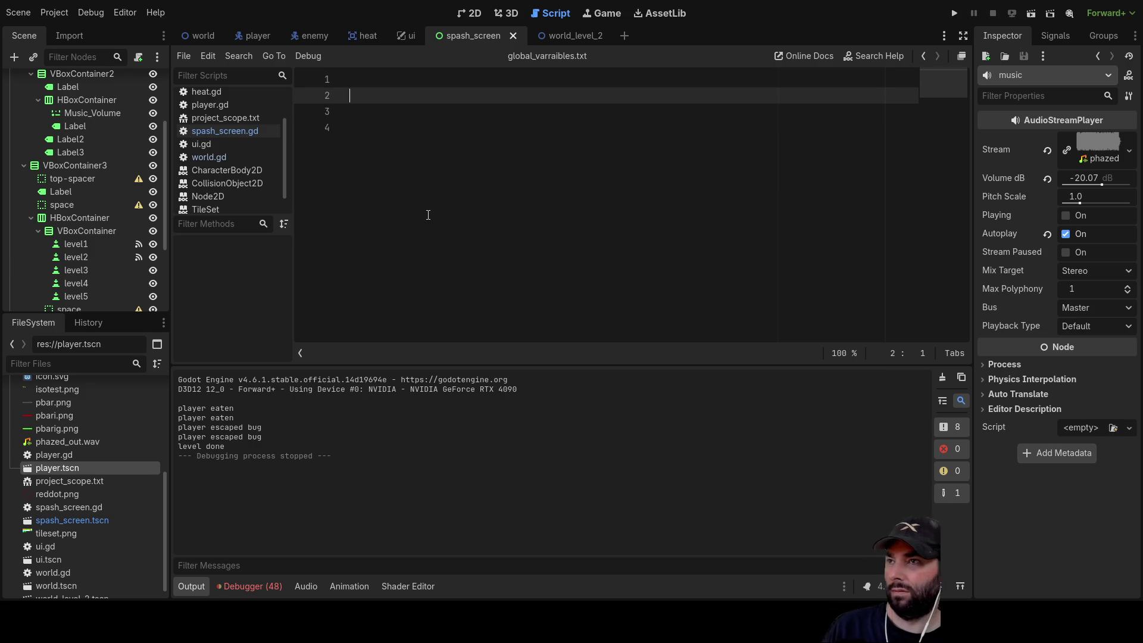
text(var)
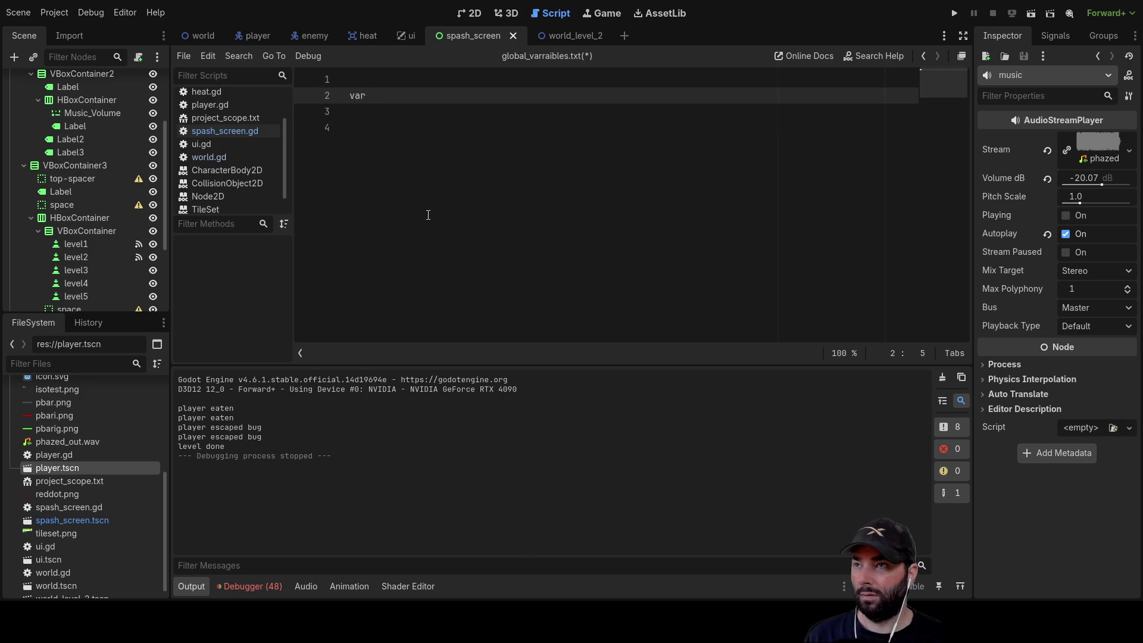
key(BackSpace)
key(BackSpace)
key(BackSpace)
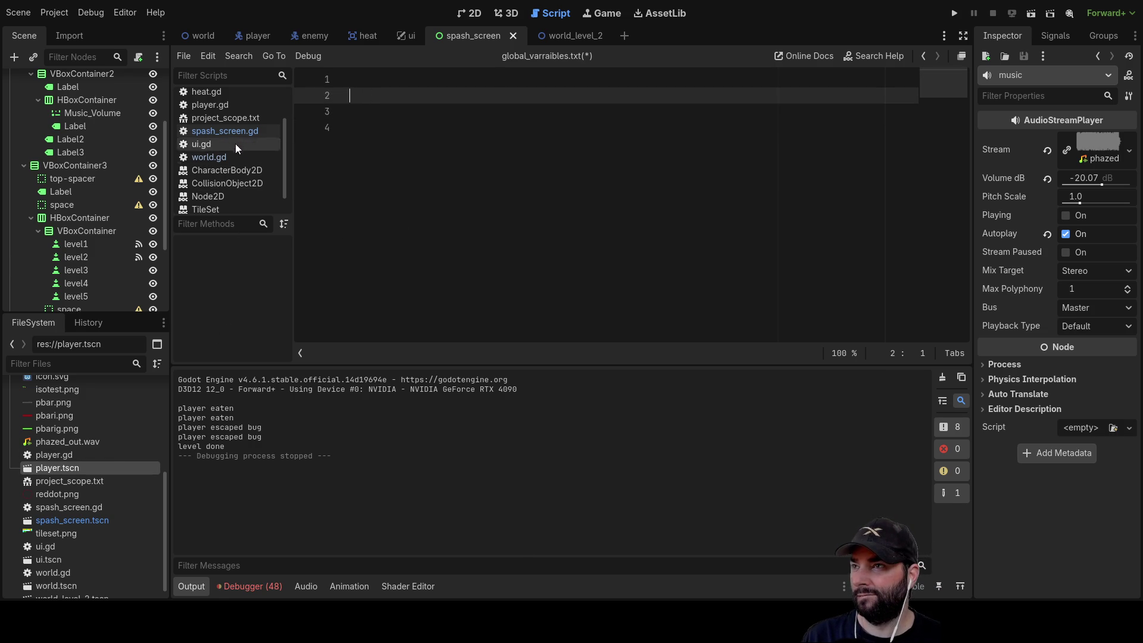
- Select the misnamed global_varraibles.txt file and delete it
scroll(233, 179, up, 2)
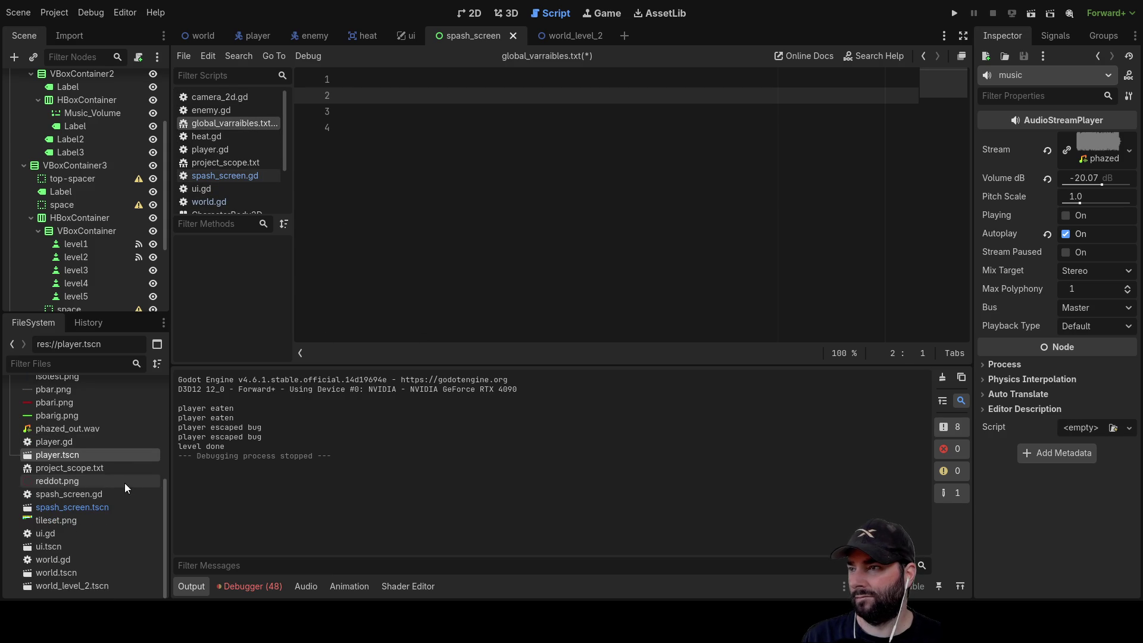
scroll(110, 512, up, 5)
scroll(115, 515, up, 2)
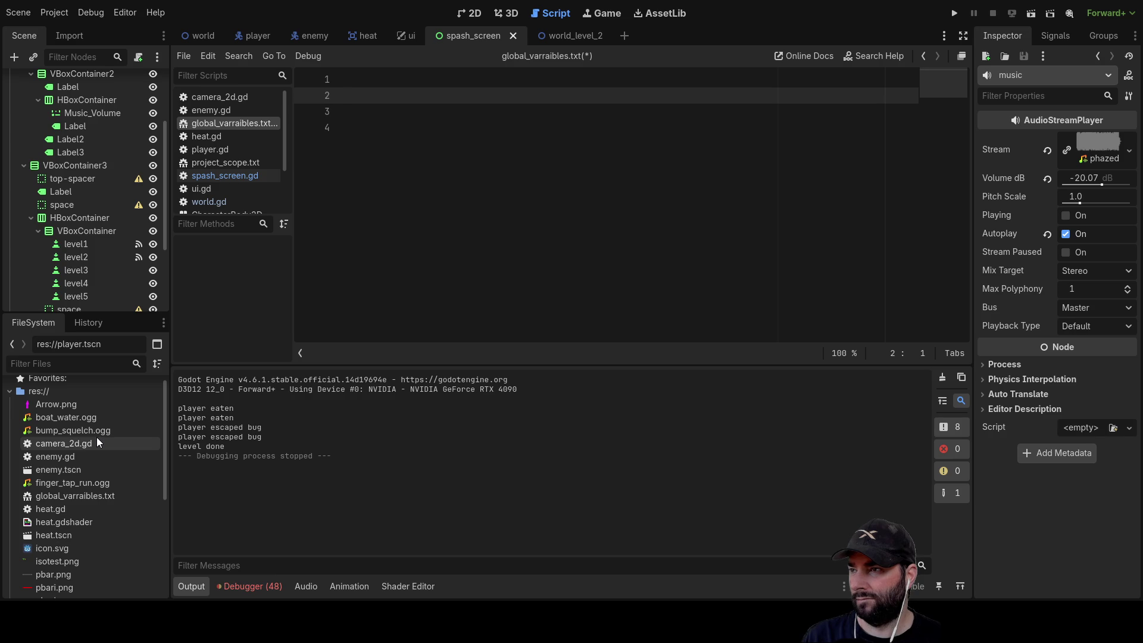
scroll(80, 517, down, 5)
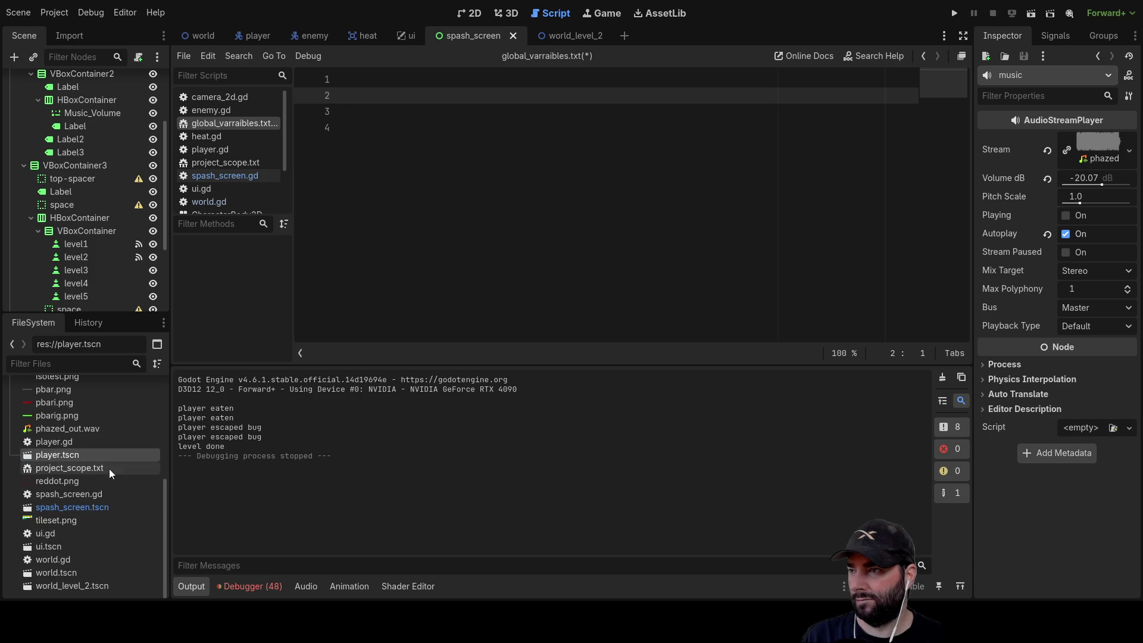
scroll(81, 524, up, 5)
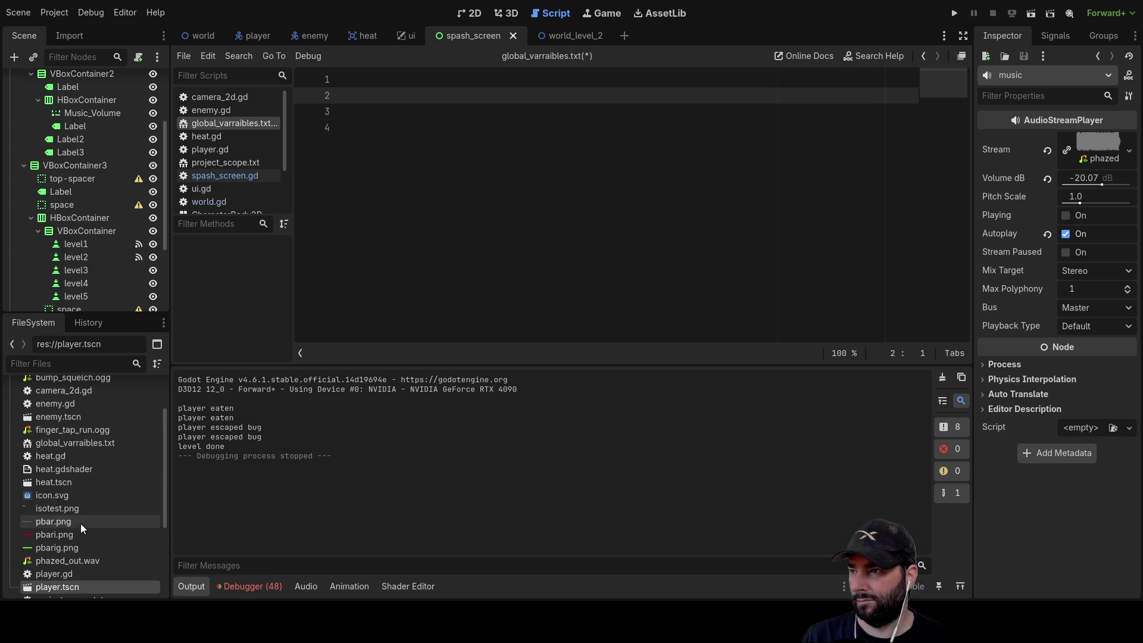
click(77, 443)
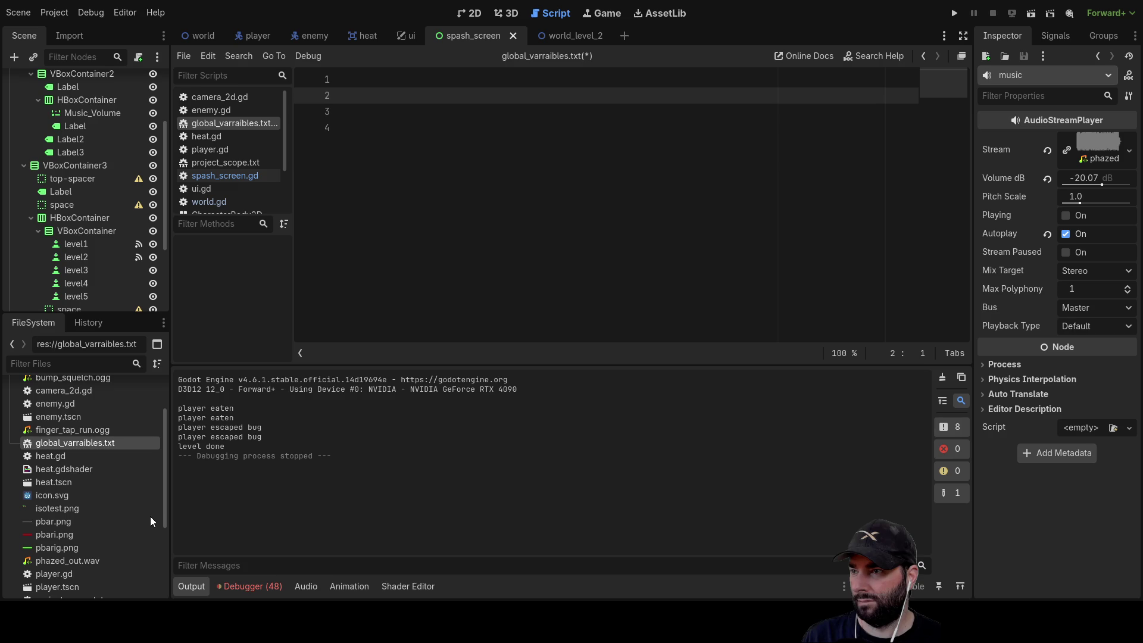
key(ctrl+w)
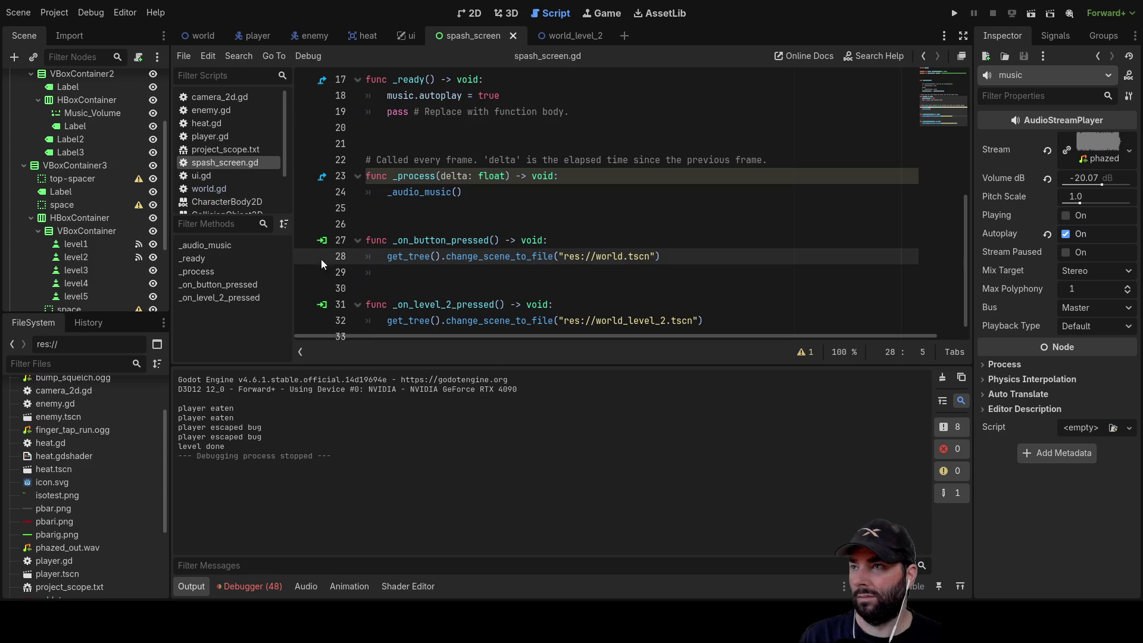
scroll(232, 159, down, 2)
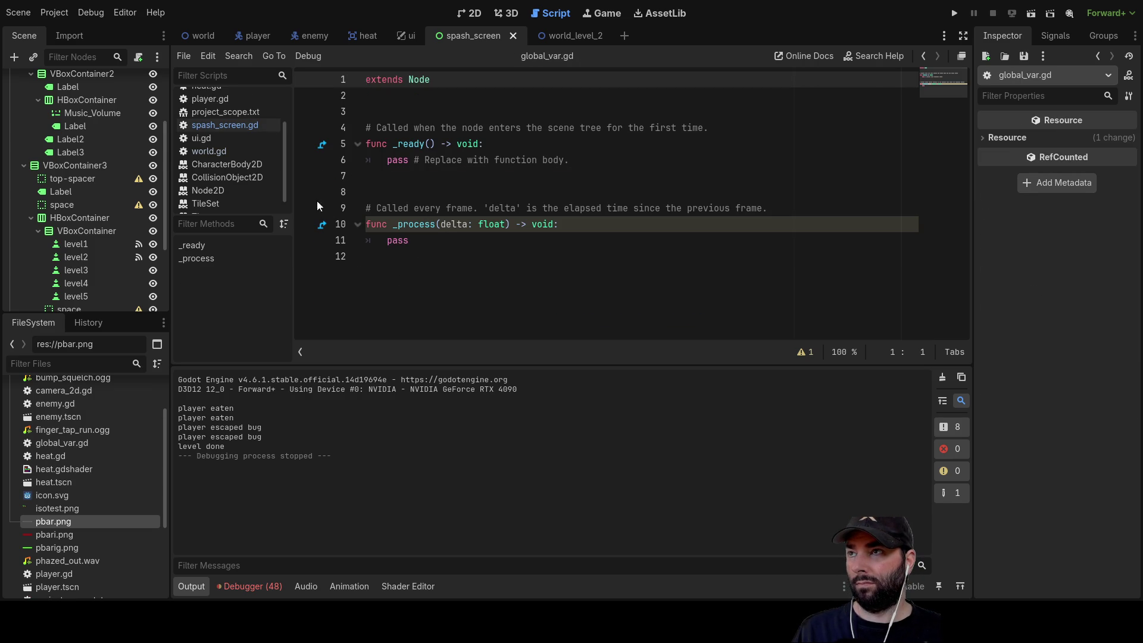
- Add 'var music_volume:float = -50' on the line below extends Node in global_var.gd
scroll(244, 184, up, 2)
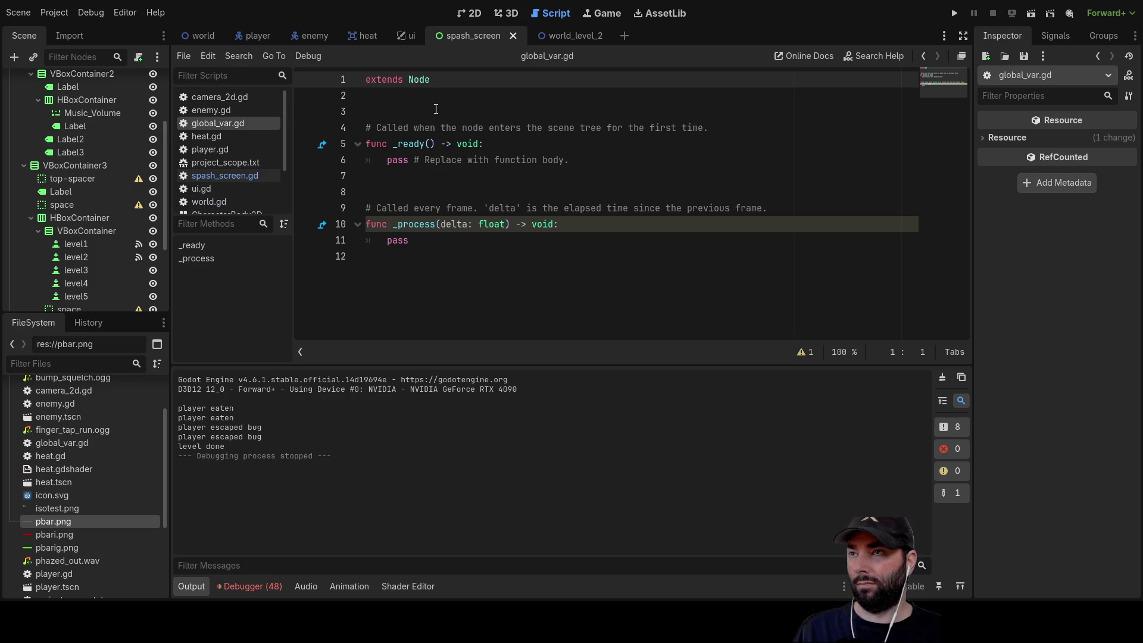
click(394, 100)
key(Return)
key(Tab)
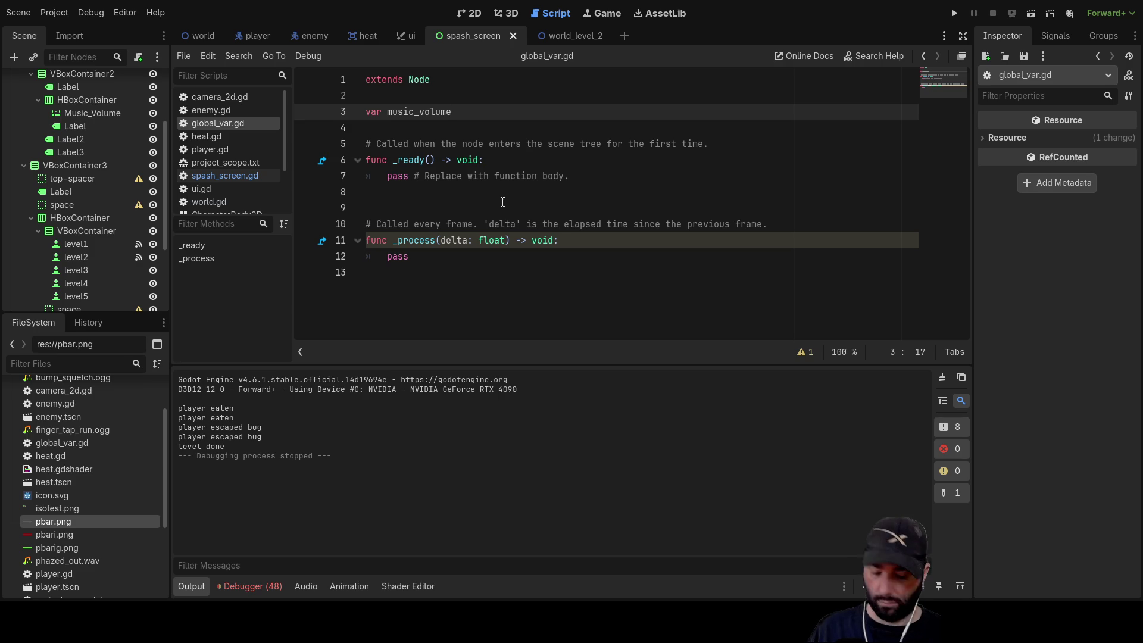
text(a)
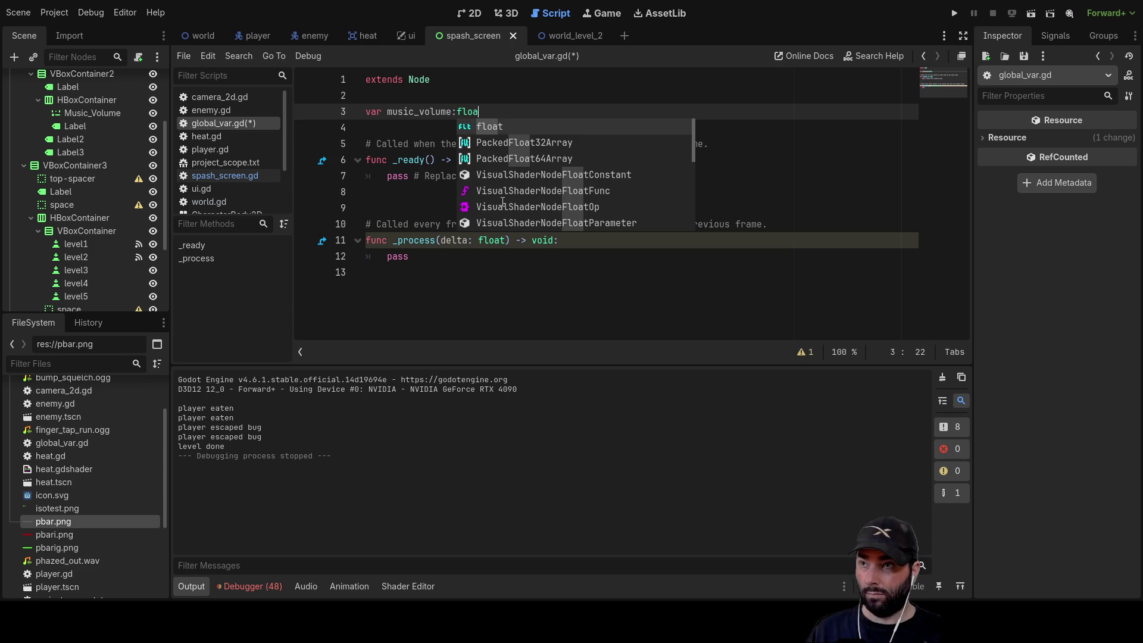
text(t = )
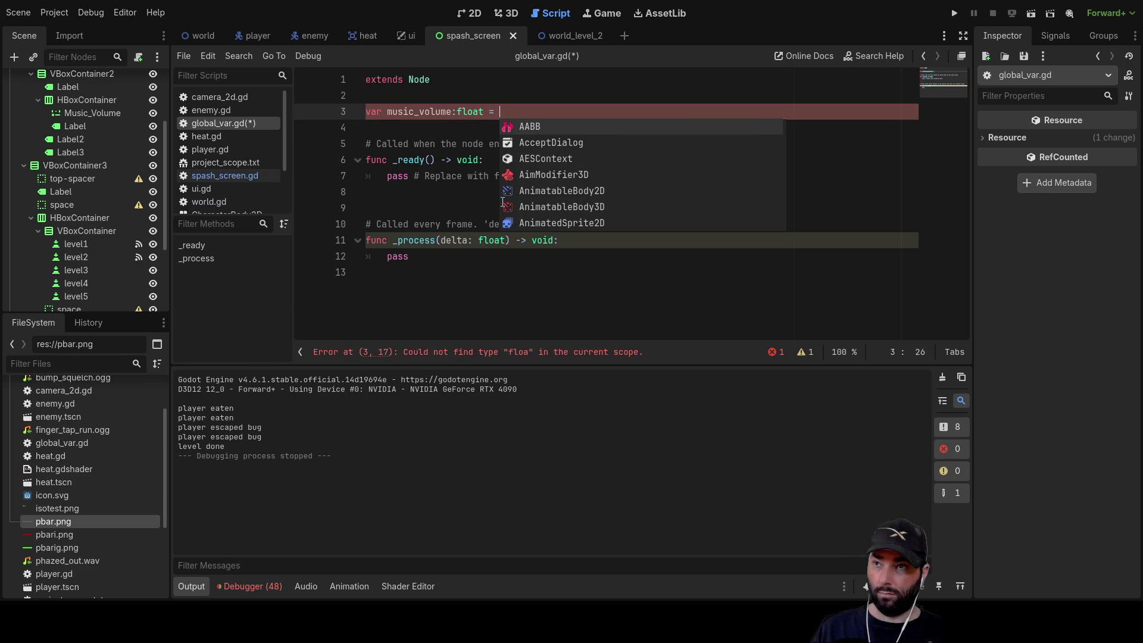
text(-50)
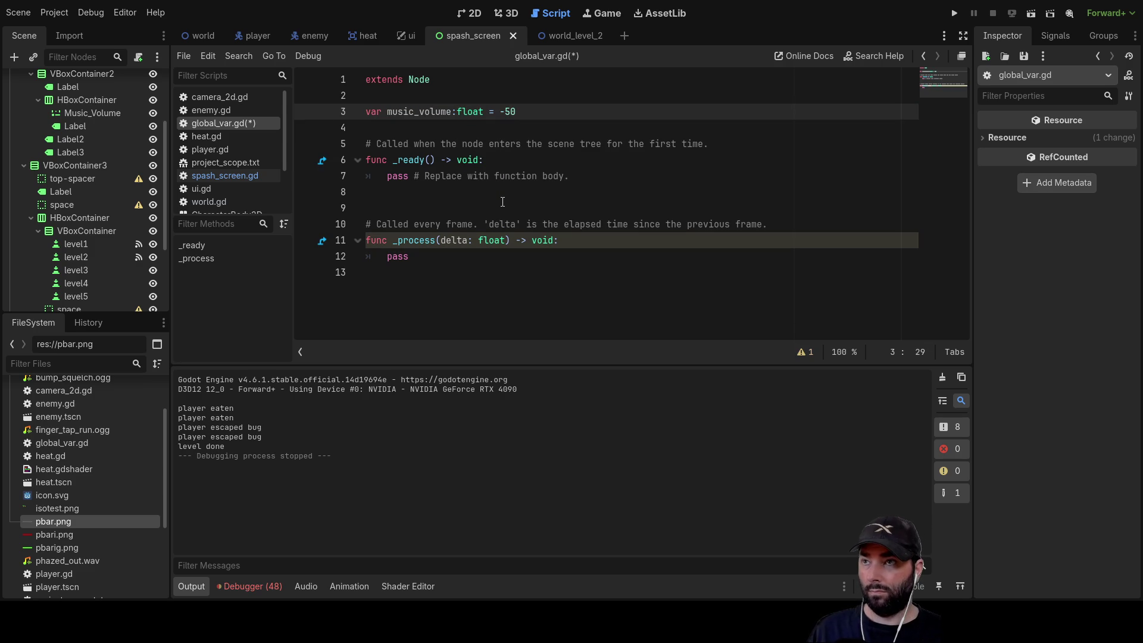
key(Down)
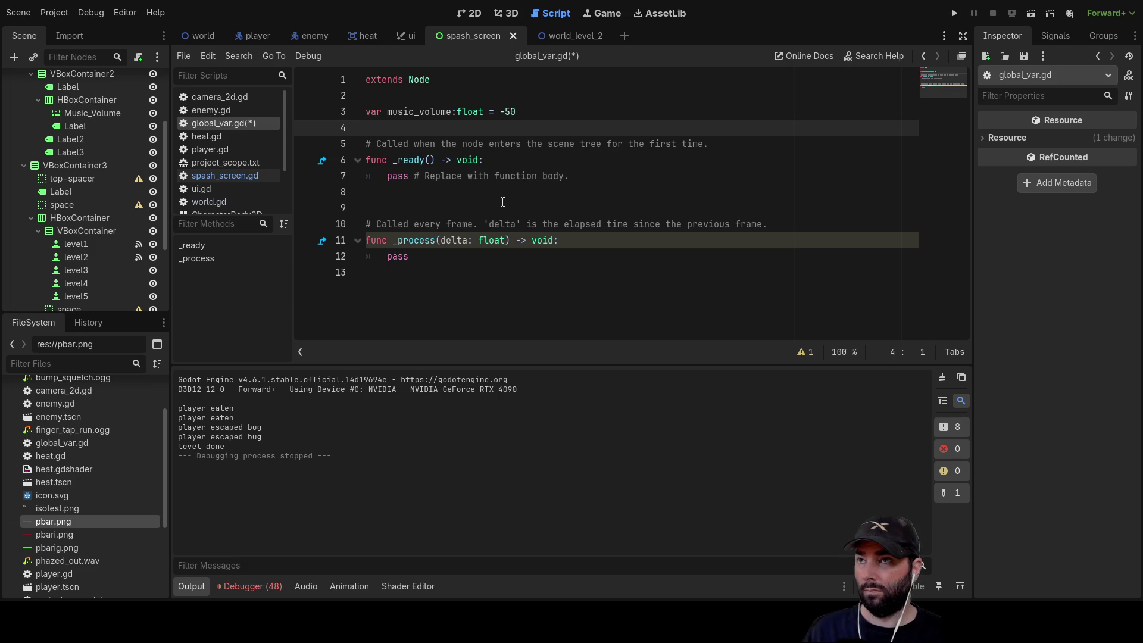
key(Down)
key(Down)
key(Down)
key(Up)
key(Up)
key(Up)
key(Down)
key(Down)
key(Up)
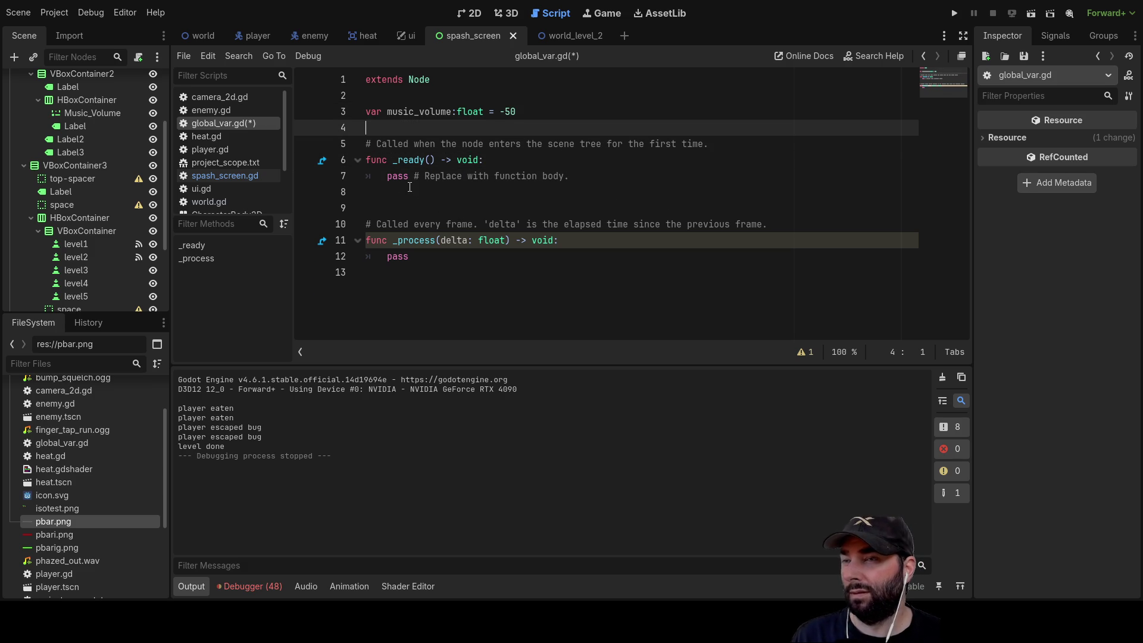
click(225, 109)
- Open spash_screen.gd and find the empty line 15 after the volume assignment
click(227, 123)
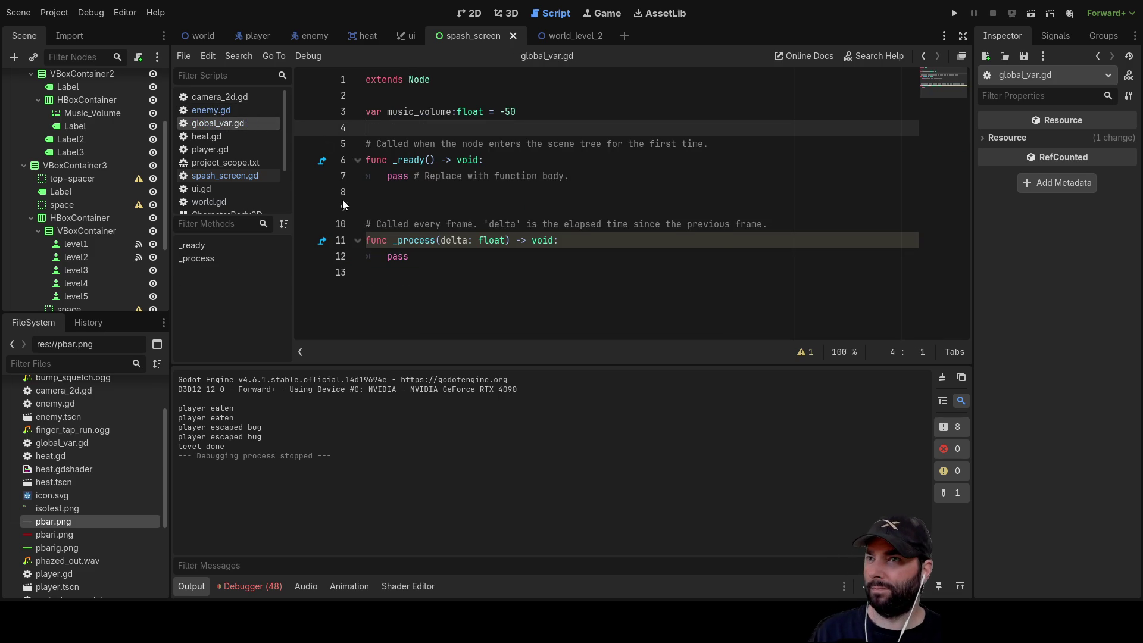
scroll(127, 191, up, 5)
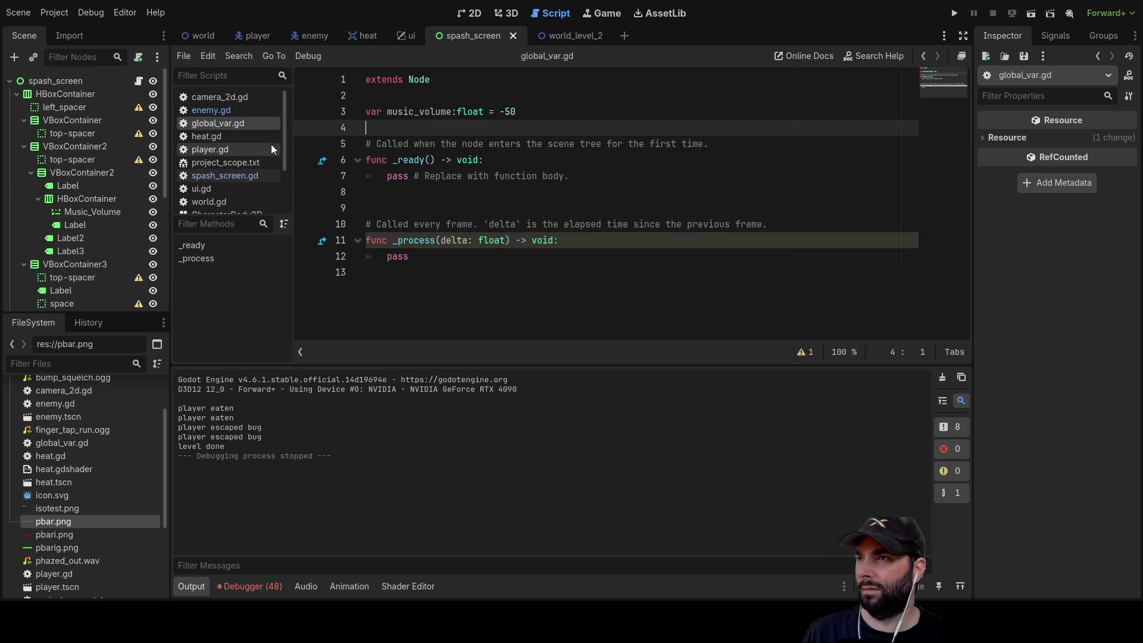
click(222, 176)
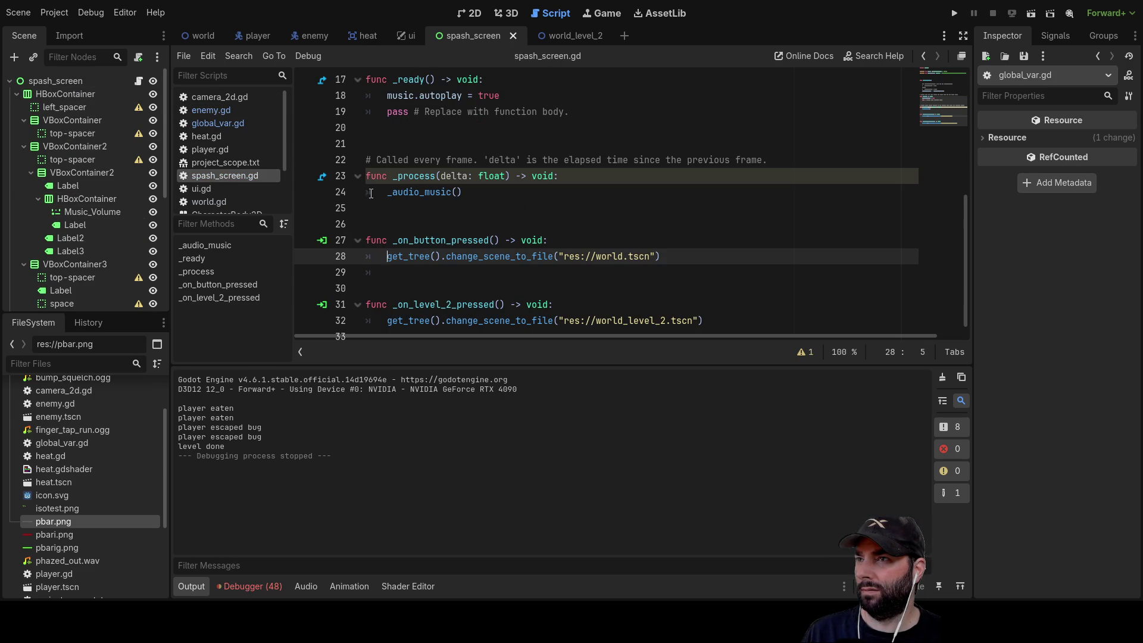
scroll(473, 193, down, 1)
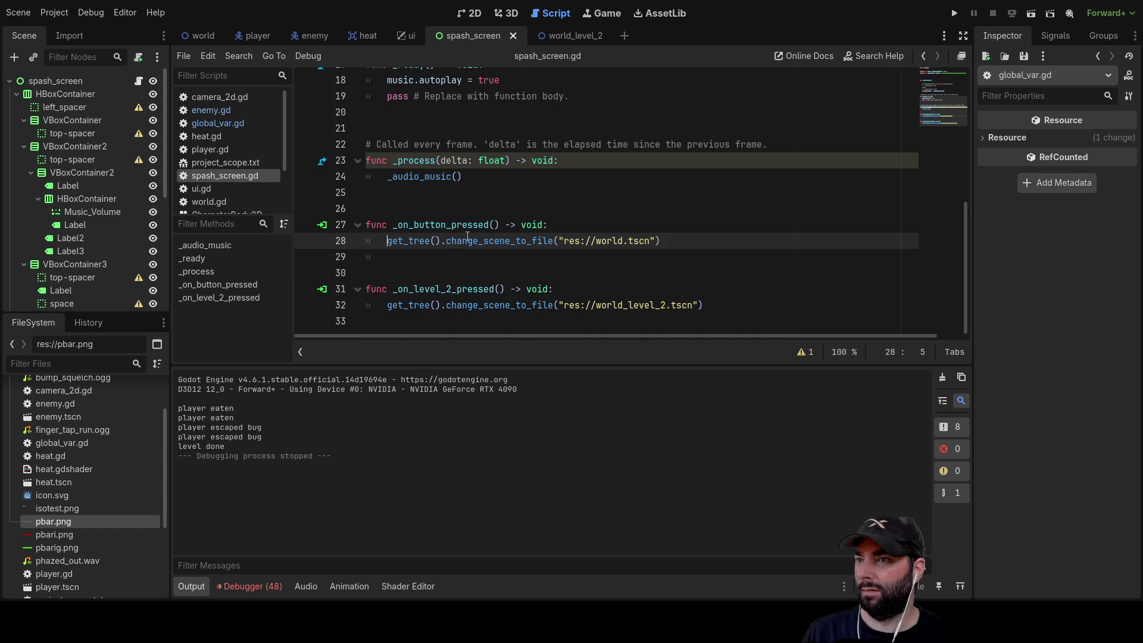
scroll(467, 236, up, 4)
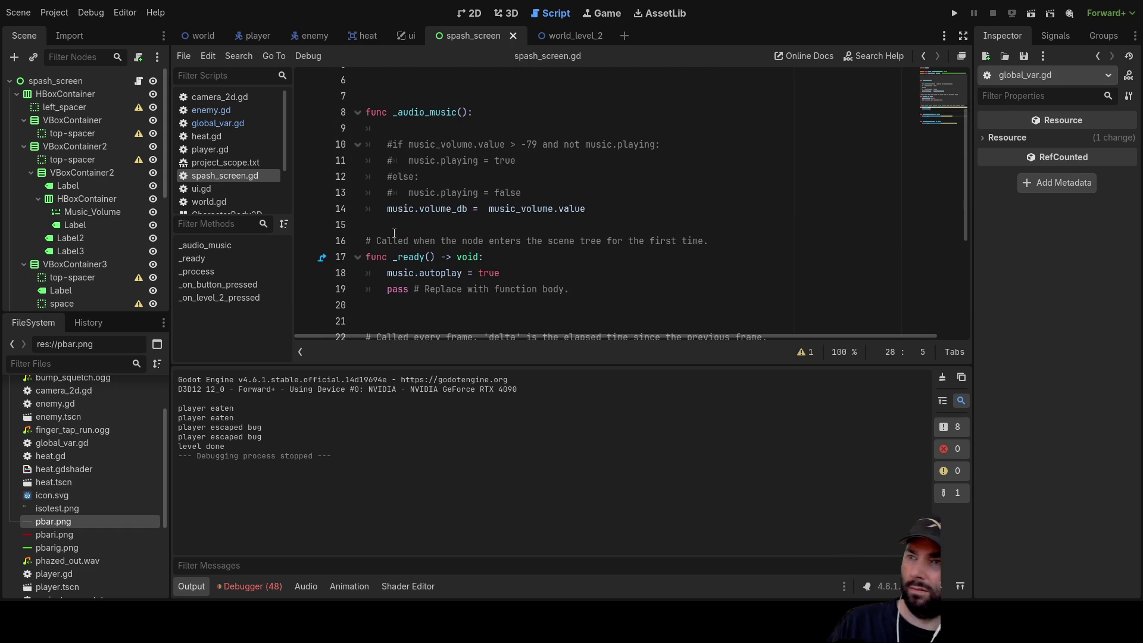
click(393, 224)
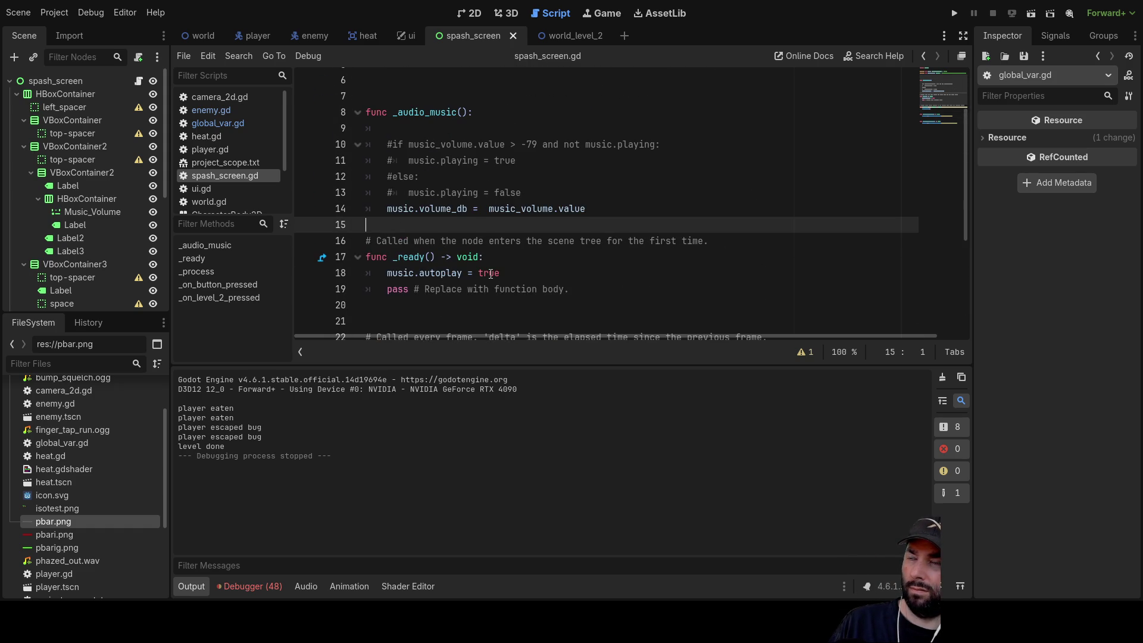
key(Up)
key(Down)
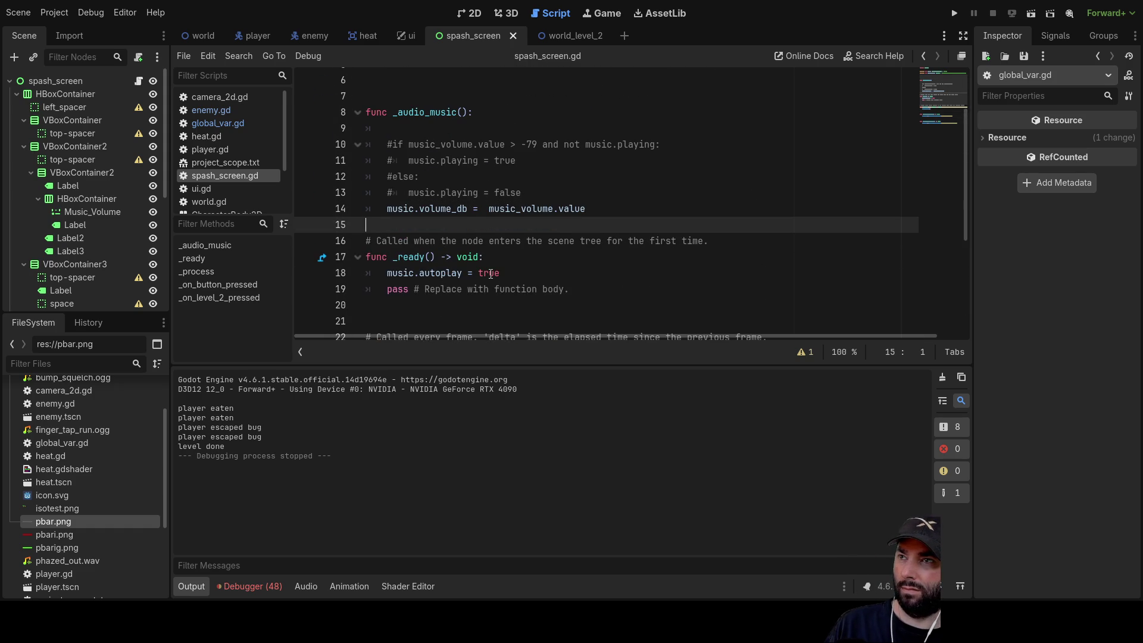
key(Up)
key(Down)
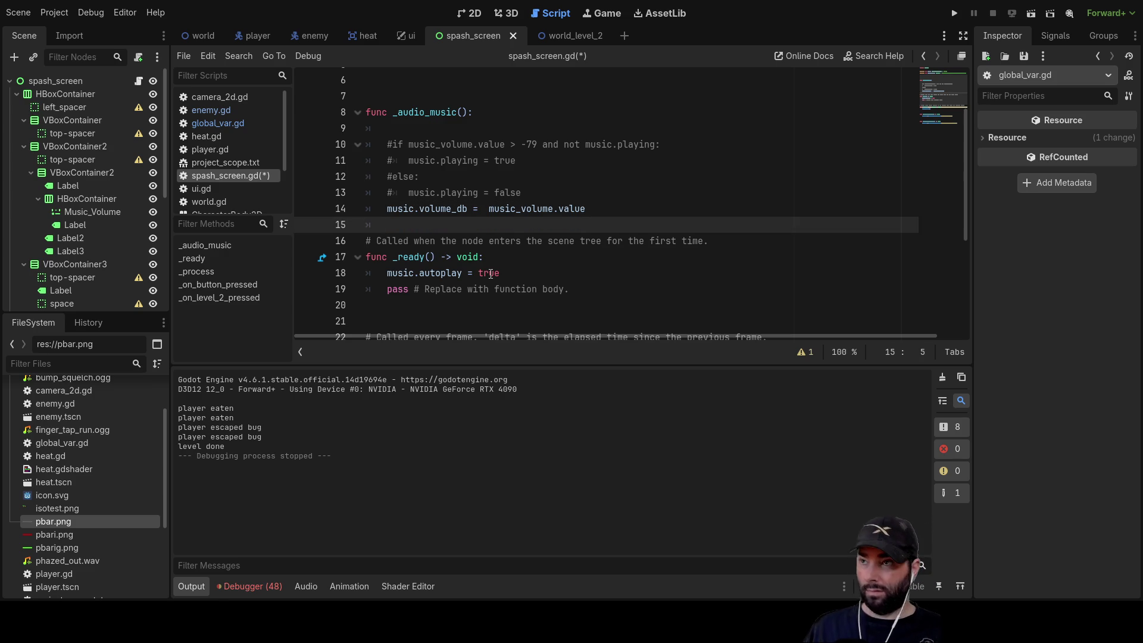
- Rearrange the script list, glance at ui.gd, and return to spash_screen.gd
drag(224, 127, 381, 215)
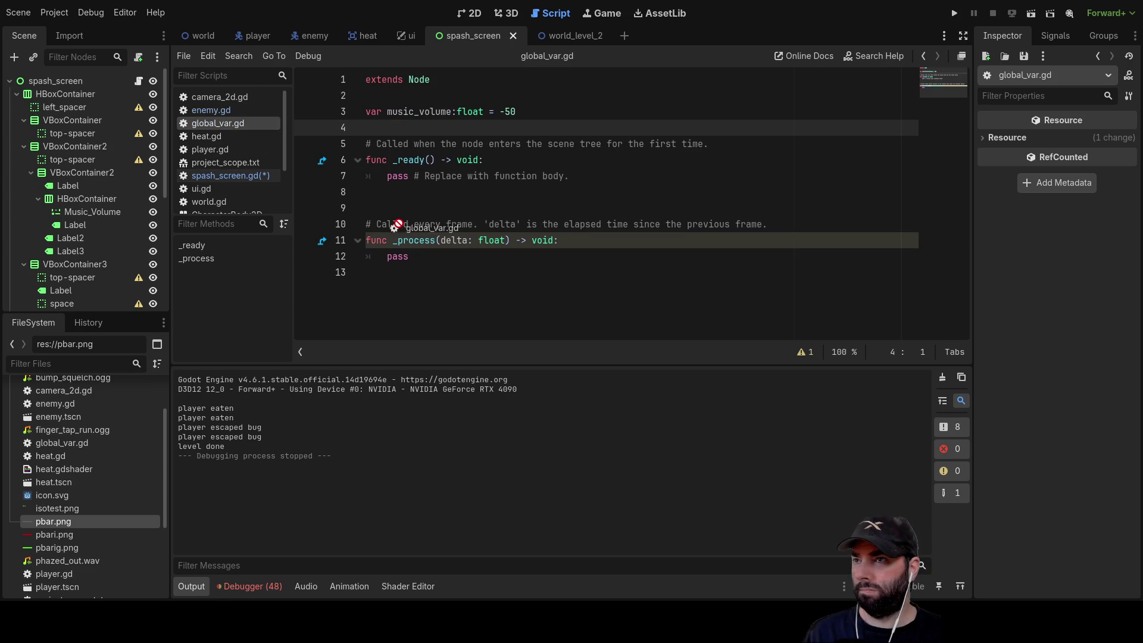
drag(329, 128, 330, 128)
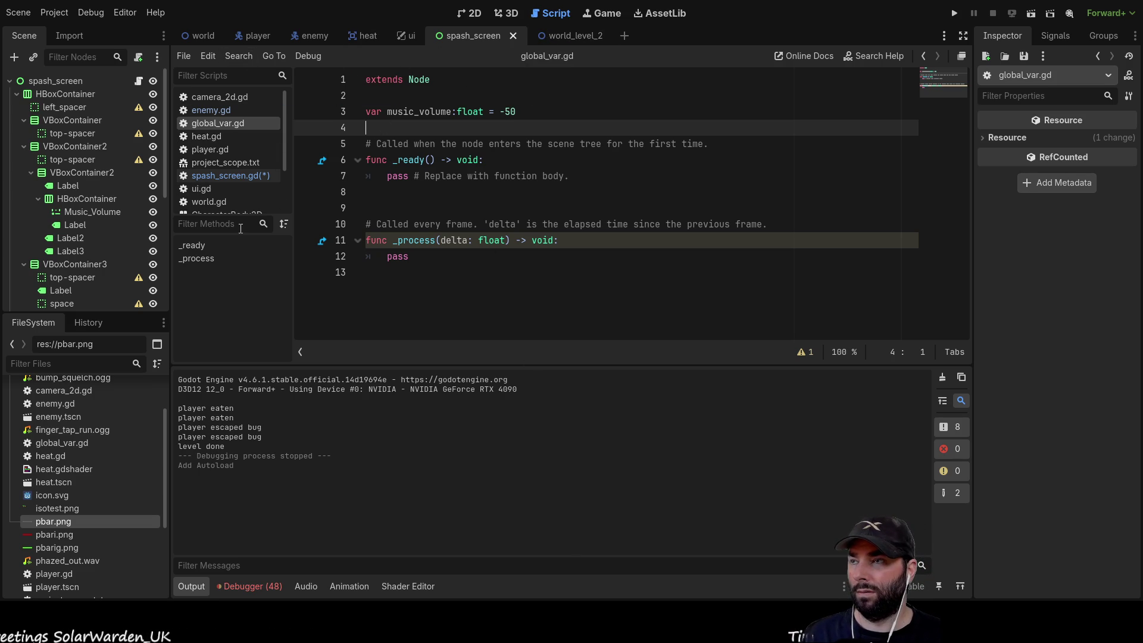
scroll(228, 129, down, 3)
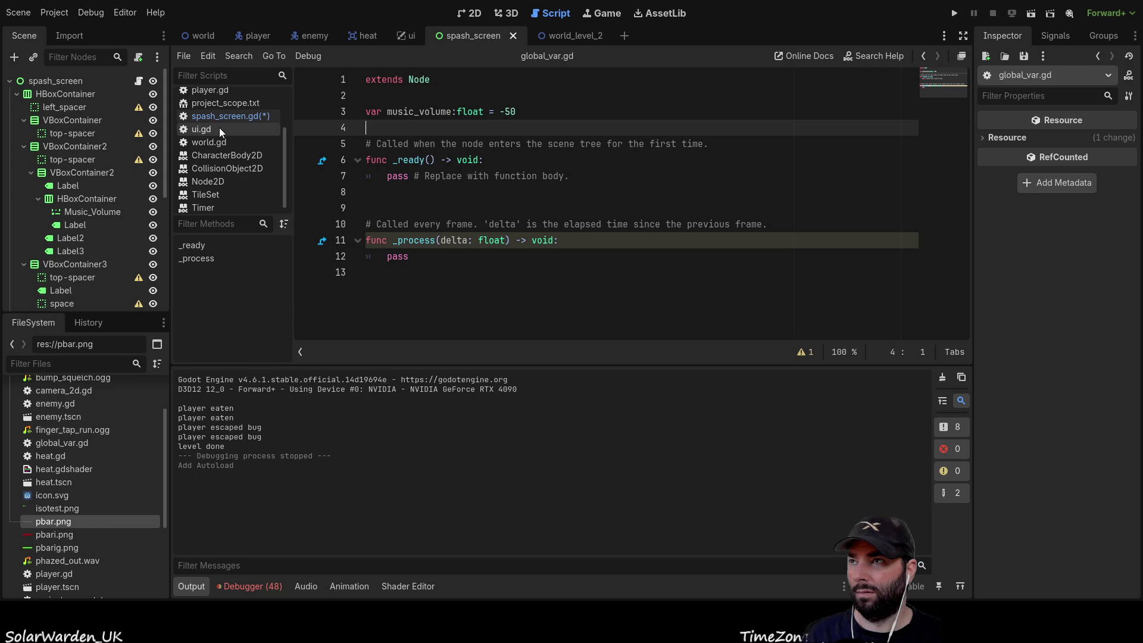
scroll(220, 124, up, 3)
scroll(225, 178, down, 2)
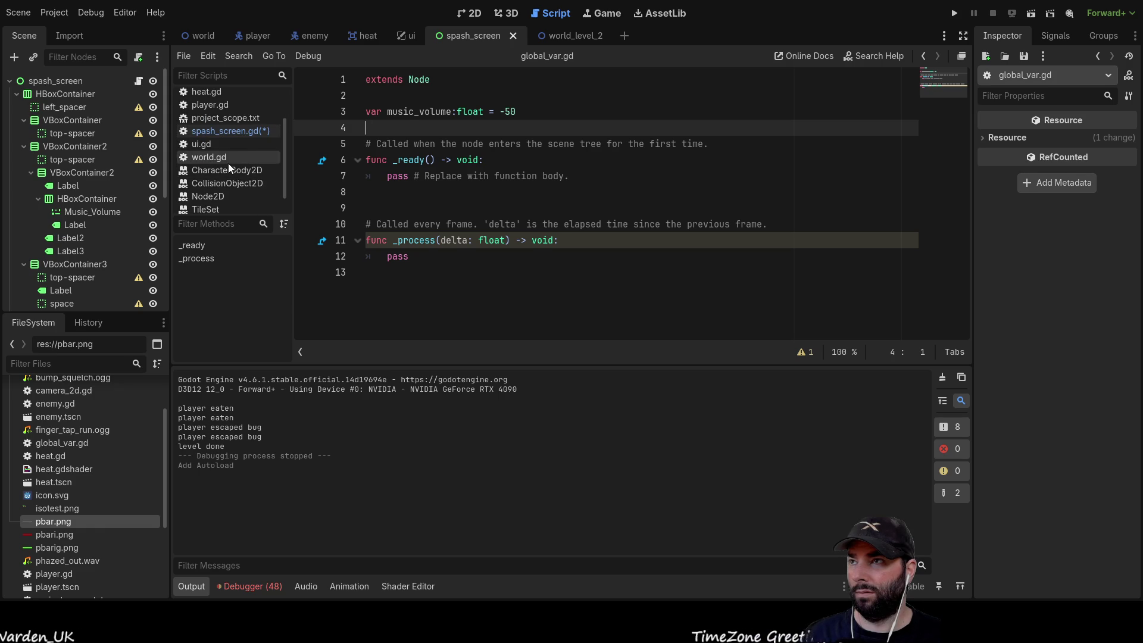
click(203, 145)
scroll(231, 174, up, 1)
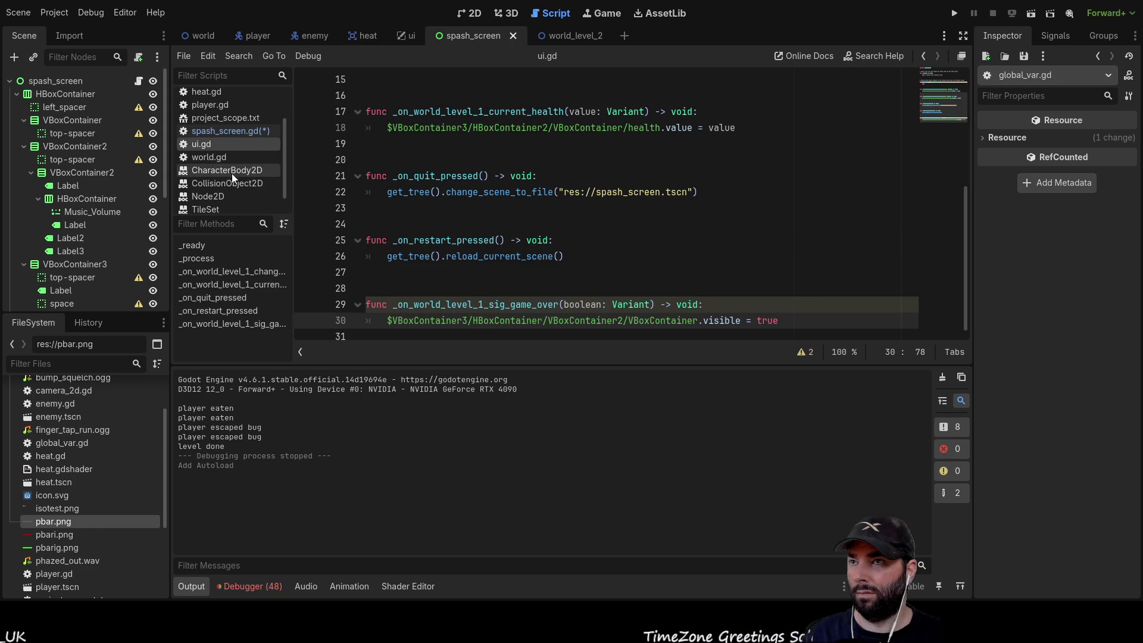
click(231, 146)
- On line 15, write 'GlobalVar.music_volume =' using autocomplete
click(421, 240)
text(glo)
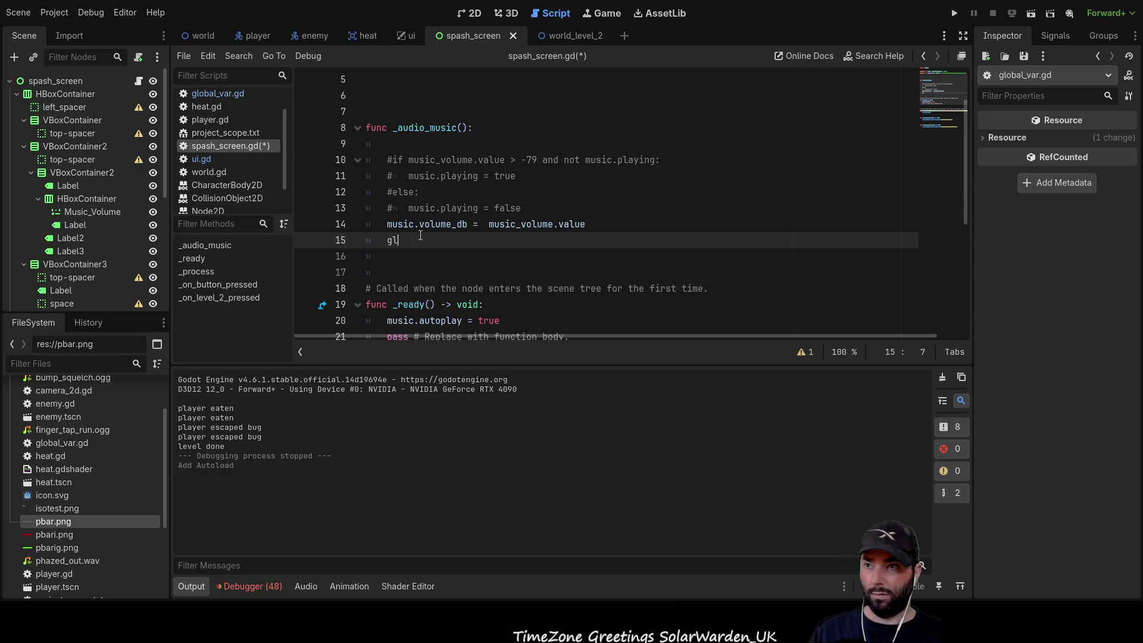
key(Down)
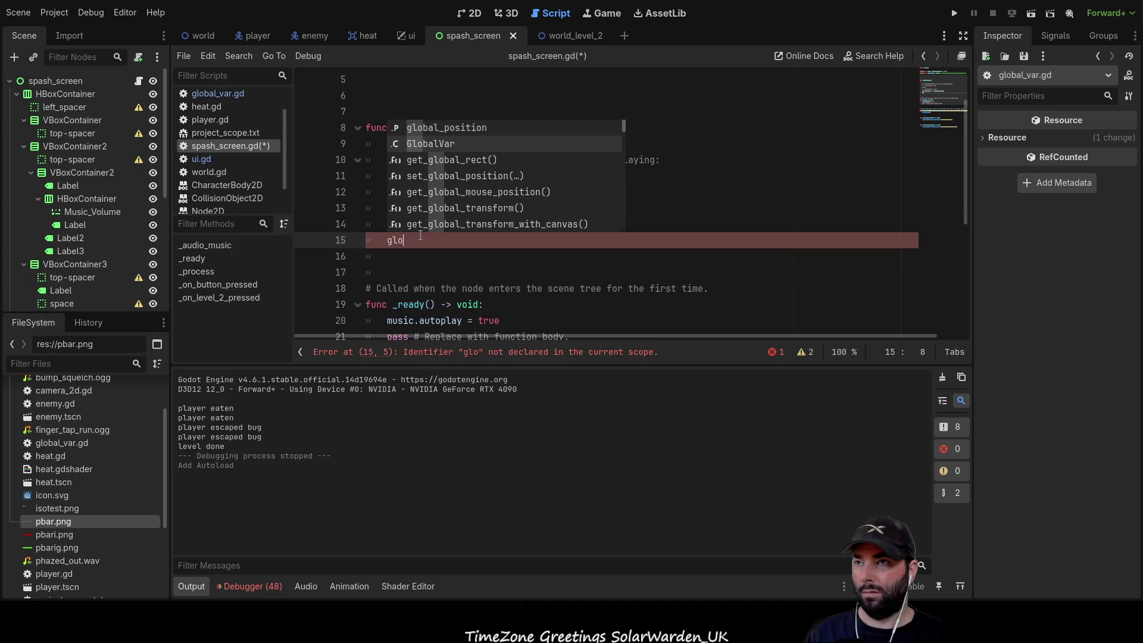
key(Return)
text(.m)
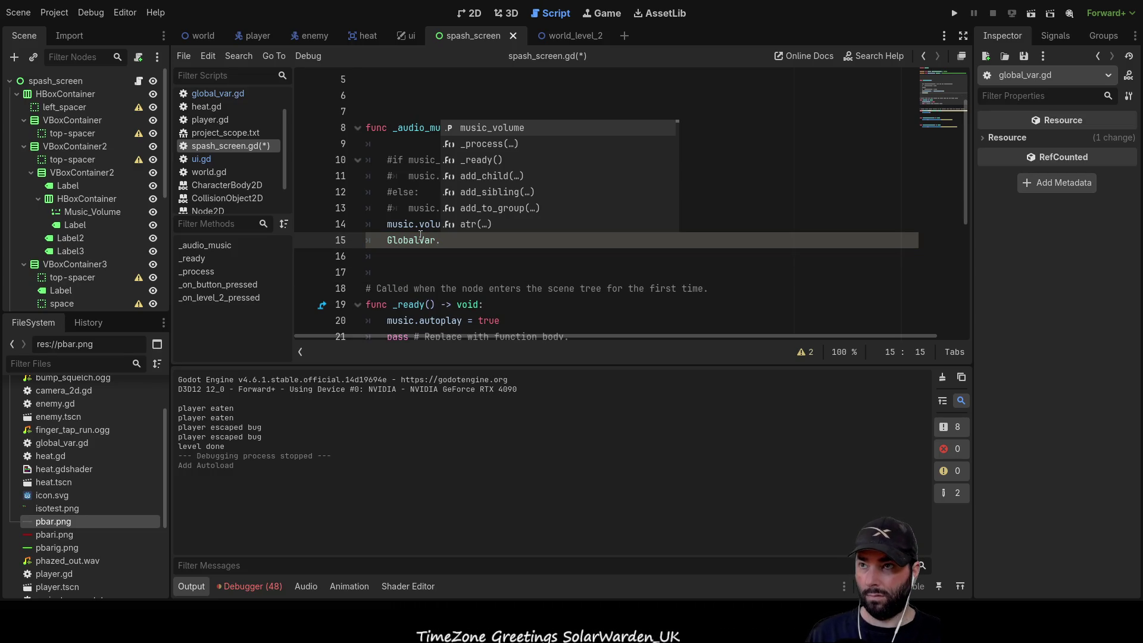
key(Return)
text(=)
- Copy music_volume.value from line 14 and paste it after the equals sign on line 15
double_click(443, 224)
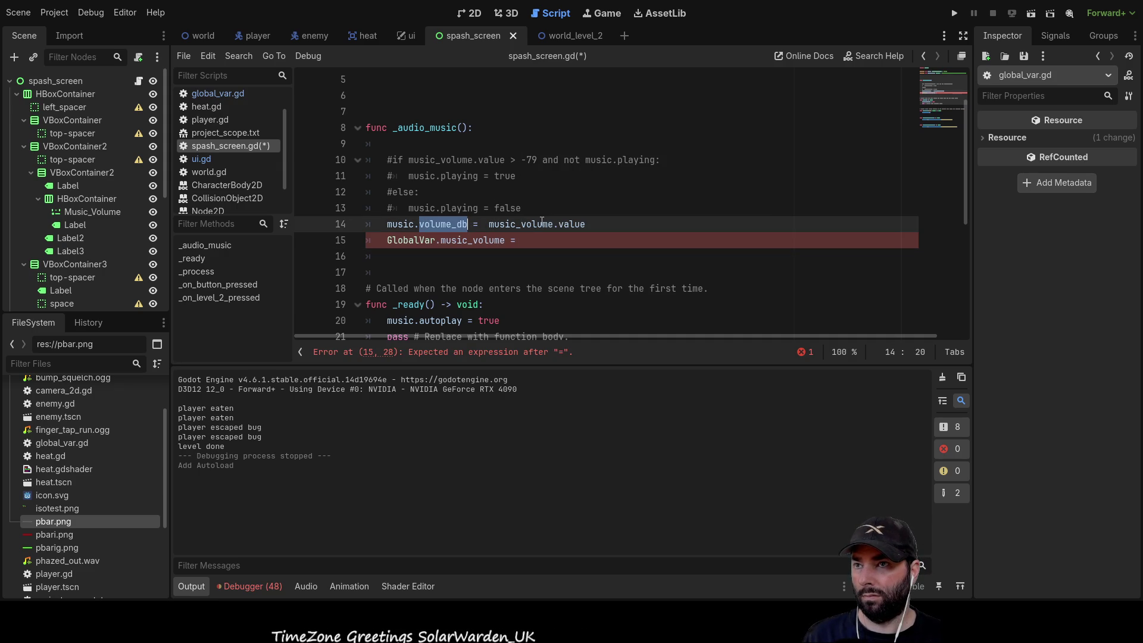
click(490, 224)
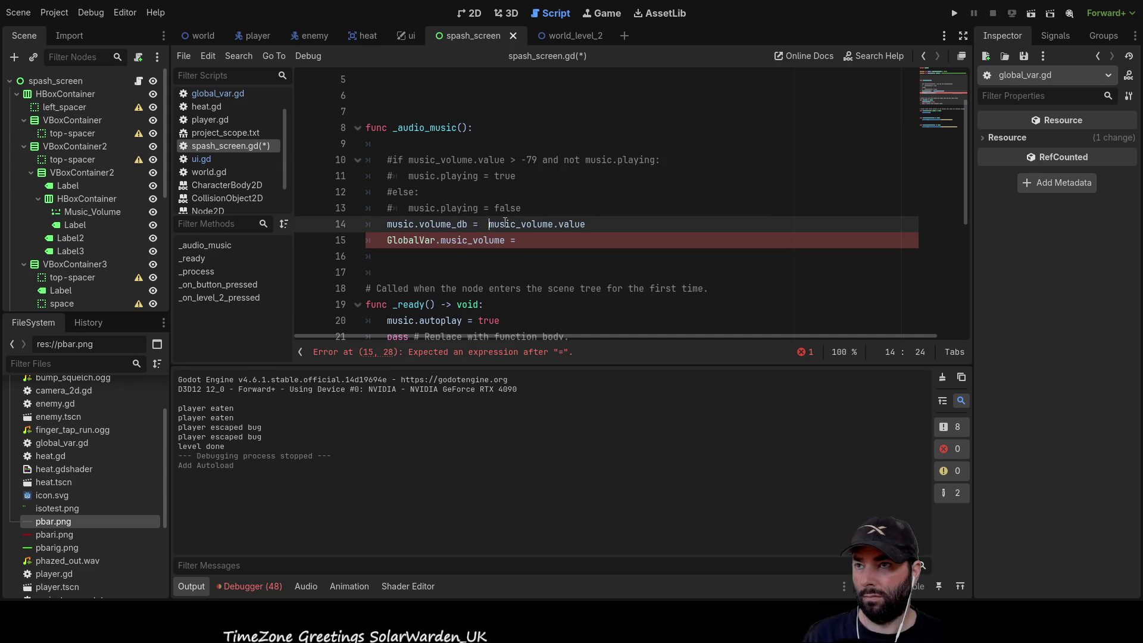
drag(490, 223, 586, 225)
key(ctrl+c)
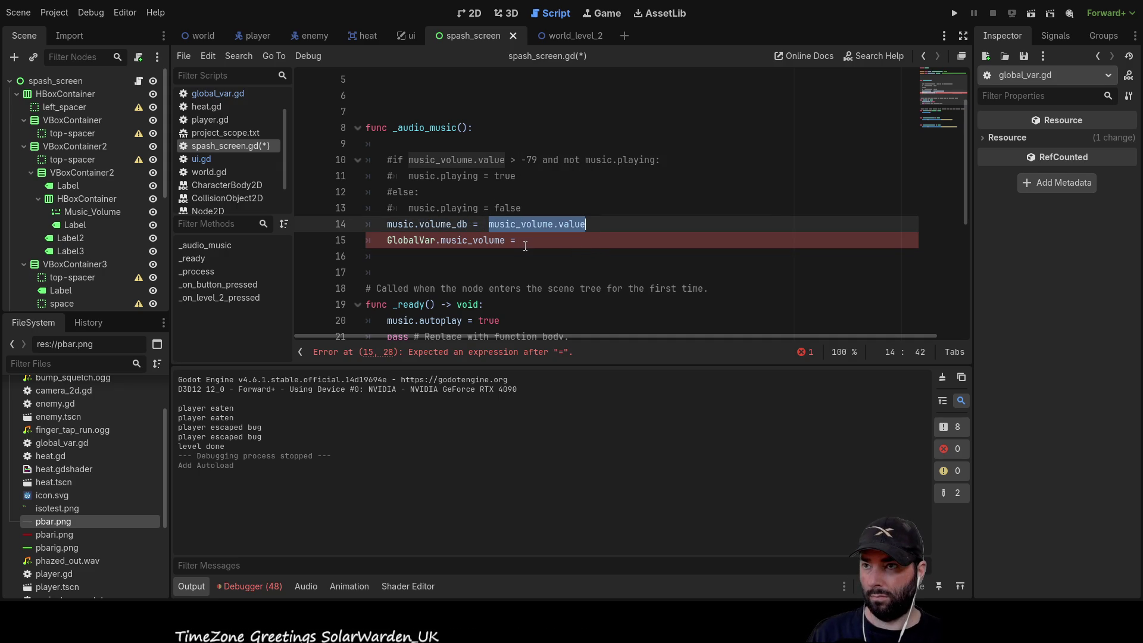
click(583, 244)
key(ctrl+v)
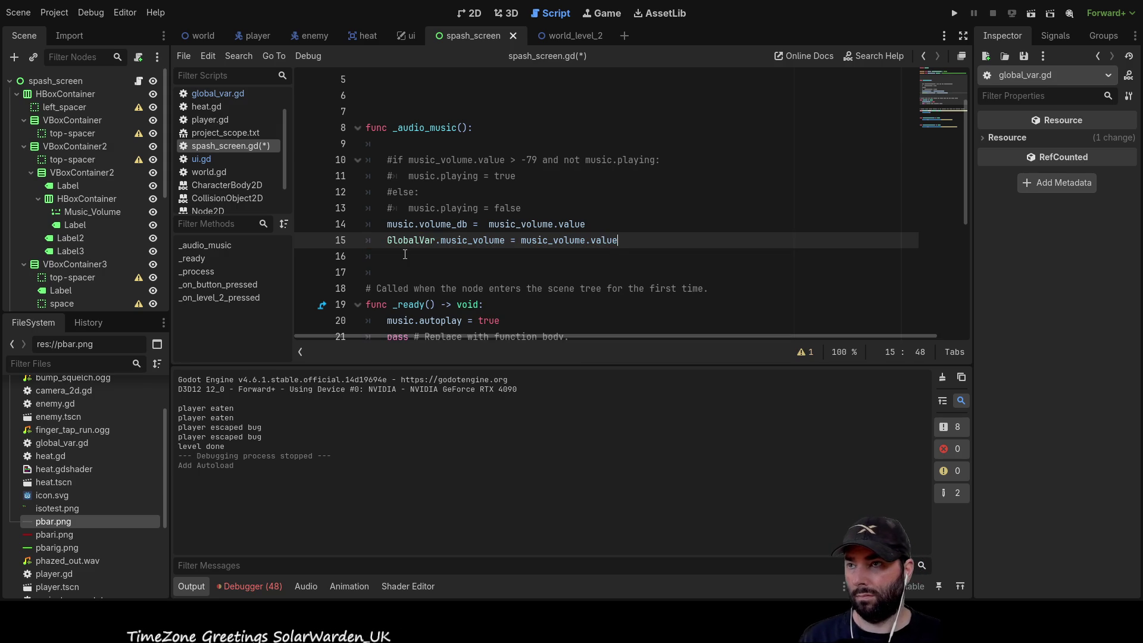
key(Down)
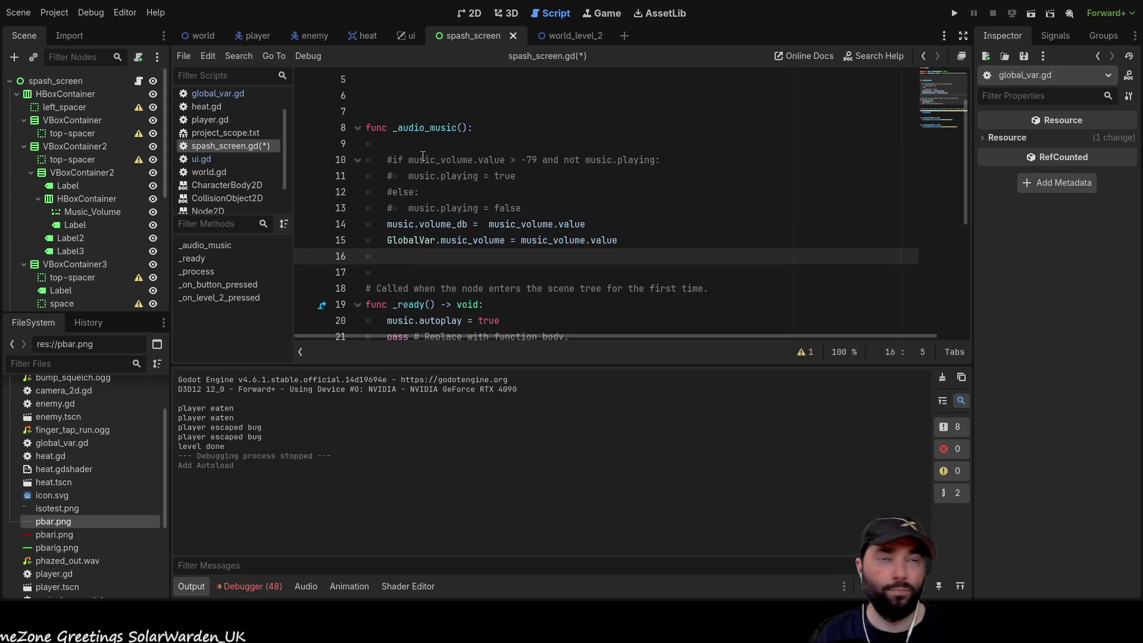
- Save and run the game, then start level 1
click(955, 14)
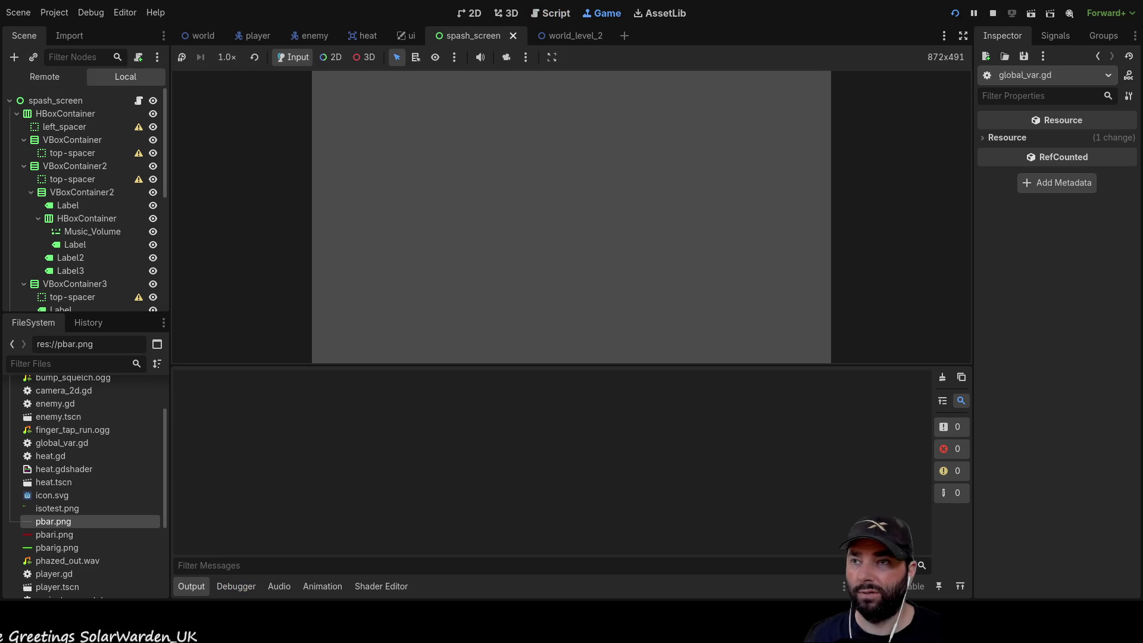
click(702, 135)
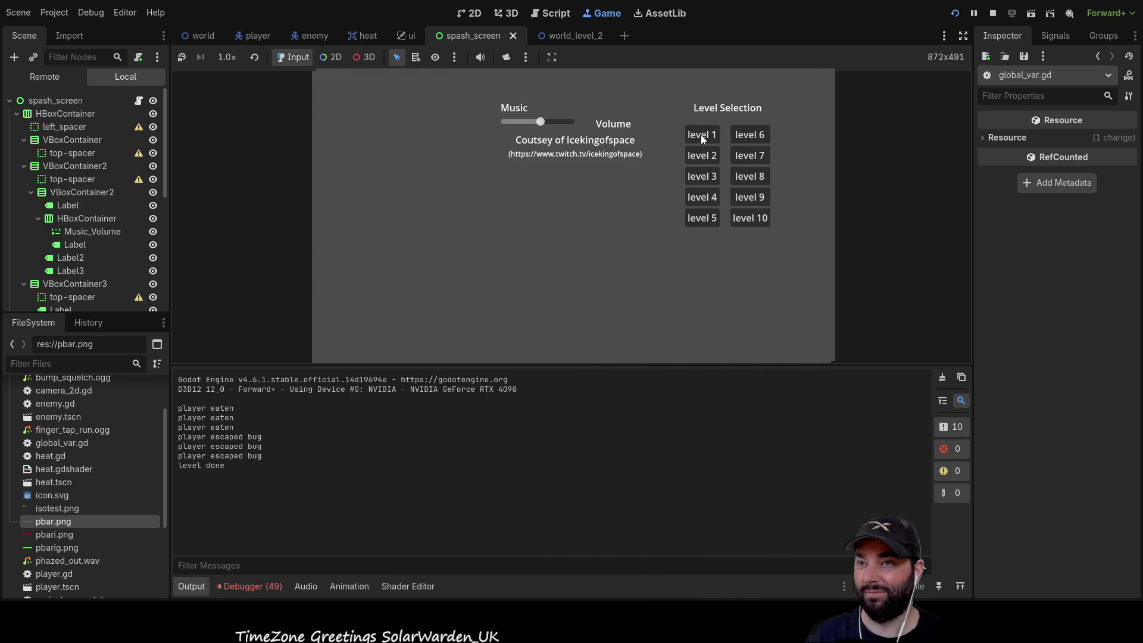
- Play level 2, then level 1 again, and stop the game
click(701, 156)
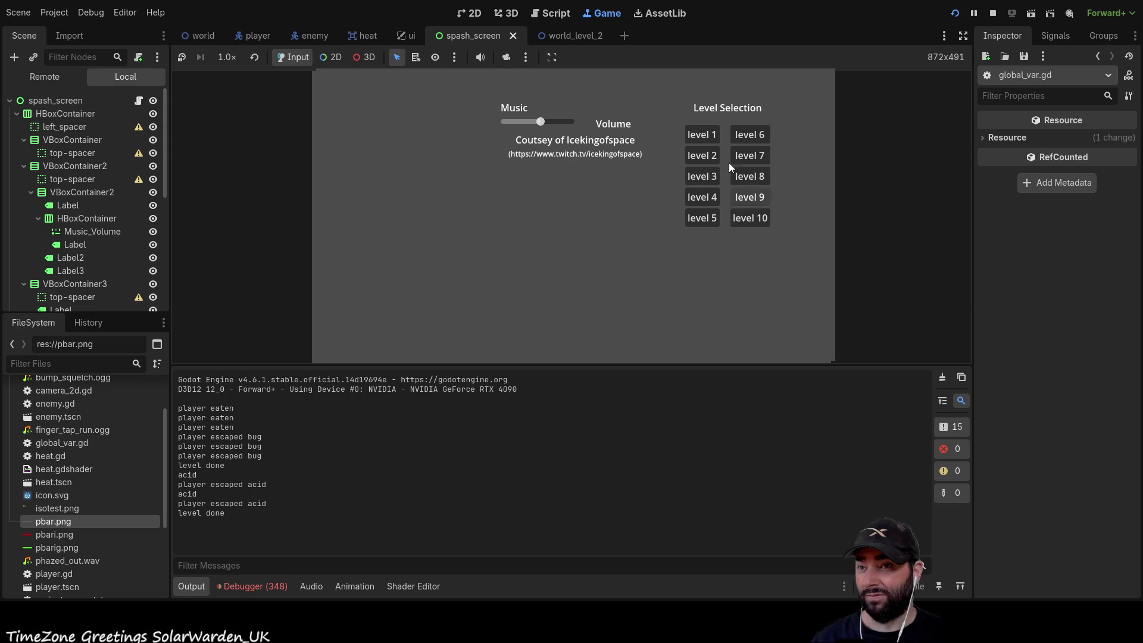
click(714, 136)
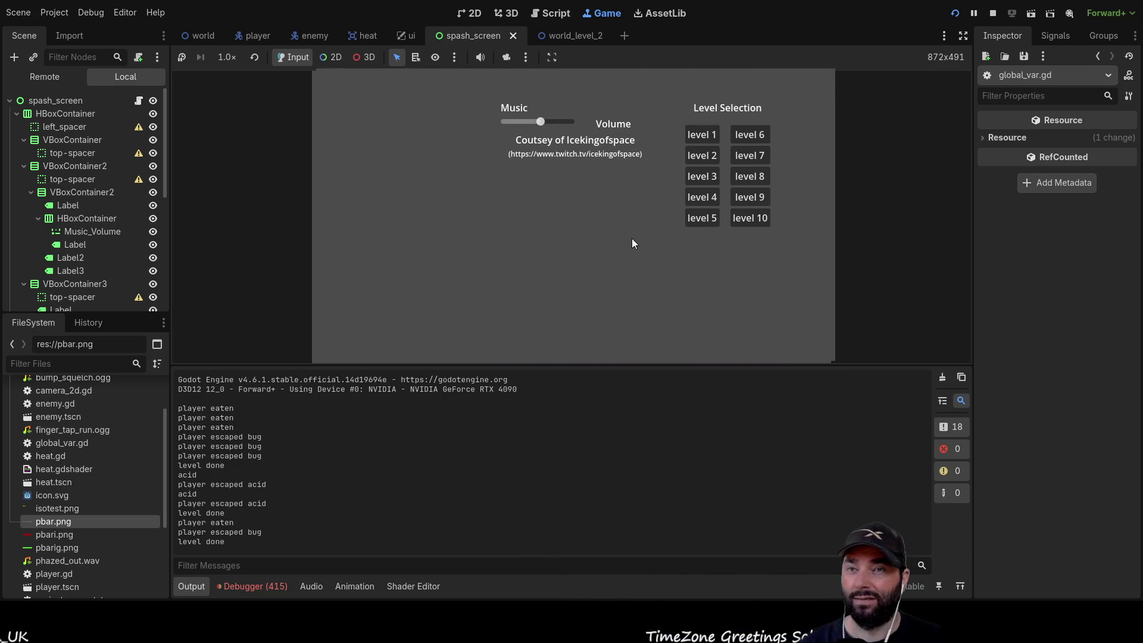
click(993, 13)
scroll(95, 194, down, 5)
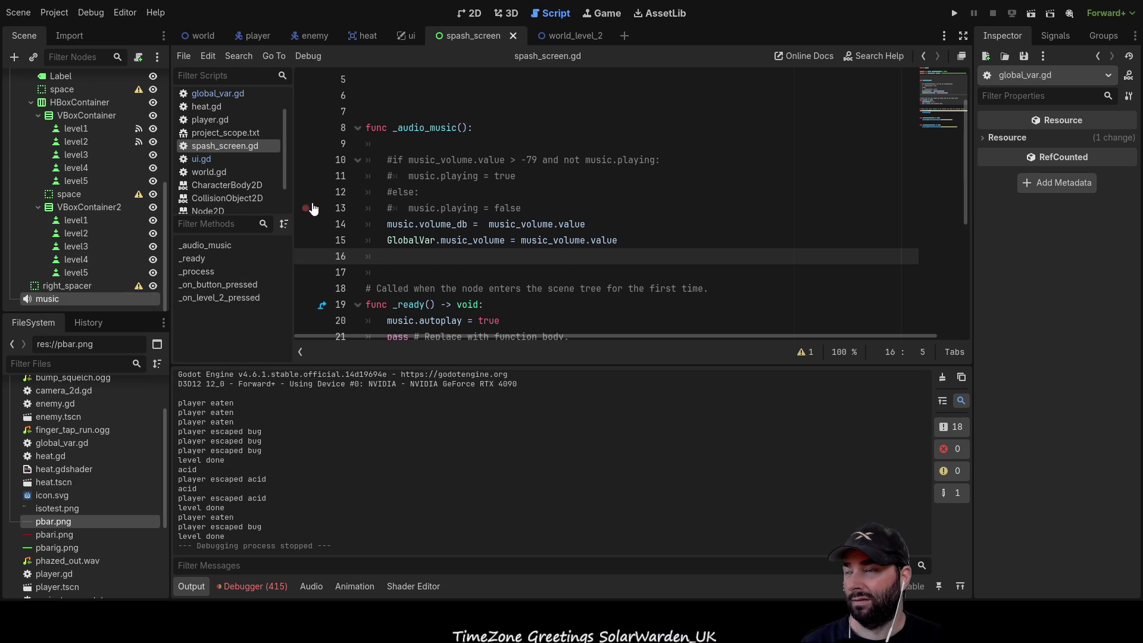
- Select the splash screen's music node to check its playback settings
drag(619, 240, 387, 241)
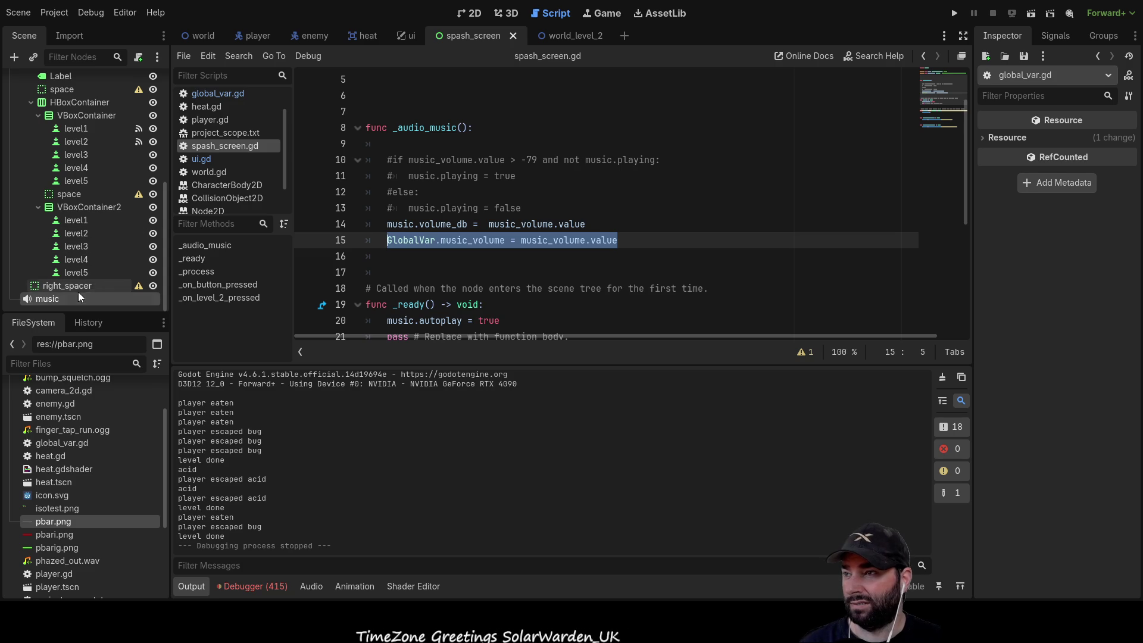
click(104, 286)
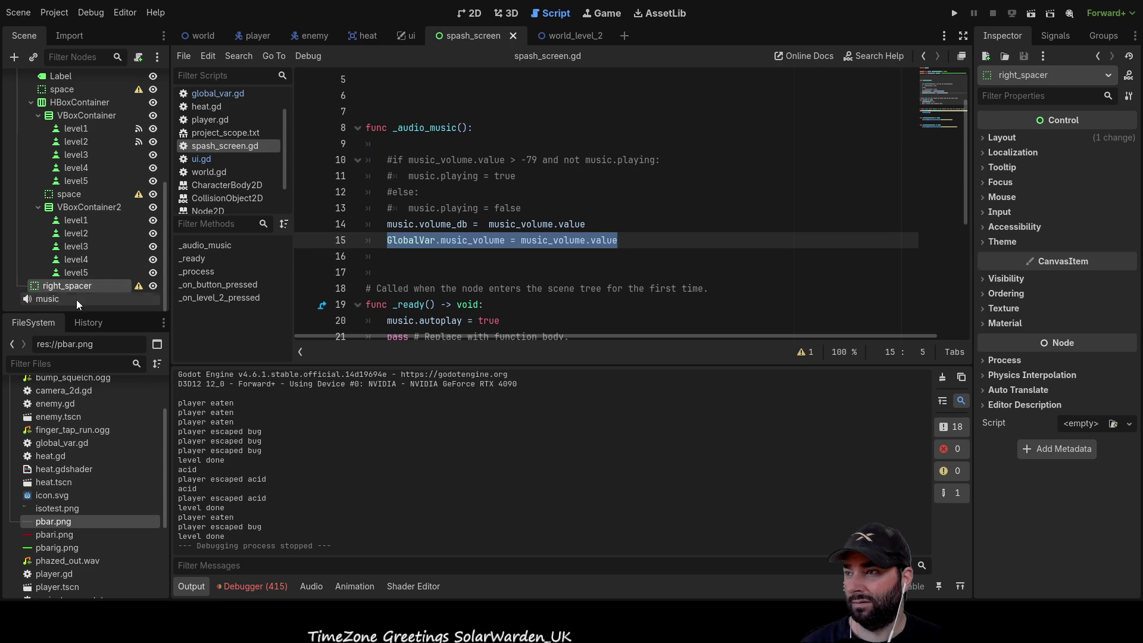
click(49, 300)
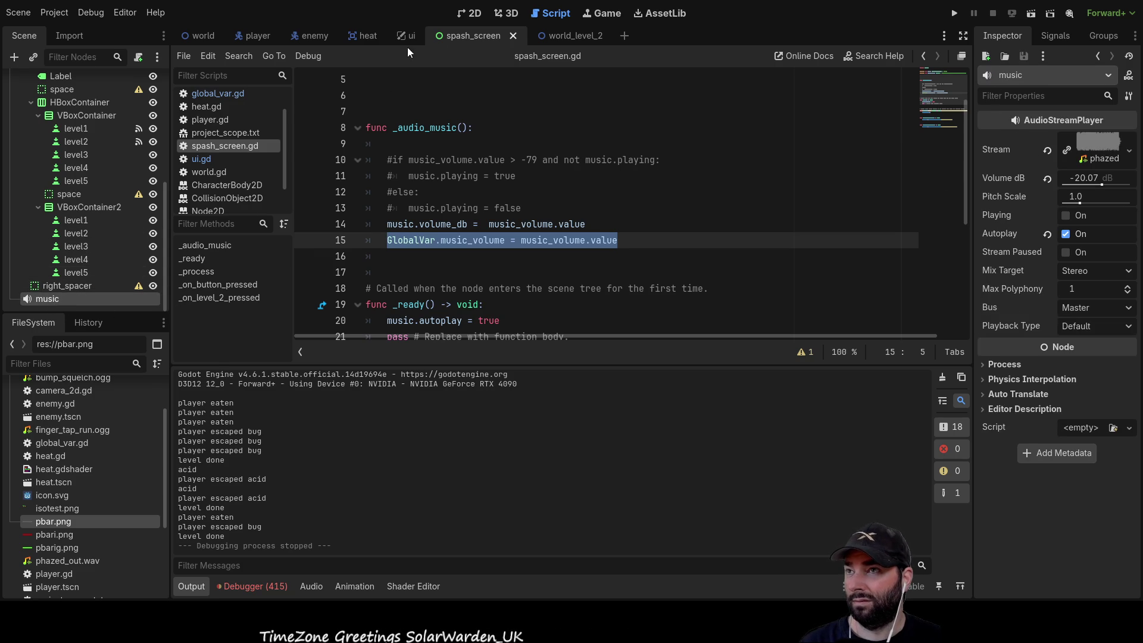
- In the world scene, enable Autoplay on the music player and place the caret on _ready's pass line
mouse_move(259, 45)
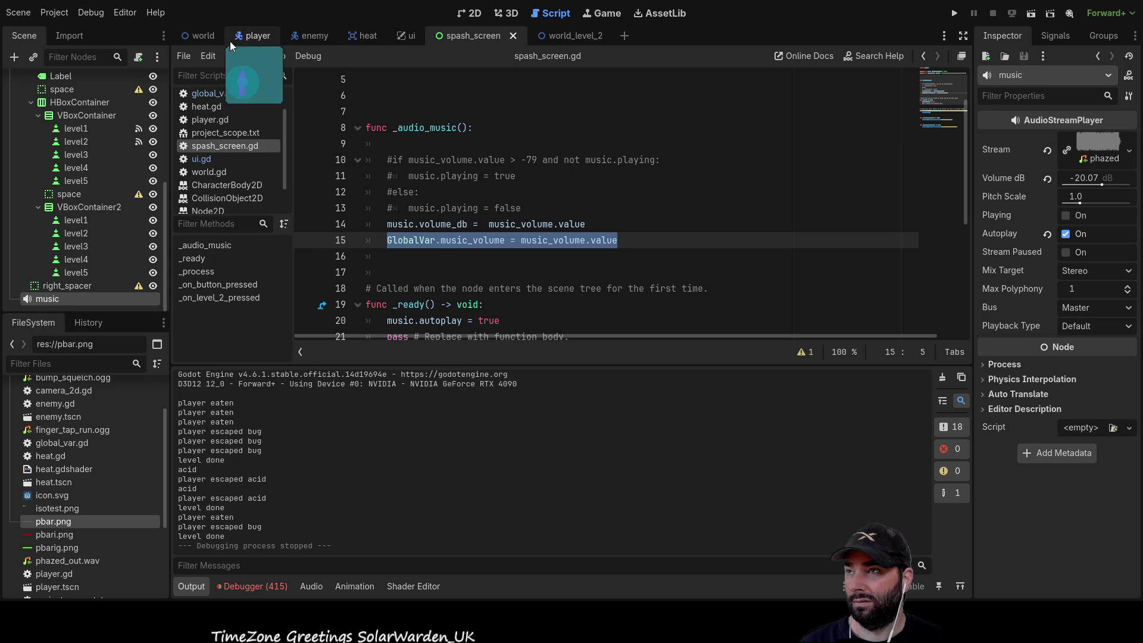
click(209, 37)
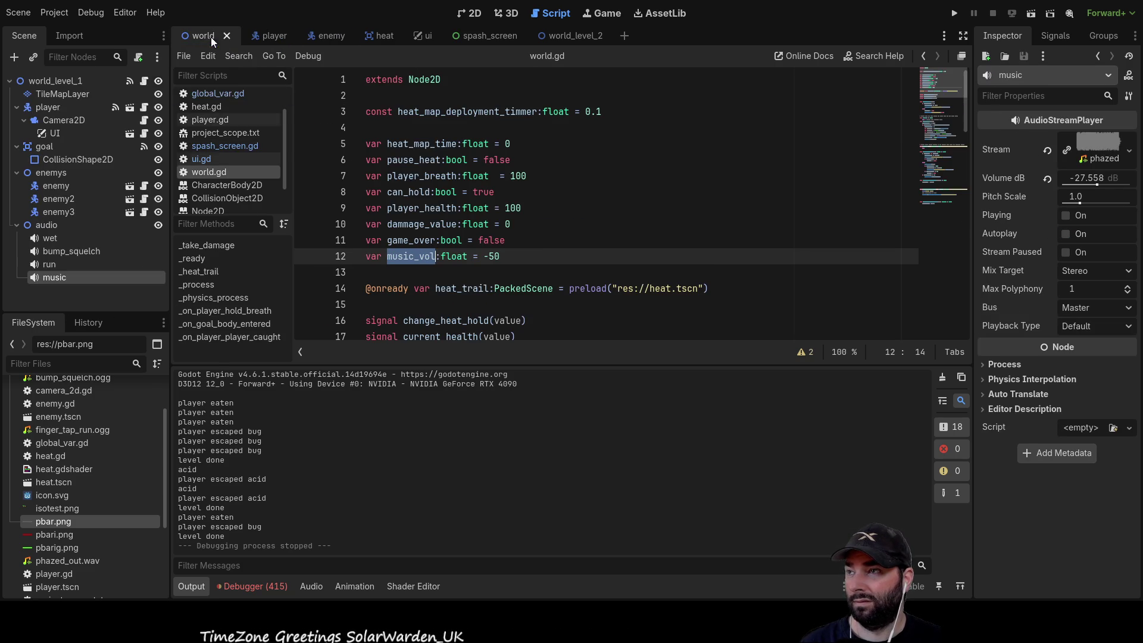
click(1063, 233)
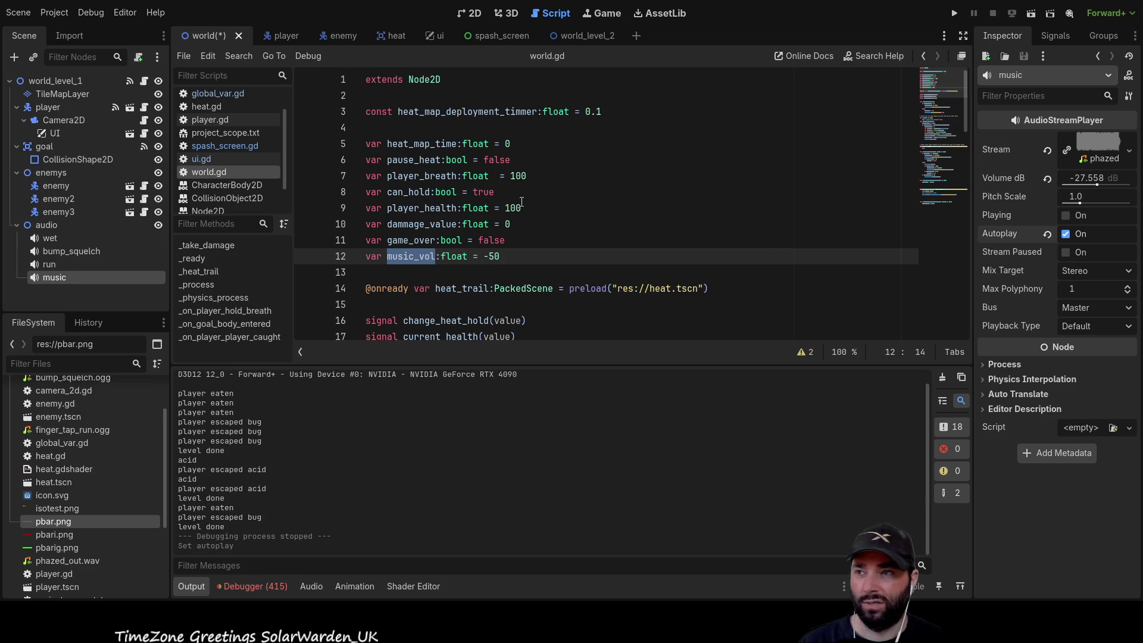
scroll(437, 184, down, 4)
scroll(437, 184, up, 1)
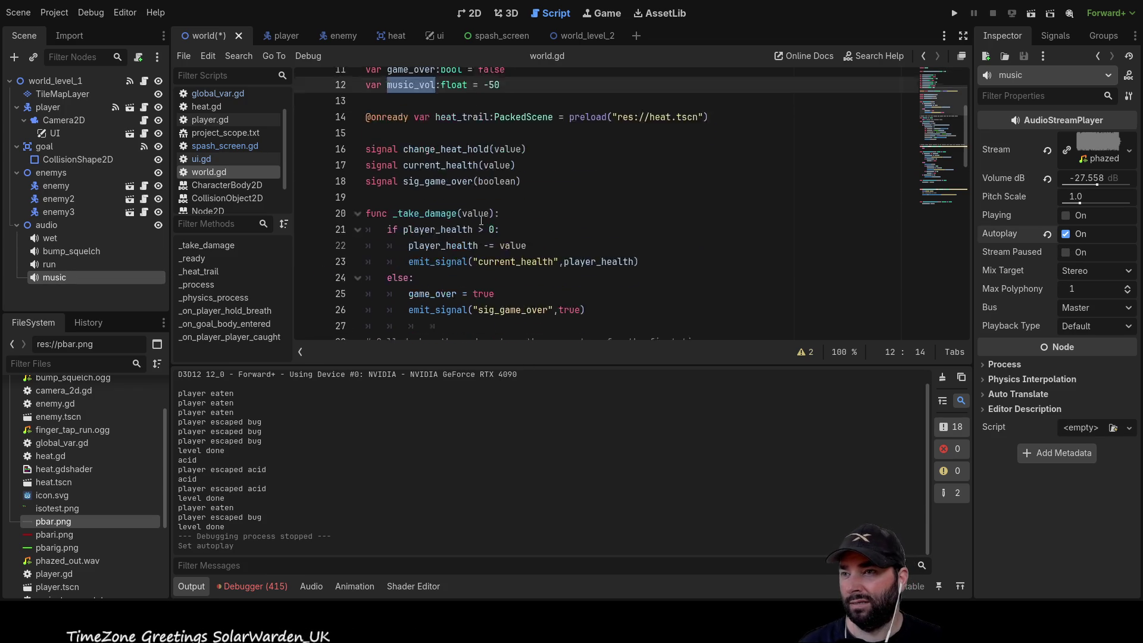
scroll(437, 184, down, 5)
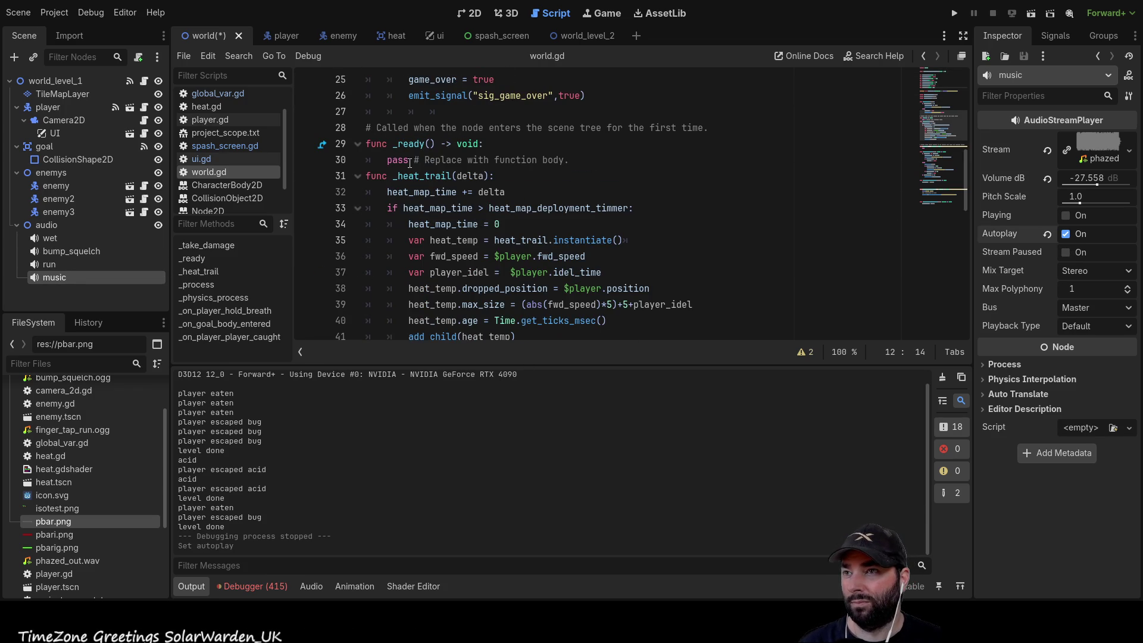
click(579, 159)
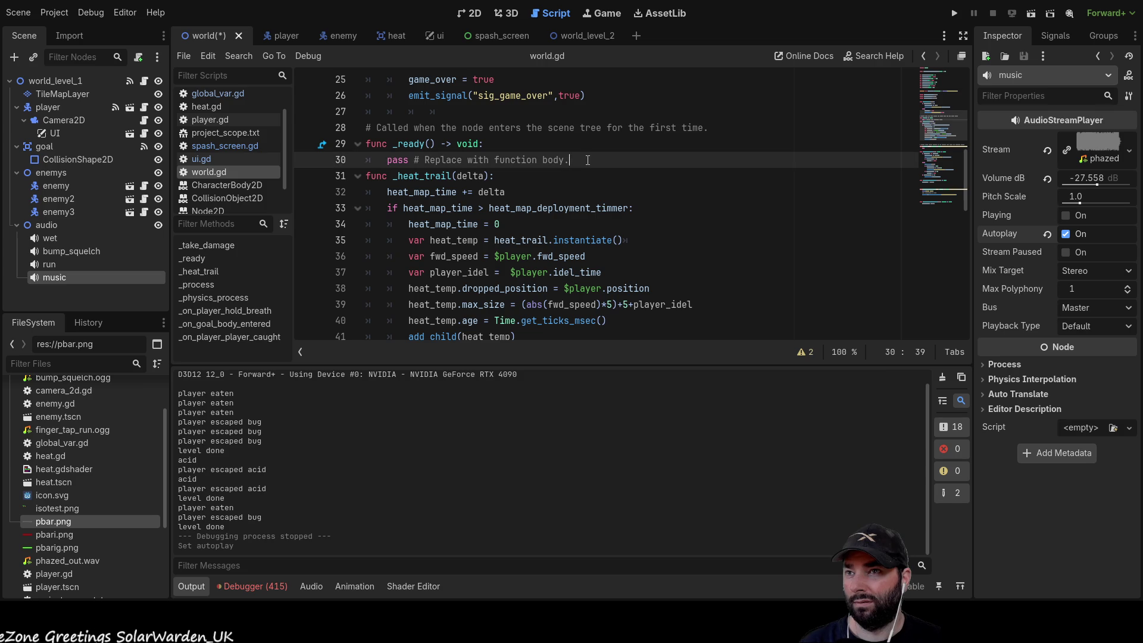
- Add '$audio/music.volume_db = GlobalVar.music_volume' above pass in world.gd's _ready
key(Home)
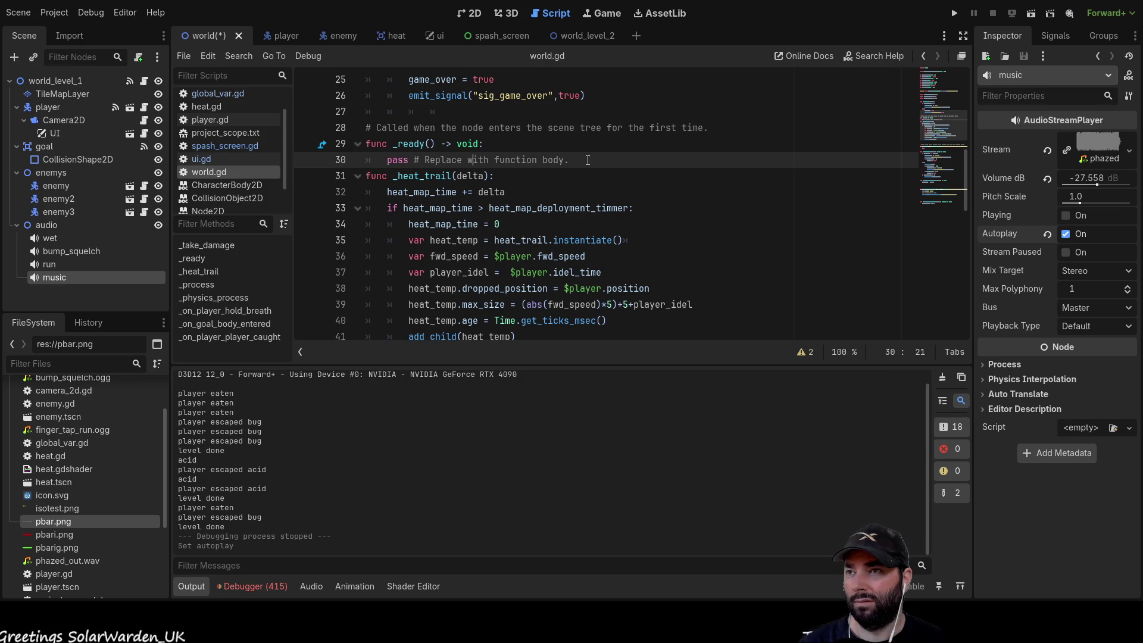
key(Return)
key(Return)
key(Up)
key(Up)
drag(42, 277, 401, 166)
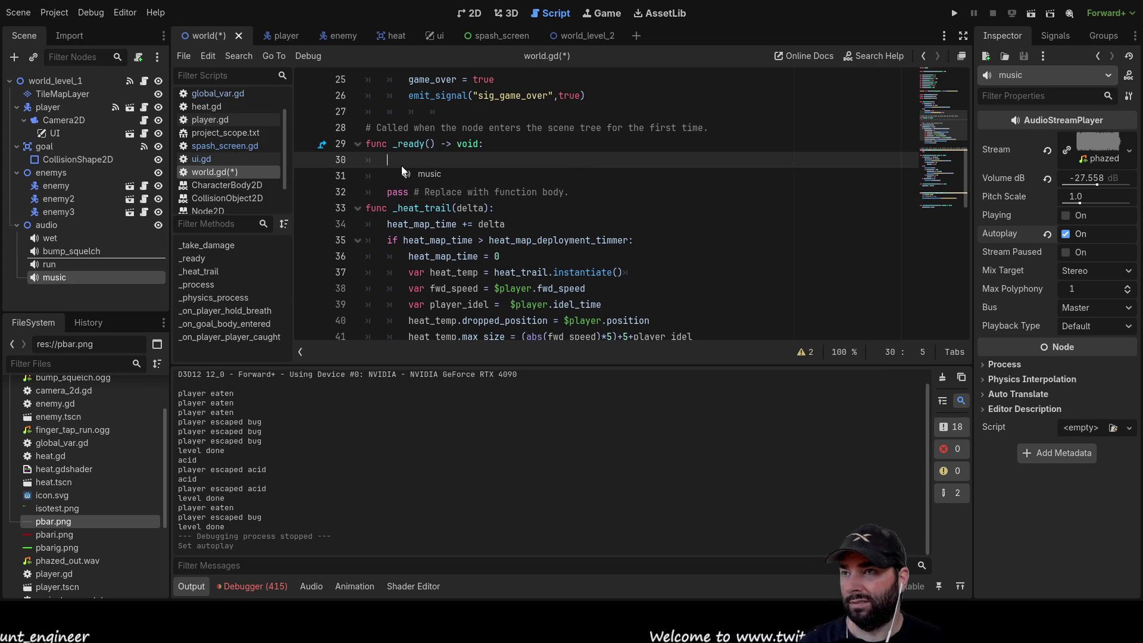
text(.vol)
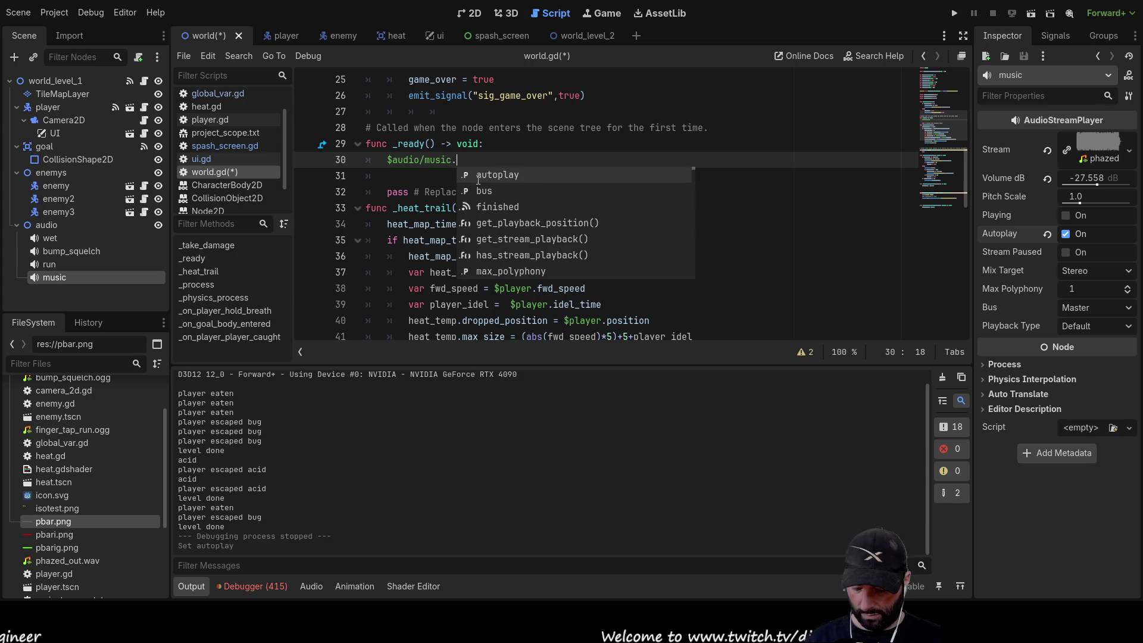
key(Return)
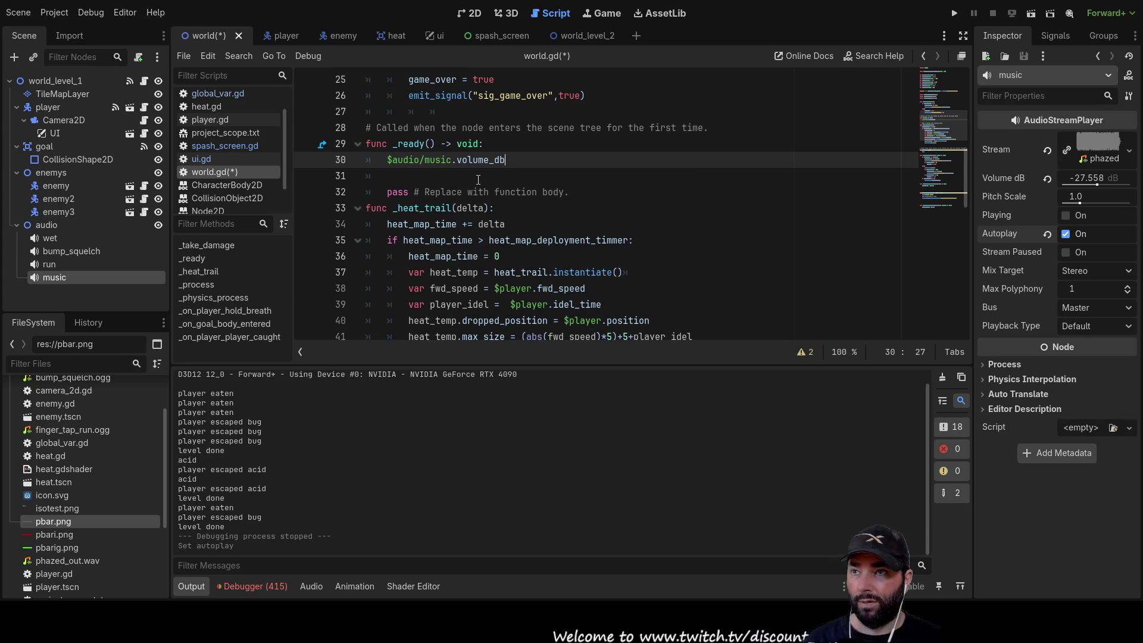
text(= glo)
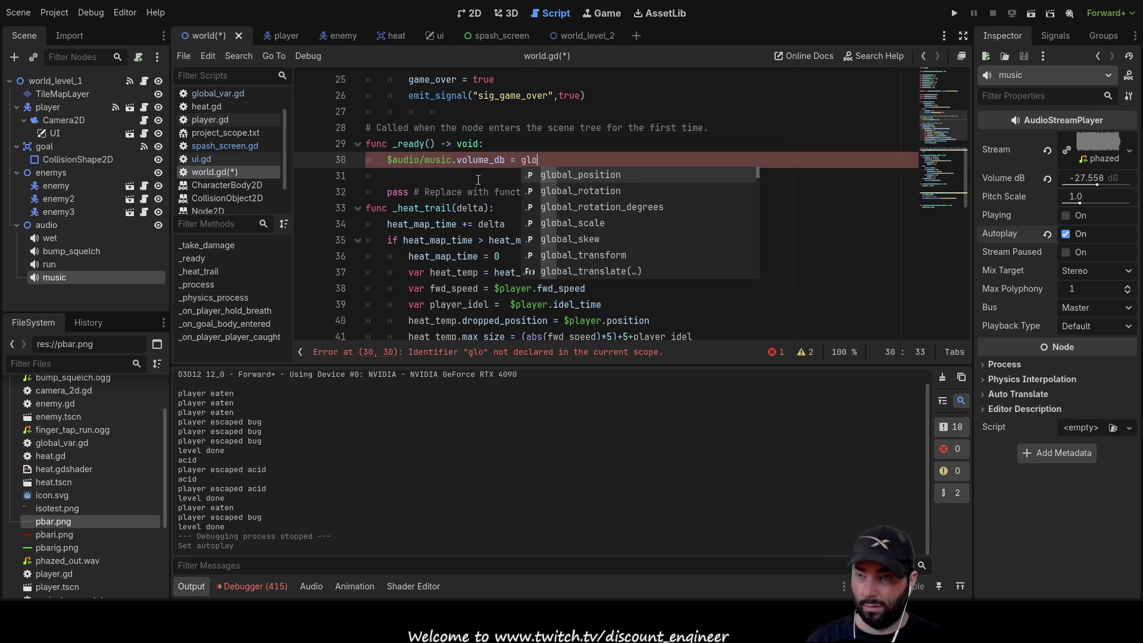
text(b)
key(Down)
key(Down)
key(Down)
key(Down)
key(Return)
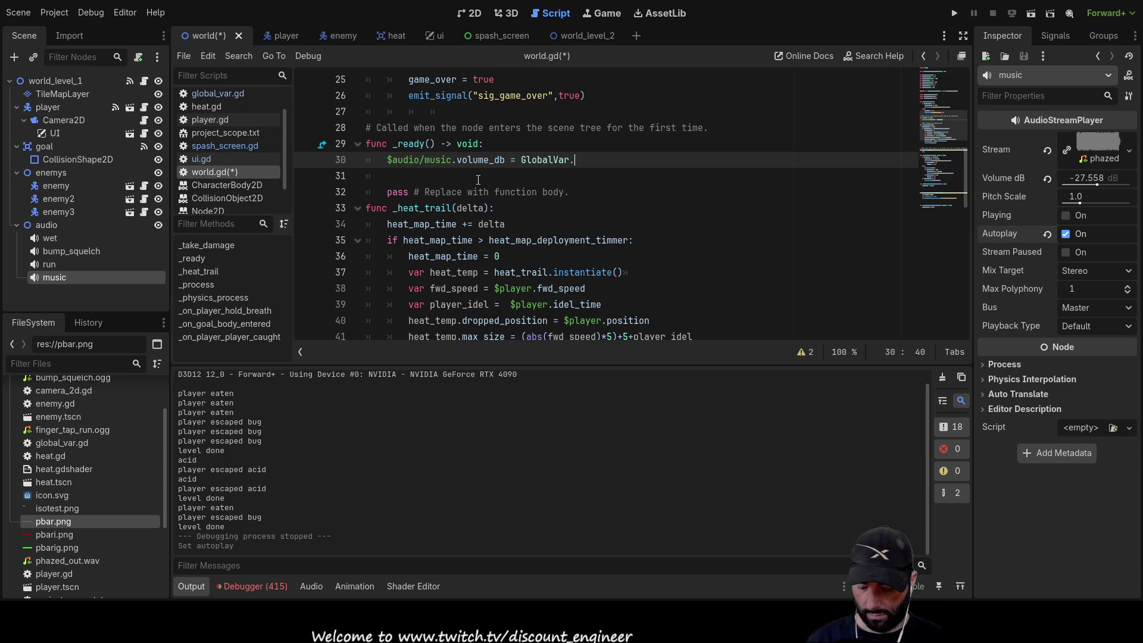
key(Return)
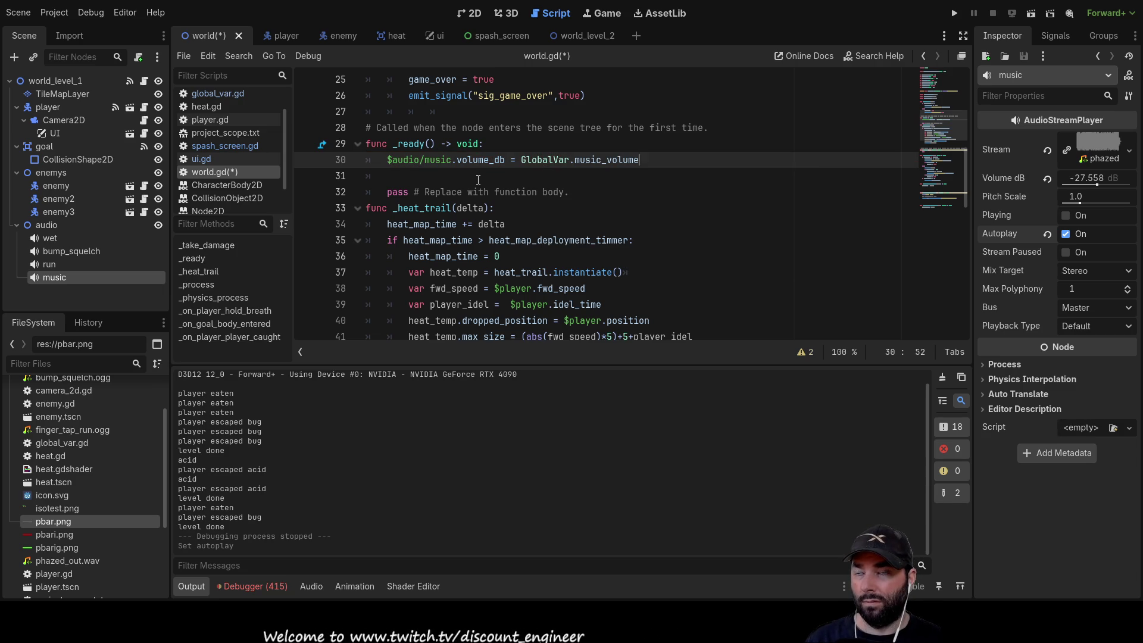
key(Up)
- Run the game, turn the Music slider down, and start level 1
click(954, 13)
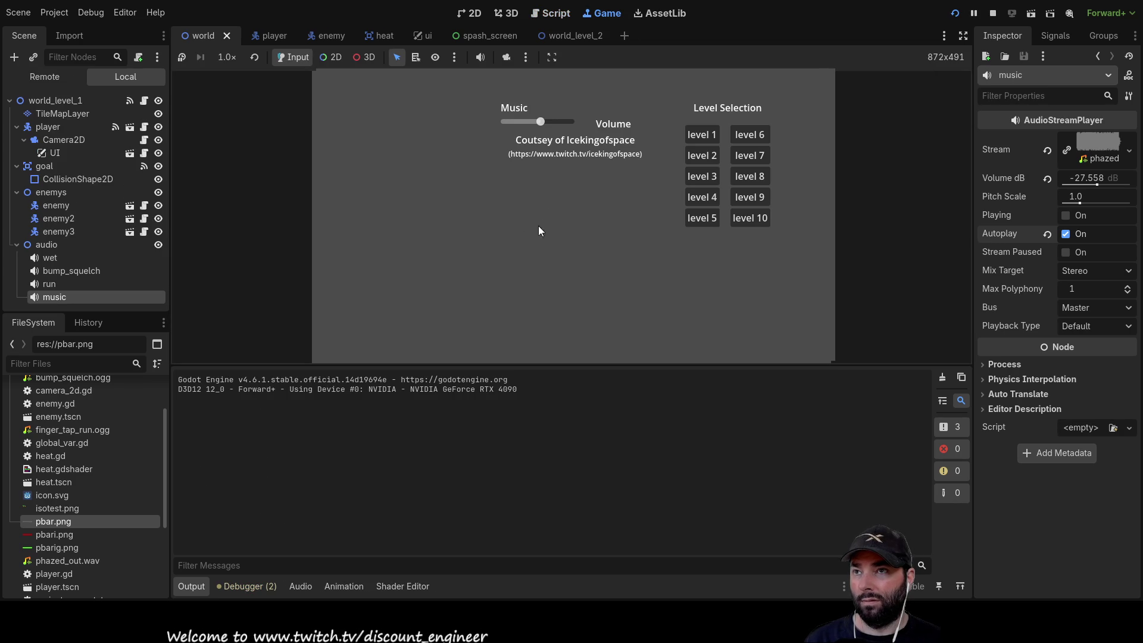
drag(541, 123, 519, 124)
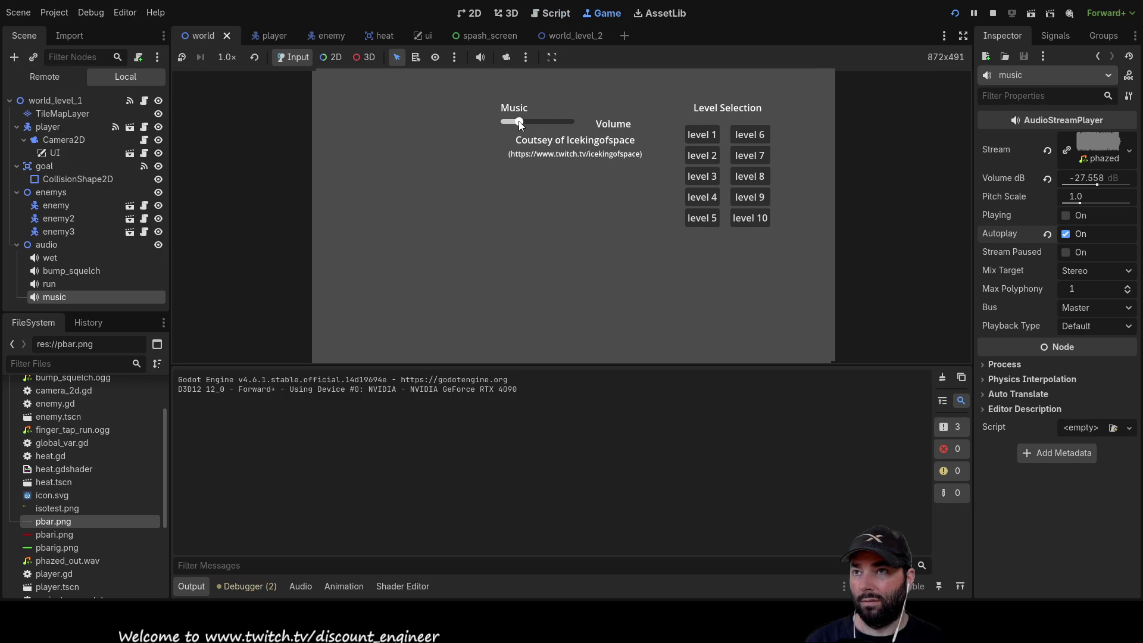
click(700, 134)
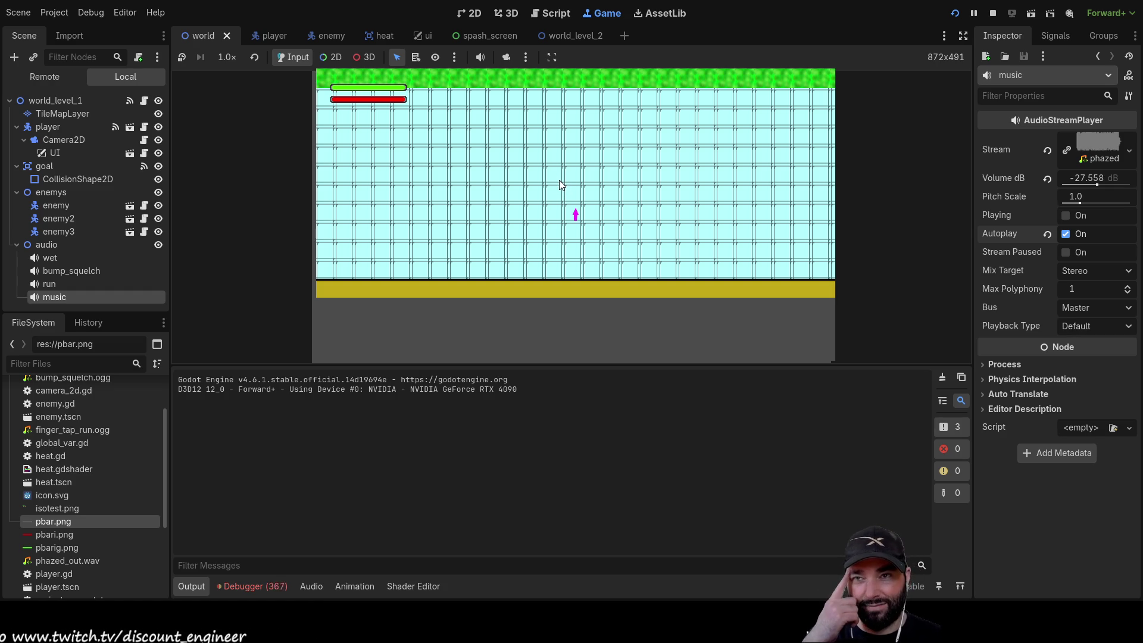
- Steer the player through the level with the arrow keys, then stop the game with F8
key(Up)
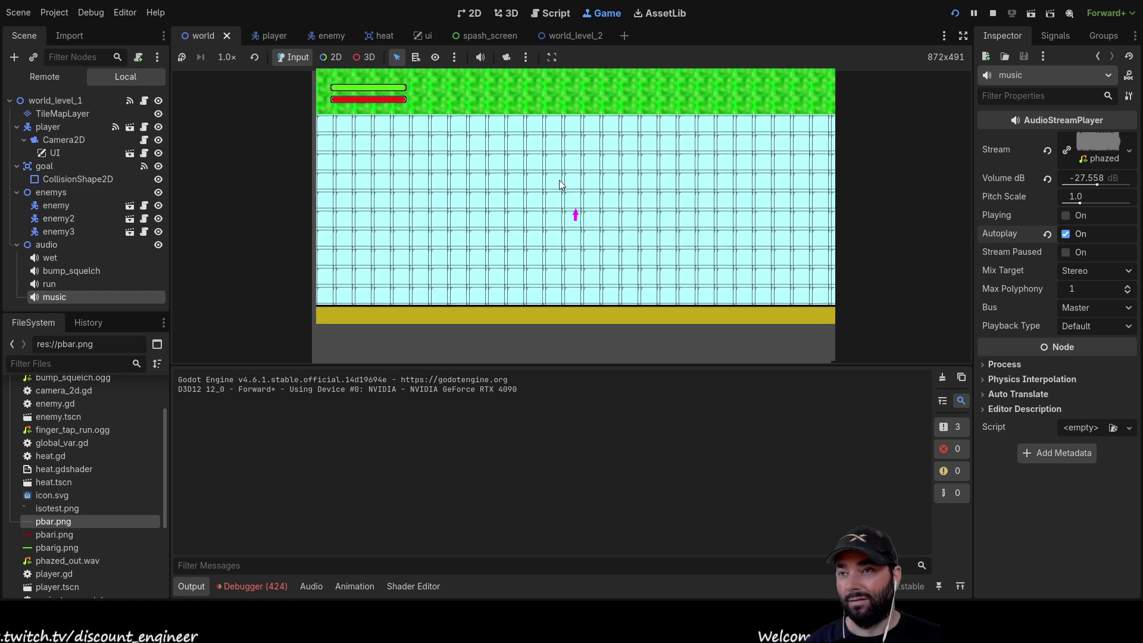
key(Up)
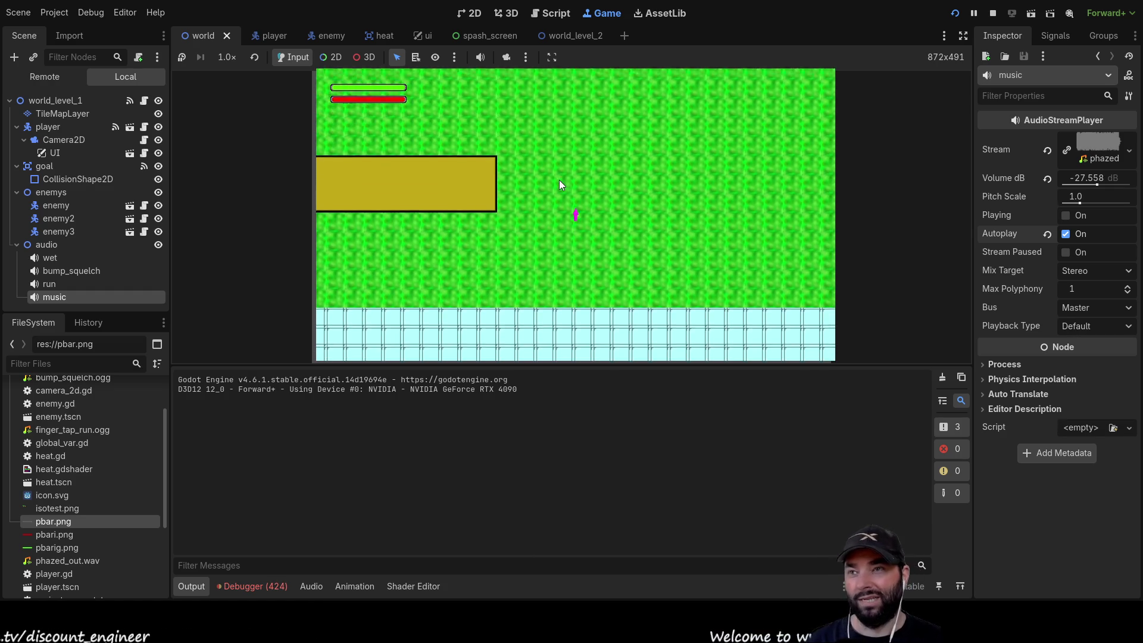
key(Right)
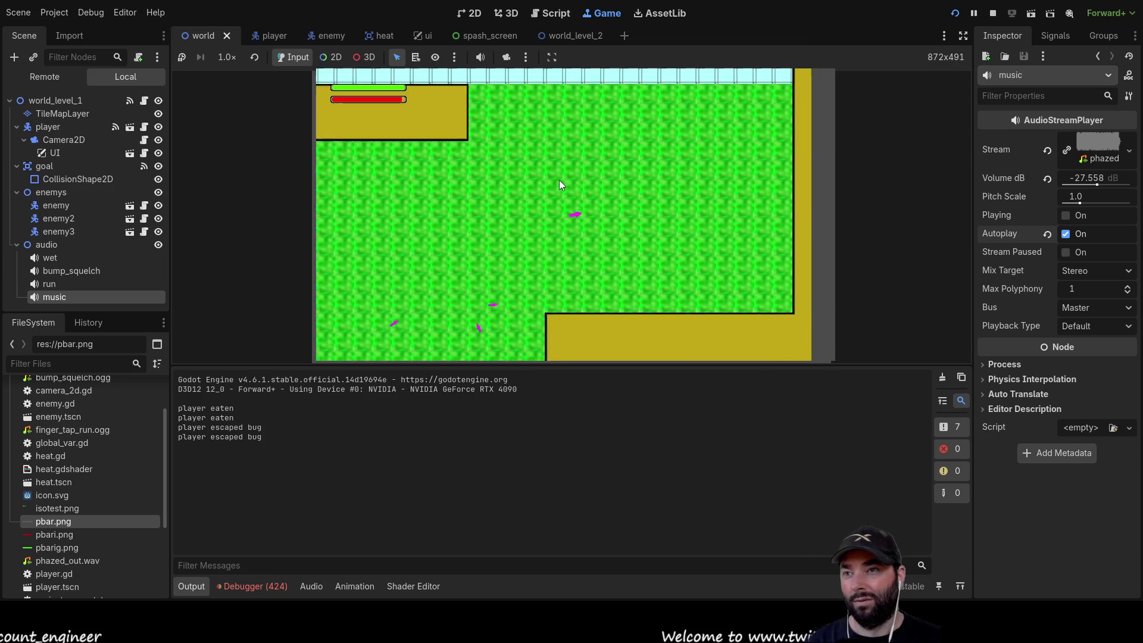
key(Left)
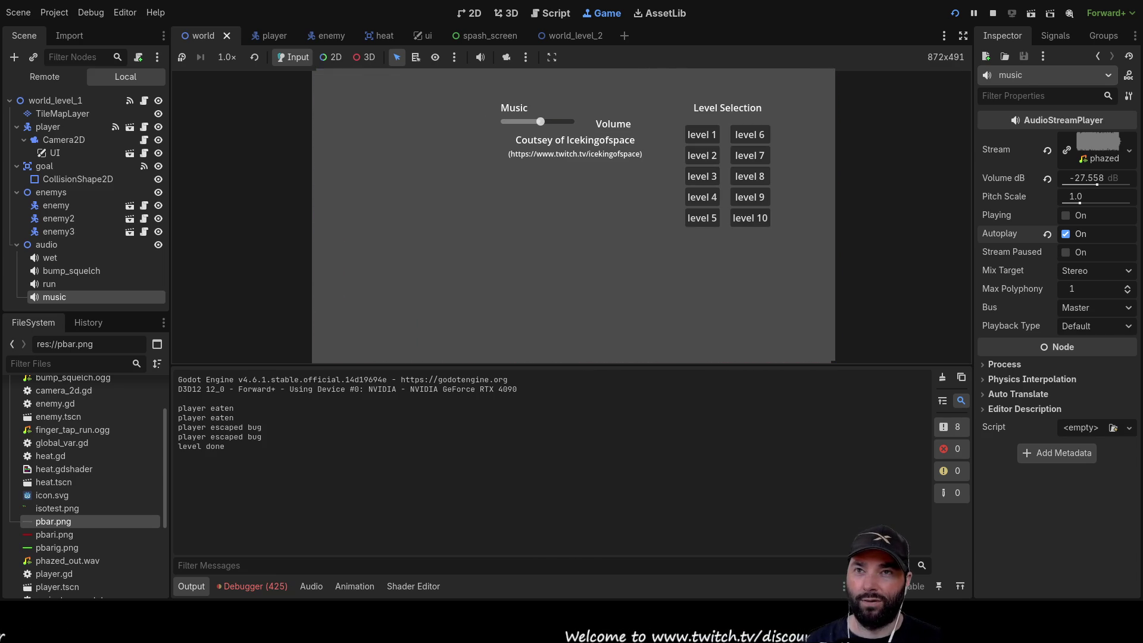
key(F8)
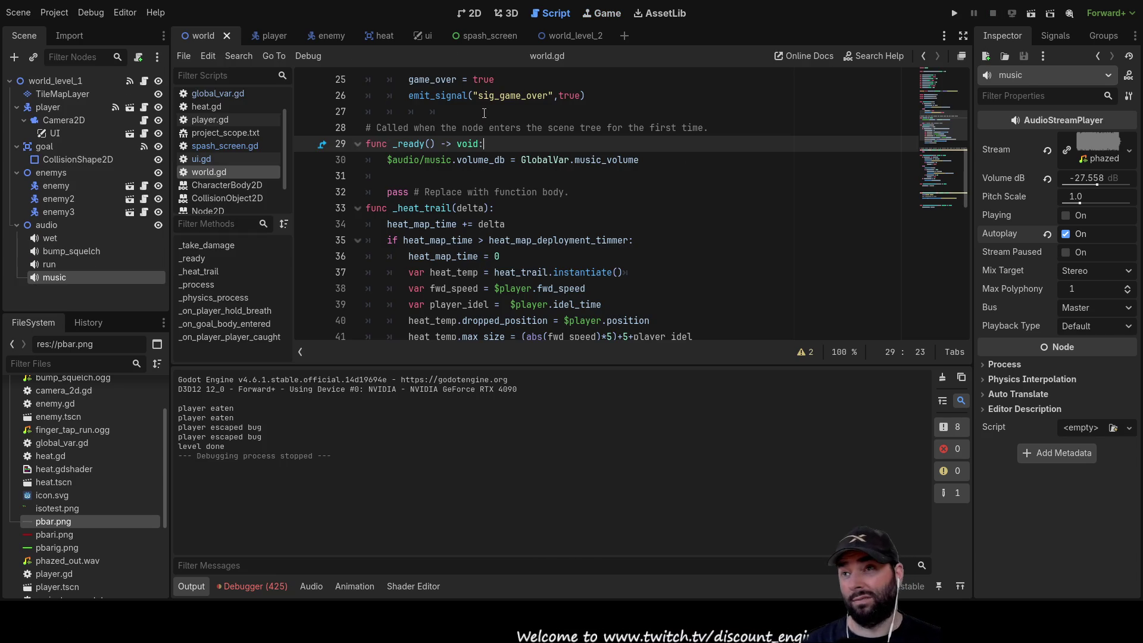
- Declare var play_position:float = 0 in global_var.gd with blank lines after it, and save
click(226, 93)
text(var play)
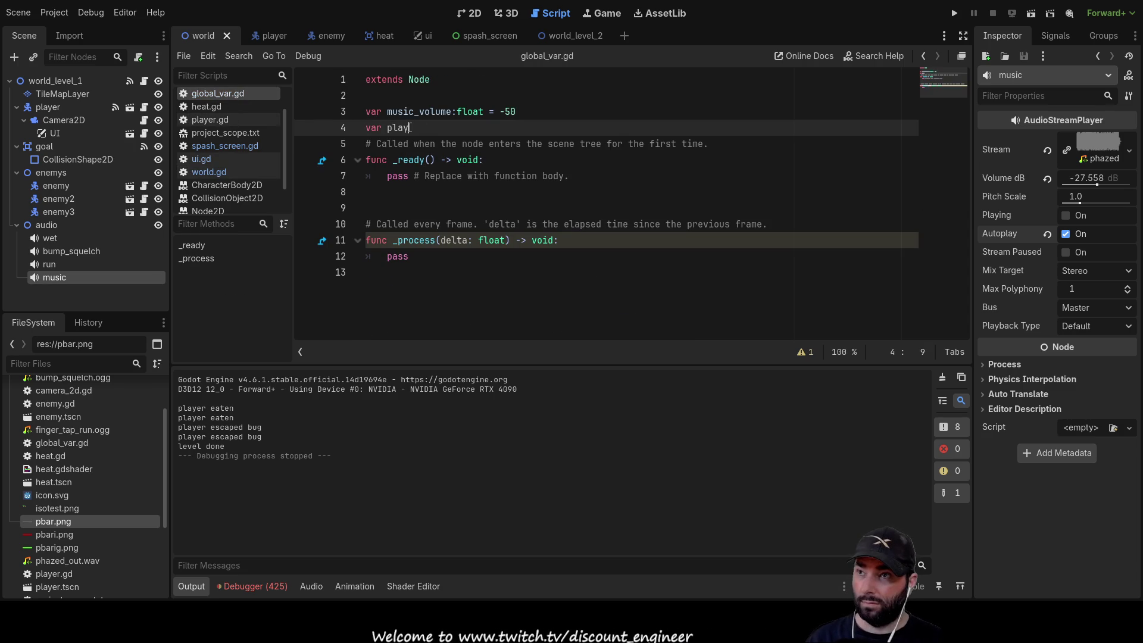
text(e)
text(sition:)
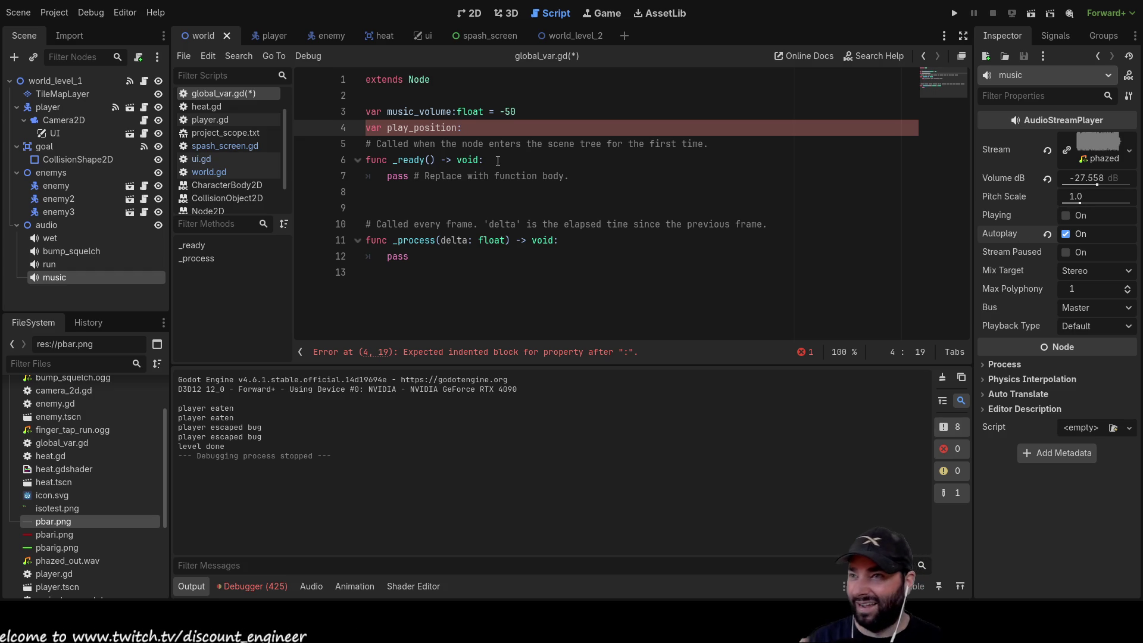
key(Down)
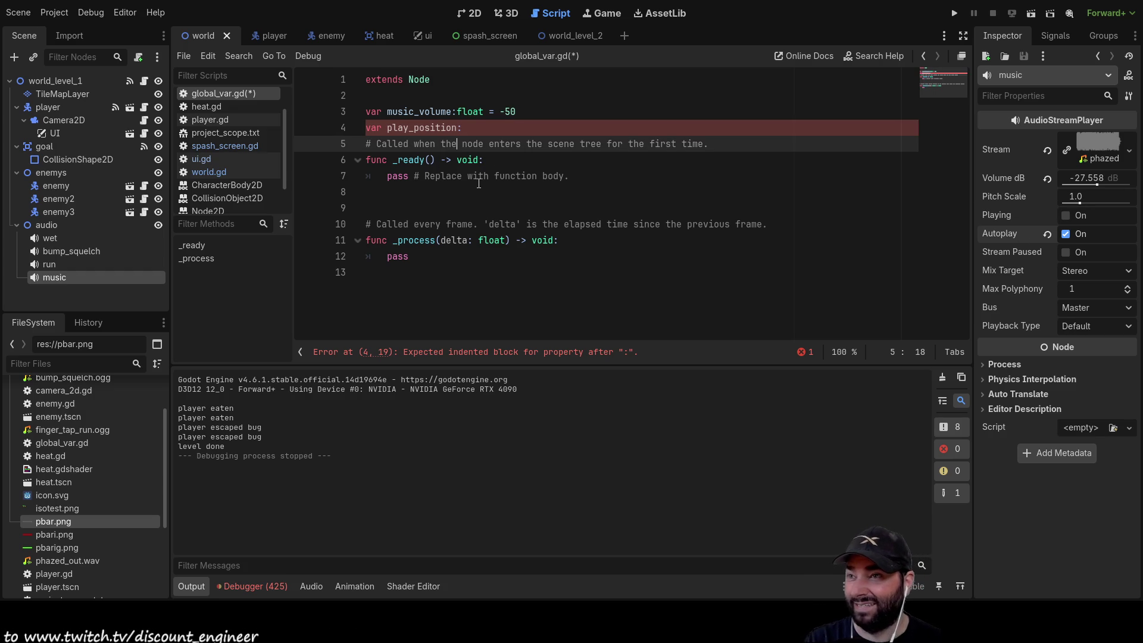
key(Return)
key(Return)
key(Return)
key(Up)
key(Up)
key(Up)
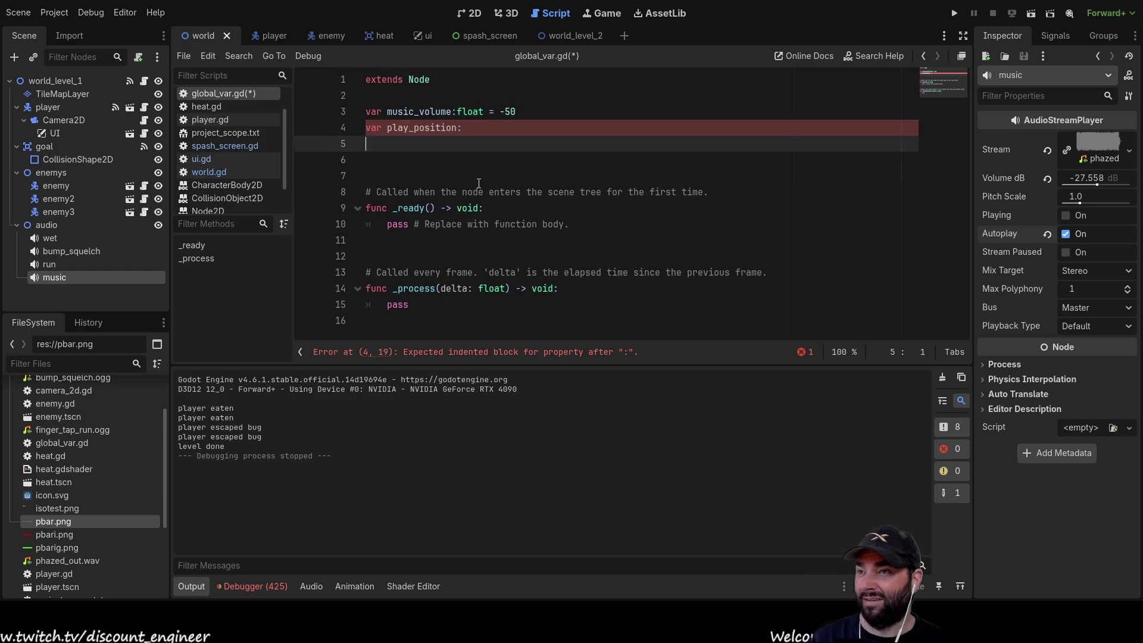
key(Right)
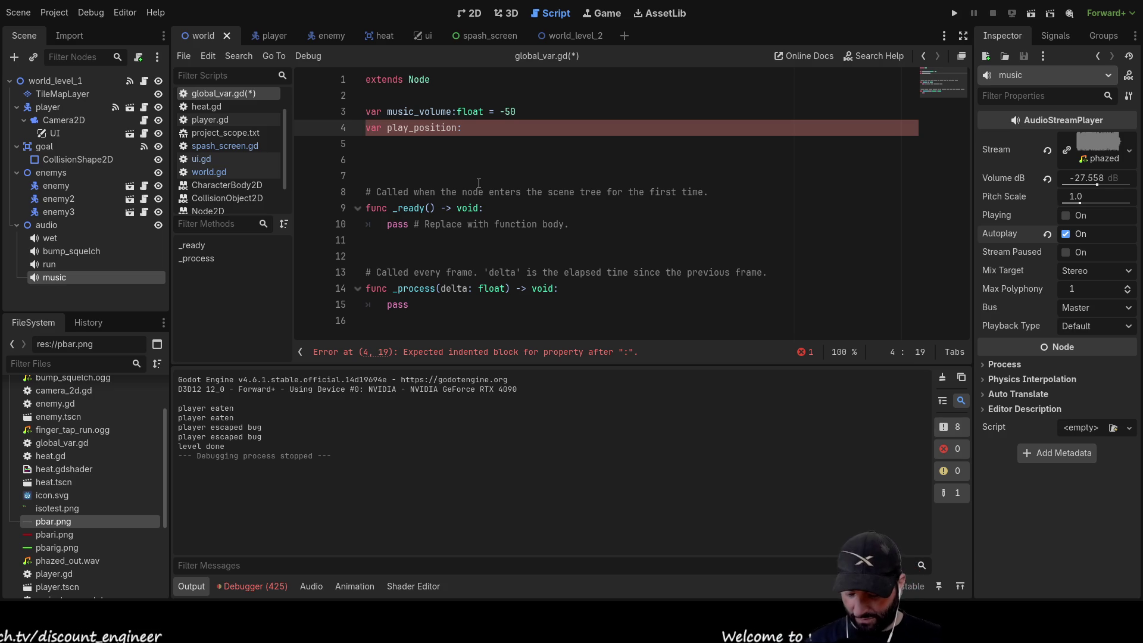
text(oat = 0)
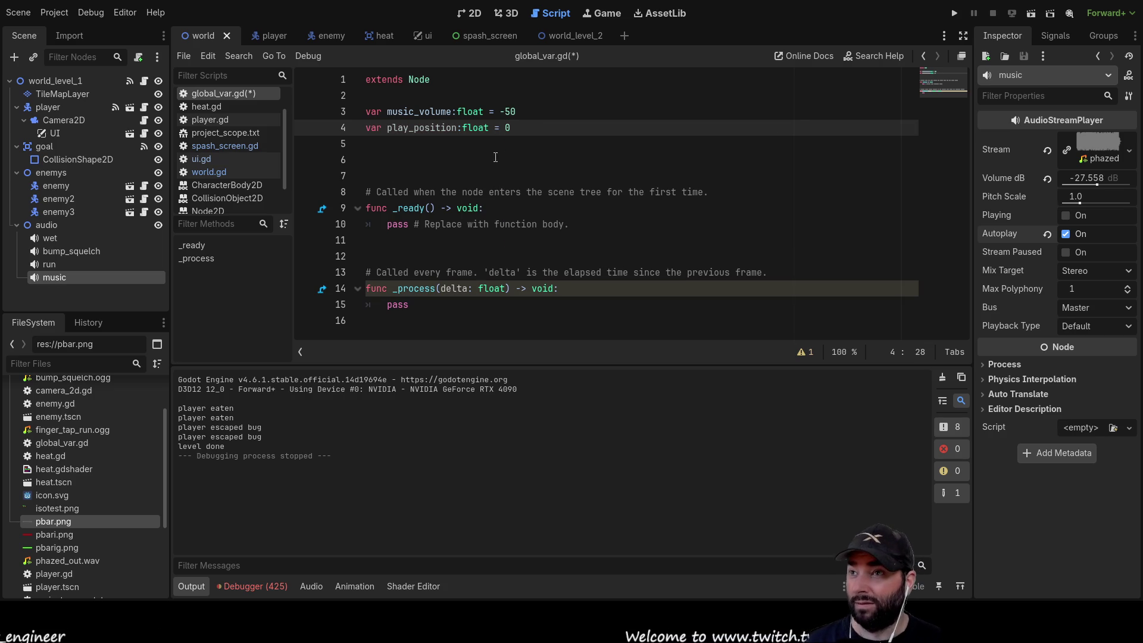
key(ctrl+s)
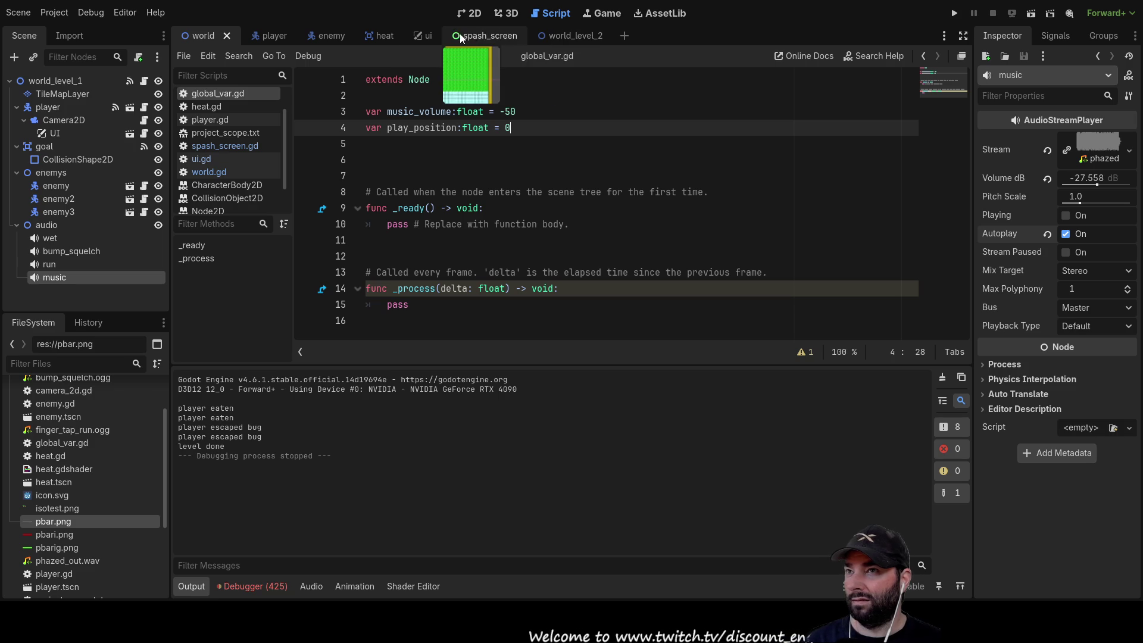
- In spash_screen.gd, insert a new line above the world.tscn scene-change call
click(498, 35)
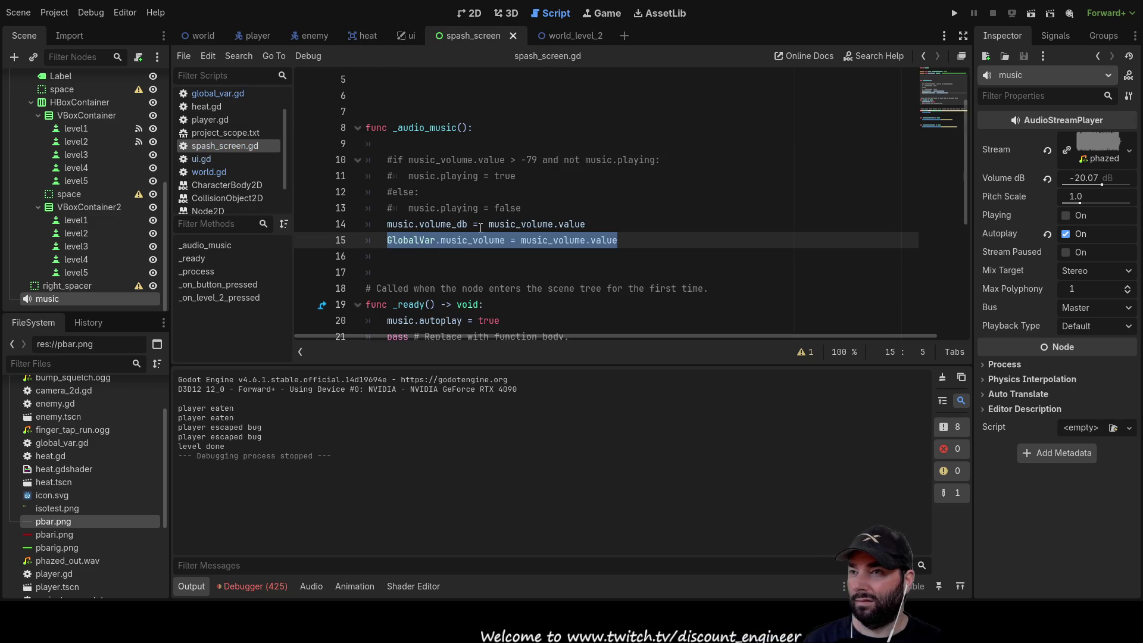
click(408, 256)
scroll(504, 281, down, 3)
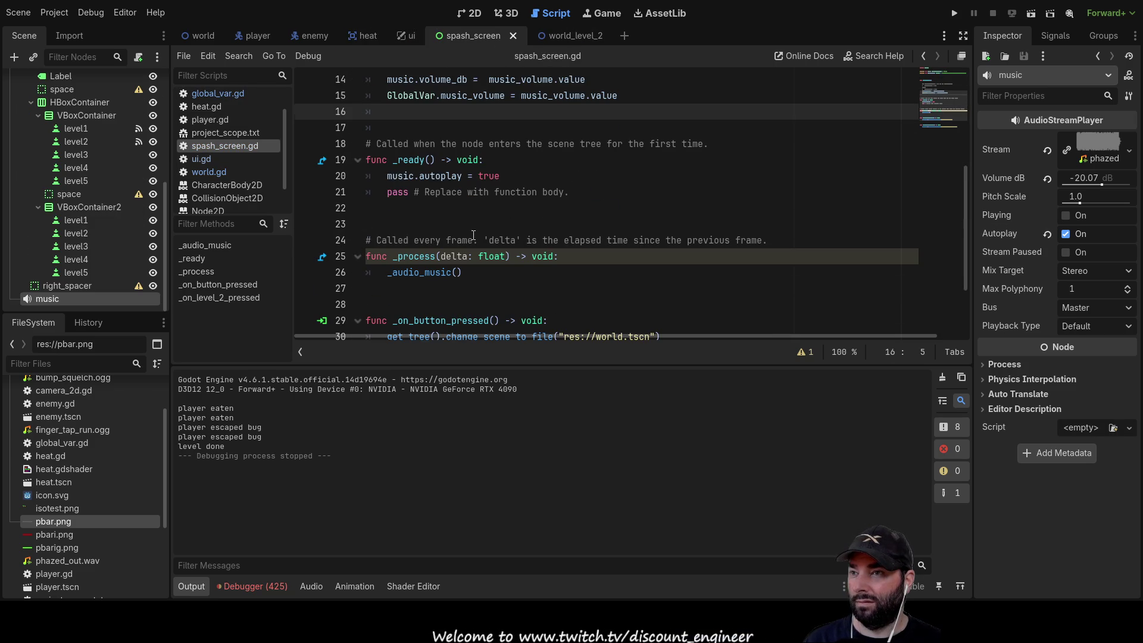
scroll(476, 222, down, 2)
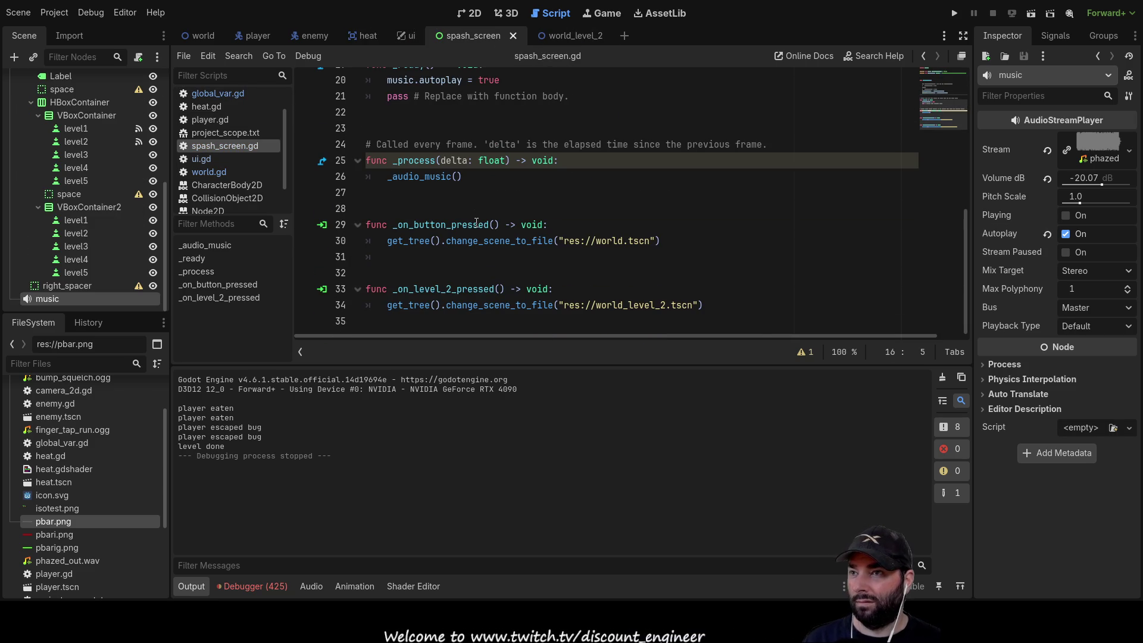
click(388, 242)
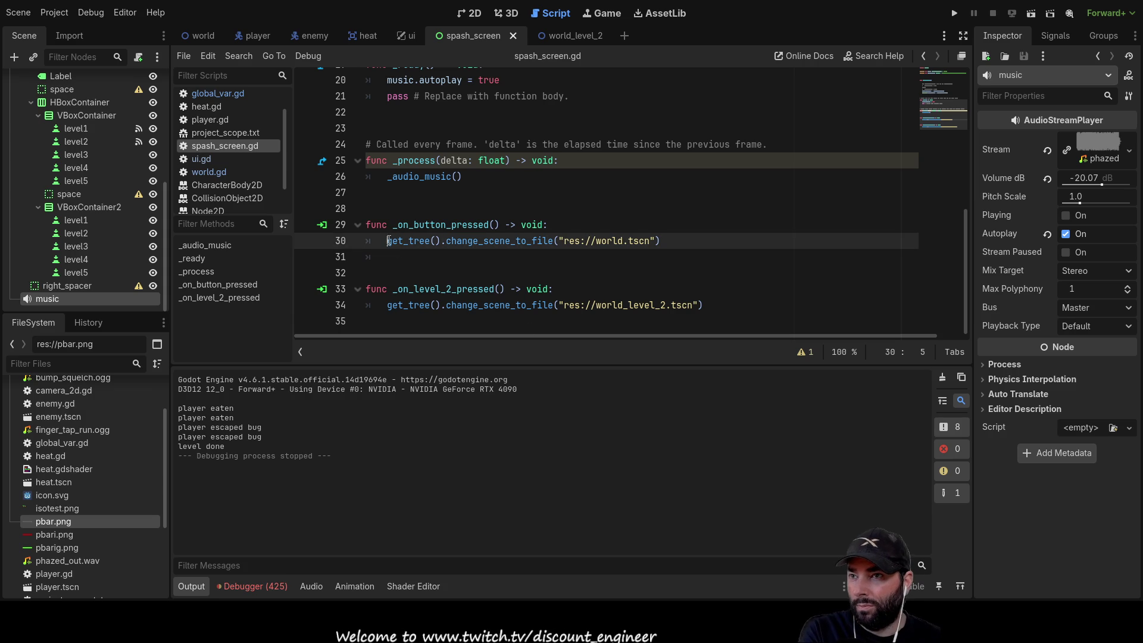
key(ctrl+shift+Return)
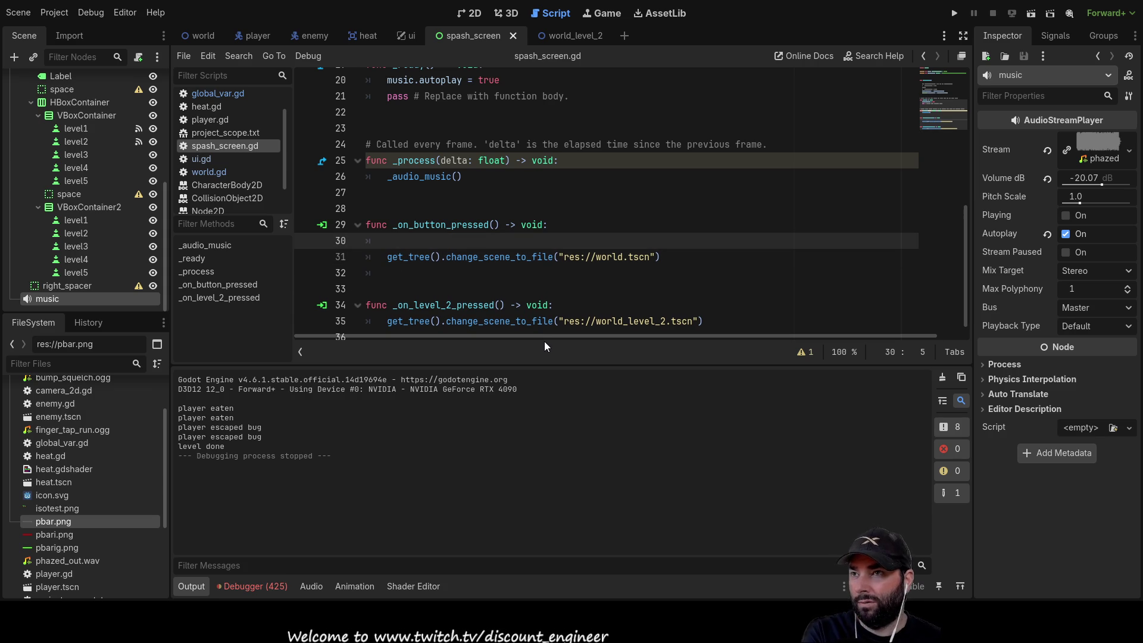
- Write GlobalVar.play_position = music.get_playback_position() and open that method's documentation
text(gloab)
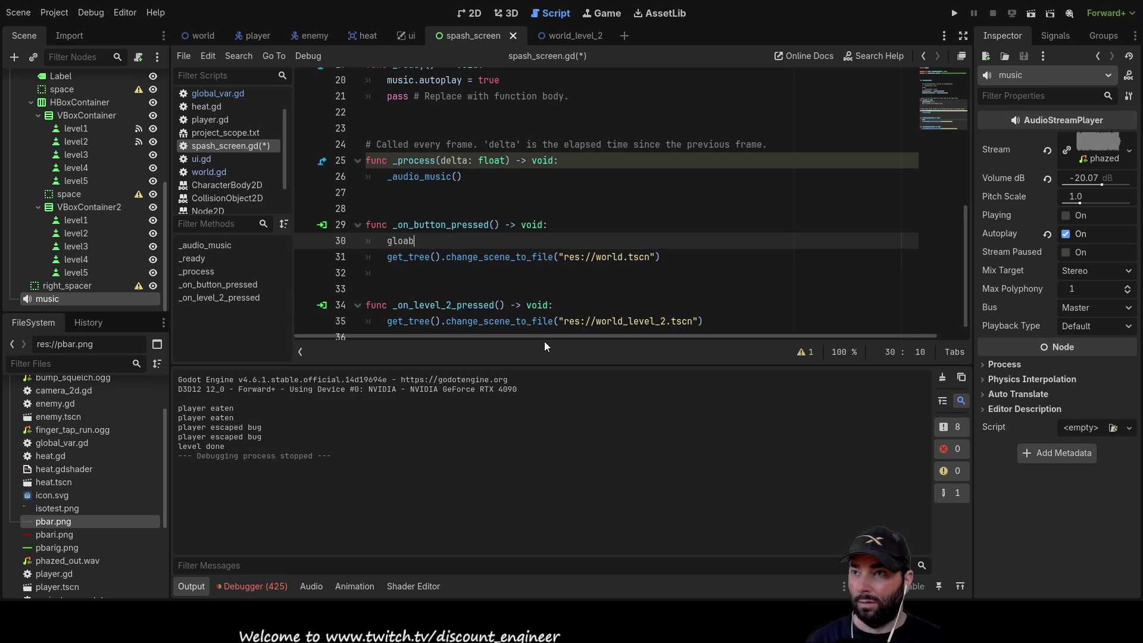
key(BackSpace)
key(BackSpace)
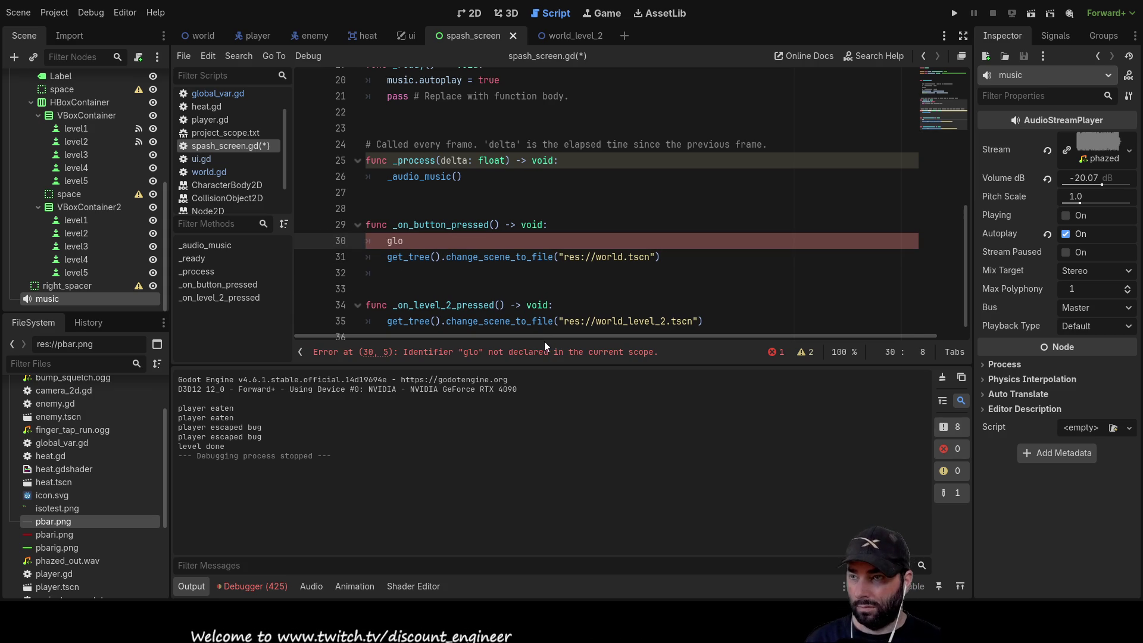
text(bal)
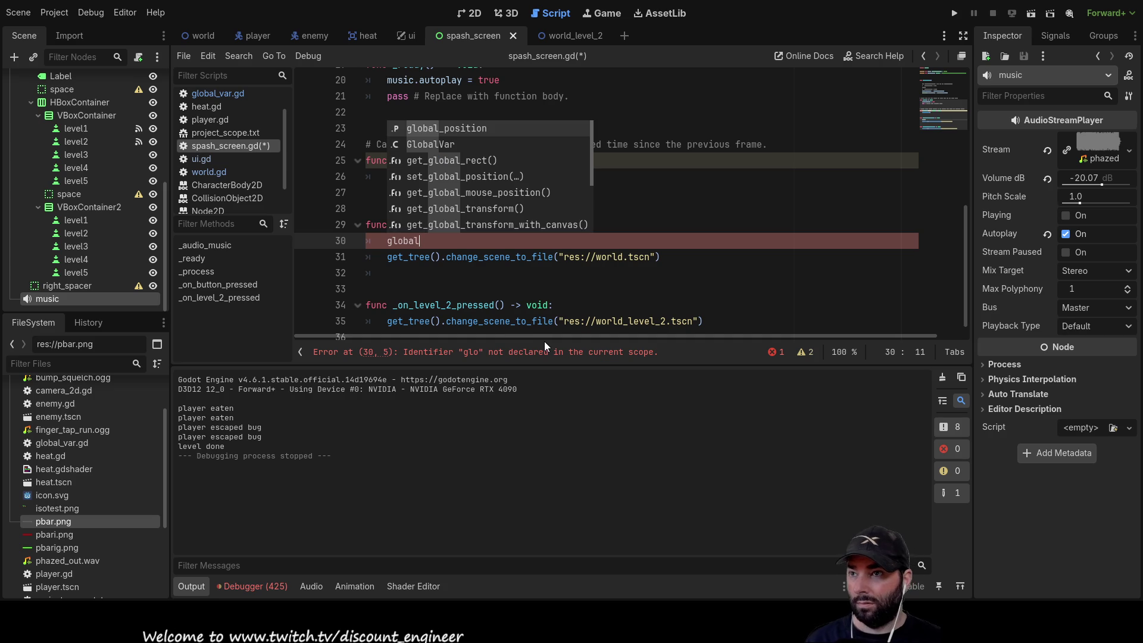
key(Down)
key(Return)
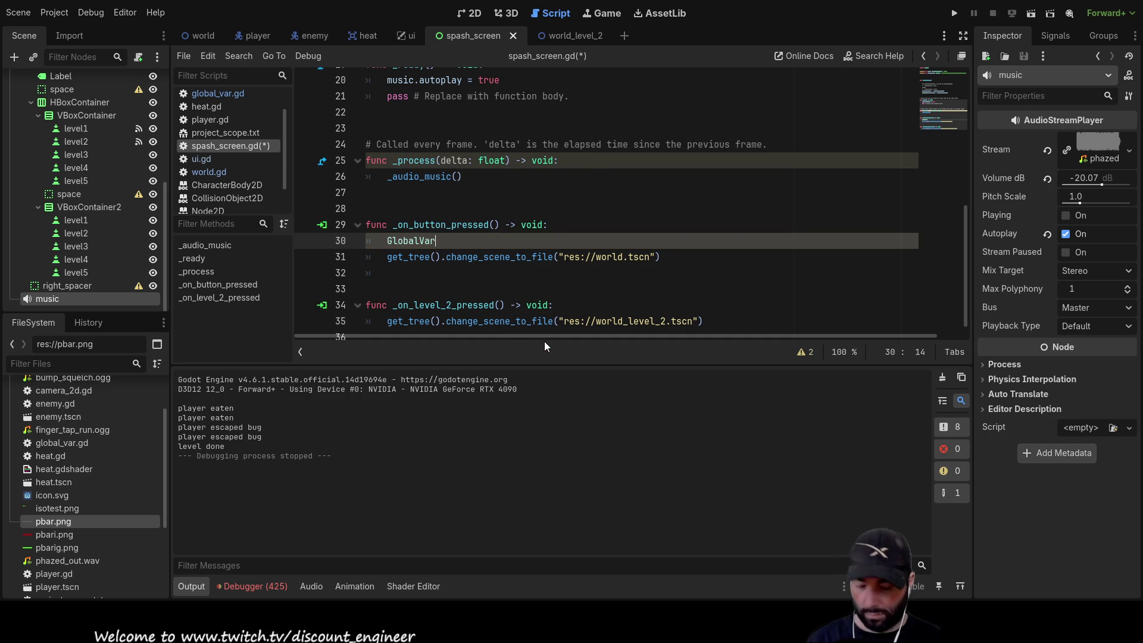
text(pla)
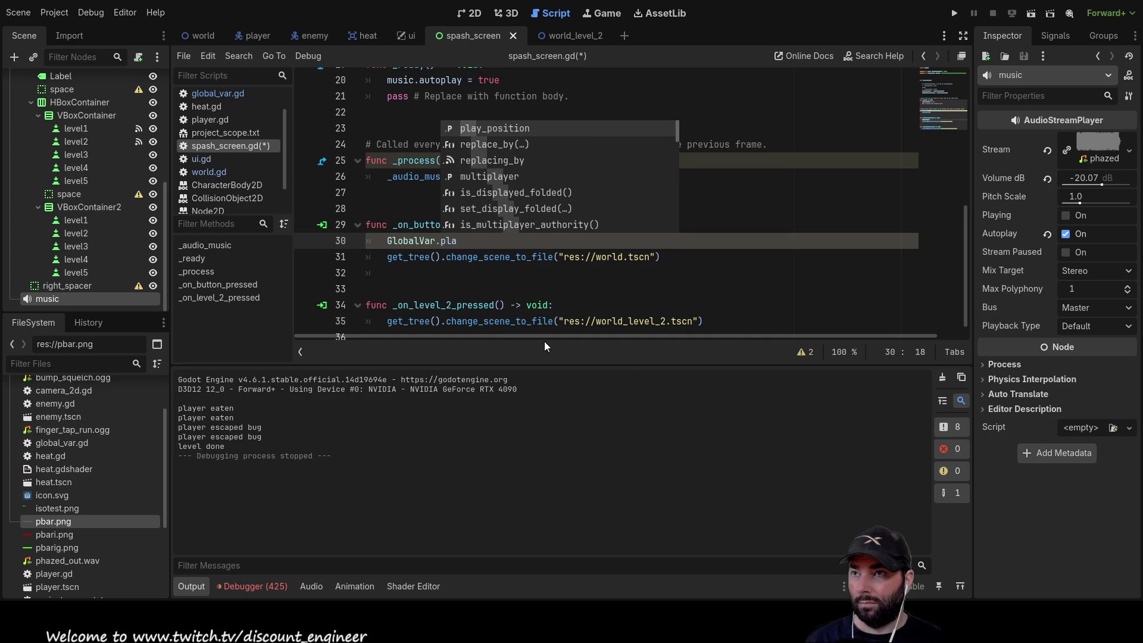
key(Return)
text(=)
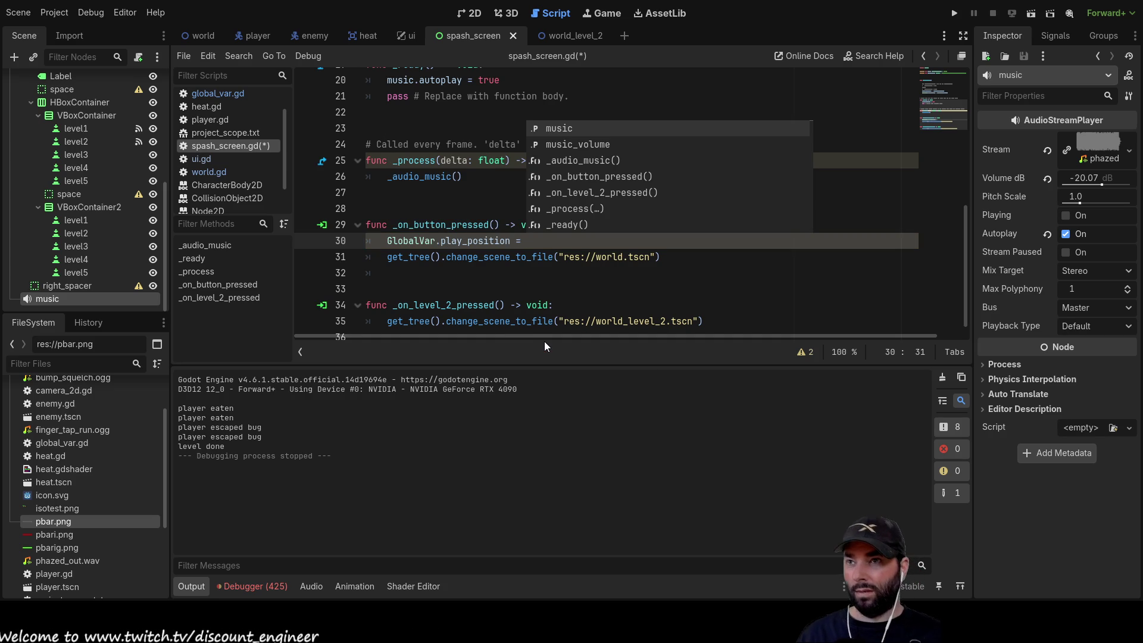
key(Return)
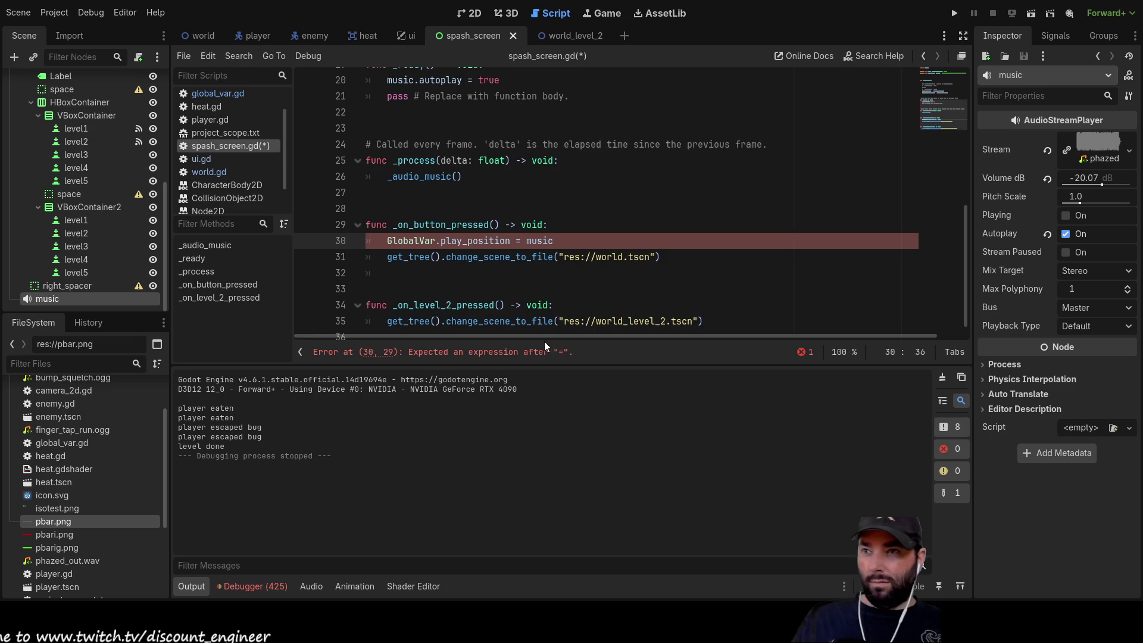
text(.get)
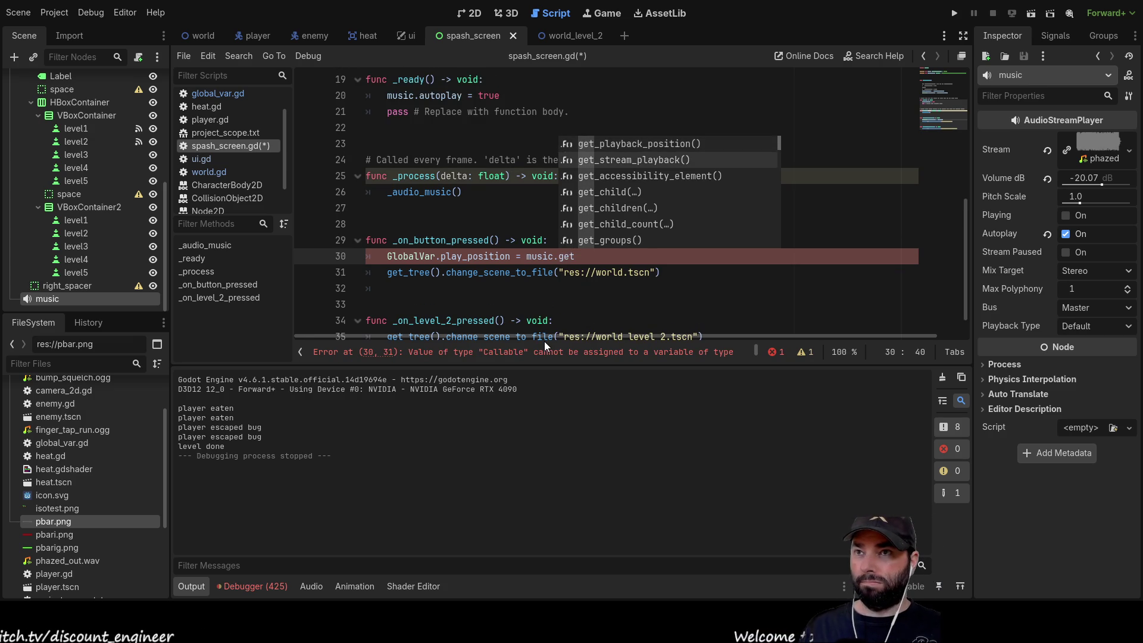
key(Return)
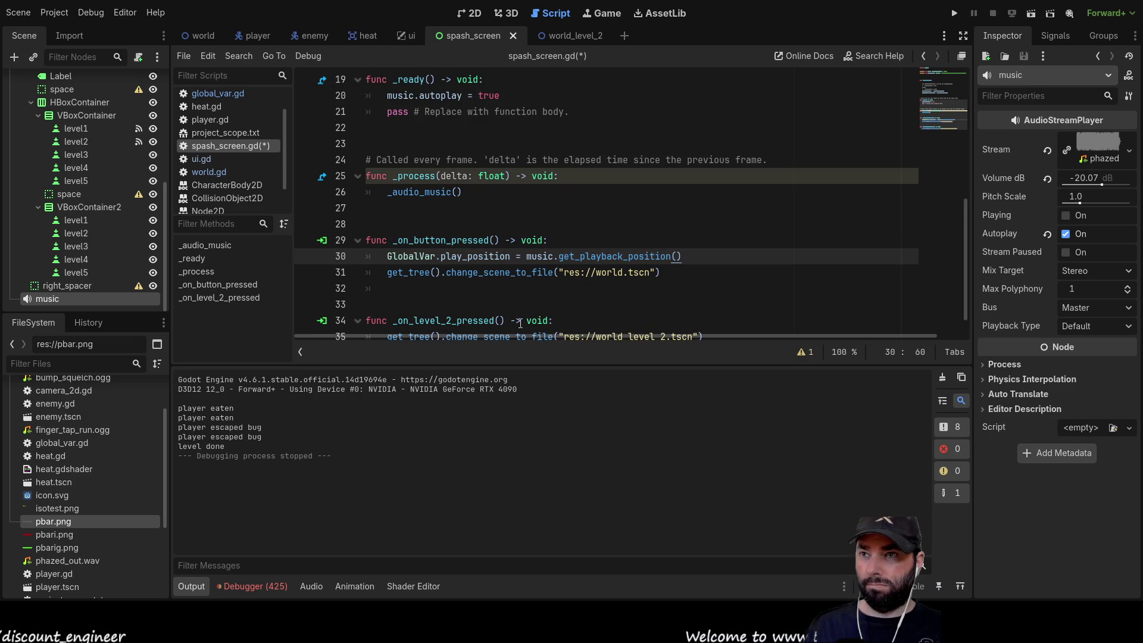
ctrl+click(632, 261)
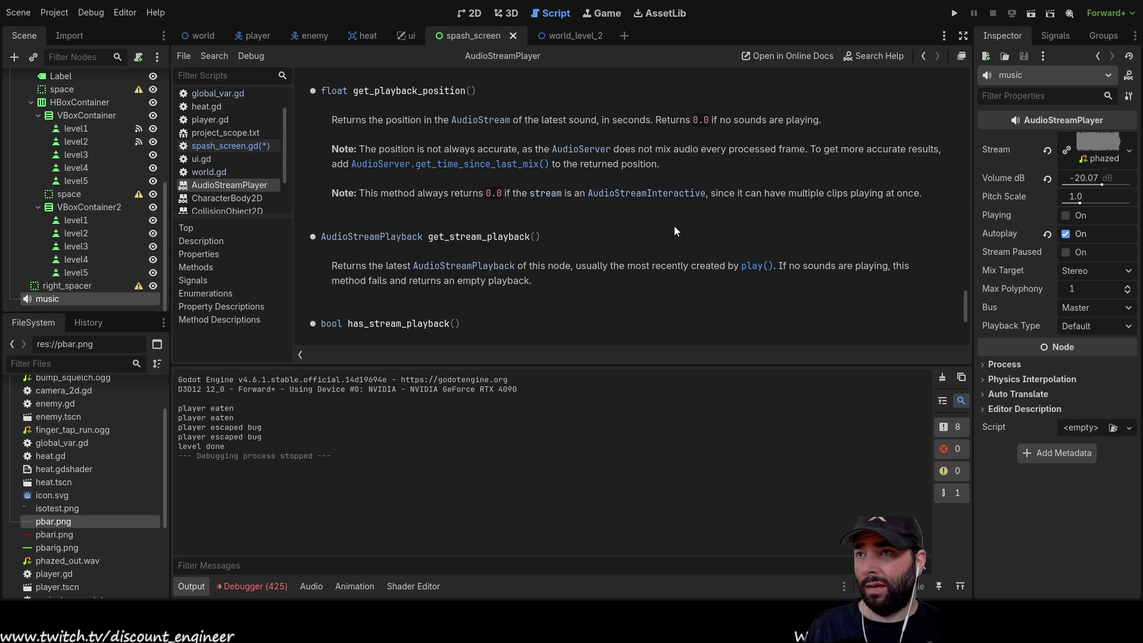
- Scroll the AudioStreamPlayer reference to read the play() and seek() descriptions
scroll(598, 238, up, 1)
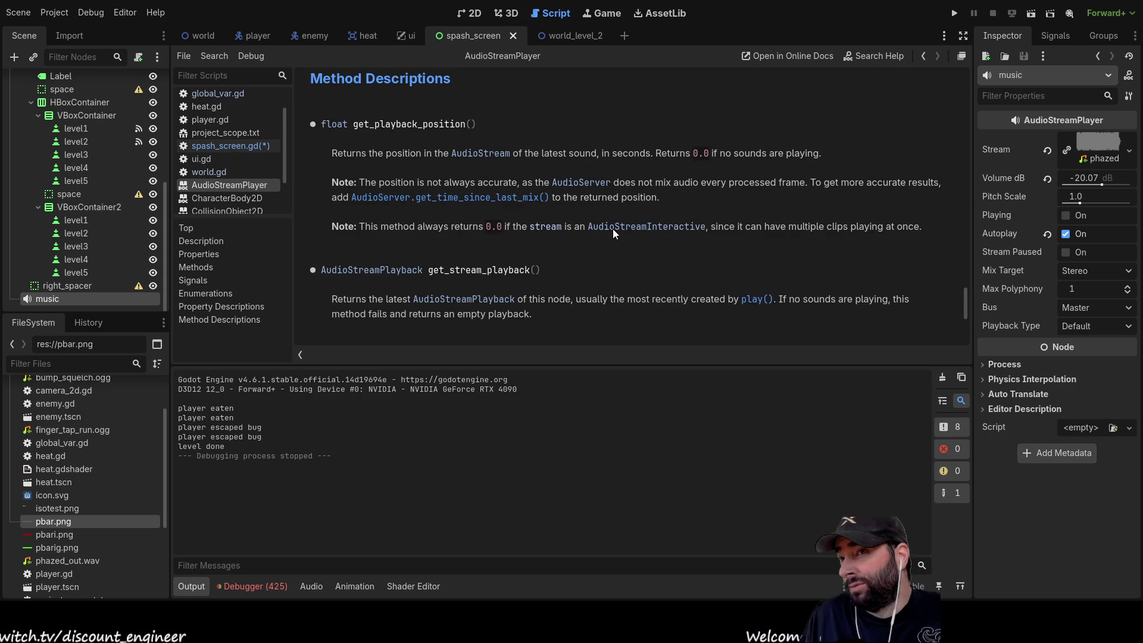
scroll(613, 232, down, 6)
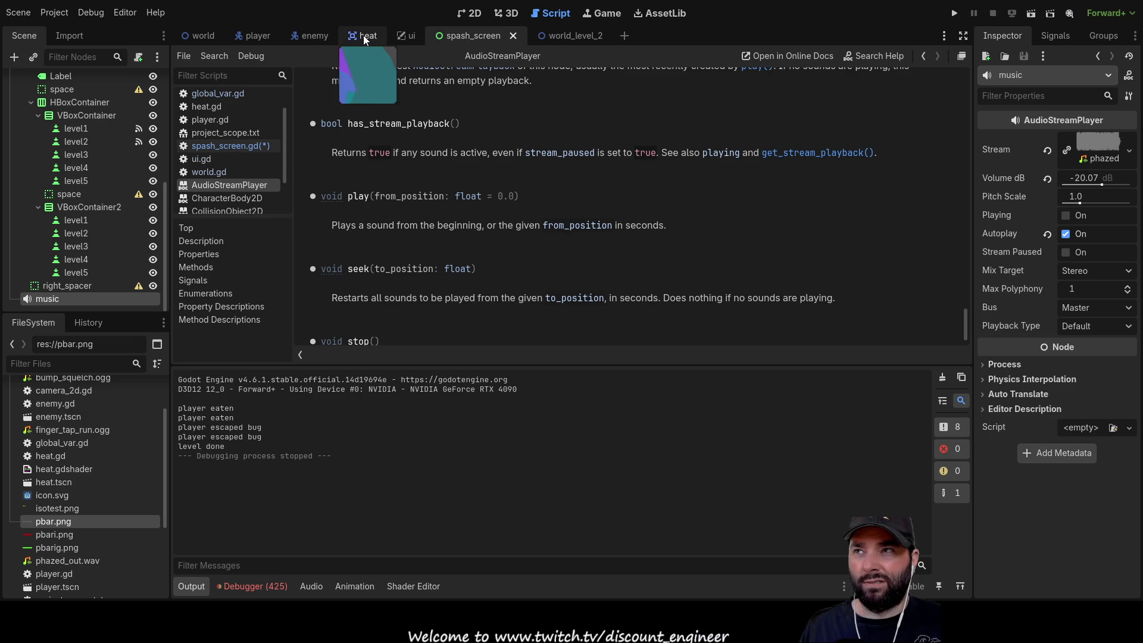
- In world.gd's _ready, duplicate the music volume line and turn the copy into a play() call
click(195, 37)
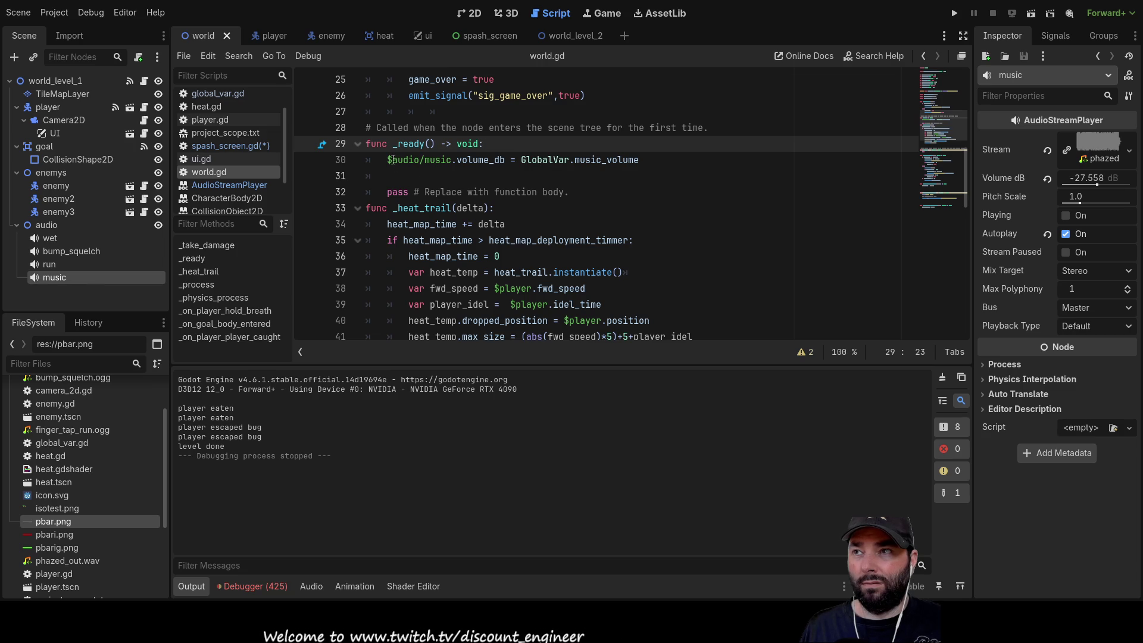
drag(388, 160, 639, 153)
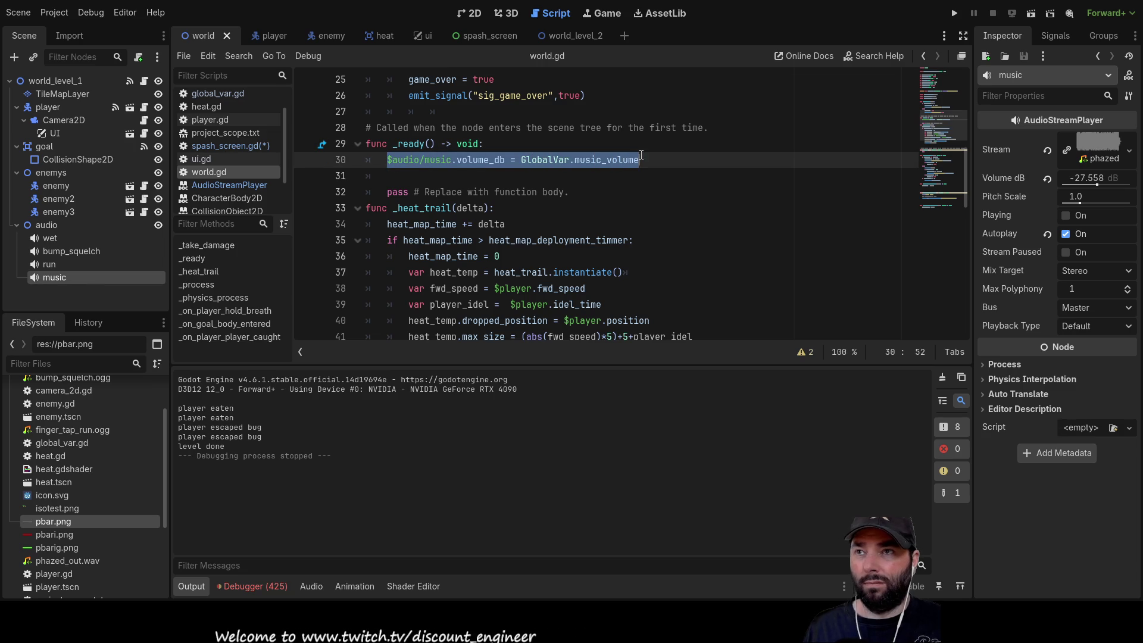
key(ctrl+c)
click(409, 170)
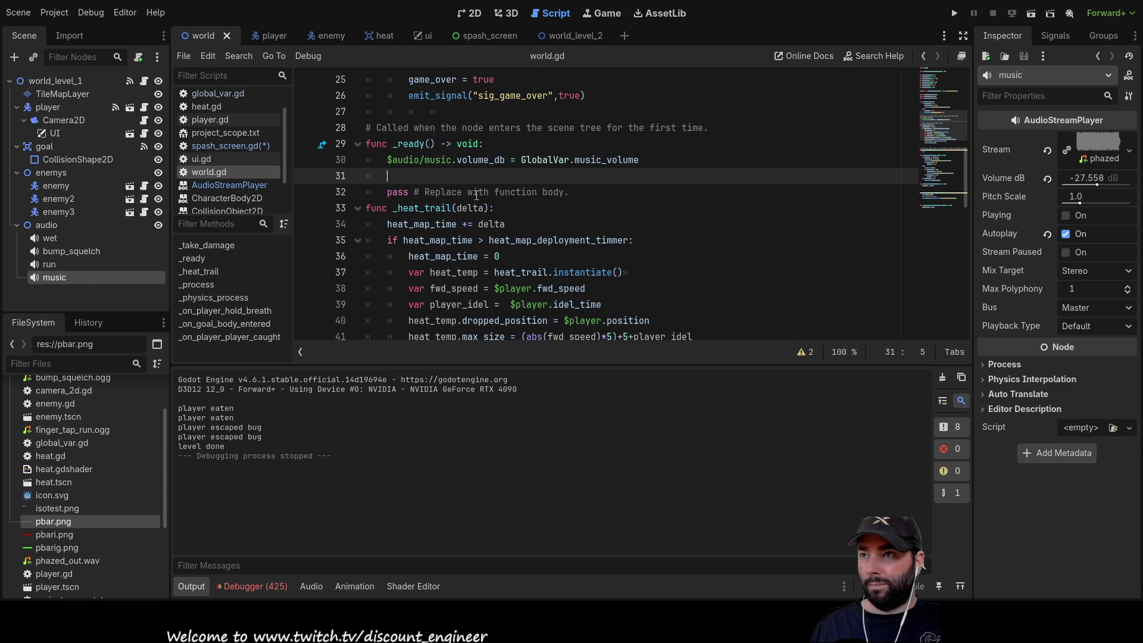
key(ctrl+v)
double_click(489, 175)
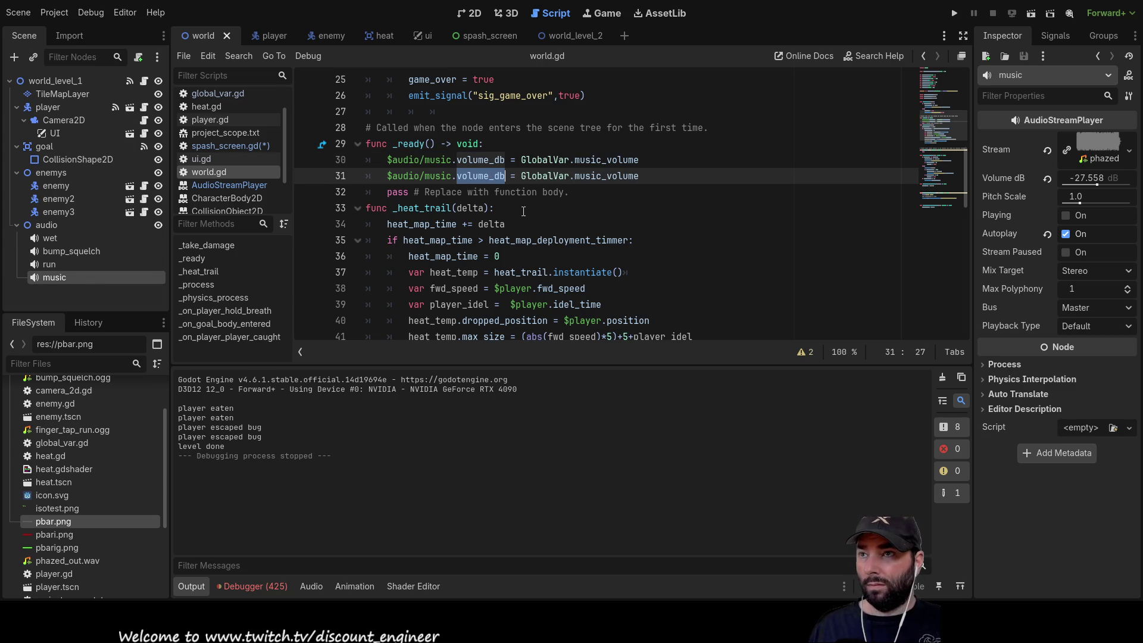
text(play)
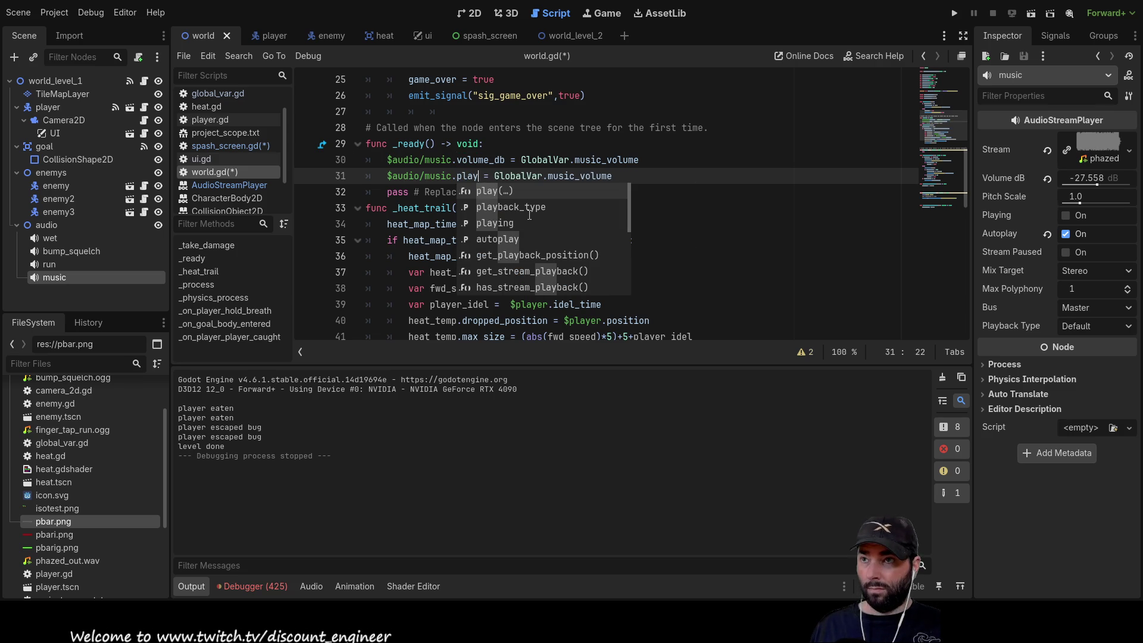
key(Return)
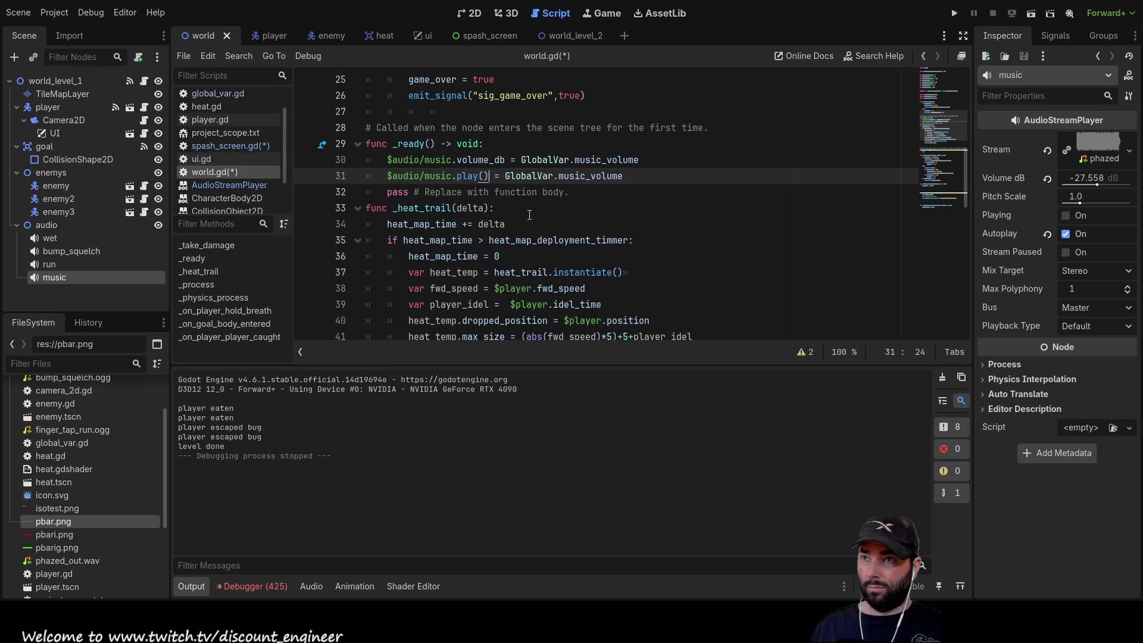
- Make the line read $audio/music.play(GlobalVar.play_position), removing the leftover equals sign
key(ctrl+shift+Right)
key(ctrl+shift+Right)
key(ctrl+shift+Right)
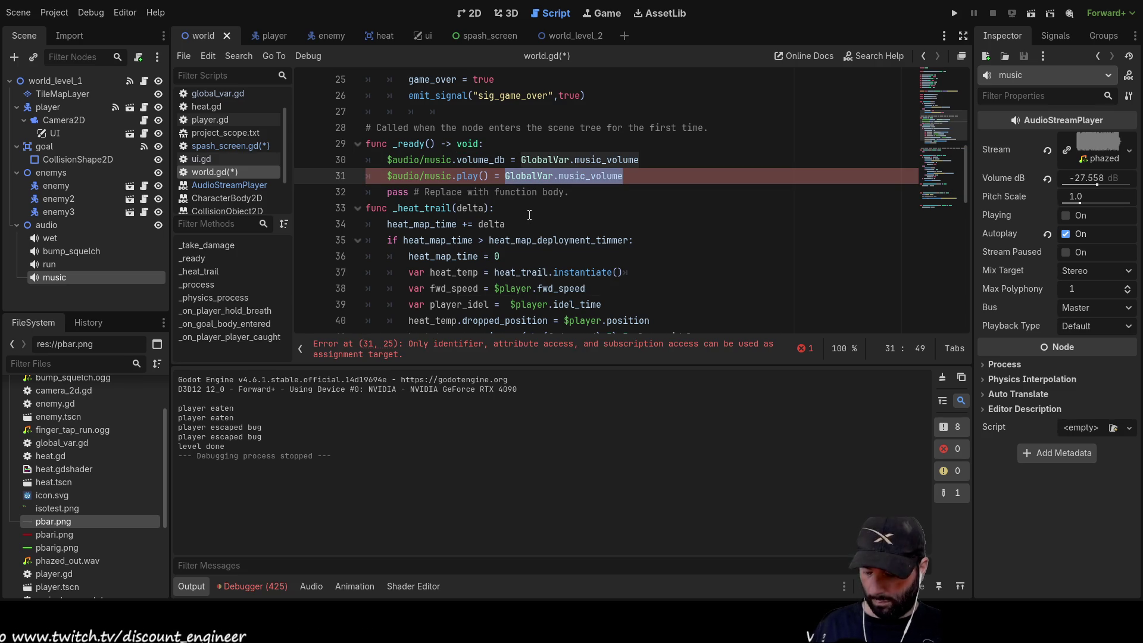
key(ctrl+x)
key(Left)
key(Left)
key(Left)
key(ctrl+v)
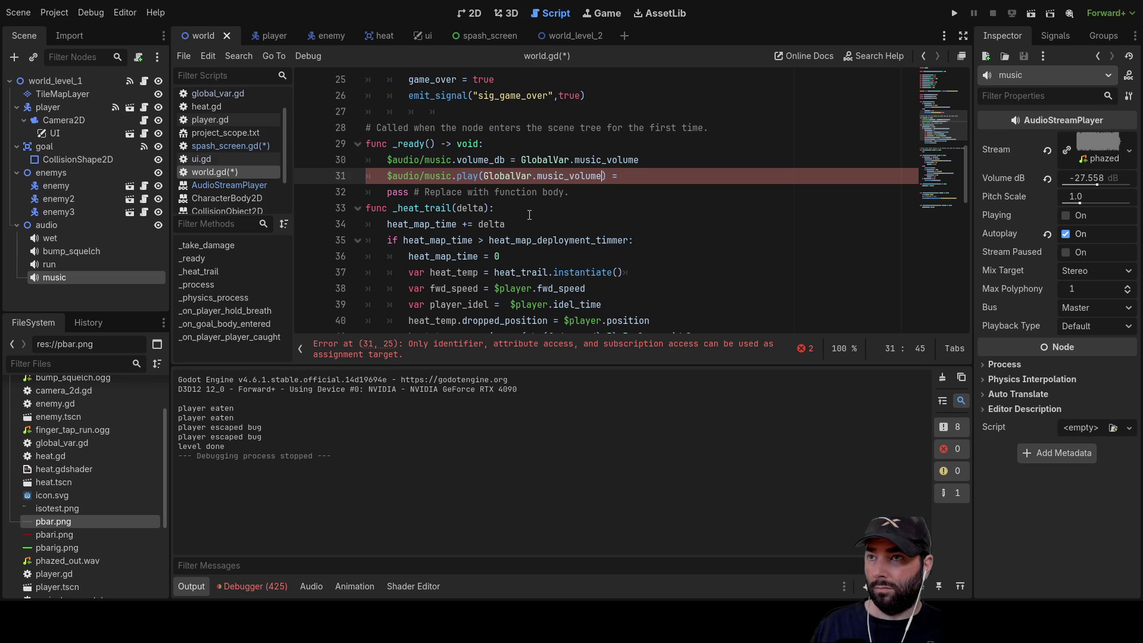
key(BackSpace)
key(BackSpace)
key(BackSpace)
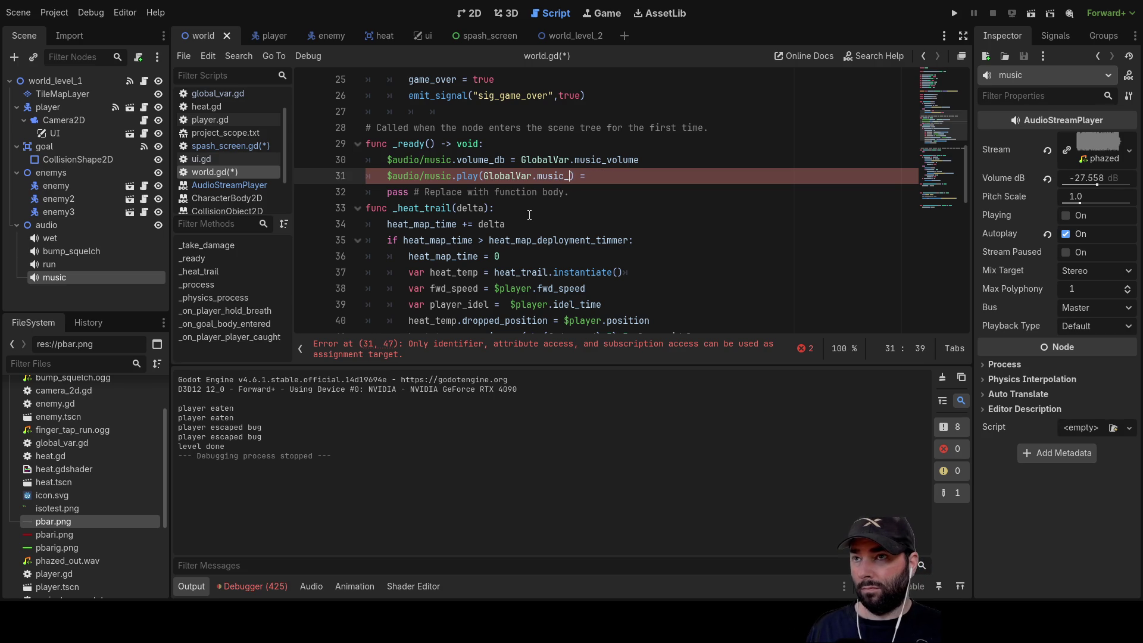
key(BackSpace)
key(BackSpace)
key(BackSpace)
text(pla)
key(Return)
key(Right)
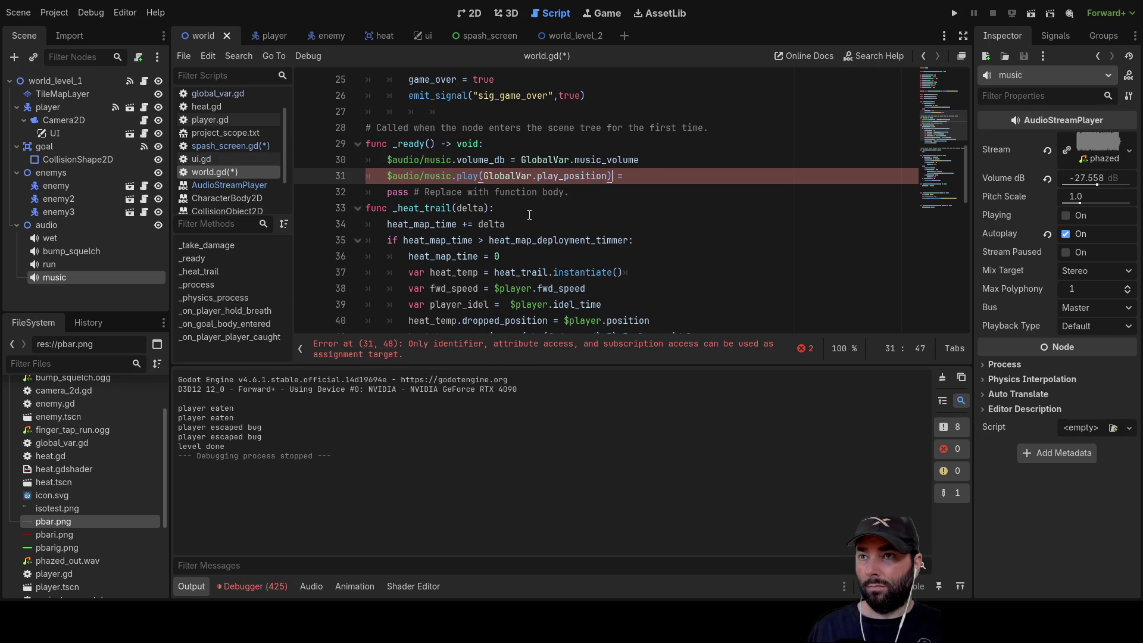
key(BackSpace)
key(BackSpace)
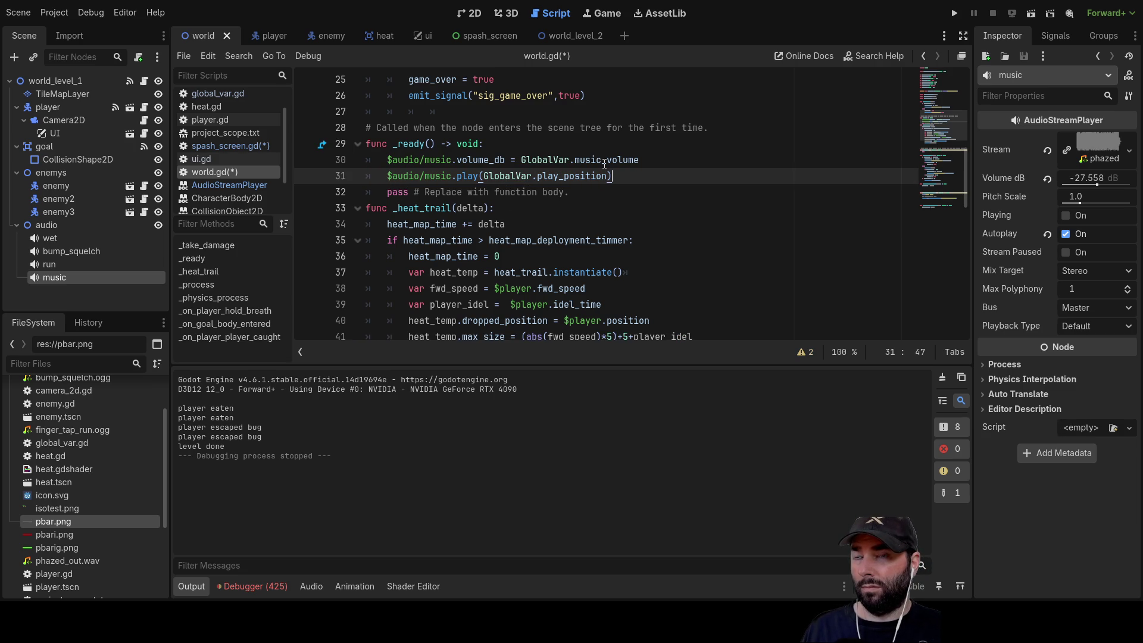
- Delete pass from _ready, turn off the music node's Autoplay, and run the project
drag(580, 192, 329, 195)
key(BackSpace)
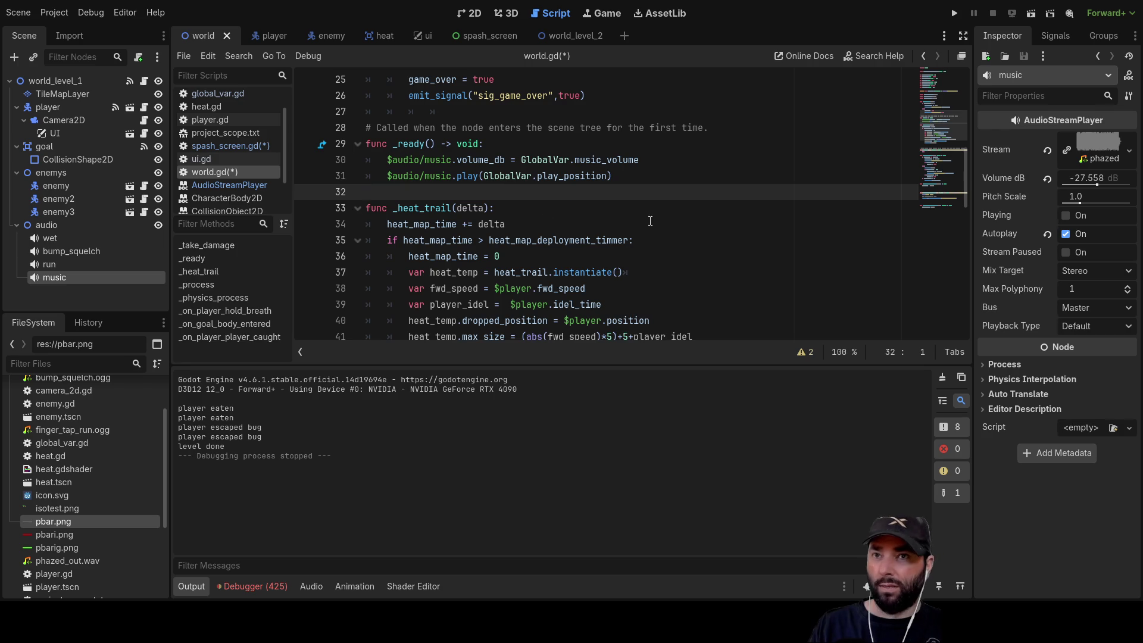
key(Return)
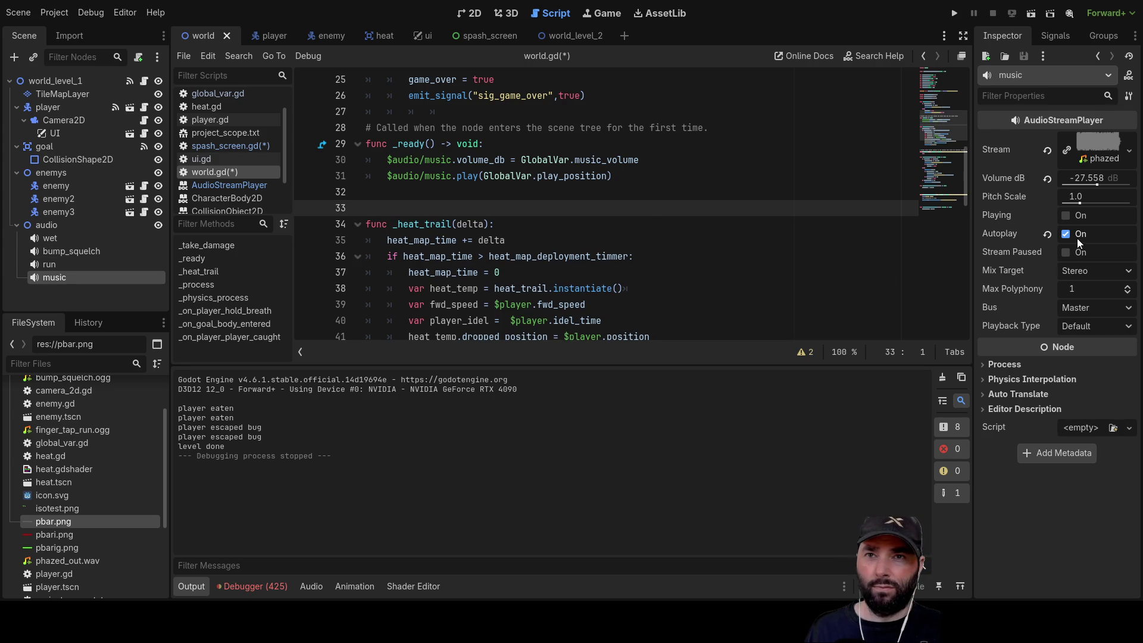
click(1066, 234)
drag(603, 182, 387, 177)
click(607, 191)
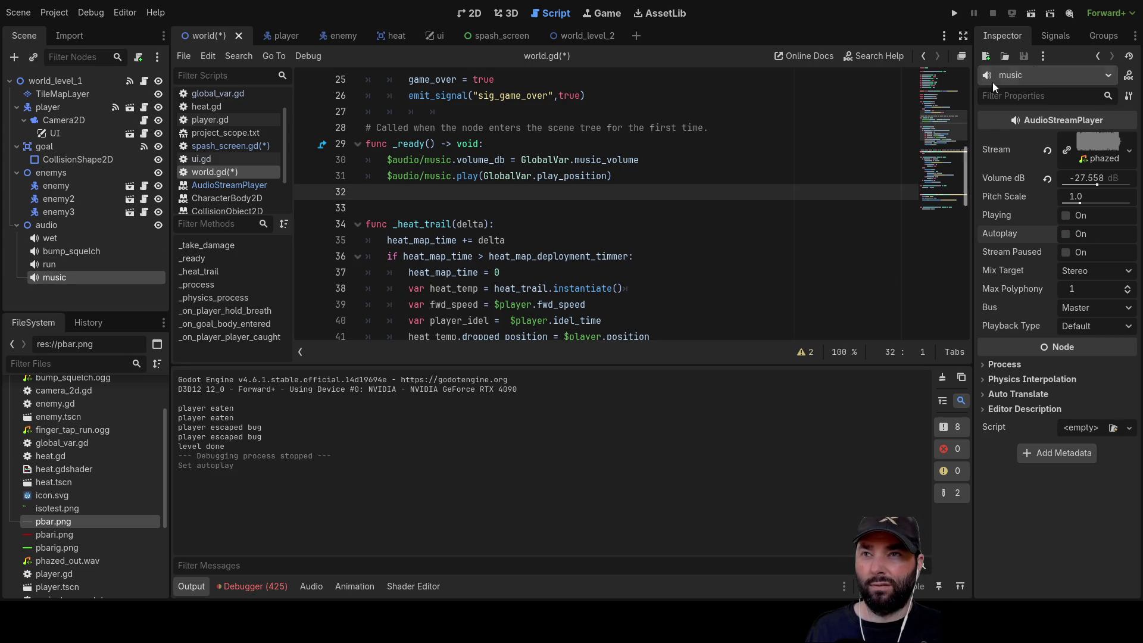
click(954, 13)
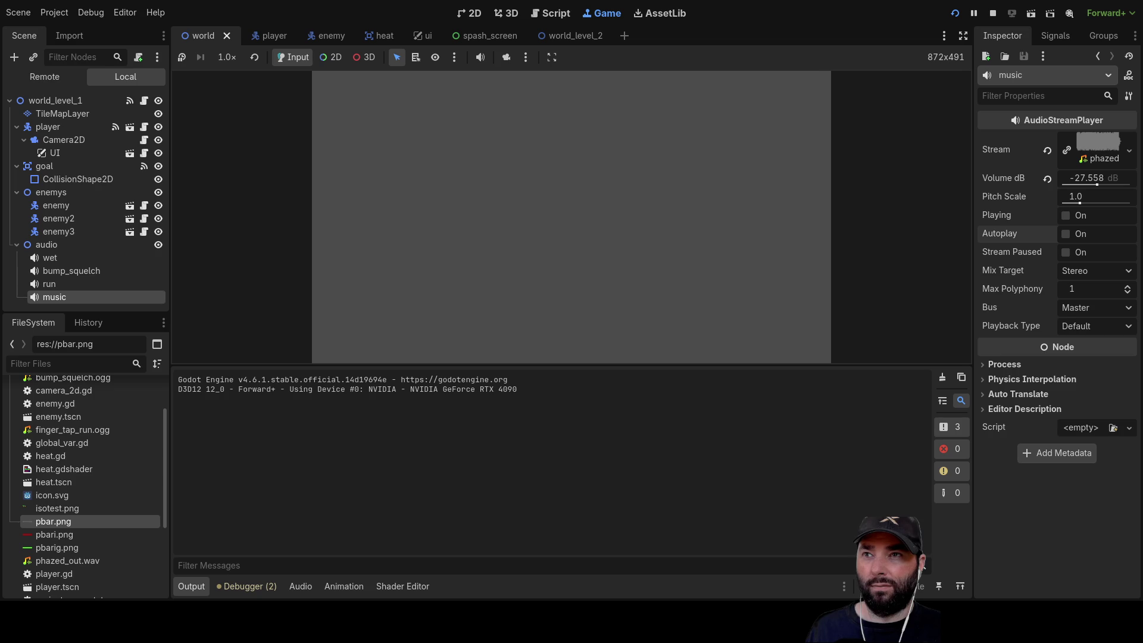
- Lower the Music slider, play level 1 briefly, then stop the game
drag(536, 122, 527, 123)
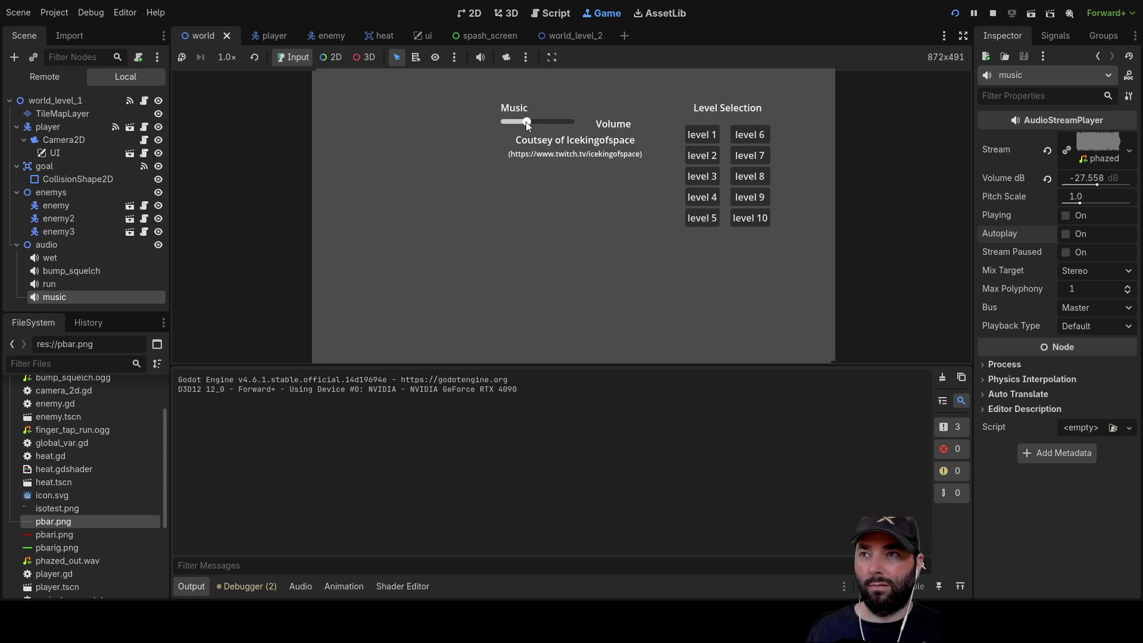
click(710, 138)
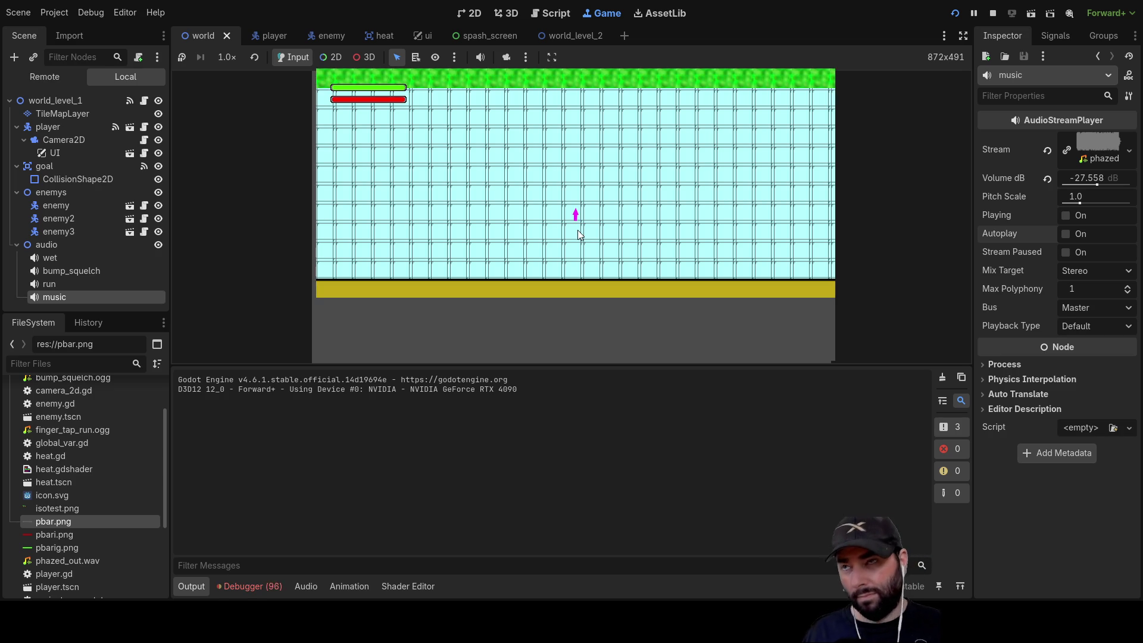
key(Up)
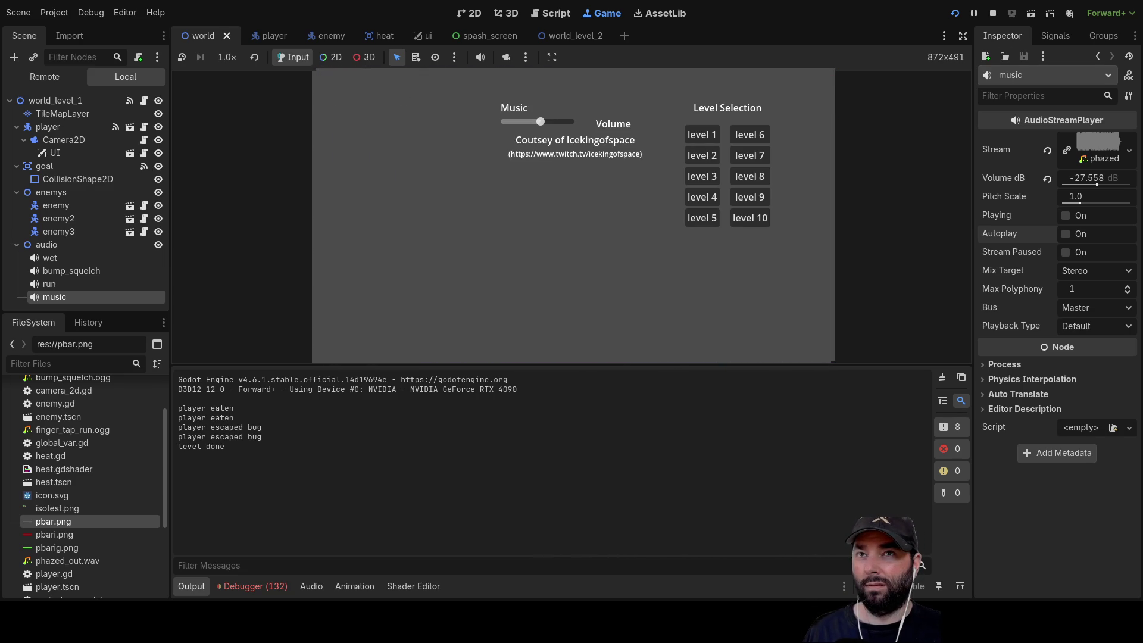
click(992, 13)
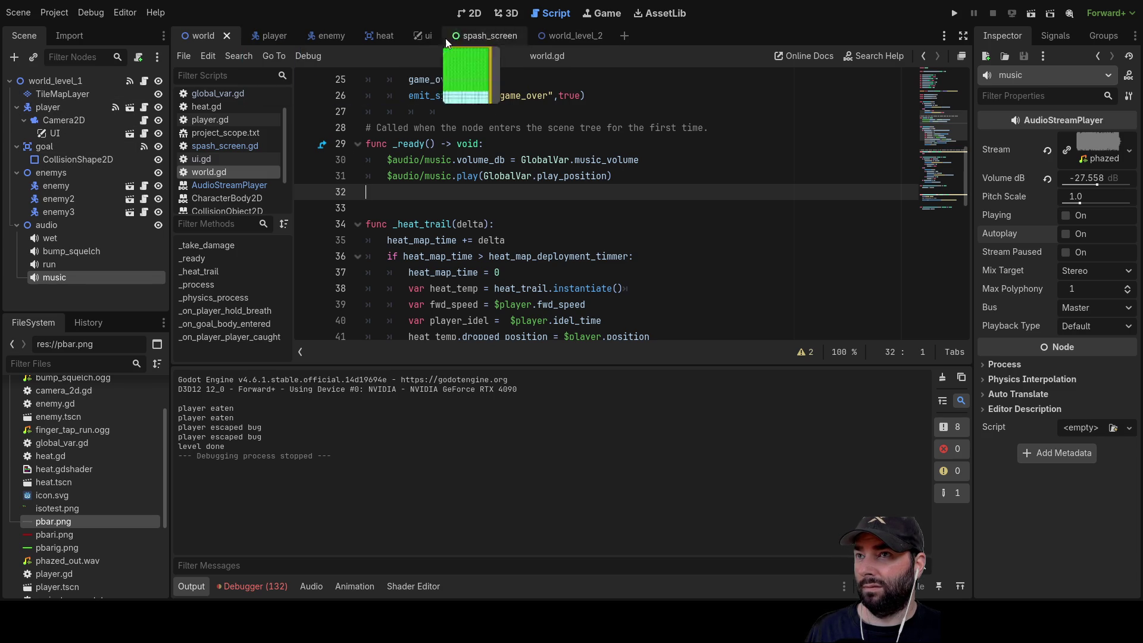
- Return to world.gd and add a line after the celebration comment in the goal handler
scroll(429, 149, down, 10)
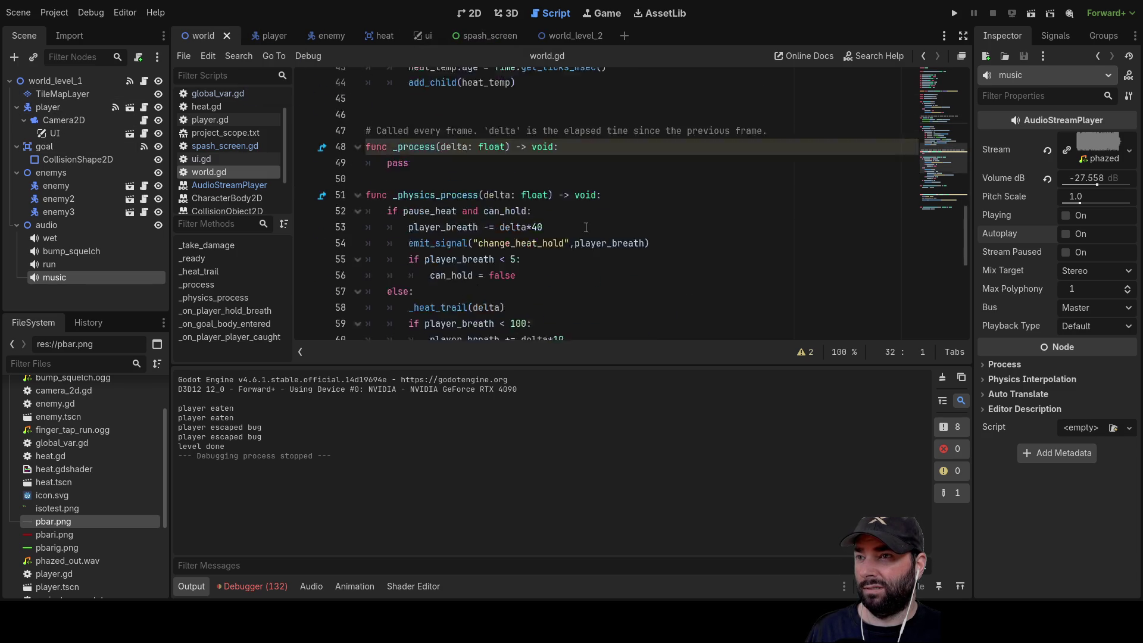
click(592, 39)
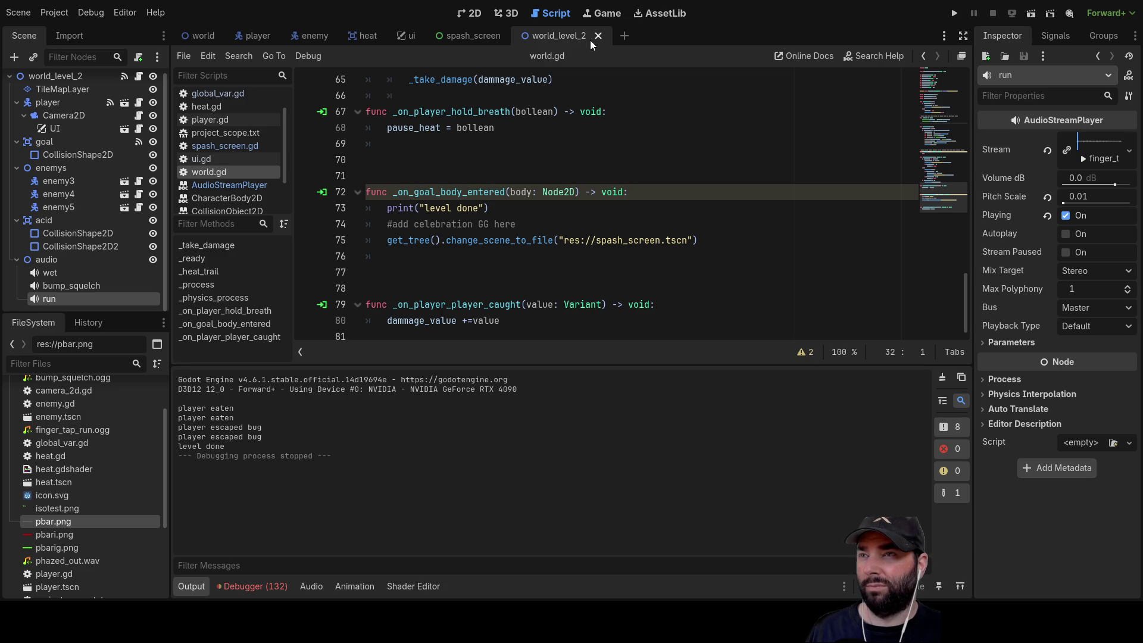
click(202, 38)
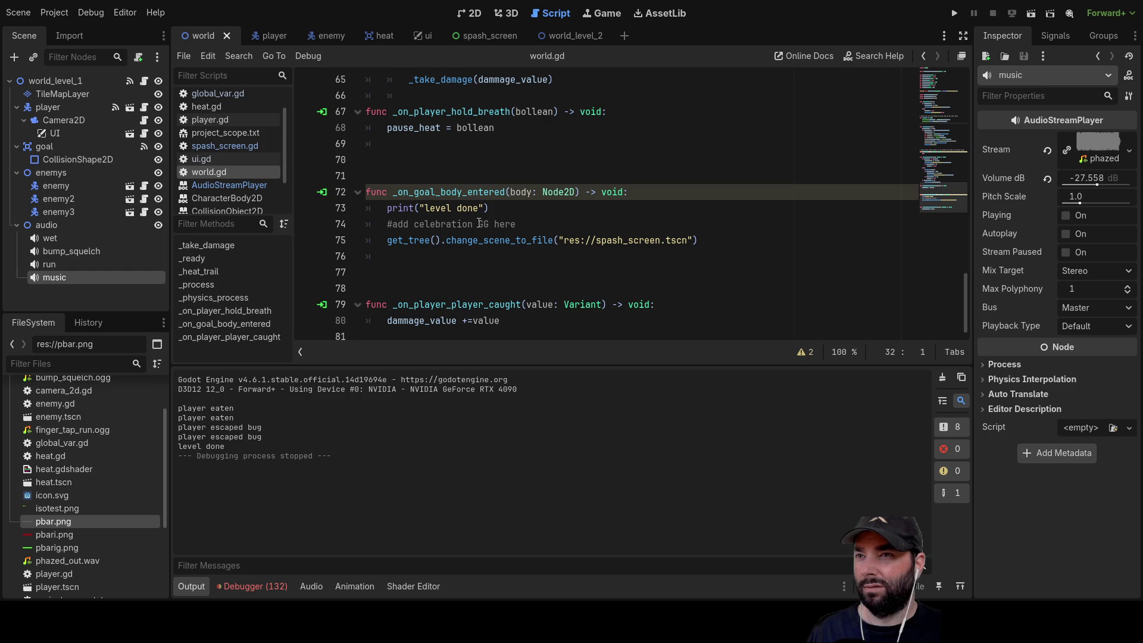
click(583, 37)
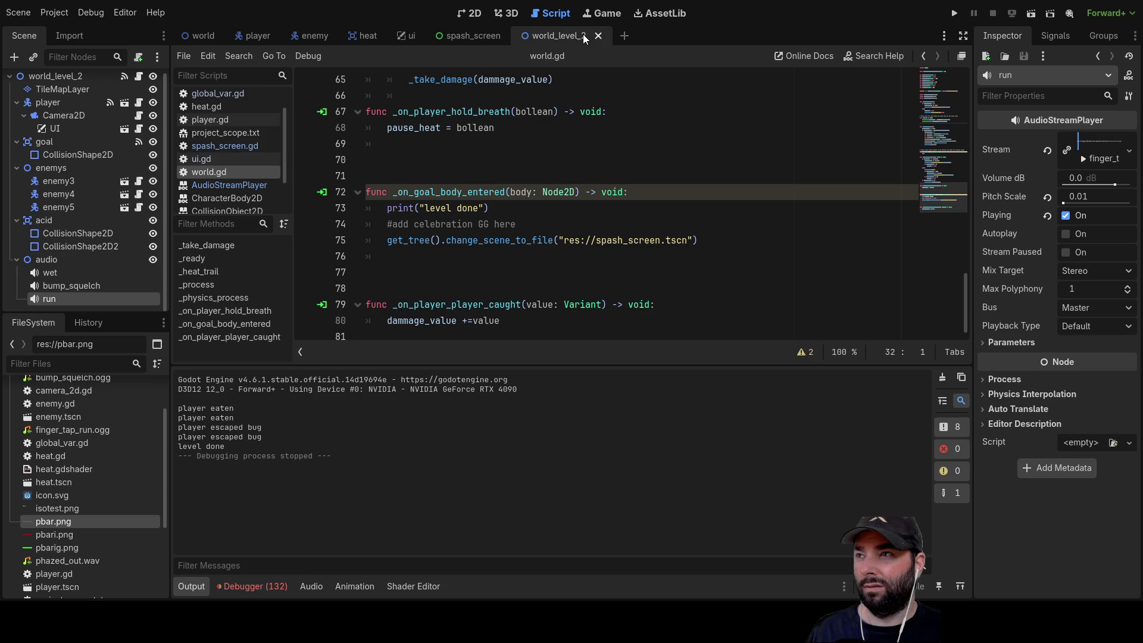
click(199, 36)
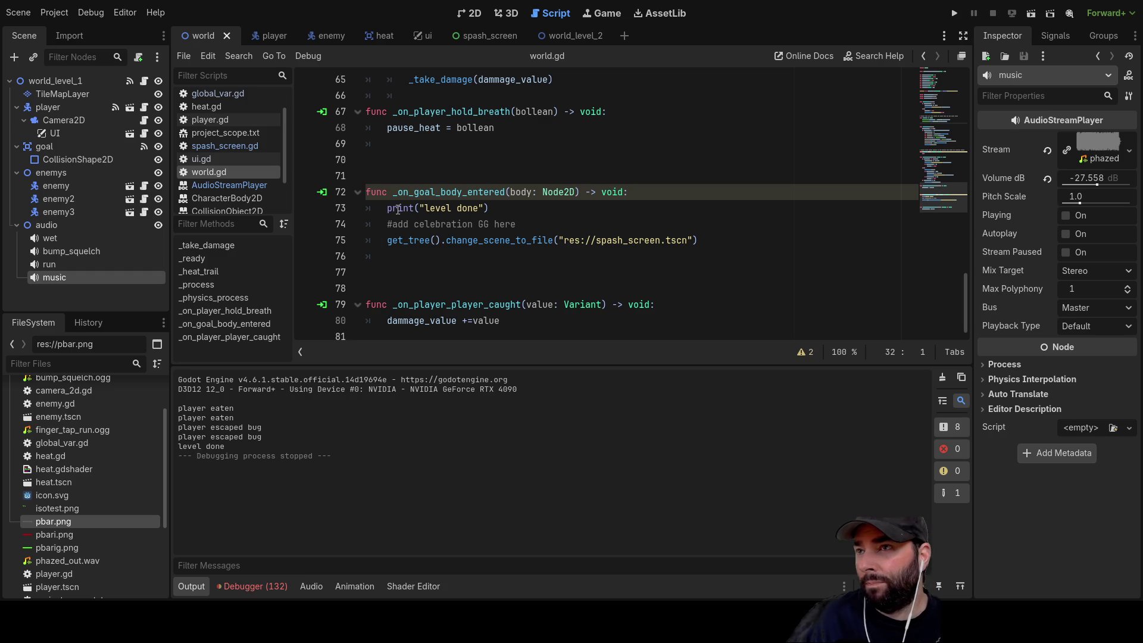
click(390, 244)
key(Return)
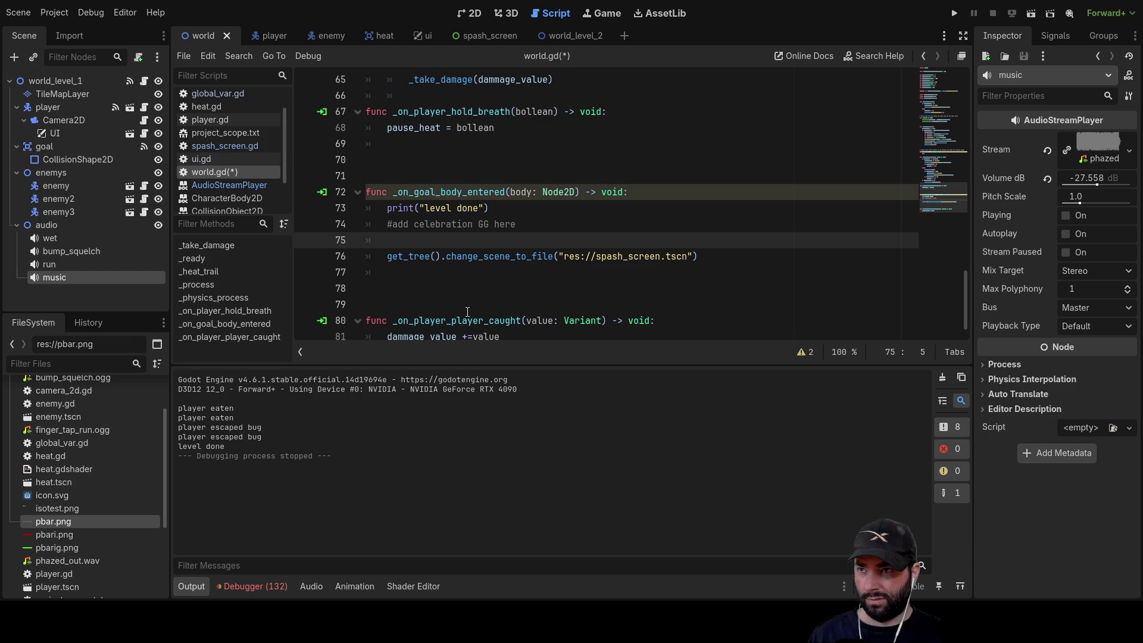
- Enter music_vol on line 75, check its declaration on line 12, then delete it again
text(m)
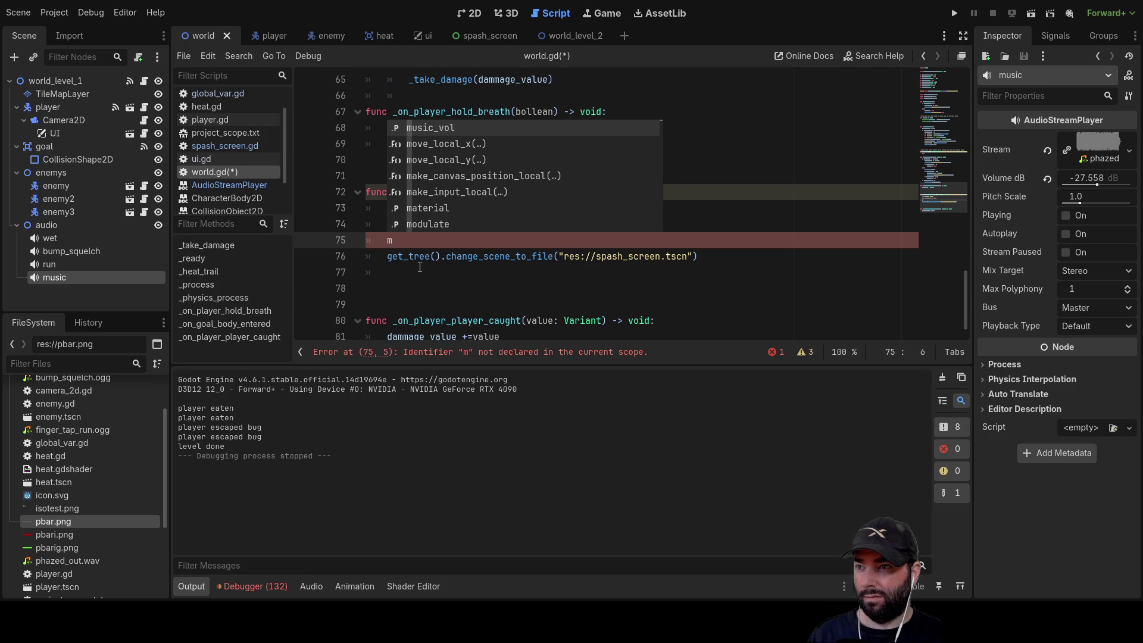
click(396, 238)
key(BackSpace)
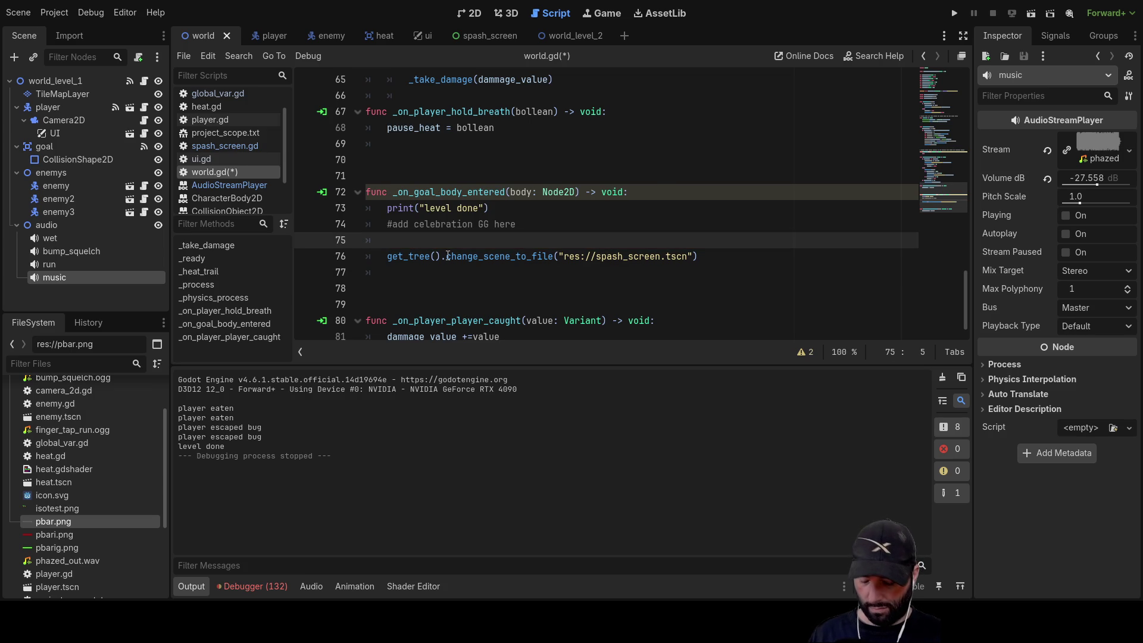
text(mus)
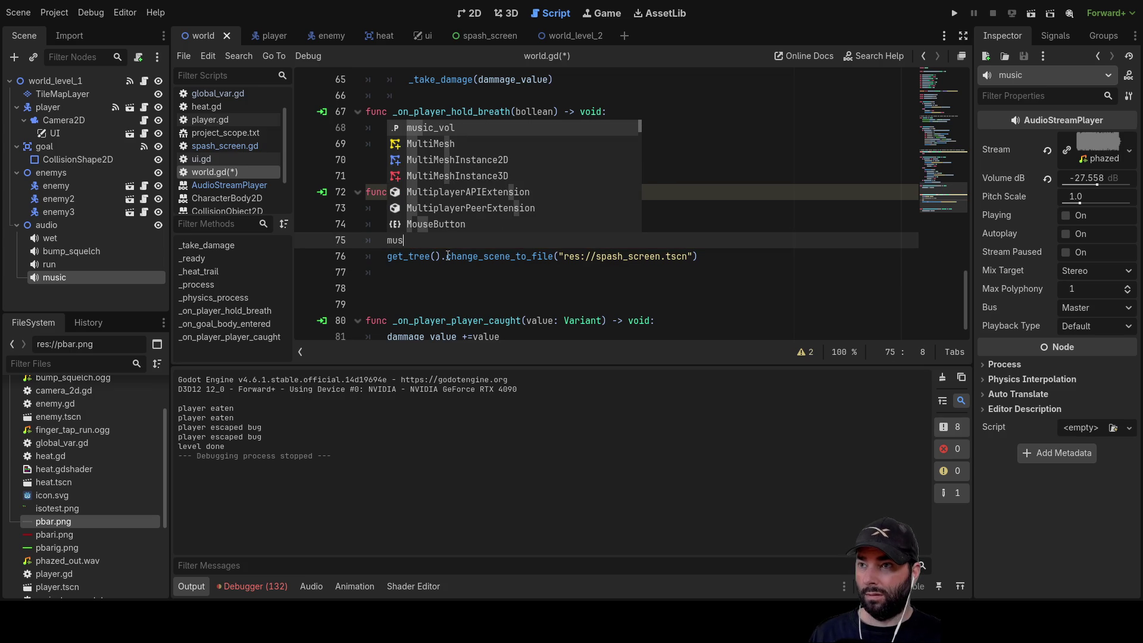
key(Return)
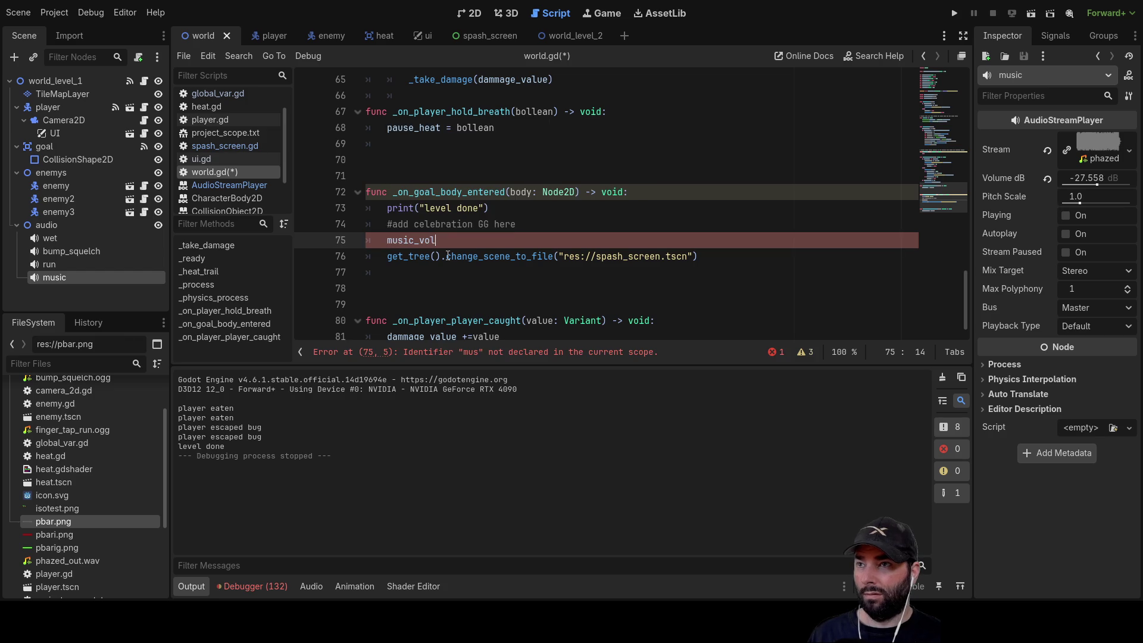
scroll(486, 171, up, 8)
scroll(486, 170, up, 14)
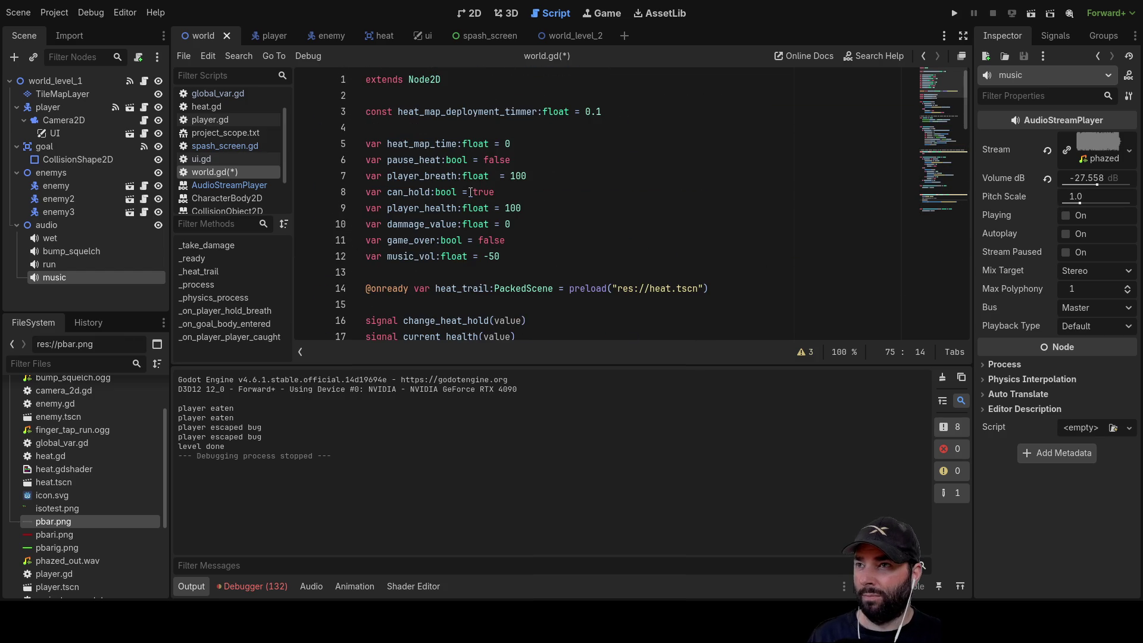
double_click(411, 256)
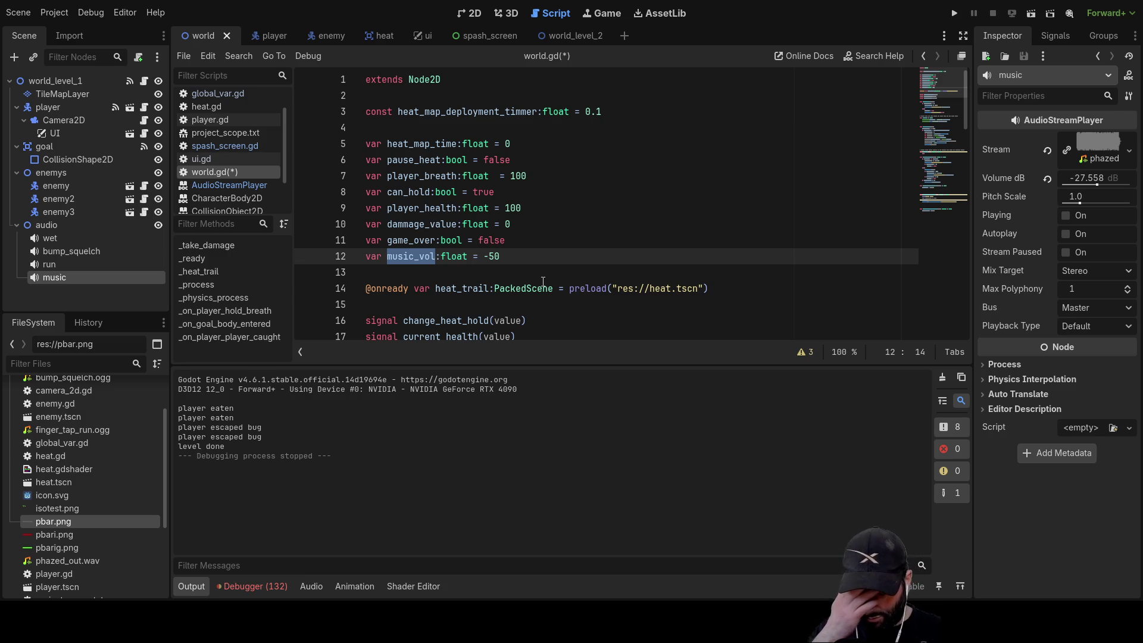
scroll(541, 209, down, 20)
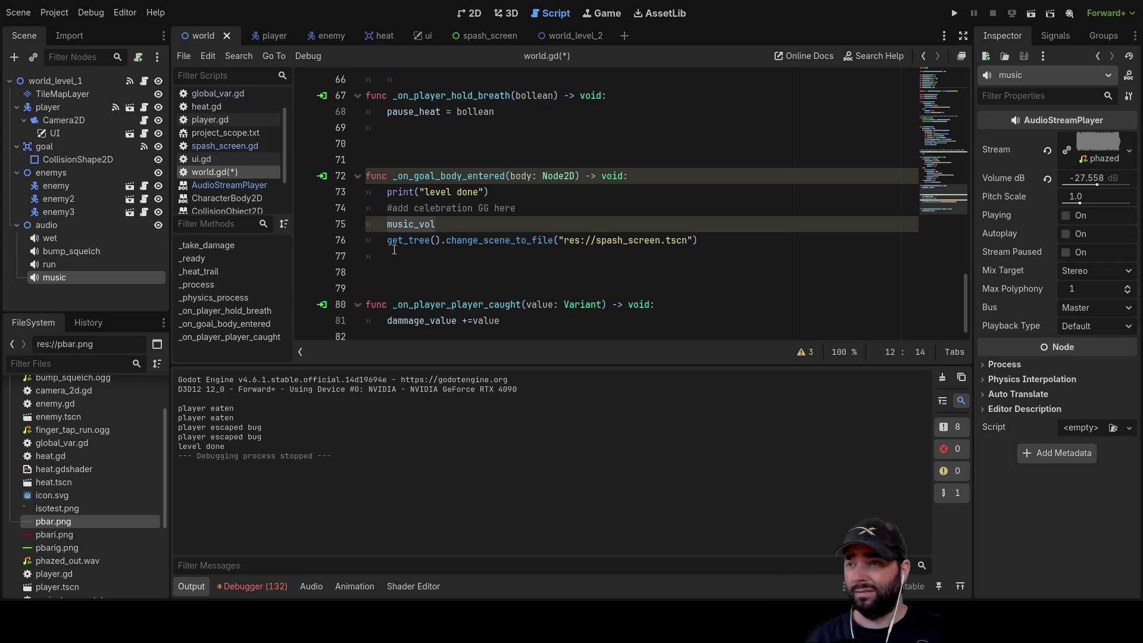
double_click(407, 229)
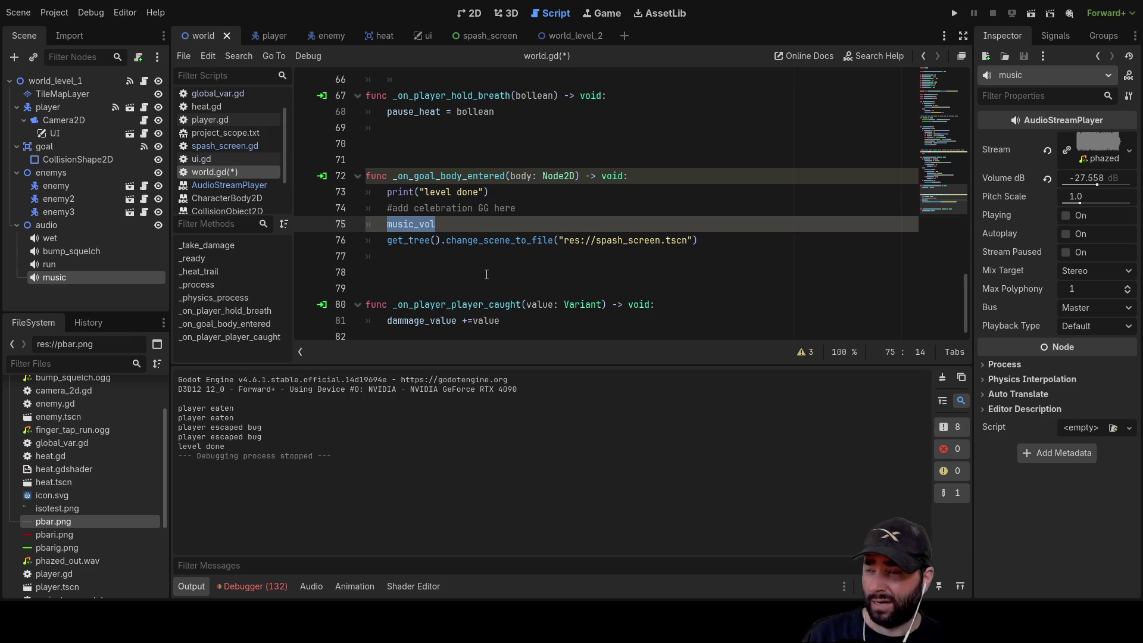
key(Left)
key(Right)
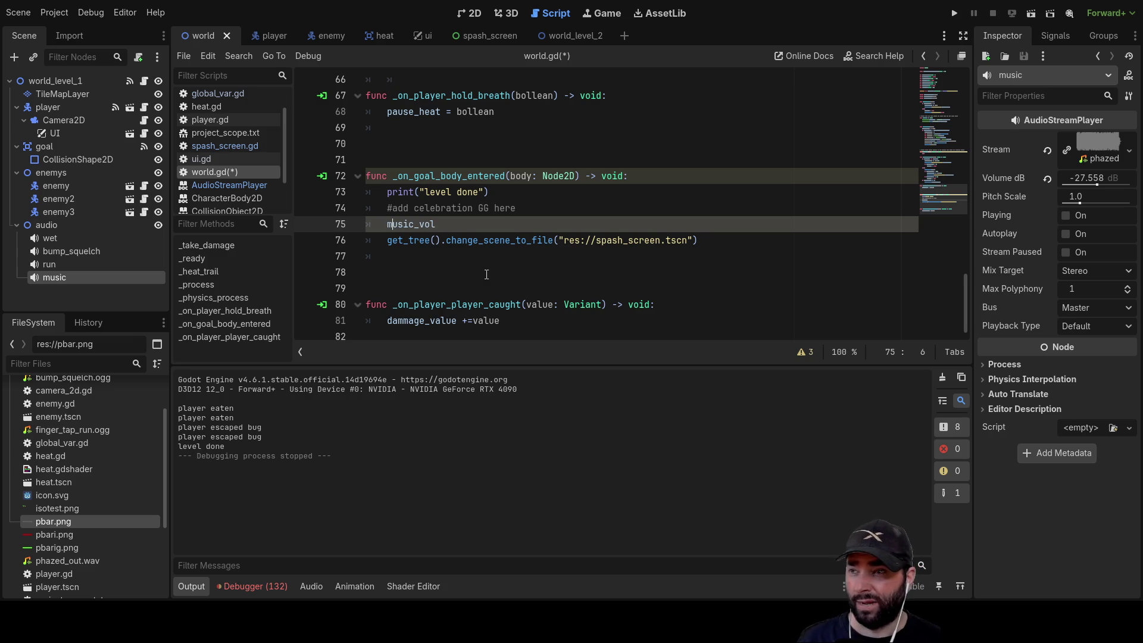
key(shift+Right)
key(shift+Right)
key(shift+Right)
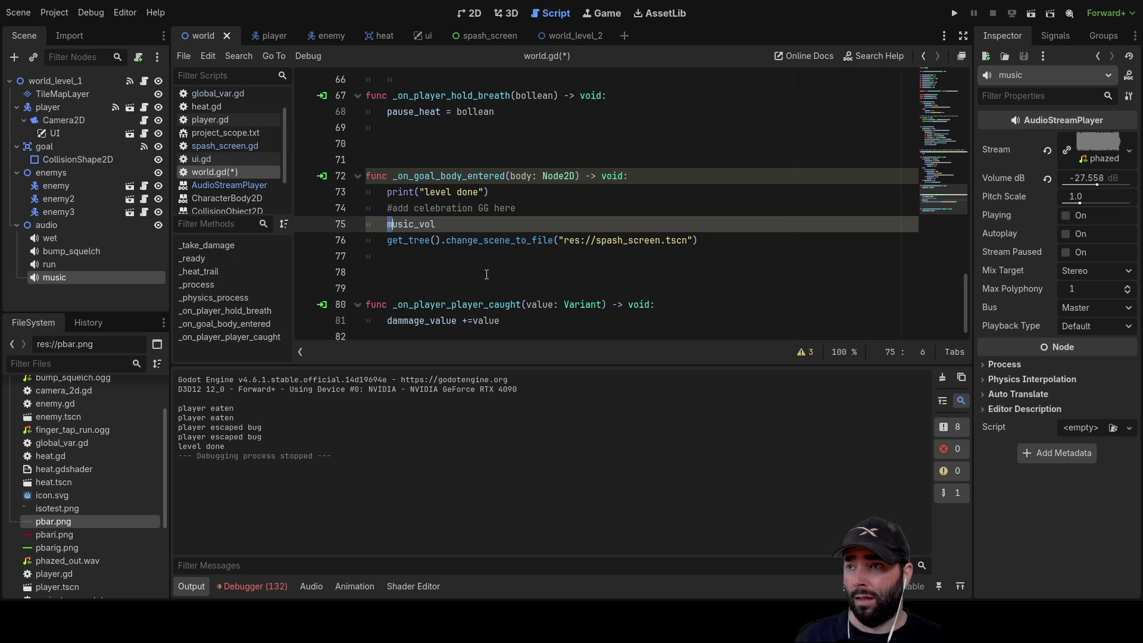
key(BackSpace)
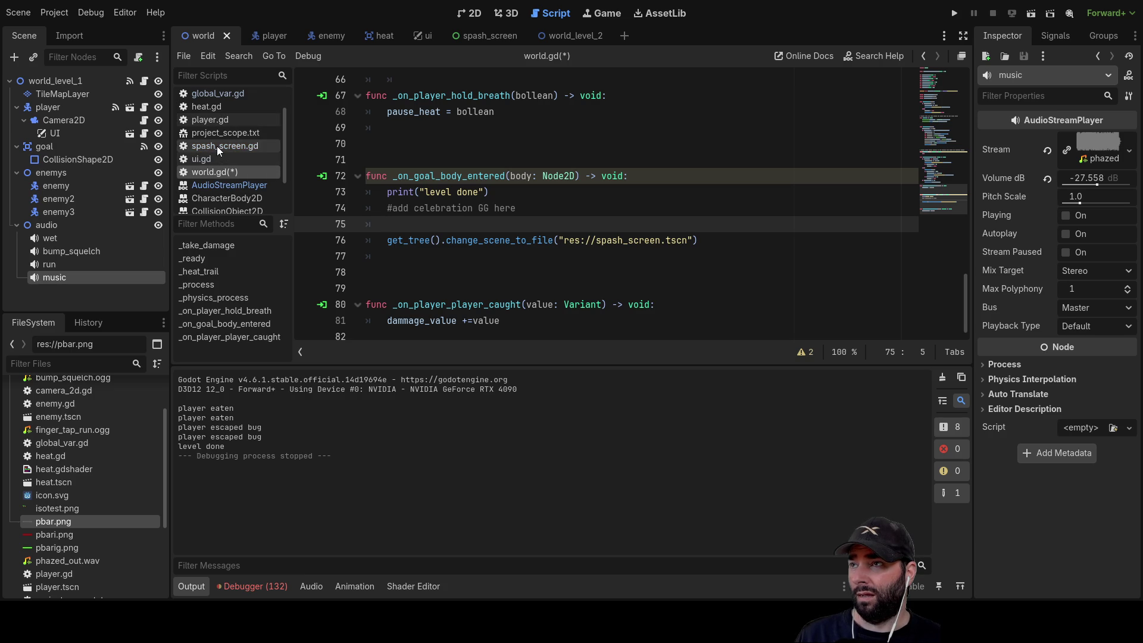
- In spash_screen.gd's _ready, insert an empty line above pass after music.autoplay = true
click(217, 93)
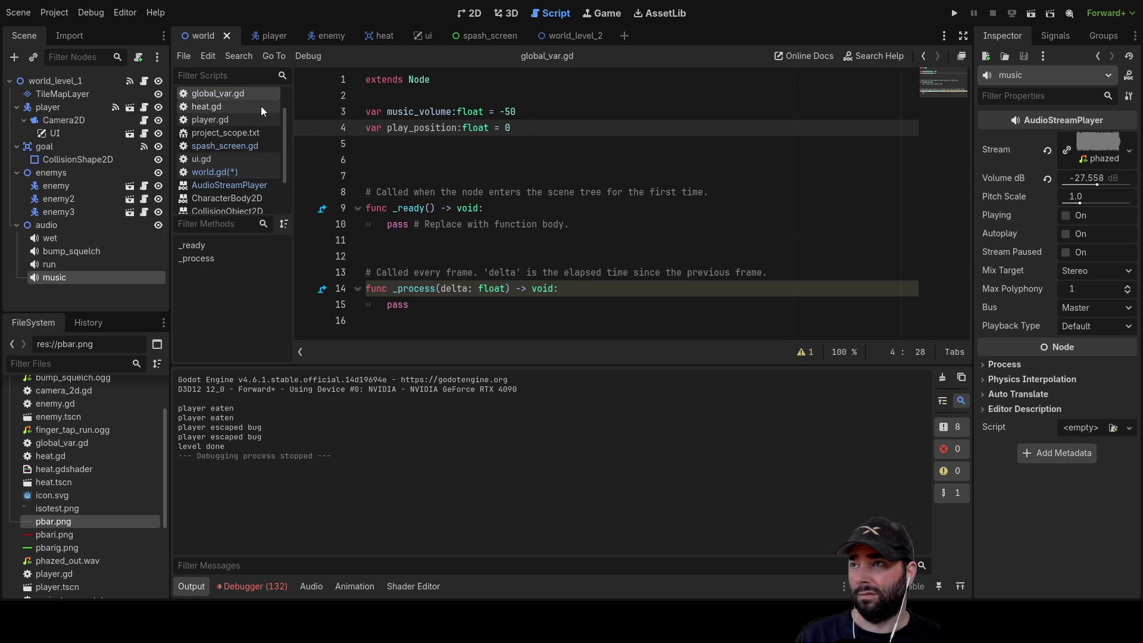
click(483, 35)
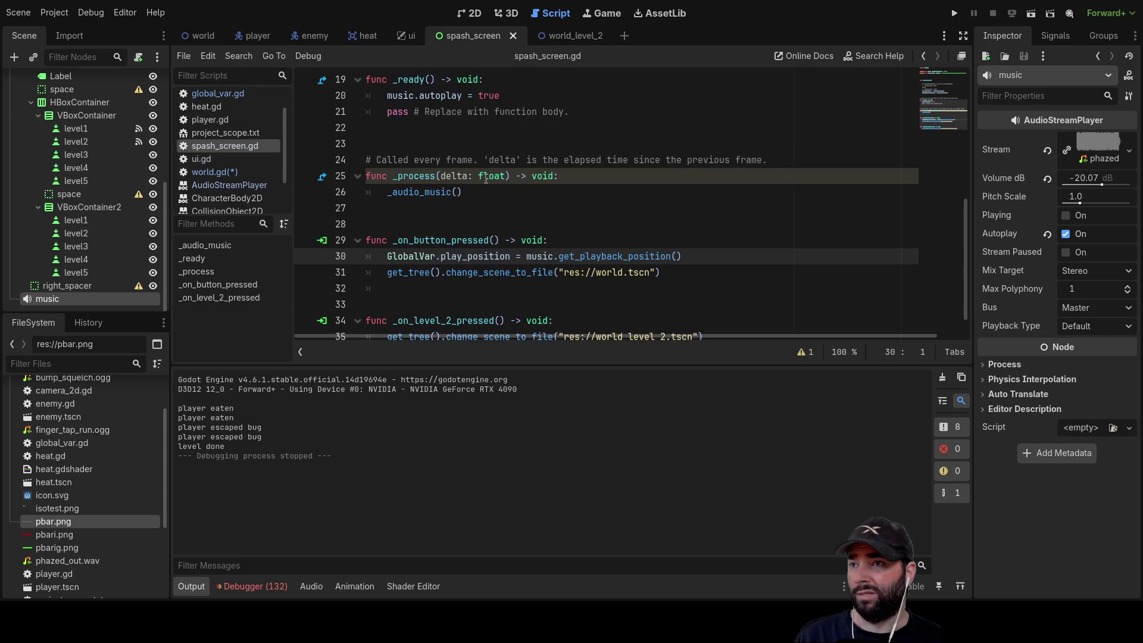
scroll(502, 221, down, 1)
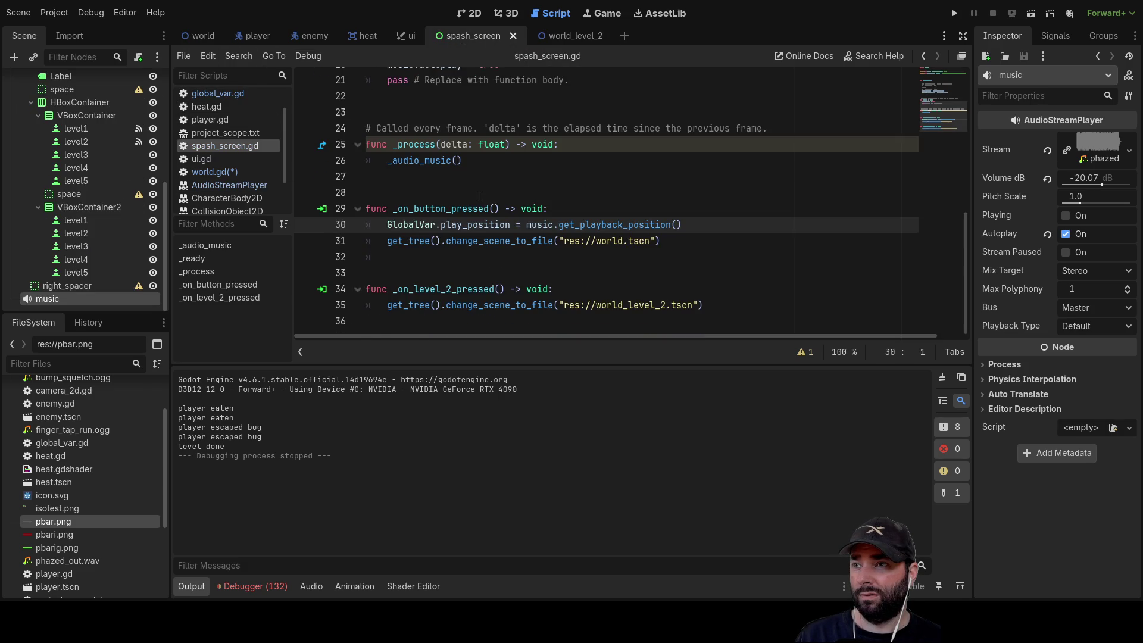
scroll(481, 203, up, 5)
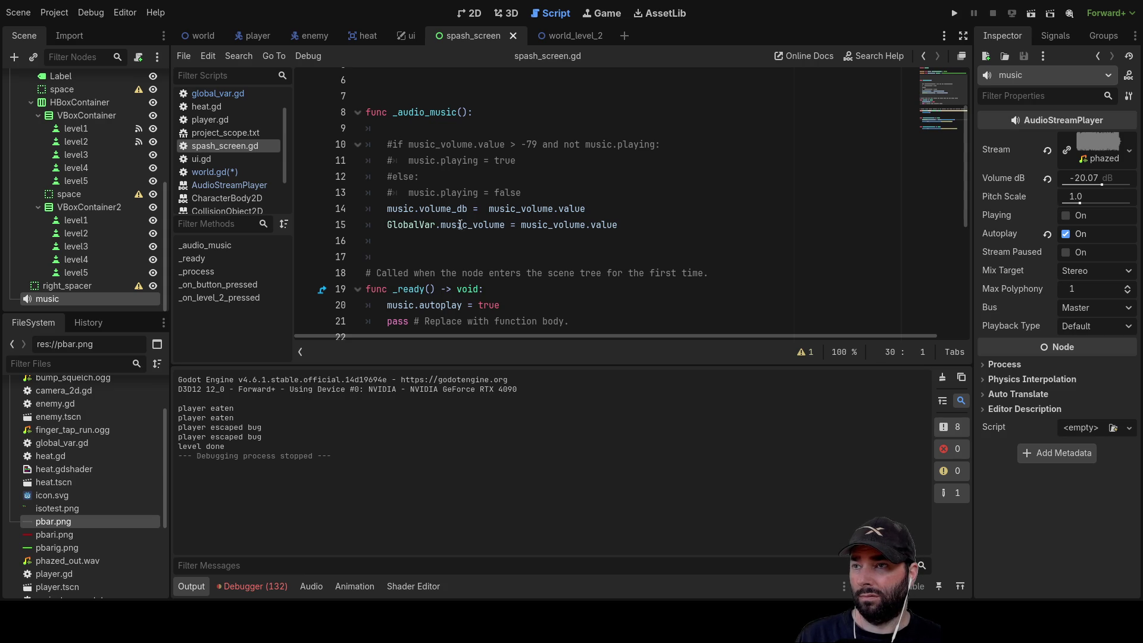
scroll(428, 225, up, 2)
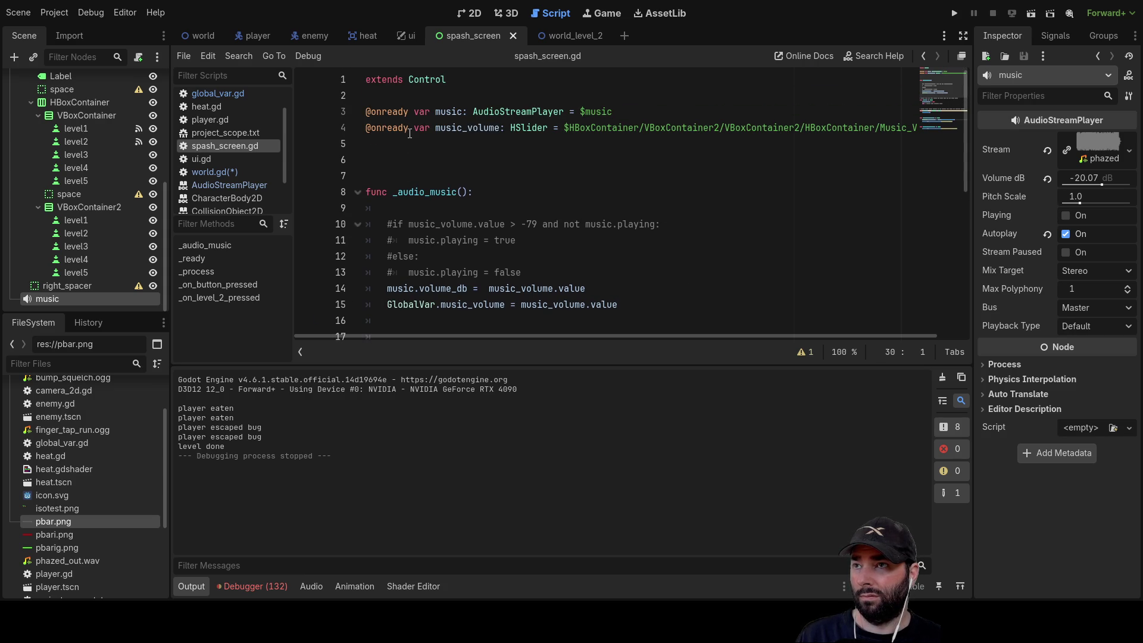
scroll(440, 179, down, 4)
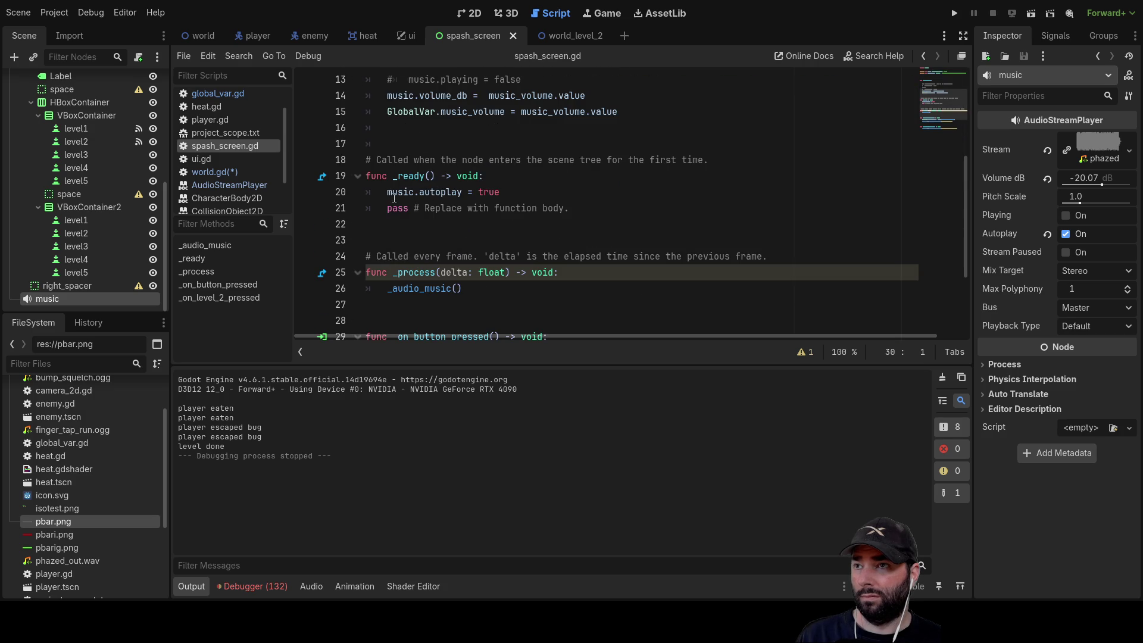
click(388, 192)
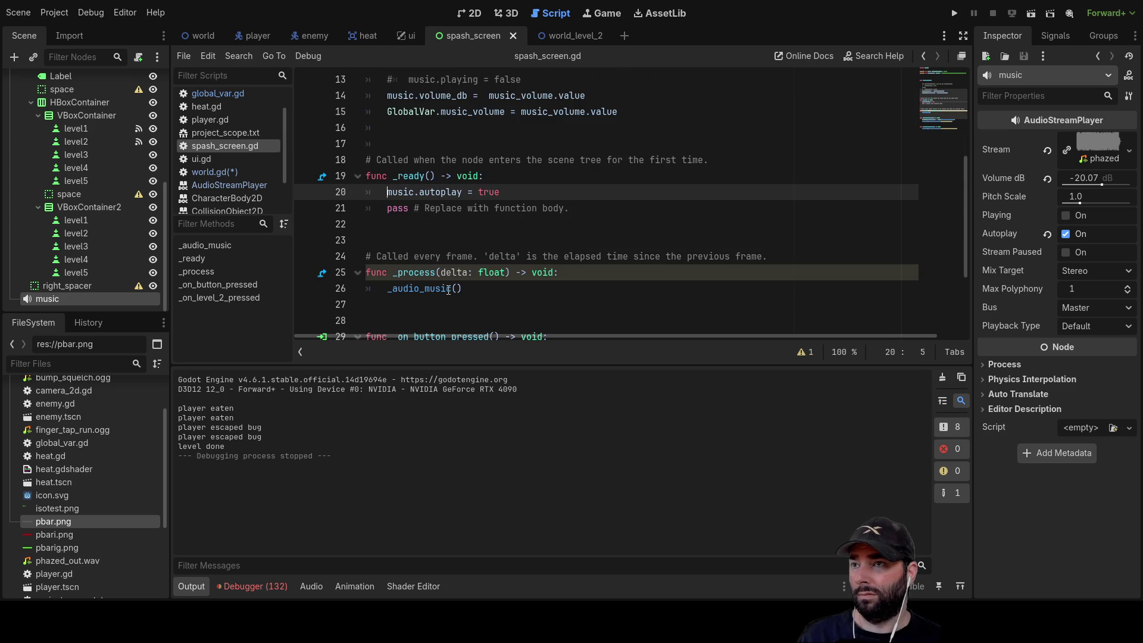
key(Down)
key(ctrl+shift+Return)
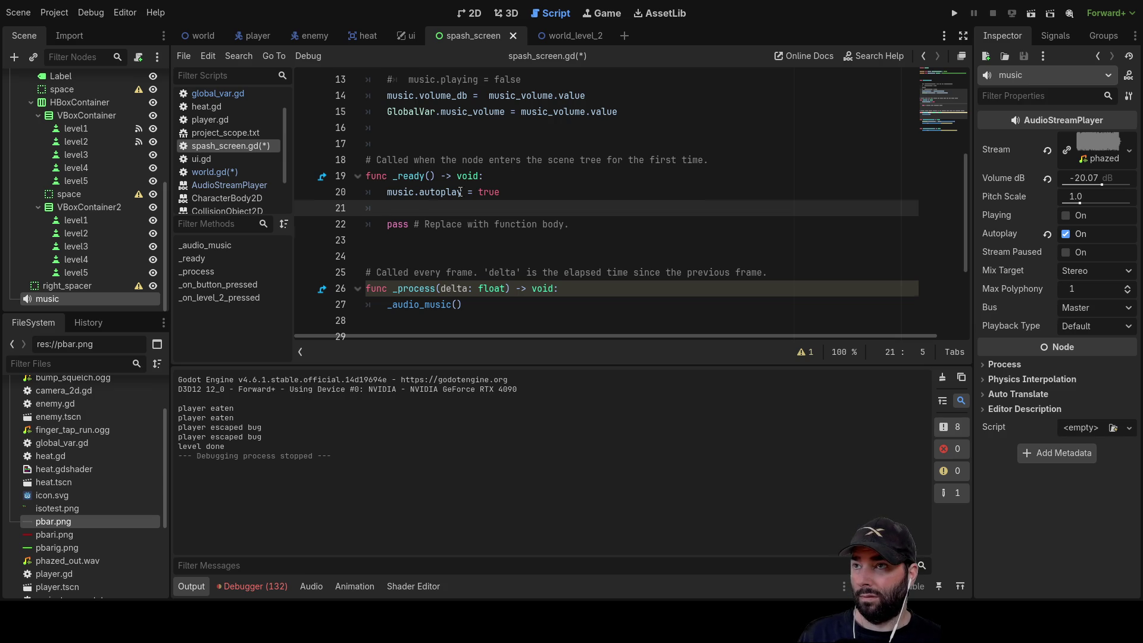
- Check the music_volume declaration on line 4, then return to the new line 21
scroll(427, 196, up, 4)
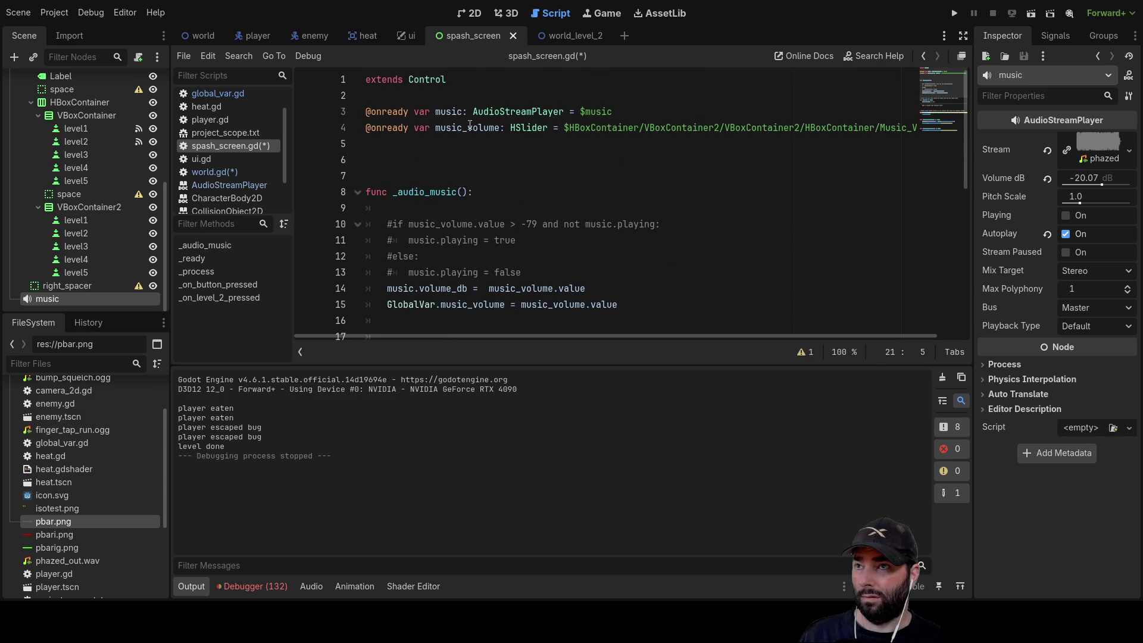
double_click(462, 128)
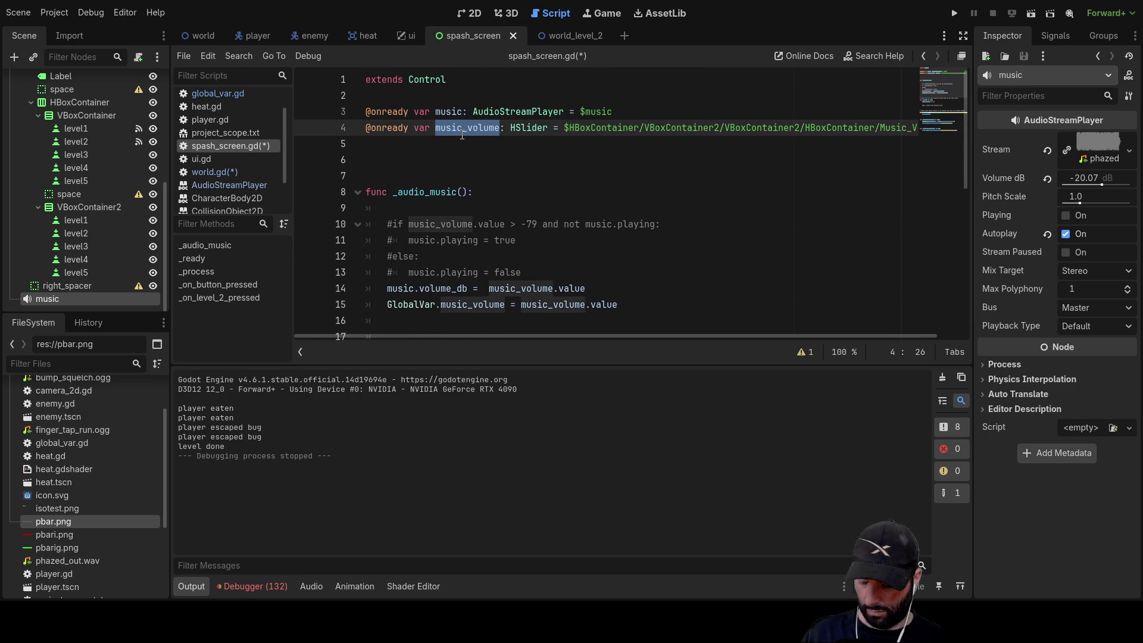
scroll(441, 179, down, 7)
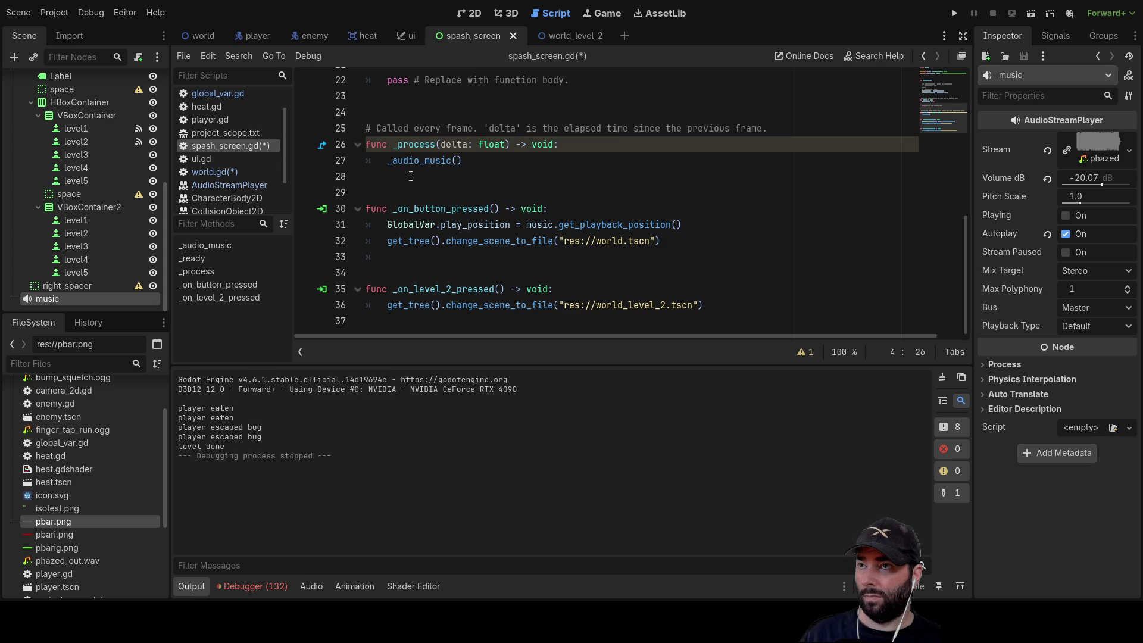
scroll(417, 193, up, 2)
scroll(420, 209, down, 2)
scroll(411, 232, up, 2)
click(404, 165)
- Write music_volume.value = GlobalVar.music_volume on line 21 and run the project
text(music_volume =)
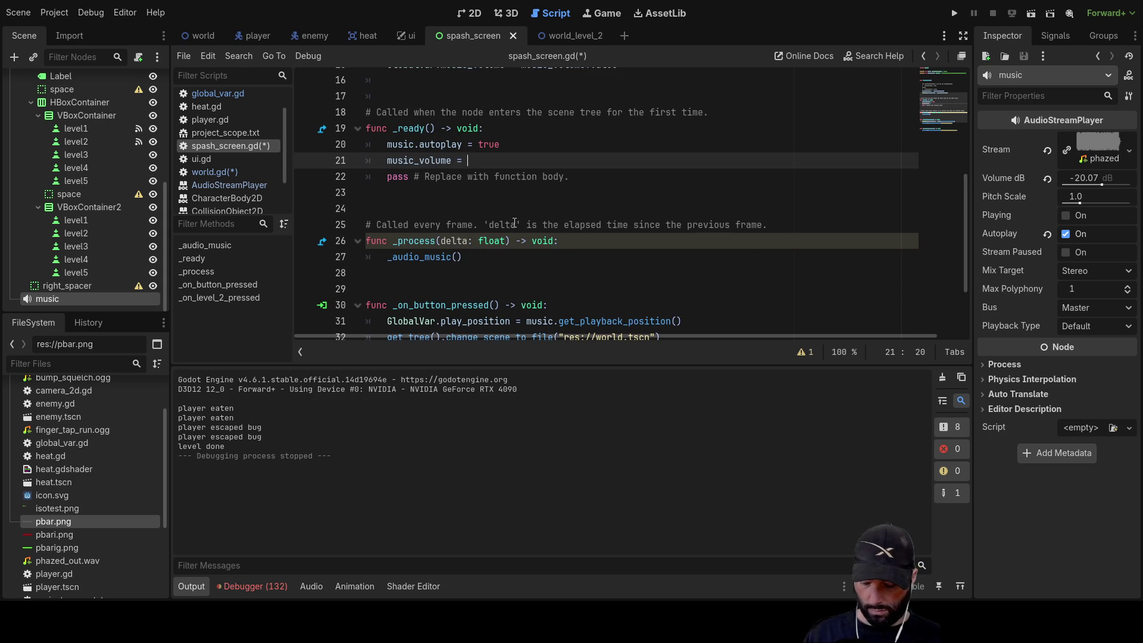
text(globa)
key(Down)
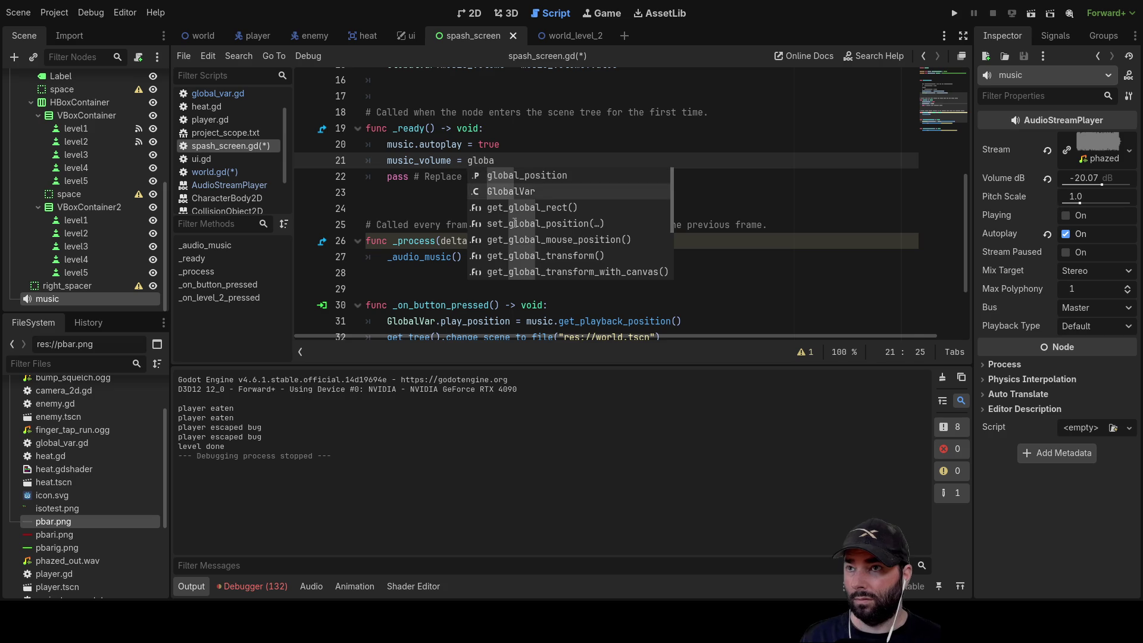
key(Return)
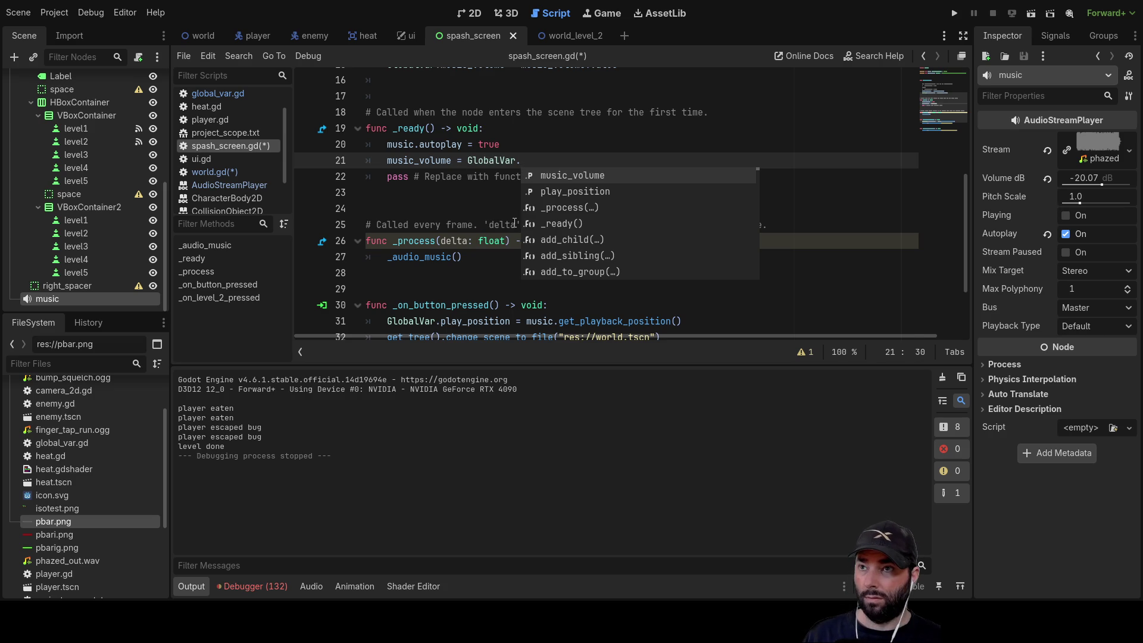
key(Return)
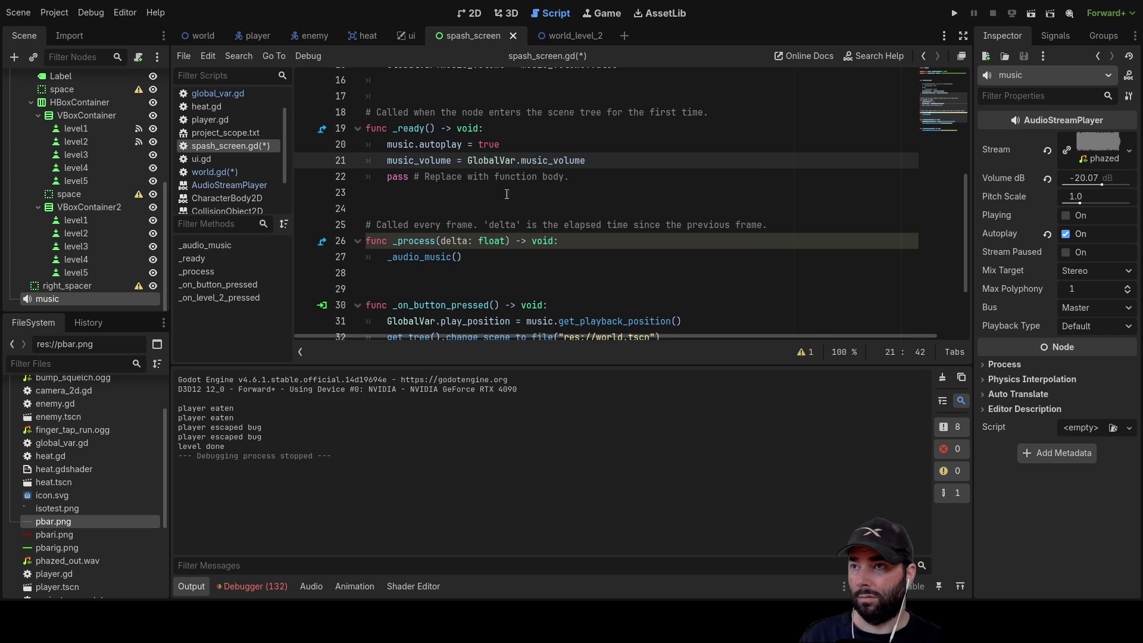
scroll(524, 156, up, 1)
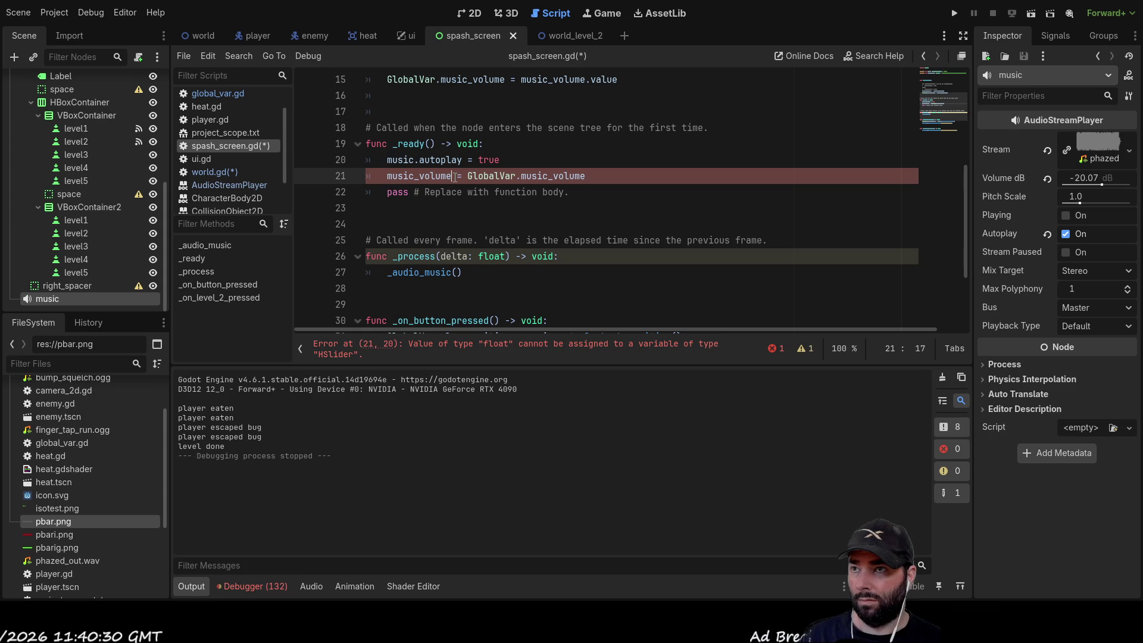
text(vak)
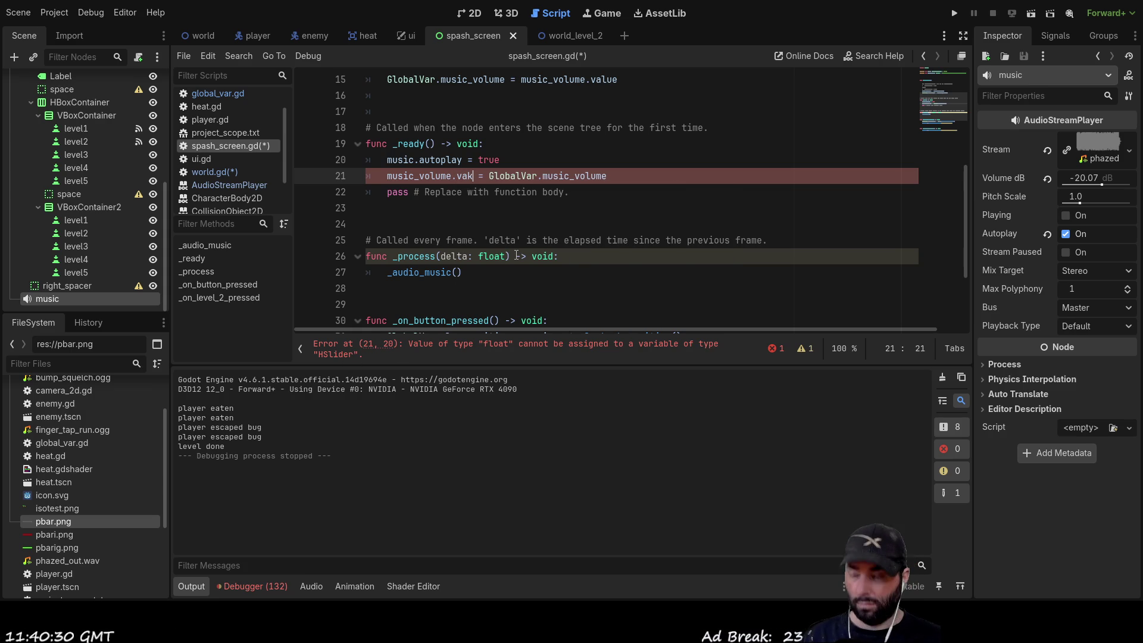
text(lue)
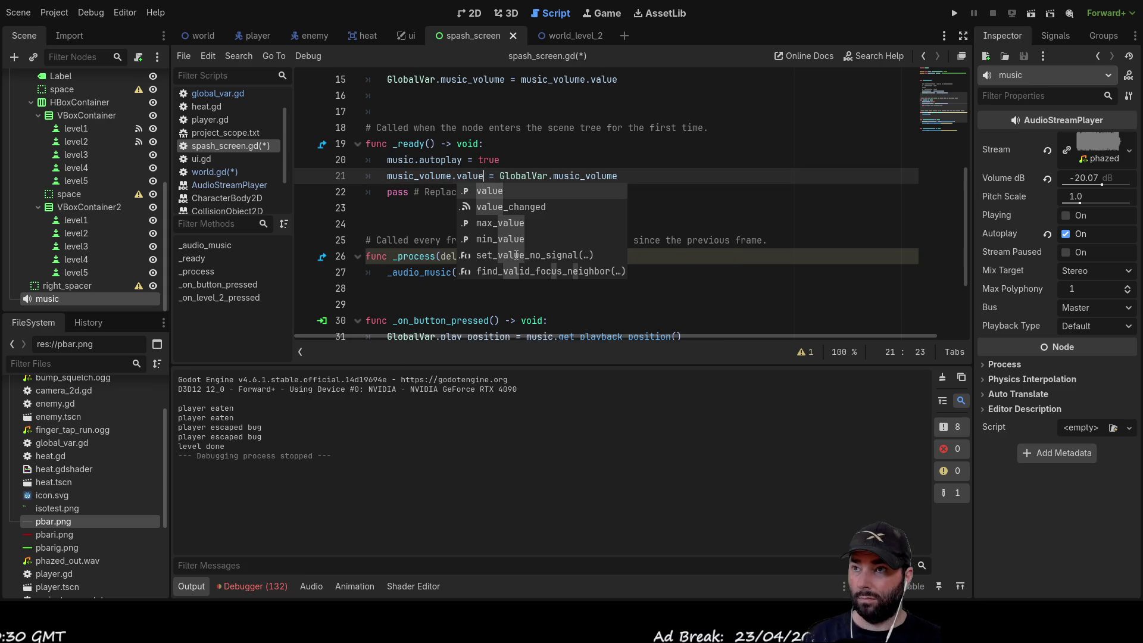
click(492, 183)
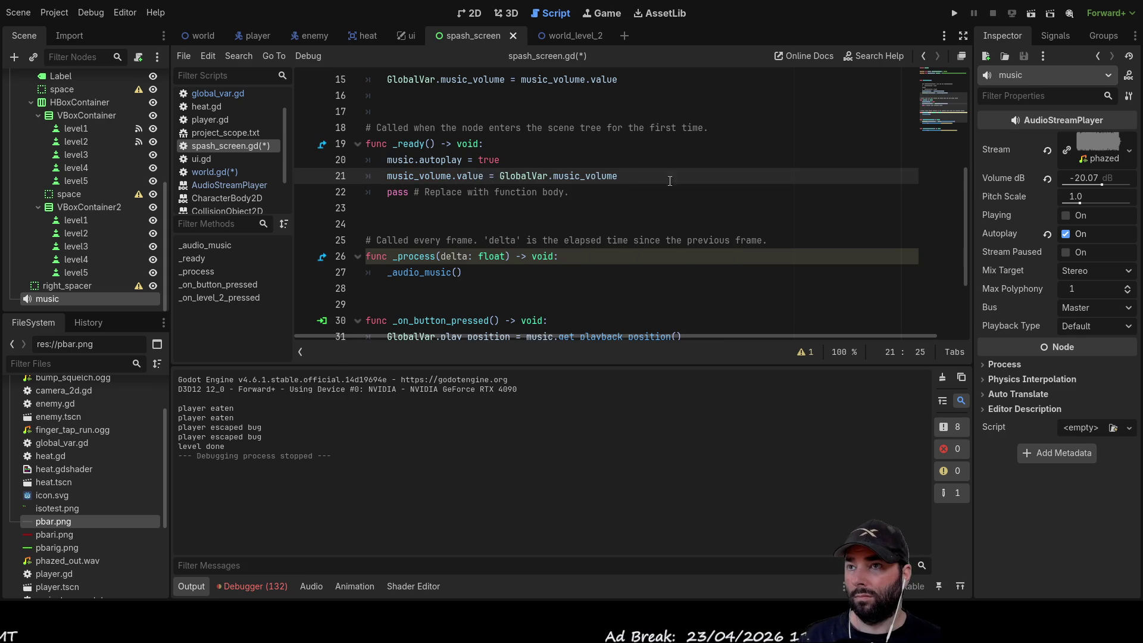
click(953, 11)
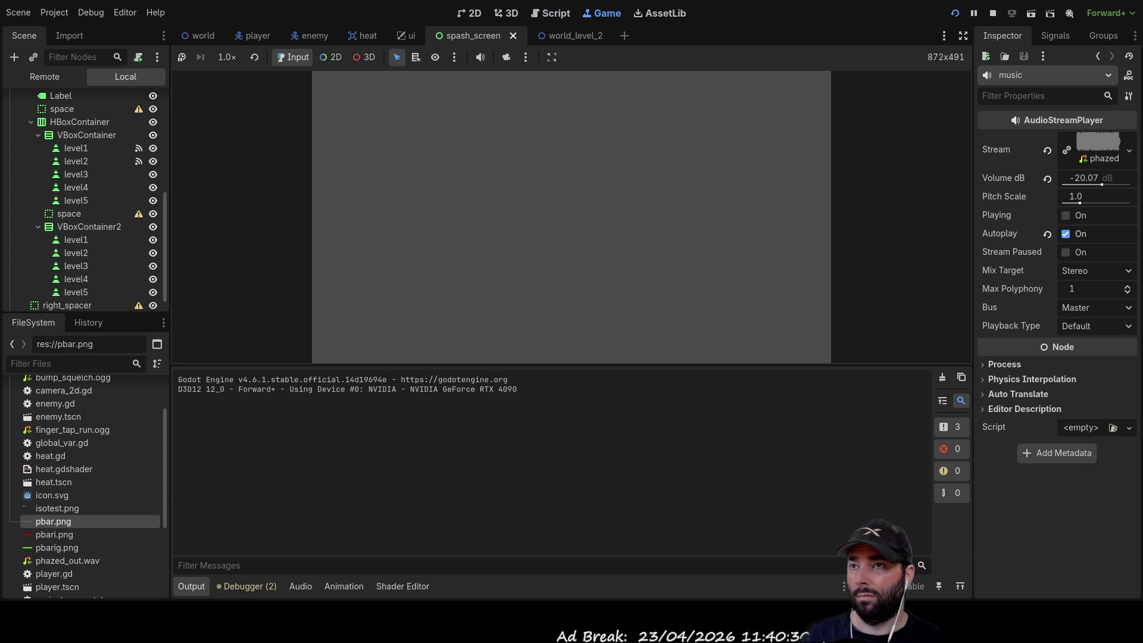
- Raise the Music slider to about two-thirds and start level 1
drag(519, 124, 558, 123)
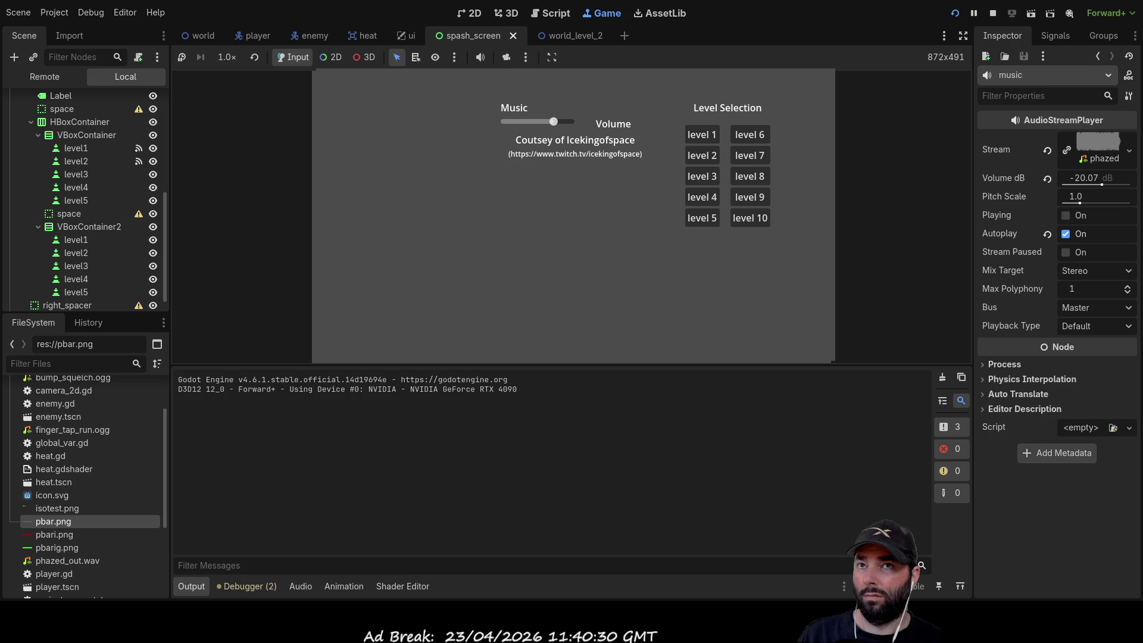
click(702, 135)
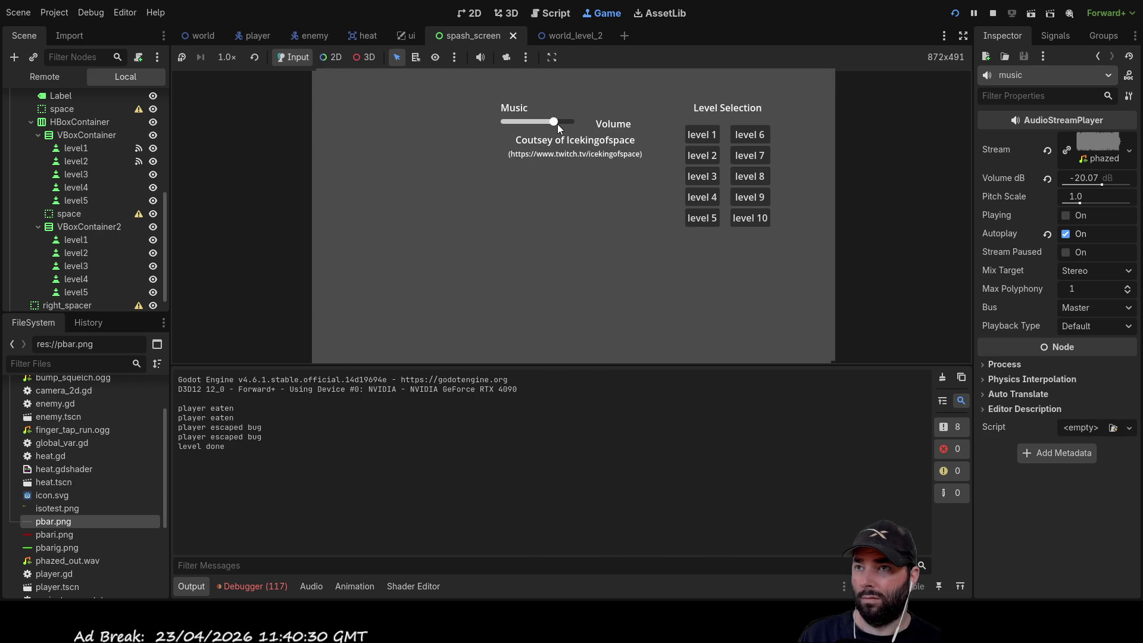
- Stop the game and change line 20 into a music.play() call, deleting the leftover assignment
key(F8)
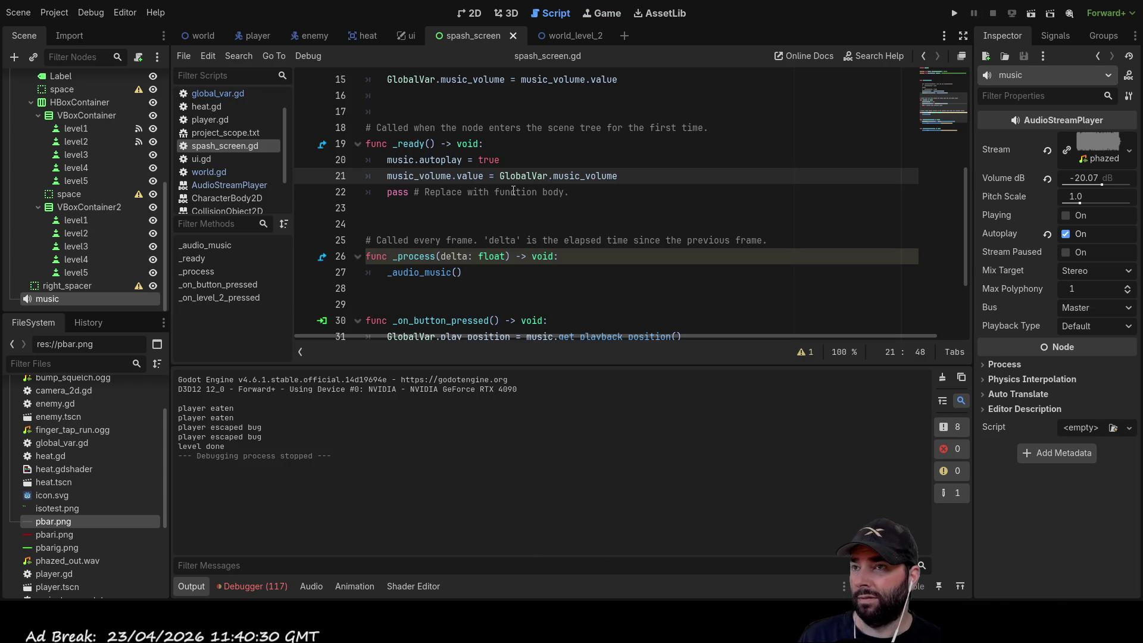
key(Down)
key(Left)
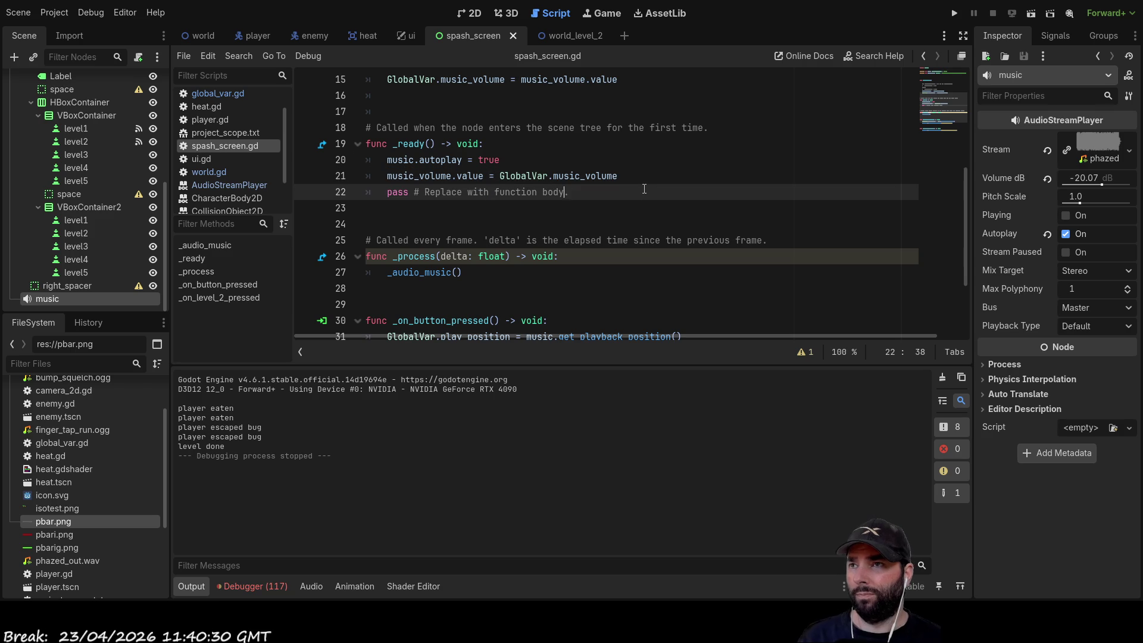
key(Up)
key(Up)
key(Home)
key(Right)
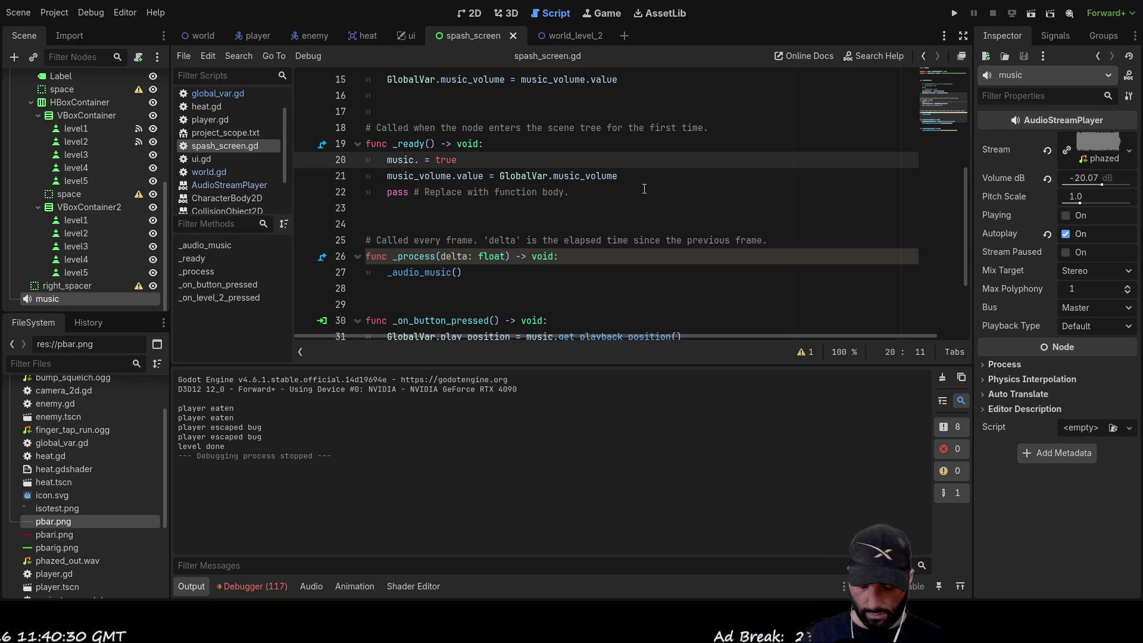
key(ctrl+space)
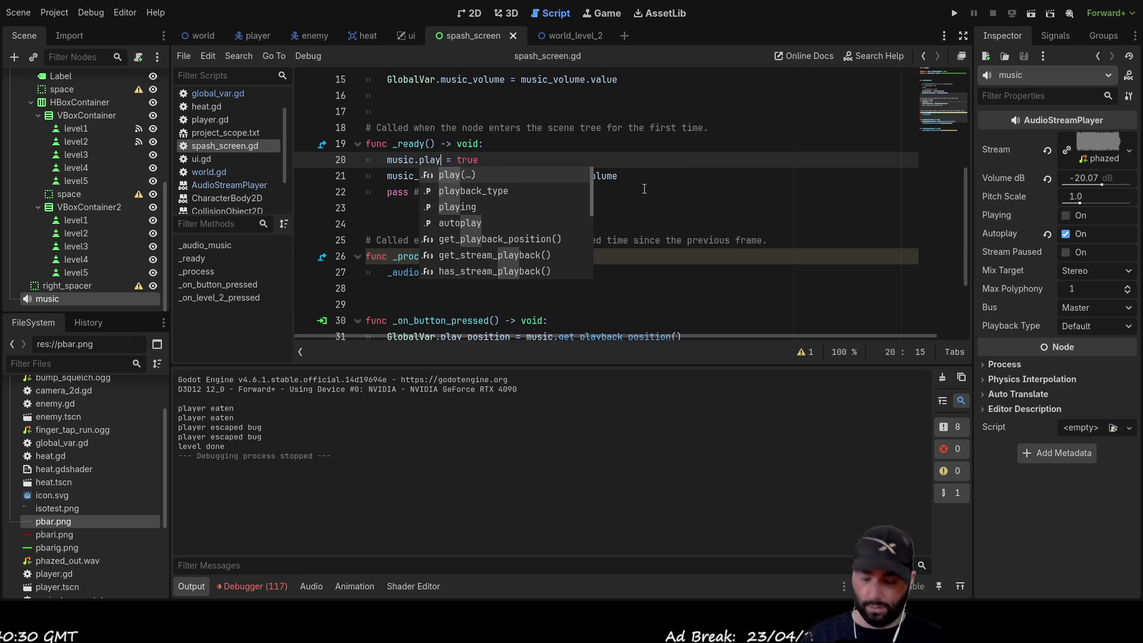
key(Return)
key(shift+Right)
key(shift+Right)
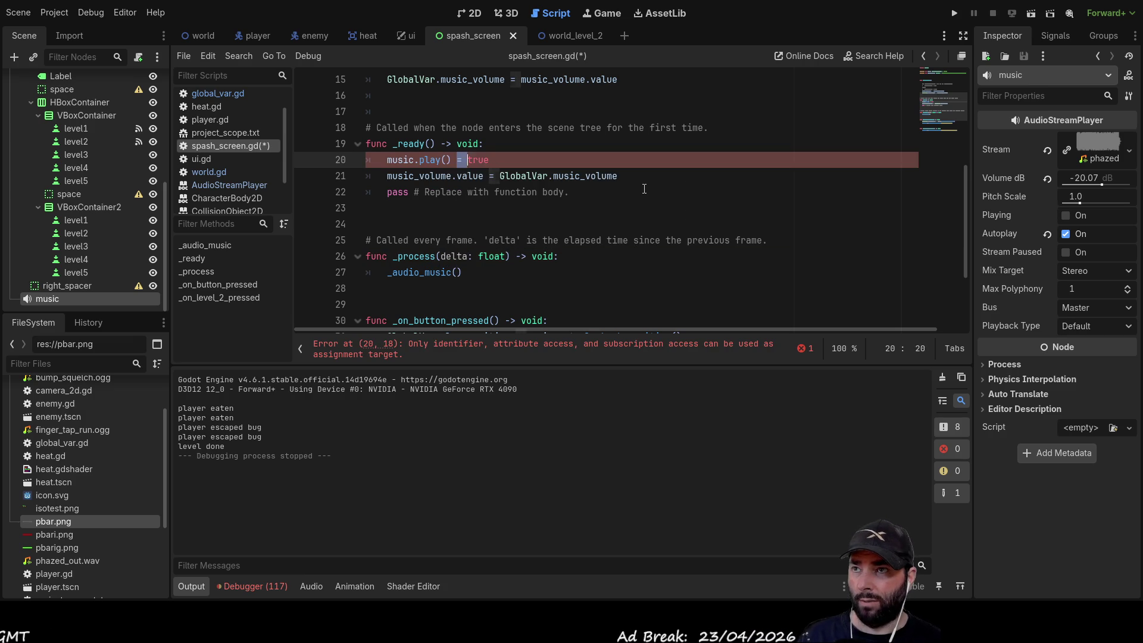
key(BackSpace)
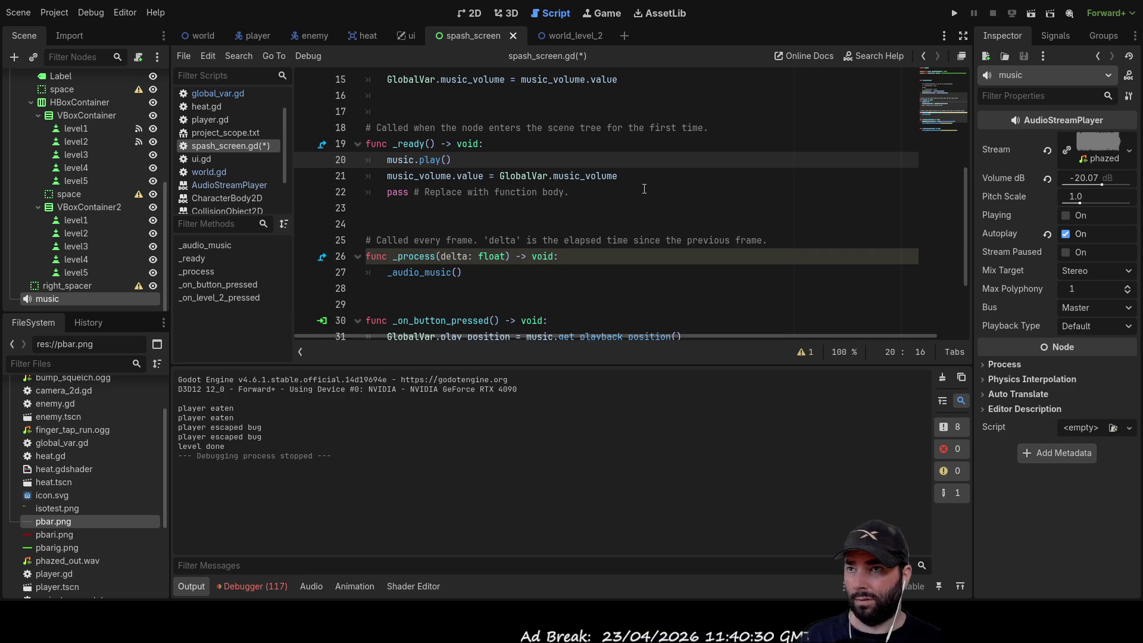
- Pass GlobalVar.play_position into play() so line 20 reads music.play(GlobalVar.play_position)
double_click(501, 173)
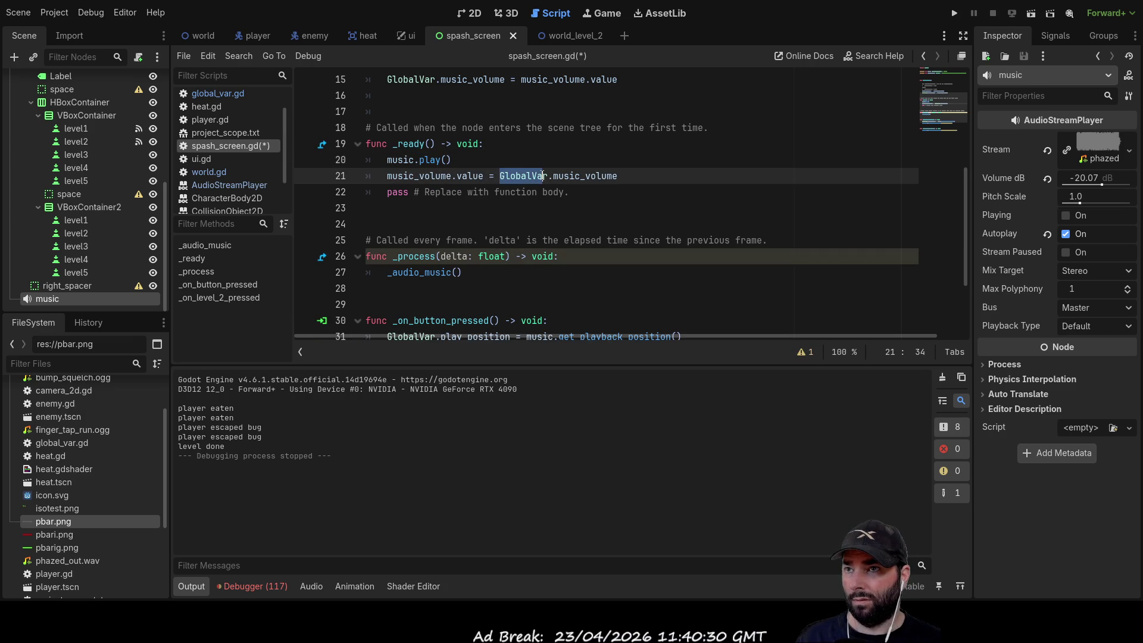
click(547, 176)
double_click(544, 176)
key(ctrl+c)
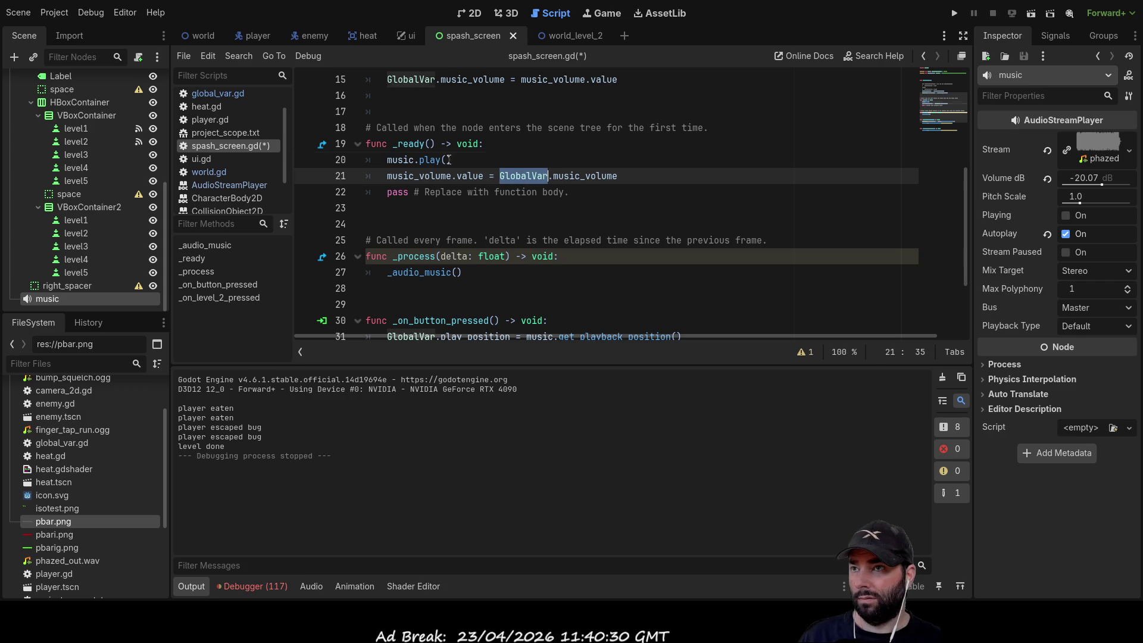
click(448, 160)
key(ctrl+v)
text(.)
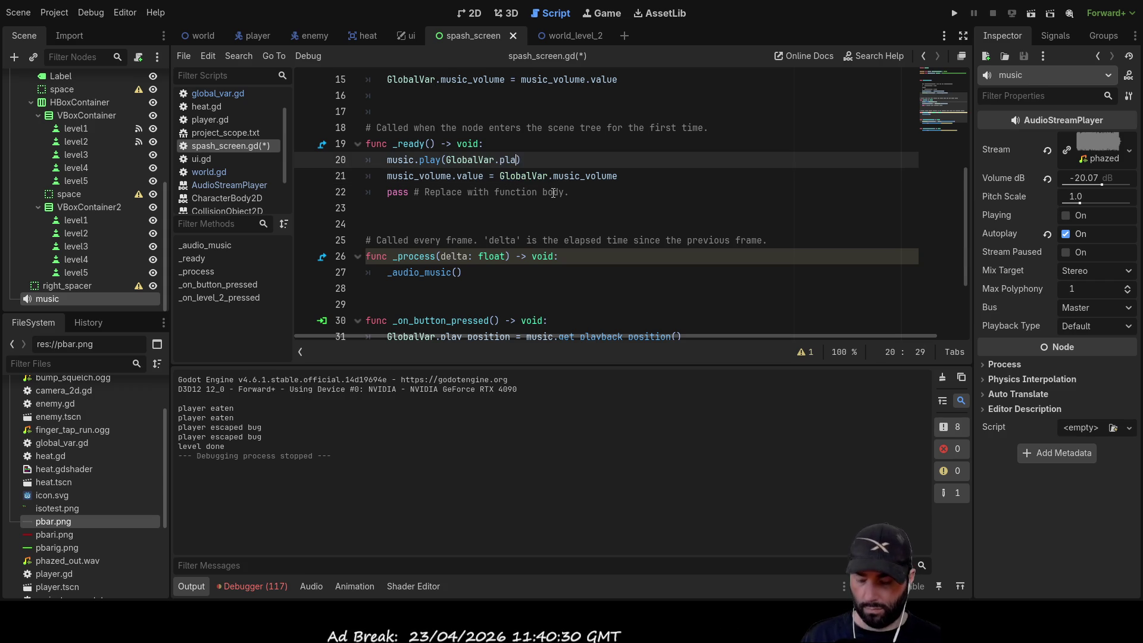
text(play)
key(Return)
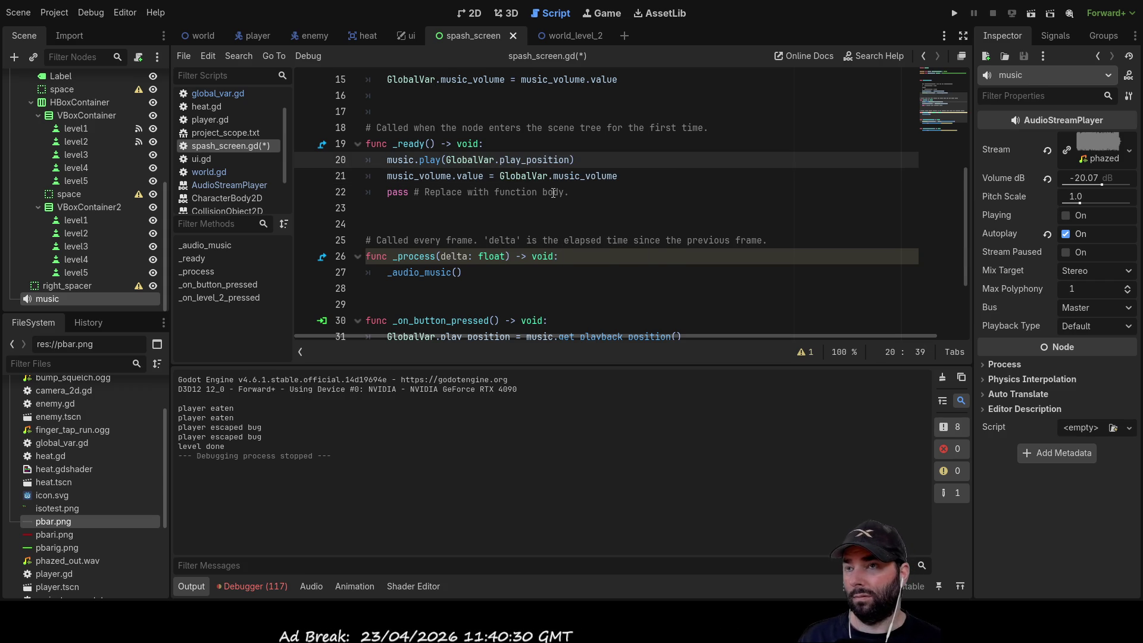
key(Down)
key(Down)
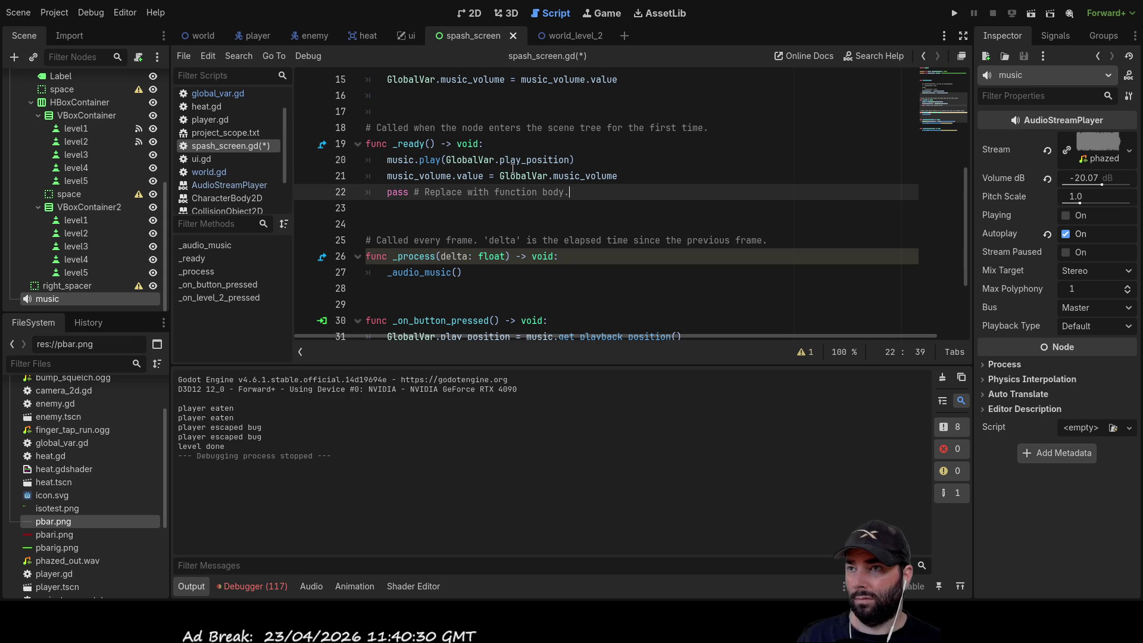
click(192, 35)
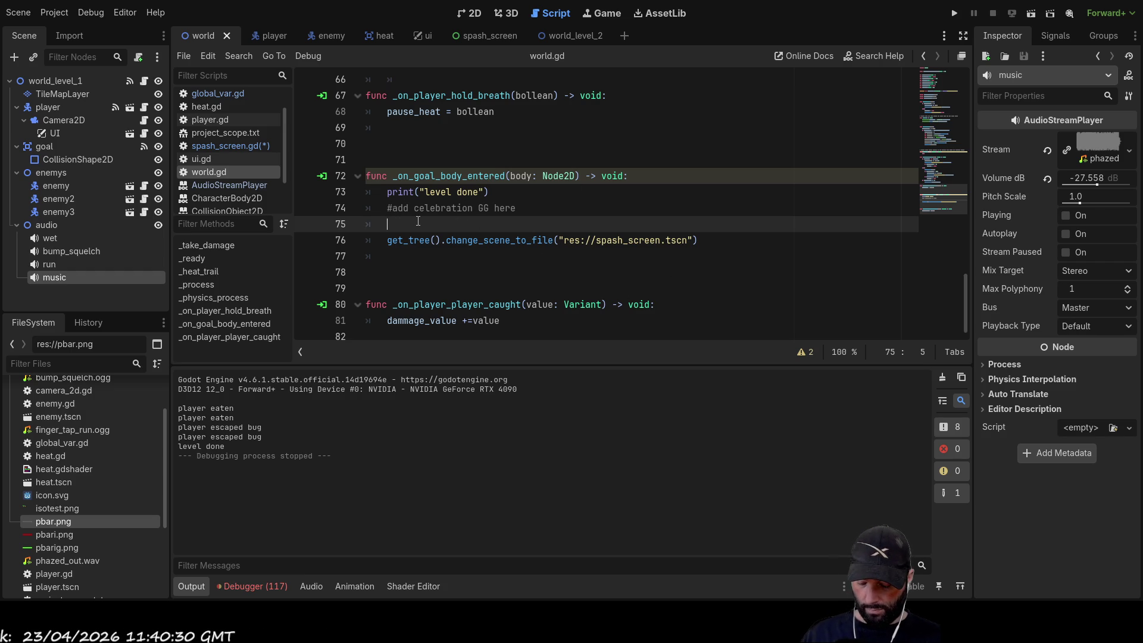
- On line 75 of world.gd, write GlobalVar.play_position = $audio/music.get_playback_position()
text(ba)
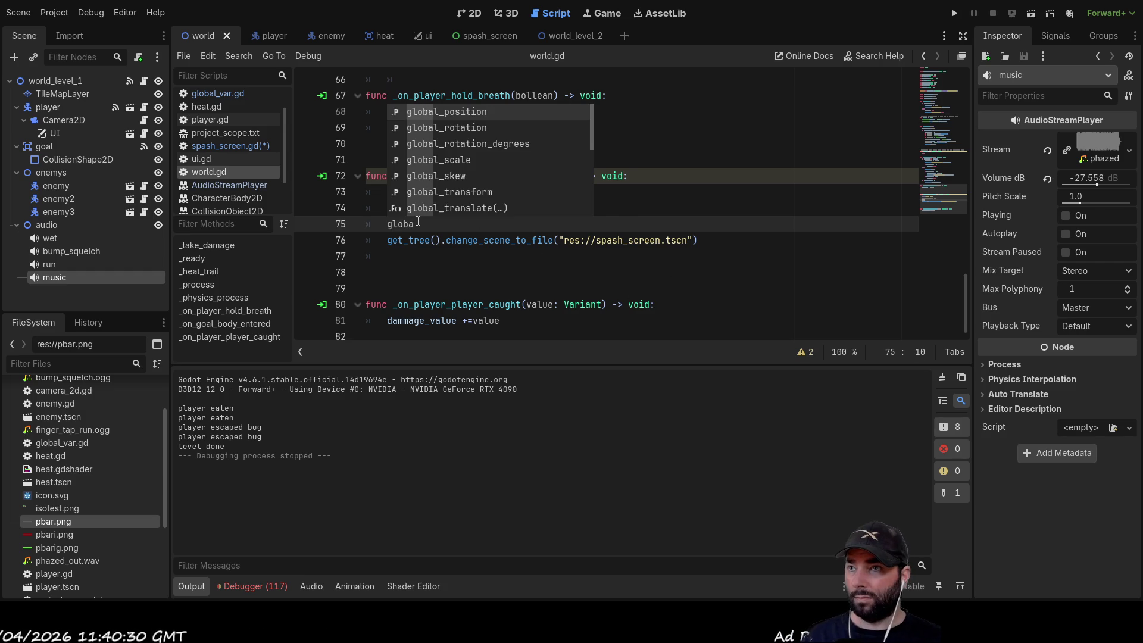
key(Down)
key(Down)
key(Down)
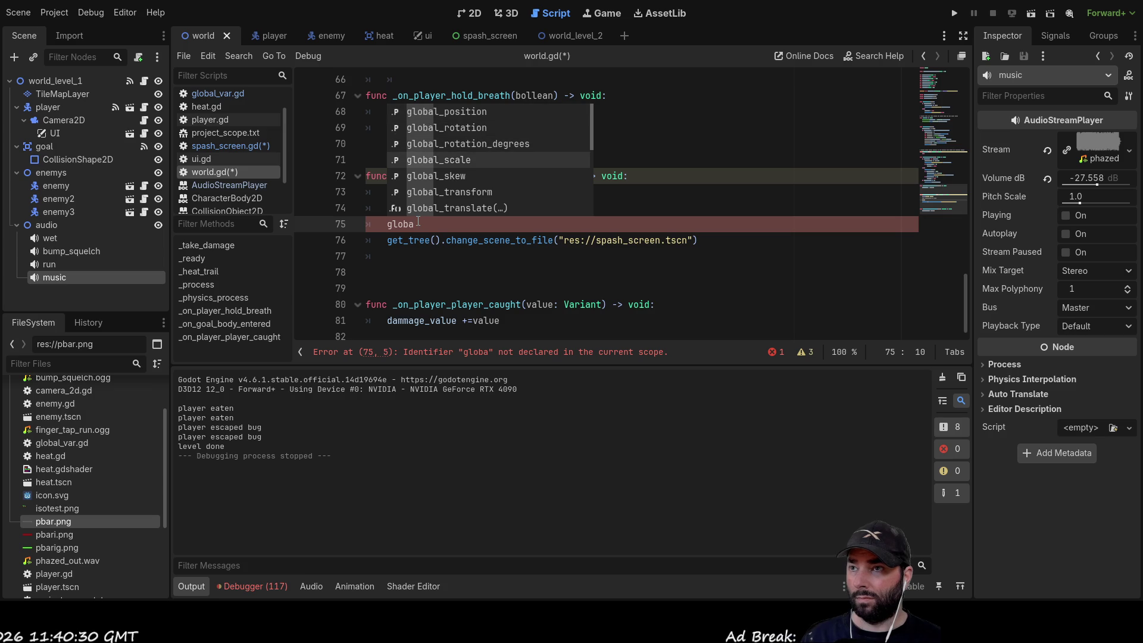
key(Up)
key(Up)
key(Up)
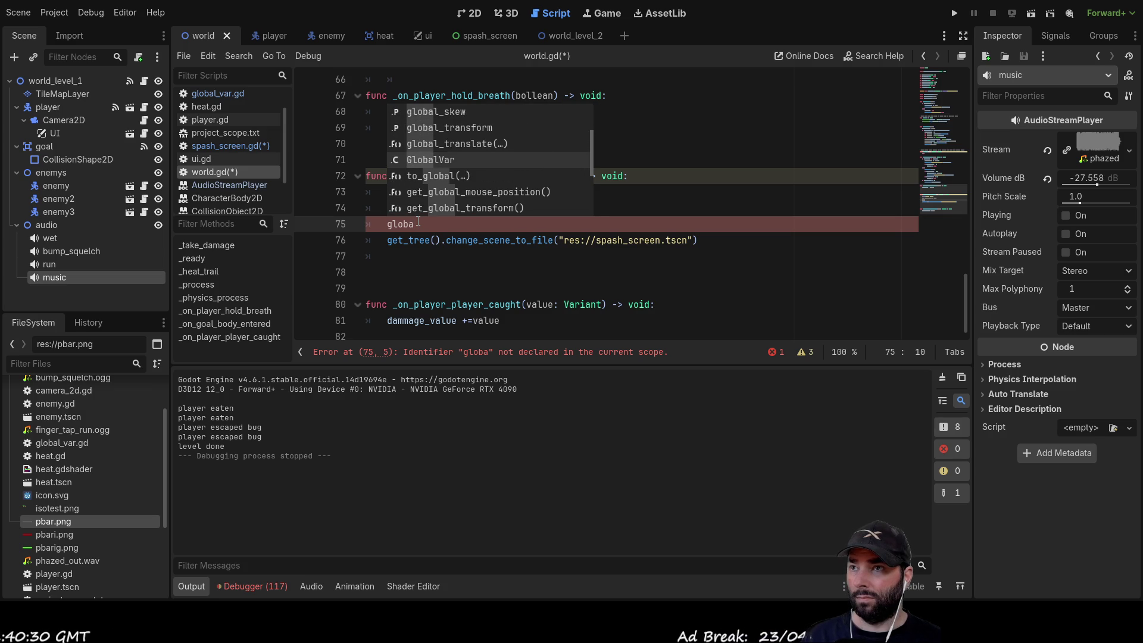
key(Return)
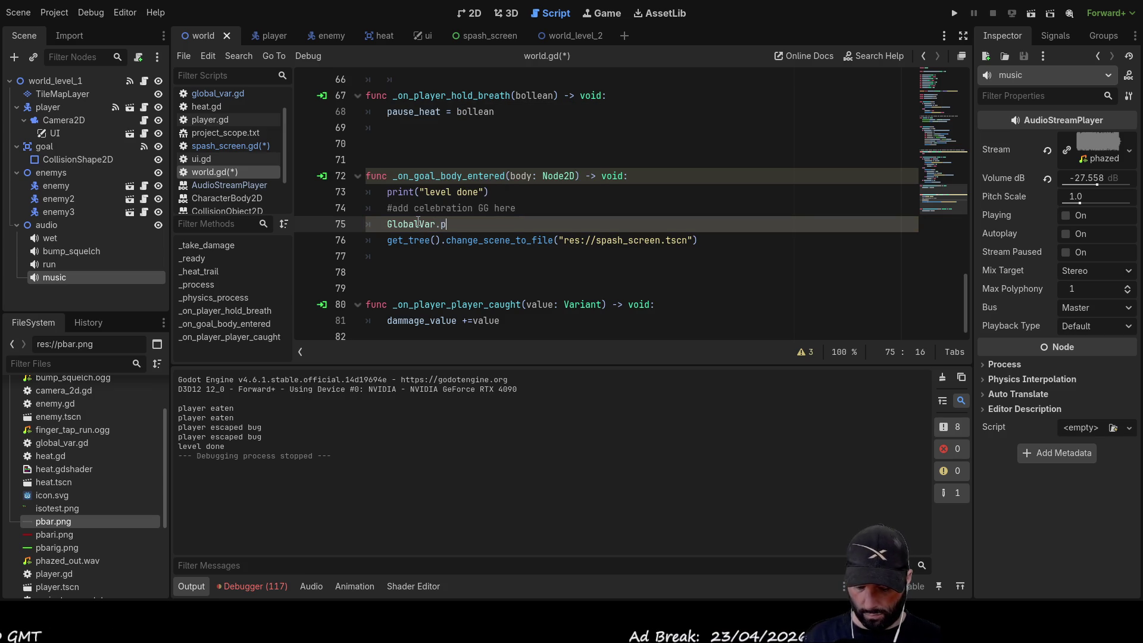
key(Return)
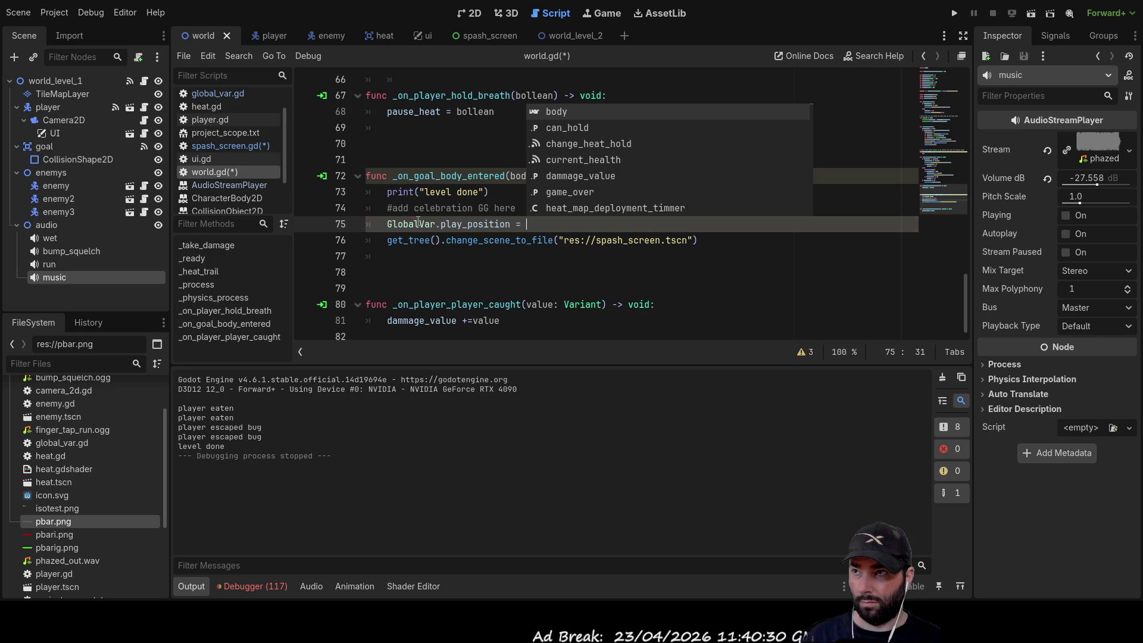
mouse_move(68, 275)
mouse_down()
mouse_move(558, 209)
mouse_move(545, 225)
mouse_up()
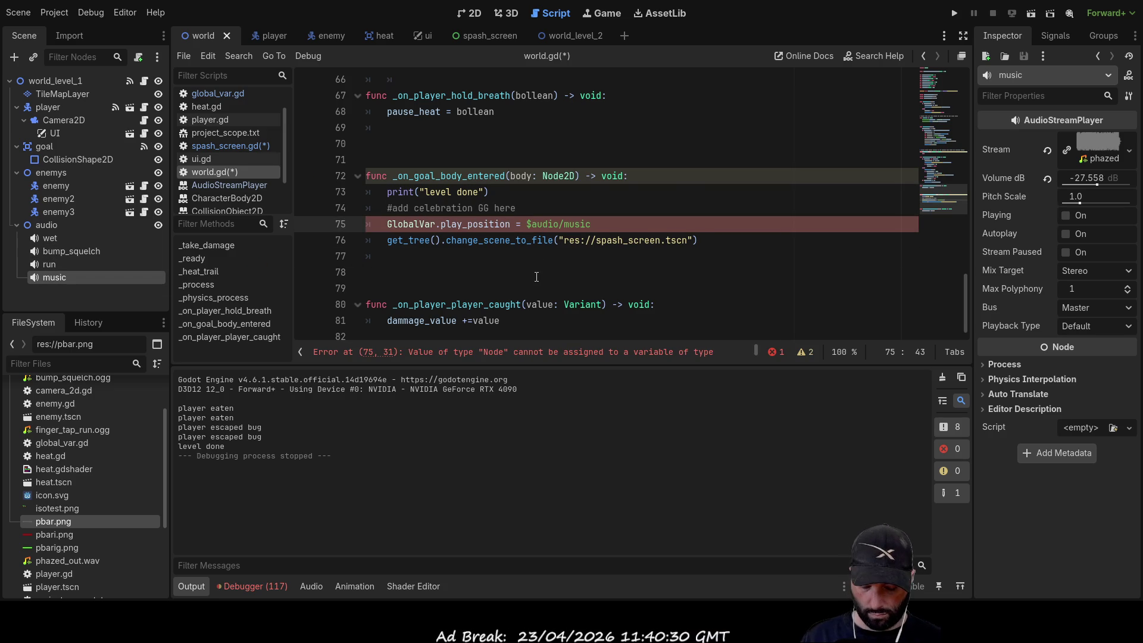
text(.p)
key(BackSpace)
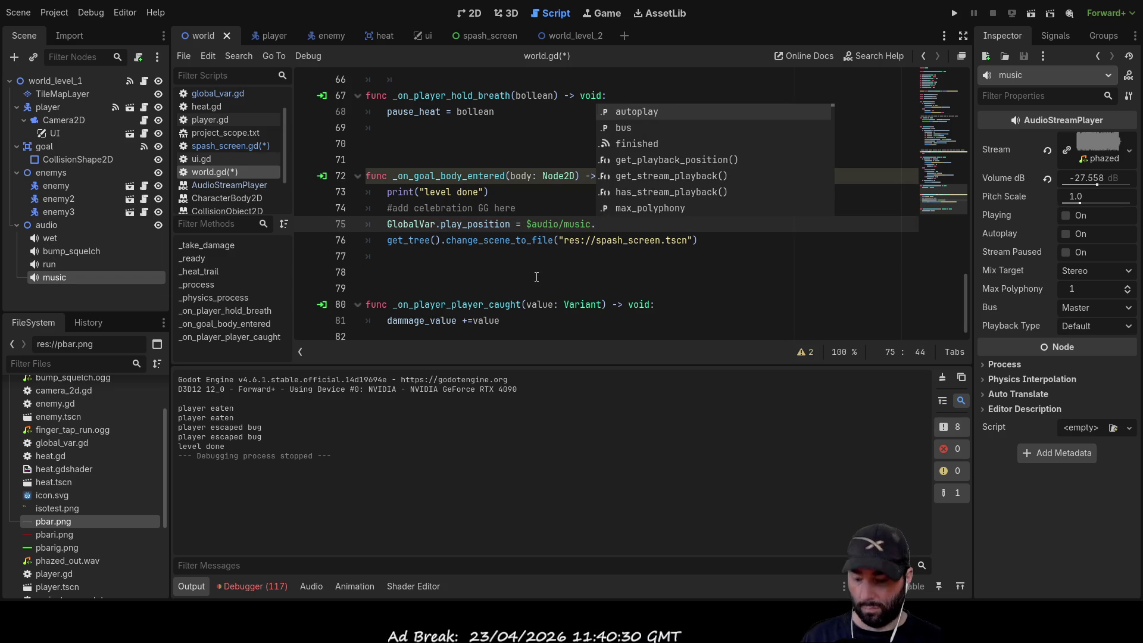
text(get)
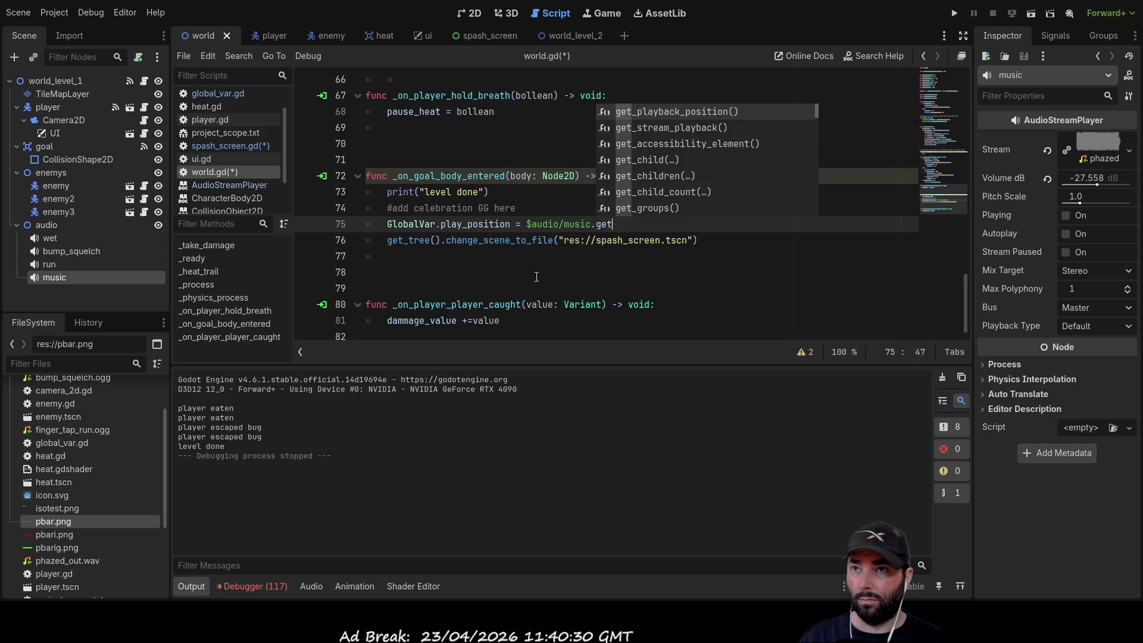
key(Return)
- Select the new play-position line so it can be copied
key(Up)
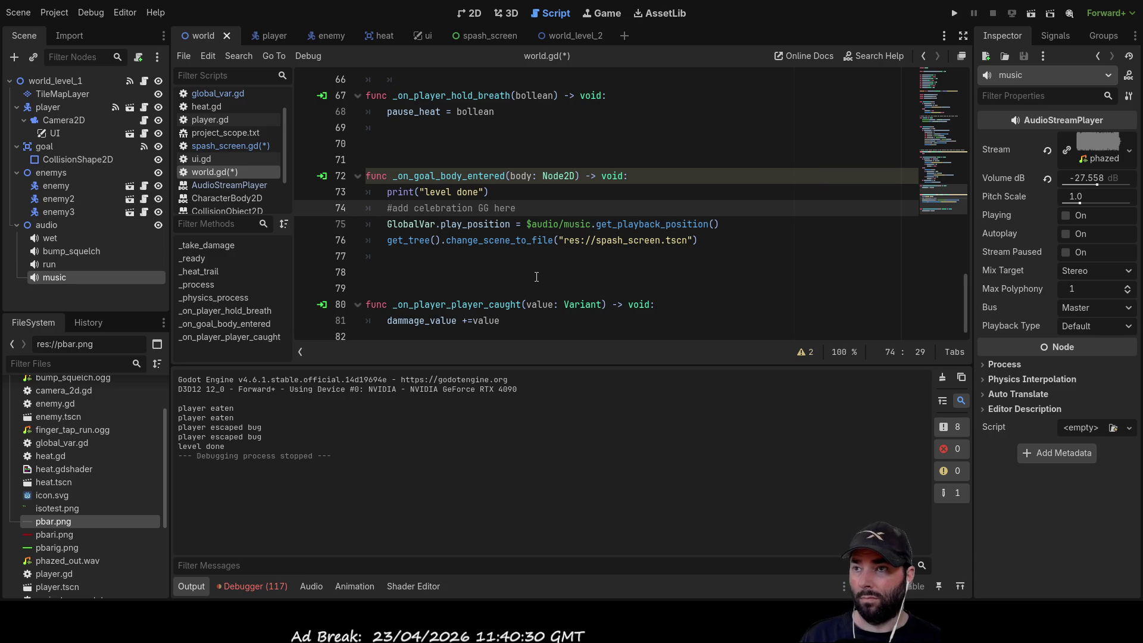
drag(718, 224, 387, 225)
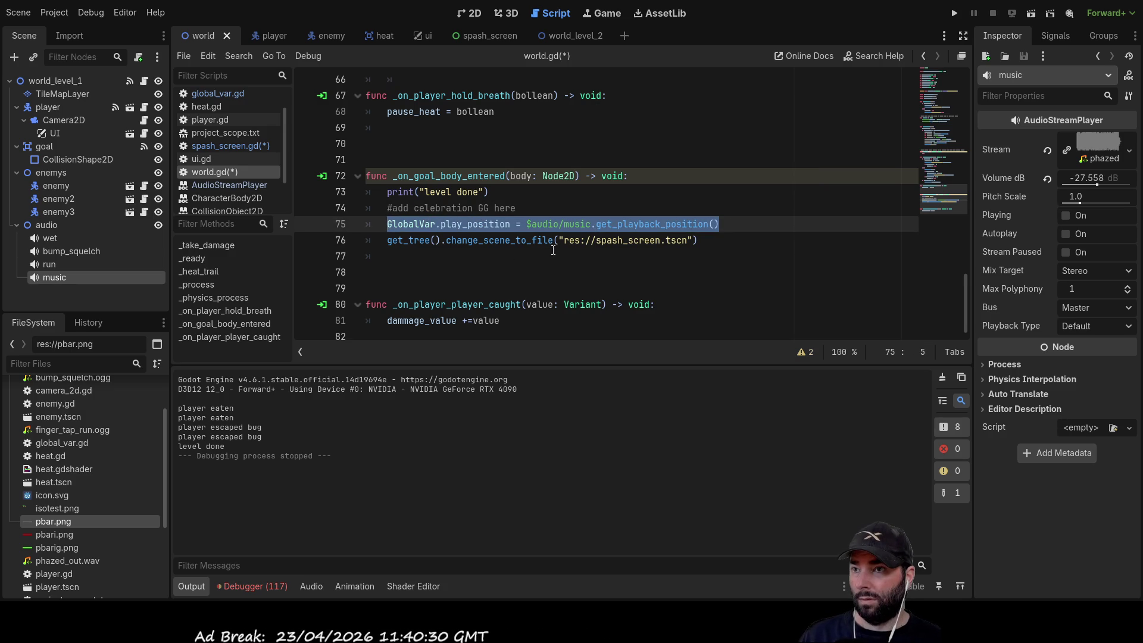
scroll(545, 253, up, 2)
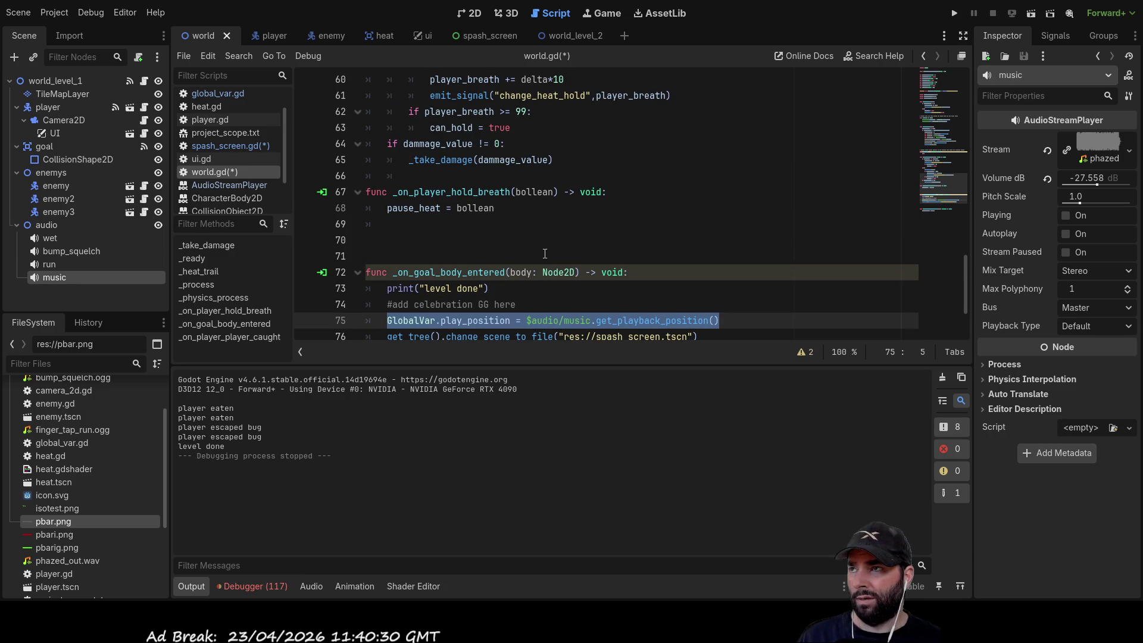
- Paste the play-position save line into ui.gd's quit handler above the scene change
click(423, 36)
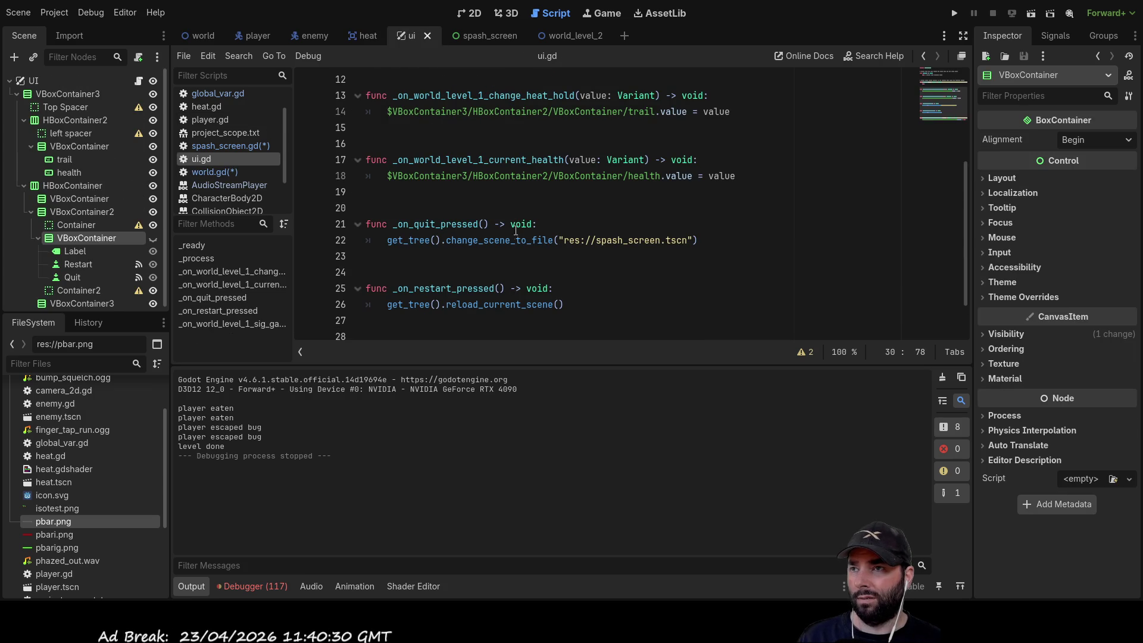
click(384, 239)
key(Return)
key(Up)
text(GlobalVar.play_position = $audio/music.get_playback_position())
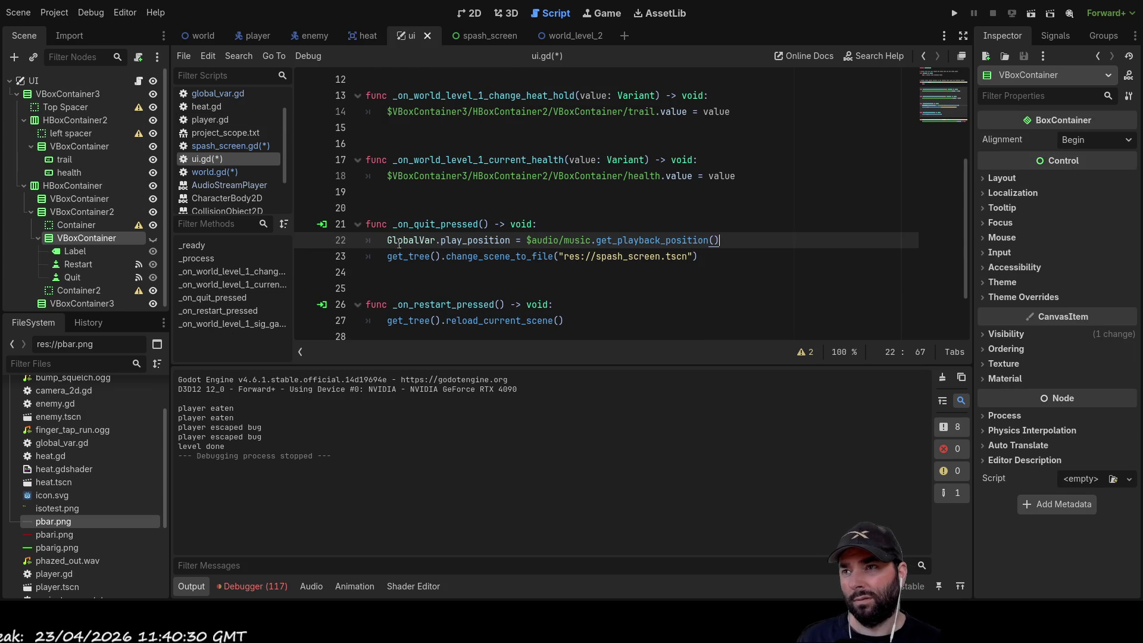
- Paste a second copy above it and change its property to GlobalVar.music_volume
key(Return)
key(Up)
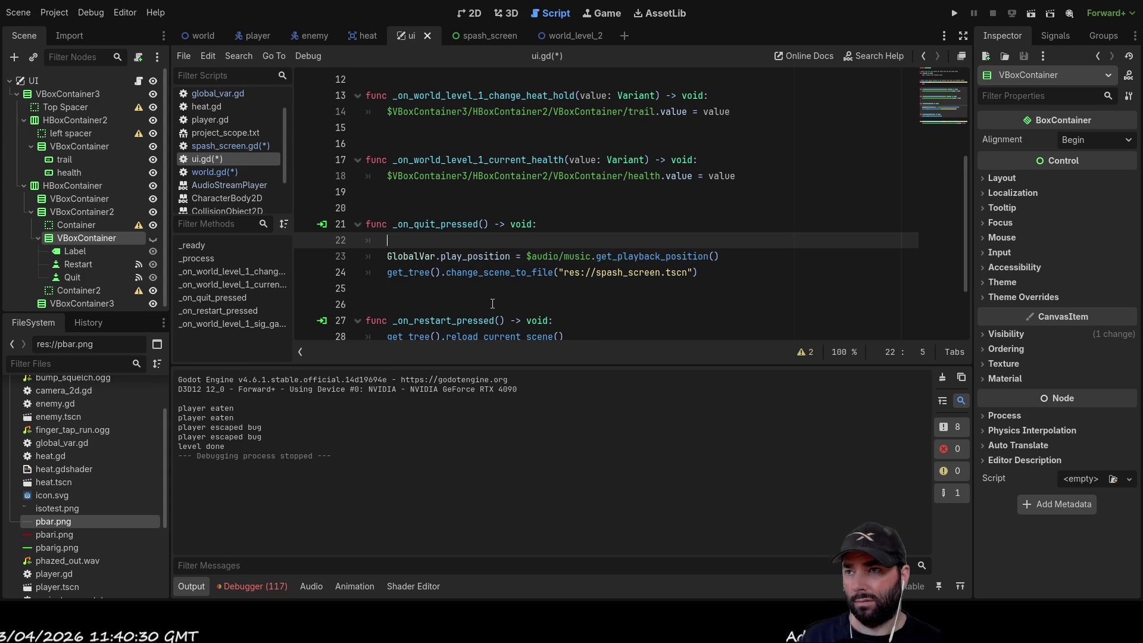
text(GlobalVar.play_position = $audio/music.get_playback_position())
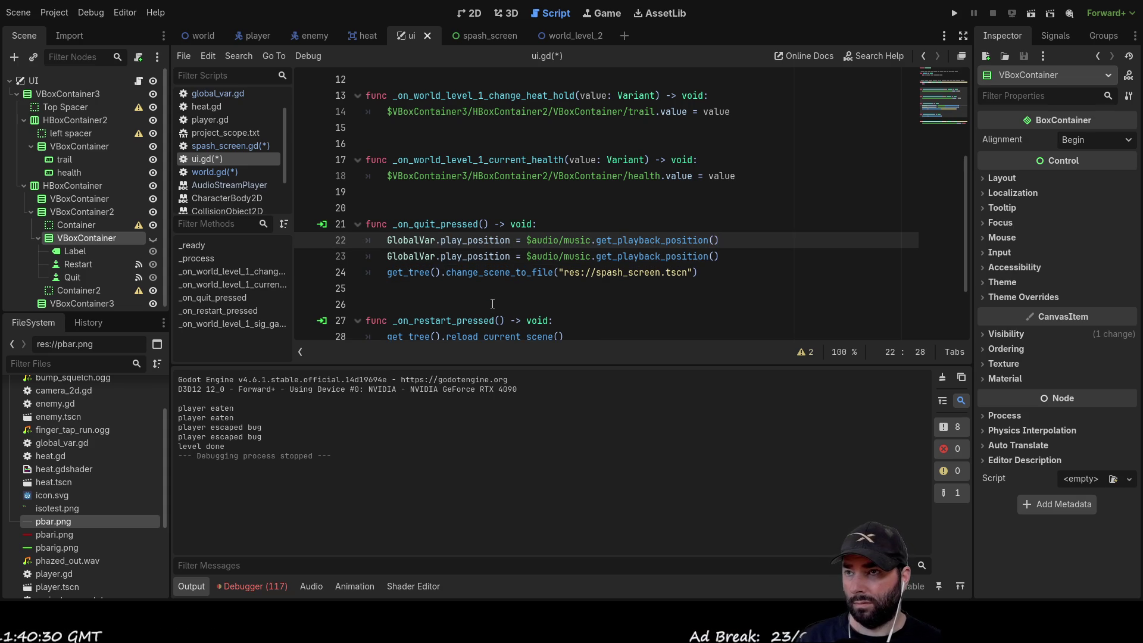
key(BackSpace)
key(BackSpace)
key(BackSpace)
key(BackSpace)
key(BackSpace)
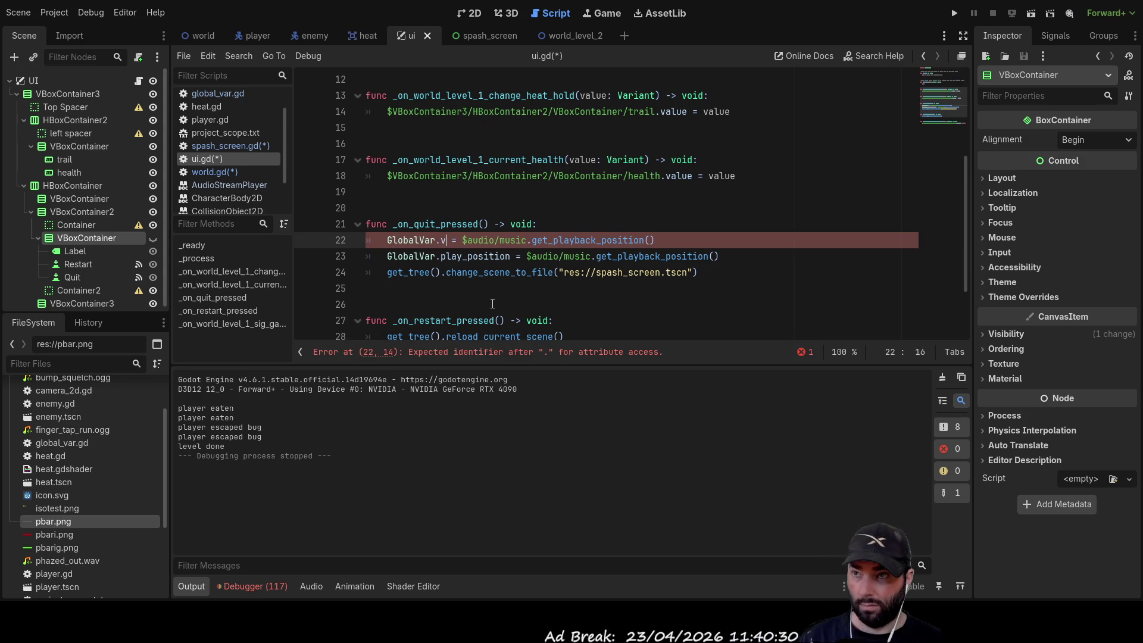
text(v)
key(Return)
key(ctrl+Right)
key(ctrl+Right)
- Start replacing get_playback_position() on the copy with $audio/music.vol
key(Right)
key(shift+Right)
key(shift+Right)
key(shift+Right)
key(shift+Right)
key(shift+Right)
key(shift+Right)
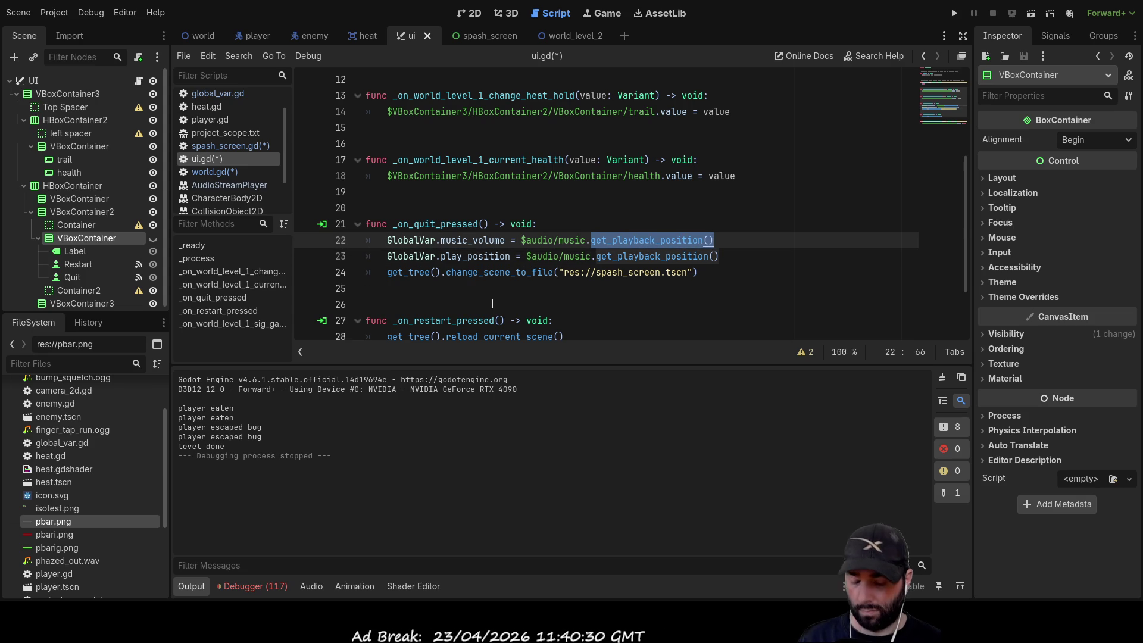
text(volu)
key(BackSpace)
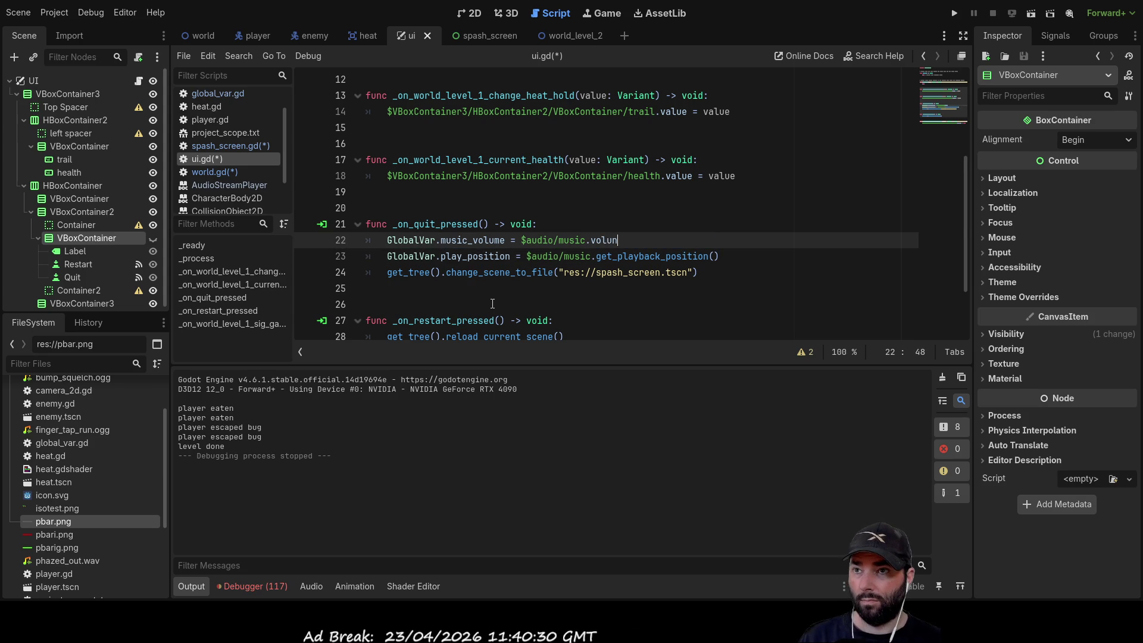
key(BackSpace)
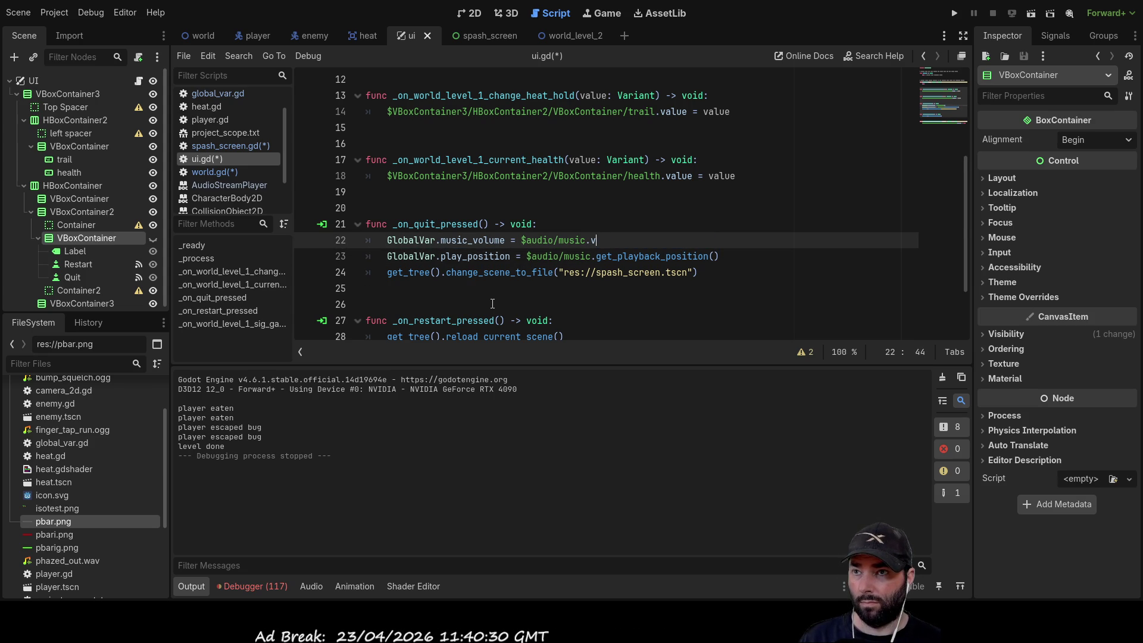
text(l)
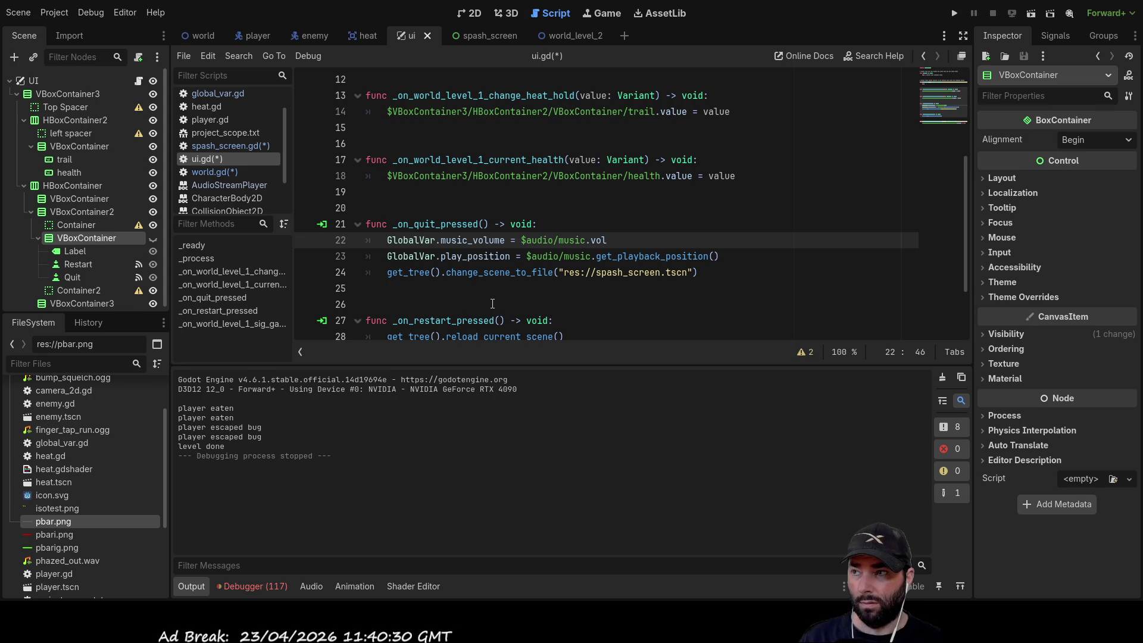
scroll(115, 221, down, 1)
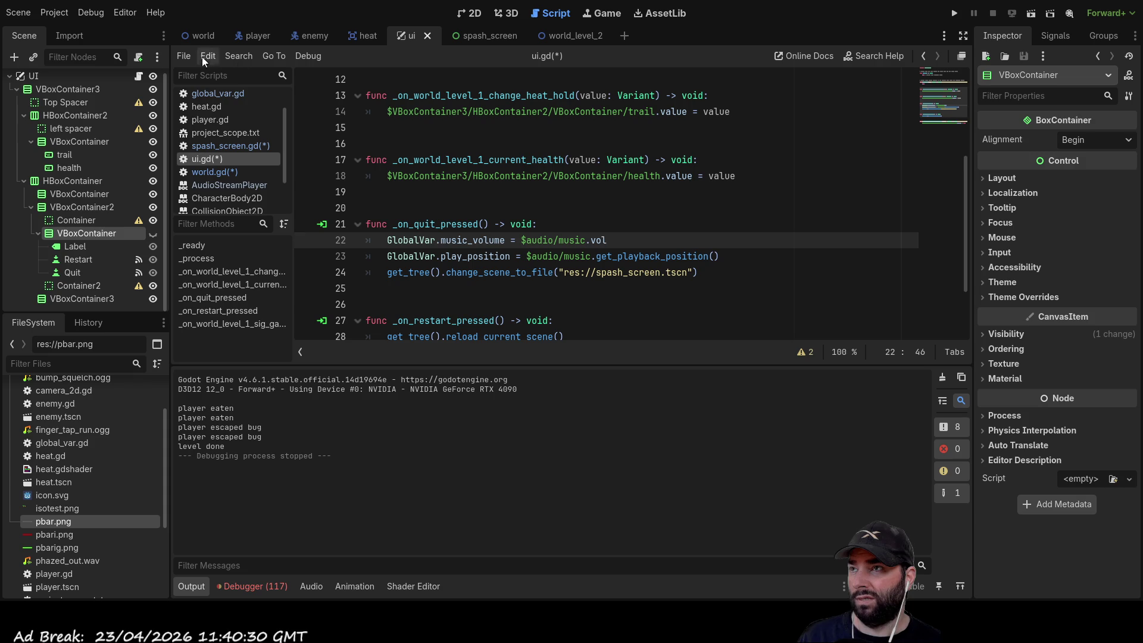
- Check the world scene, then return to the GlobalVar lines in ui.gd's quit handler
click(220, 35)
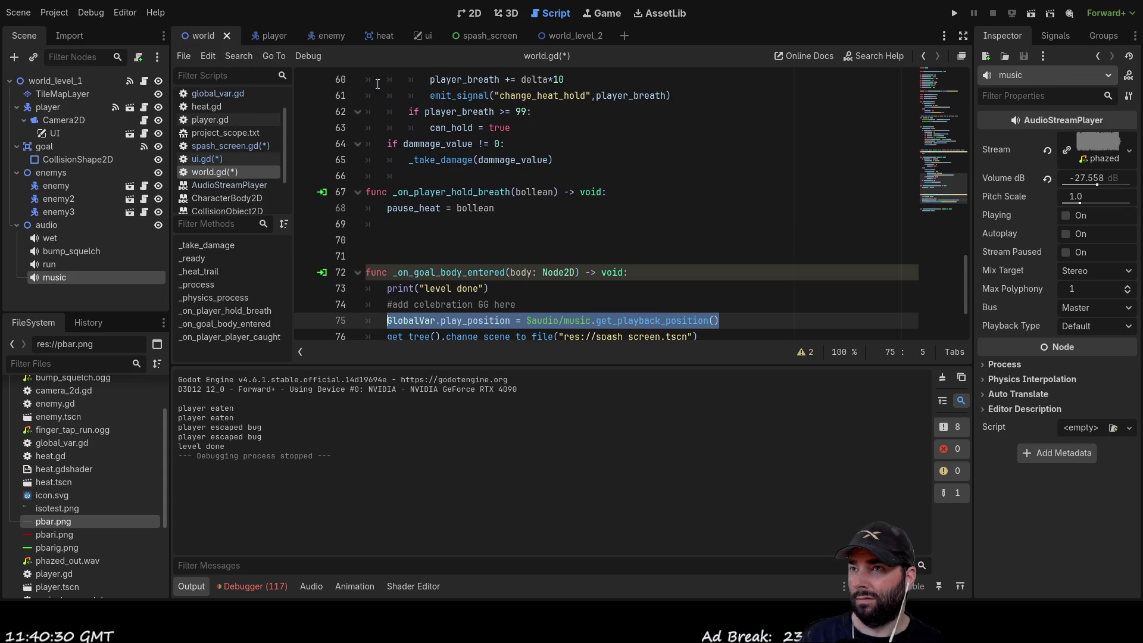
click(421, 34)
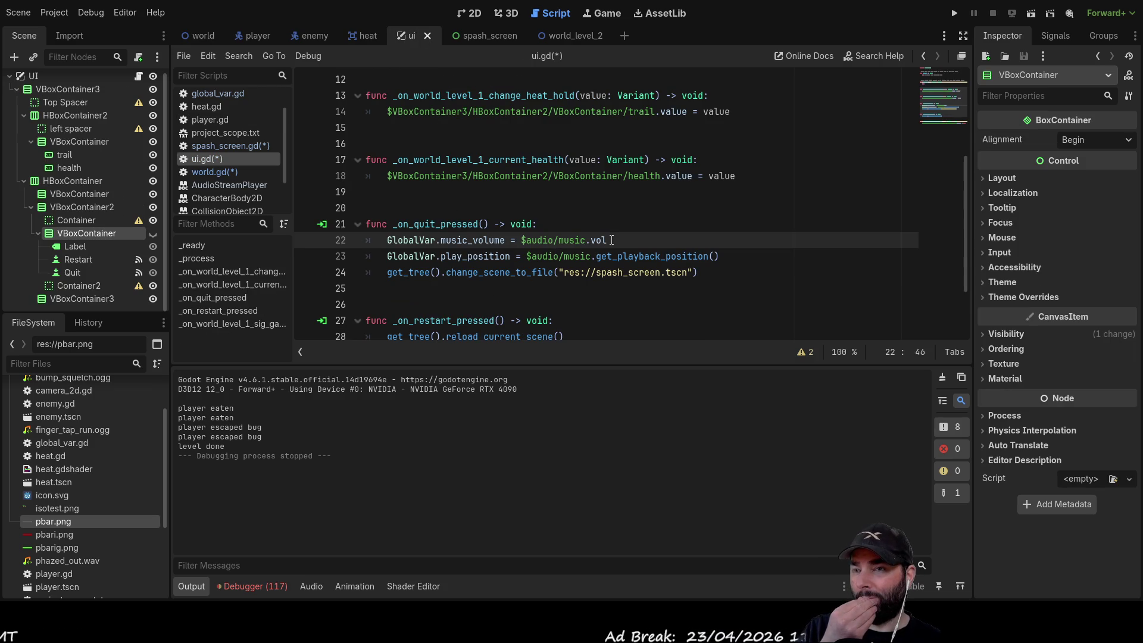
click(729, 257)
click(625, 240)
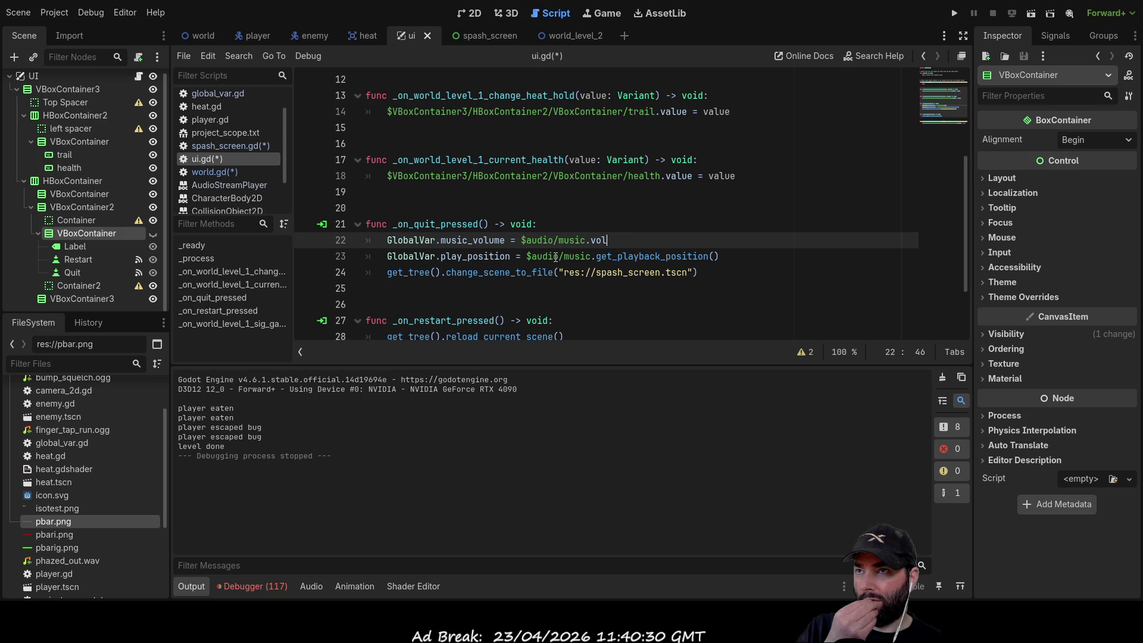
- Delete the partial music_volume line and its empty line, then run the project
drag(719, 256, 344, 245)
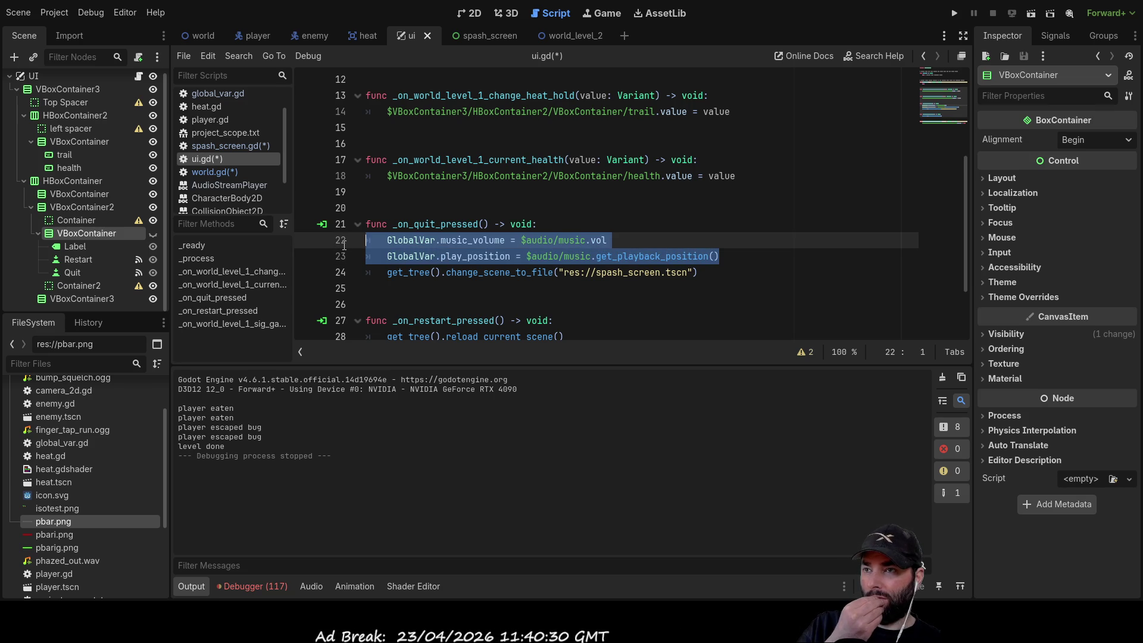
click(488, 252)
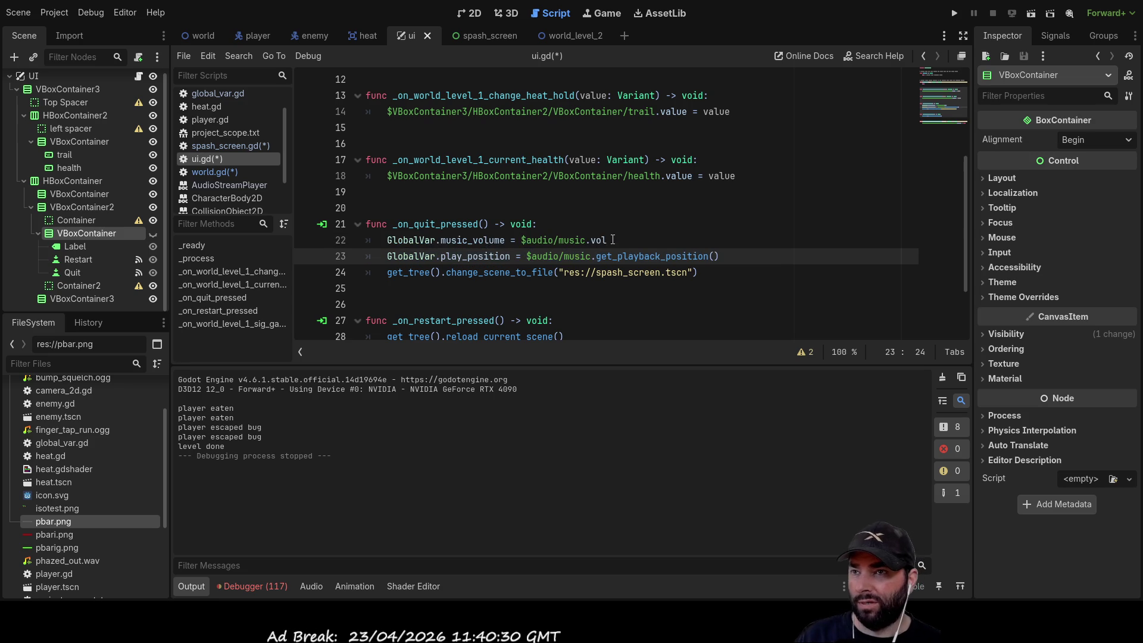
drag(612, 239, 387, 240)
key(BackSpace)
key(BackSpace)
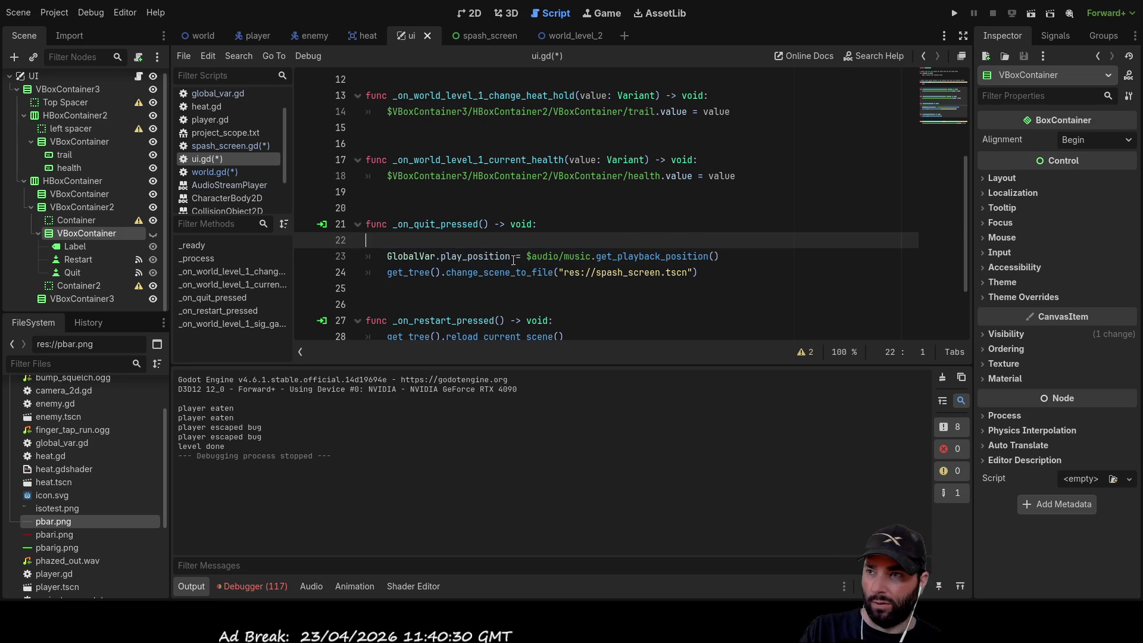
key(Delete)
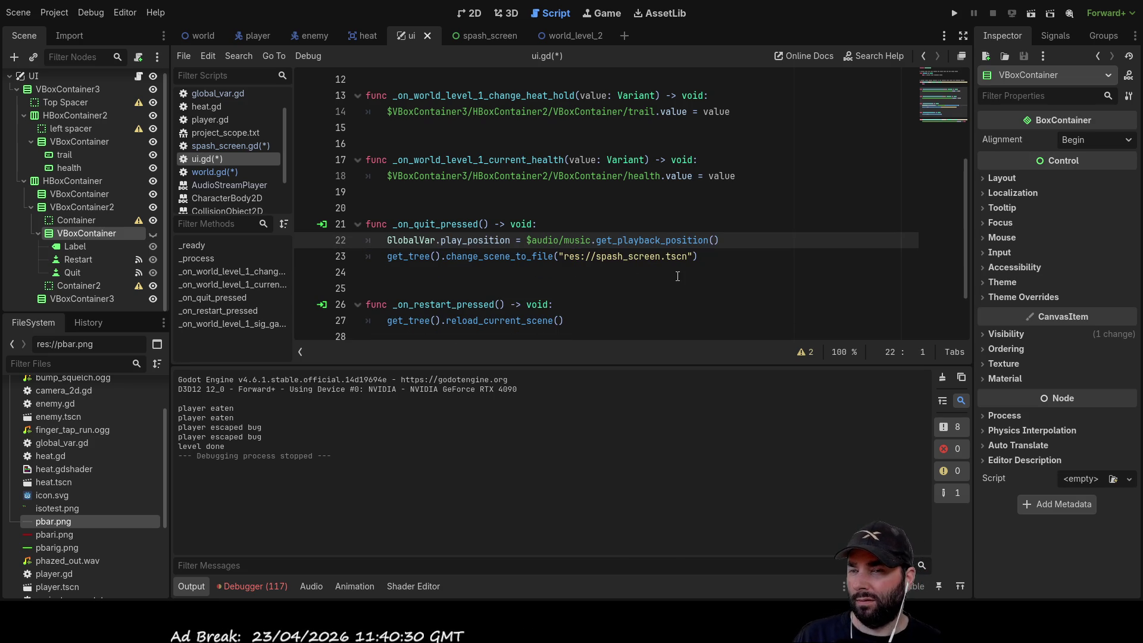
click(954, 13)
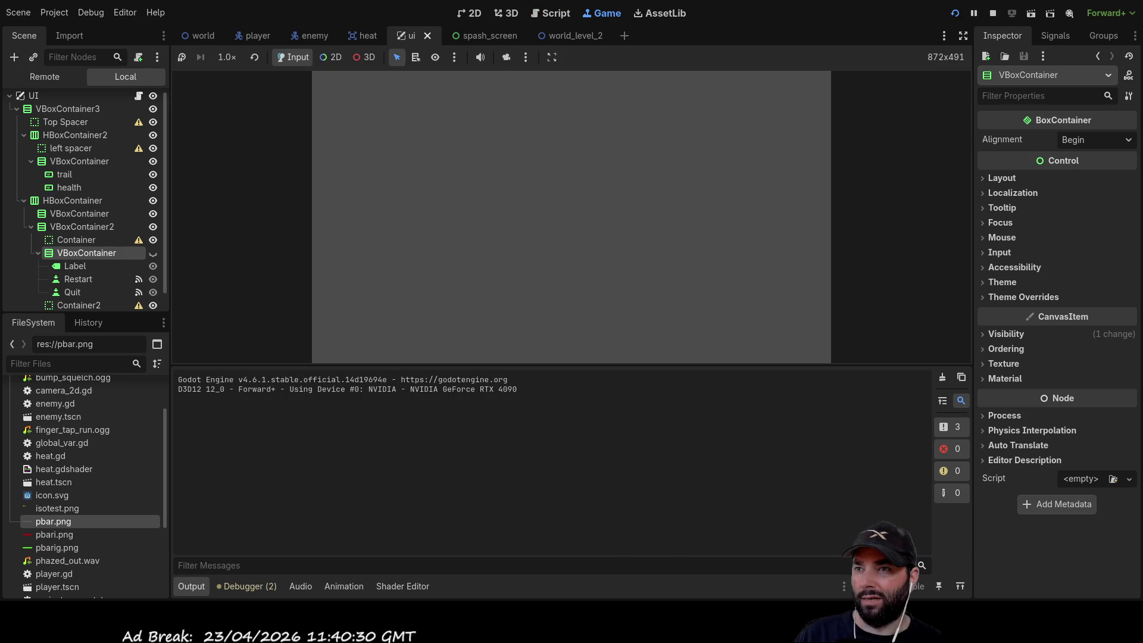
- Raise the Music slider, play level 1 to Game Over, then quit to the menu
drag(516, 121, 541, 121)
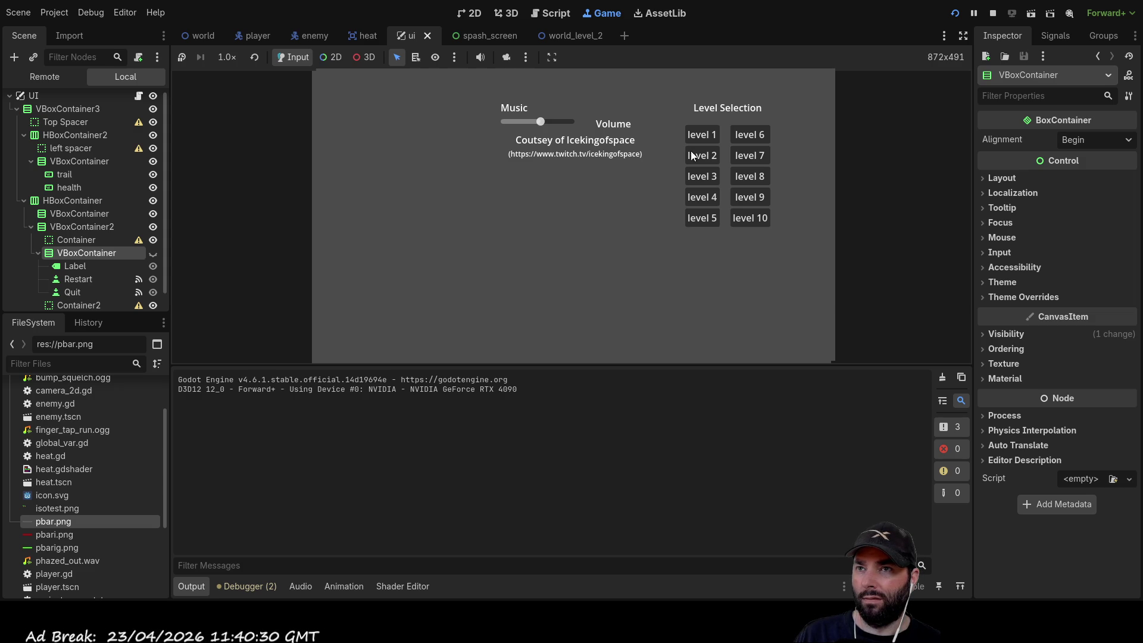
click(709, 134)
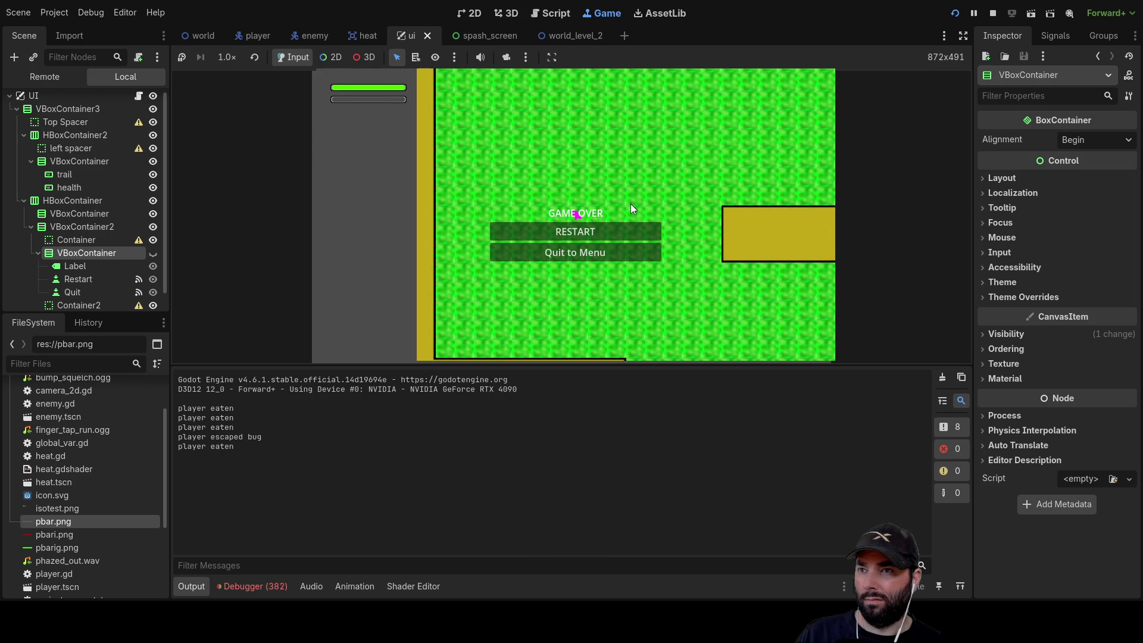
click(581, 234)
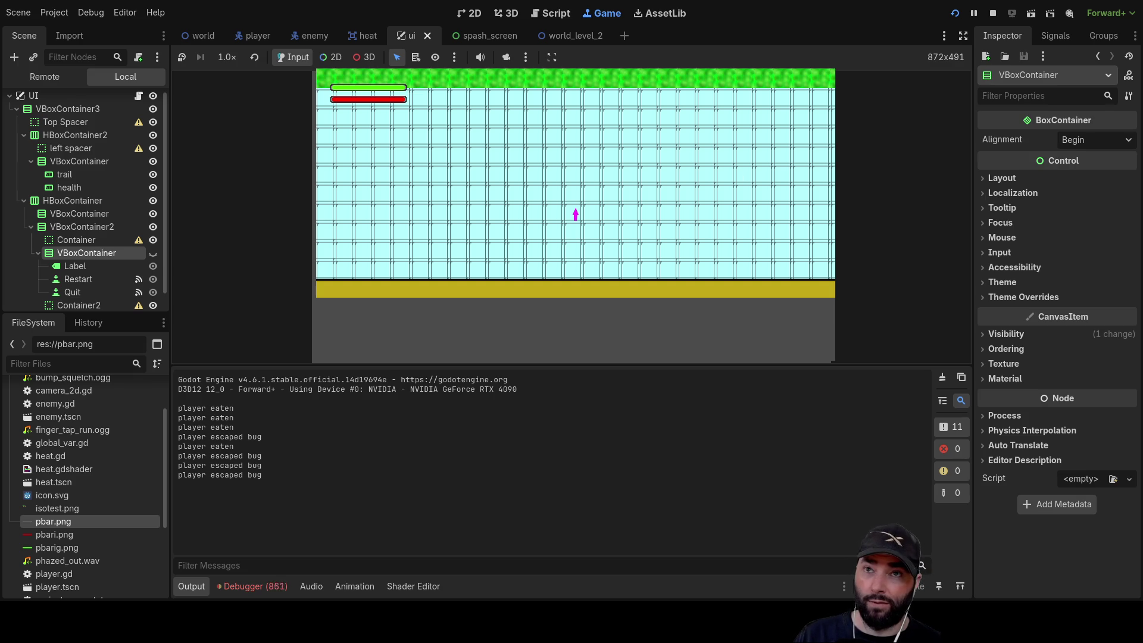
key(Up)
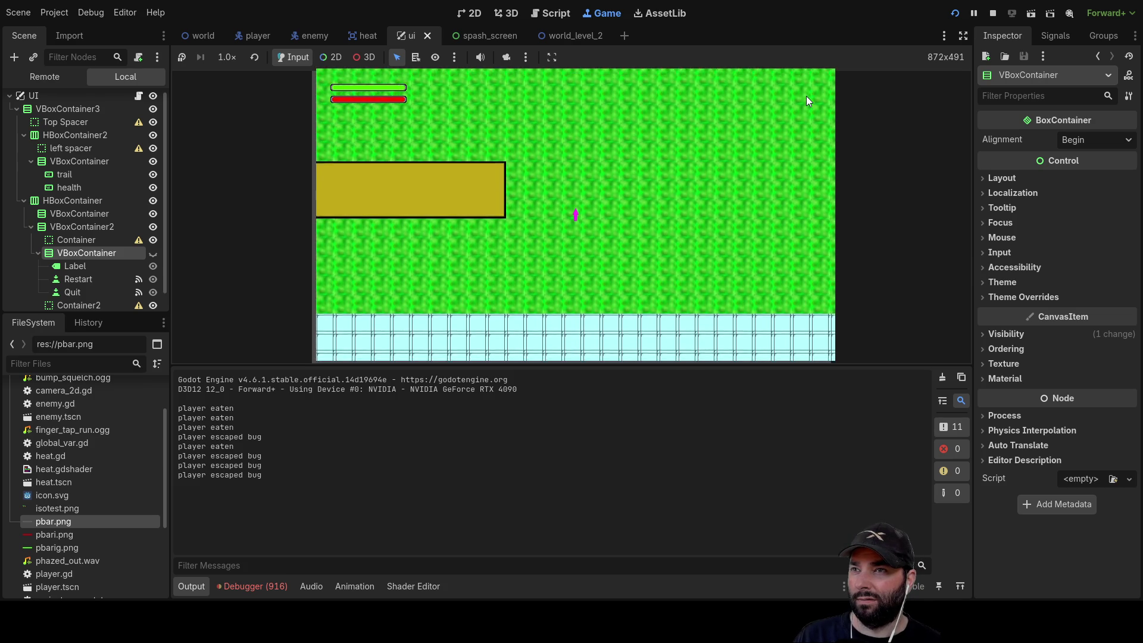
key(Left)
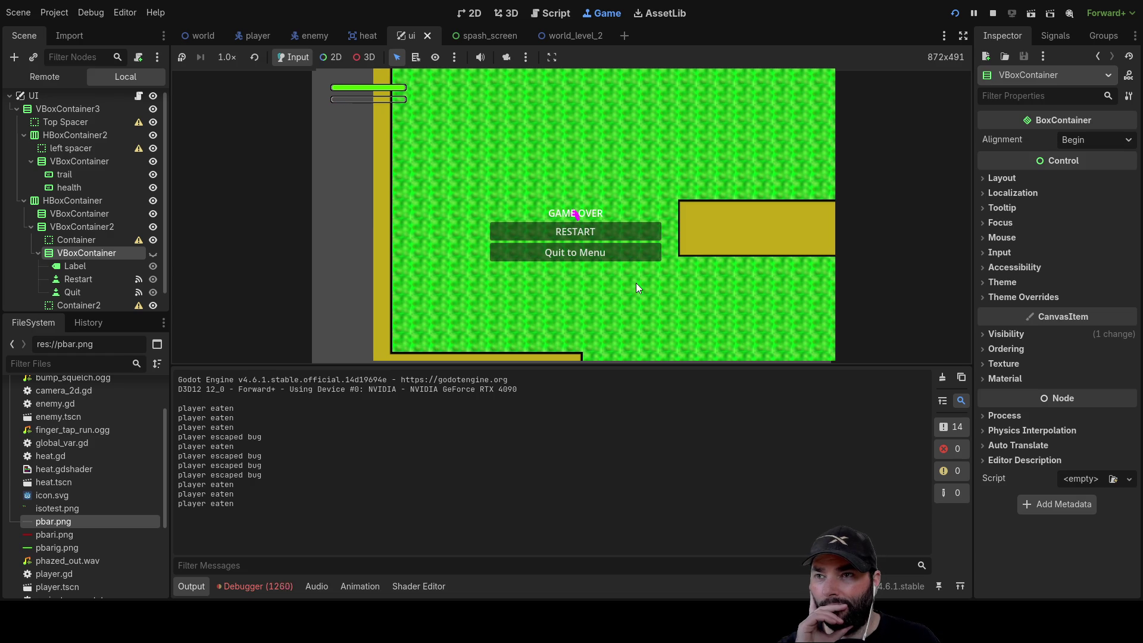
click(584, 252)
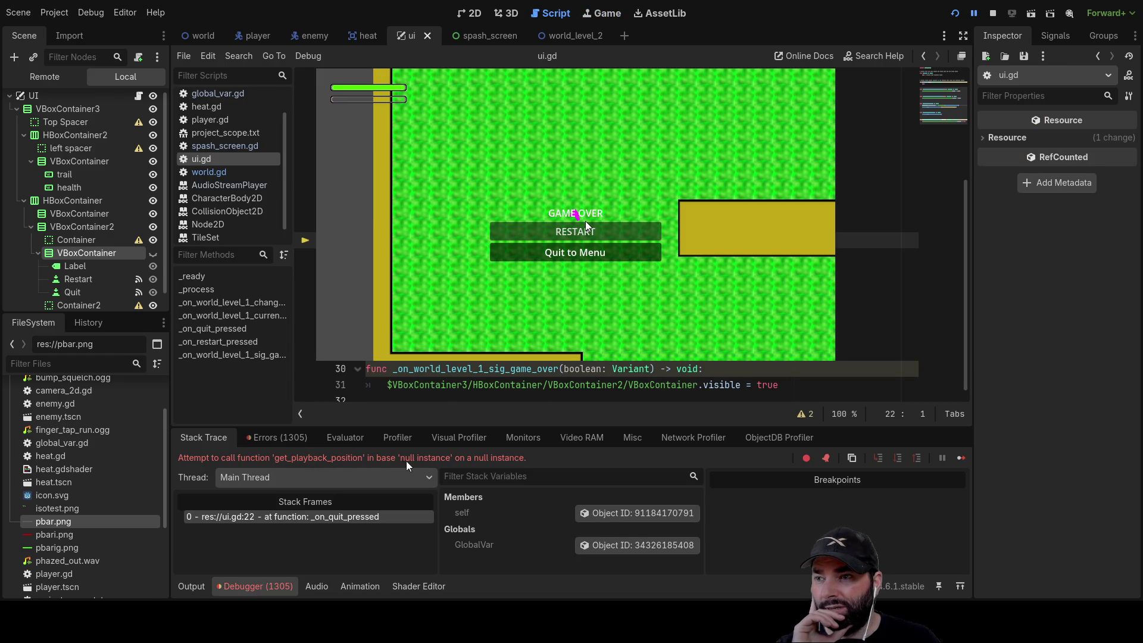
- Delete a character at the end of line 22 in ui.gd
key(End)
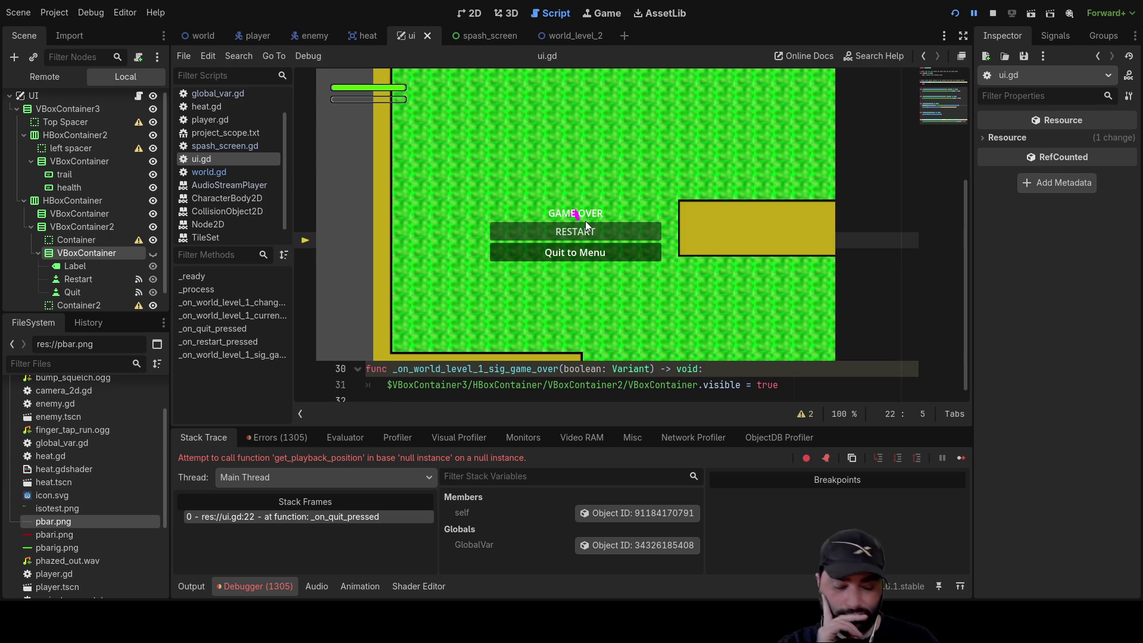
scroll(587, 225, down, 1)
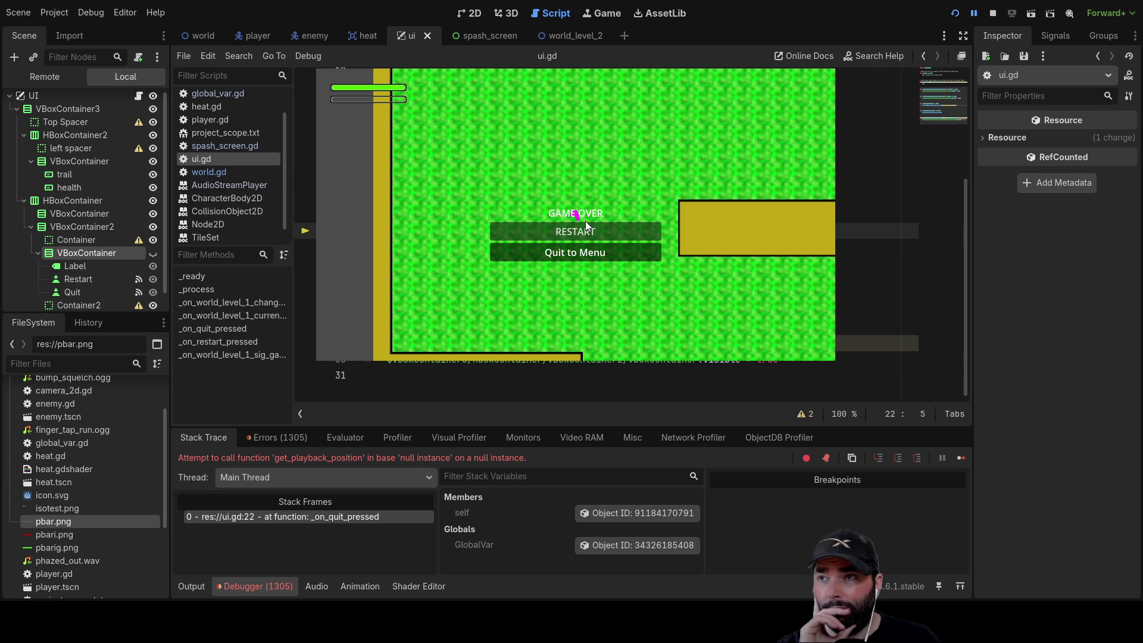
key(Delete)
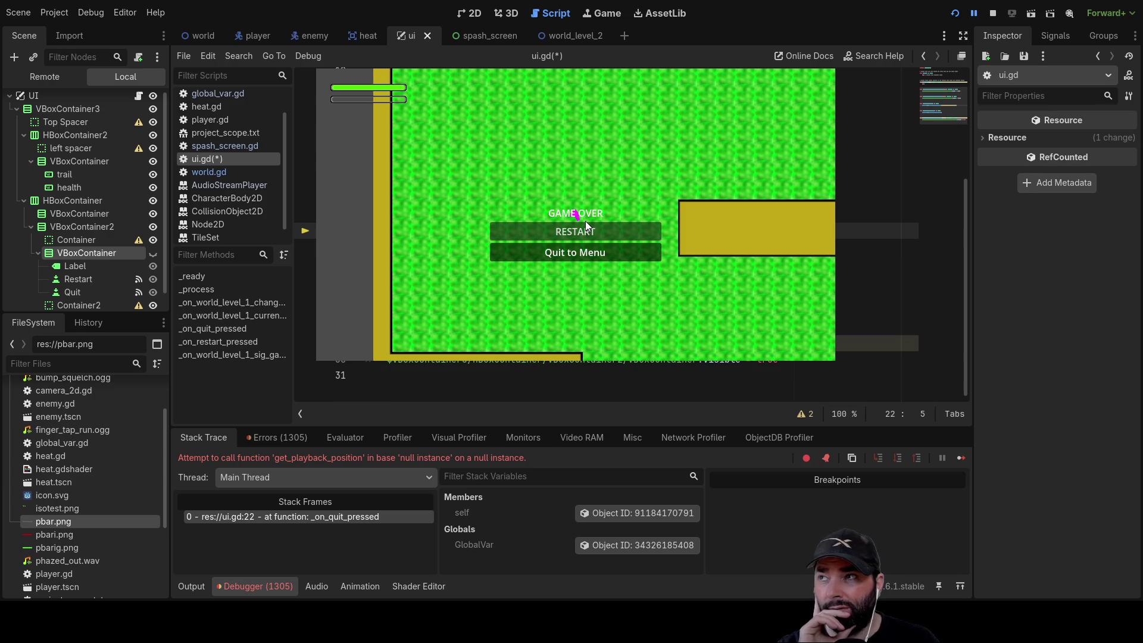
- Show the world scene's Signals dock and select the UI node to list its signals
click(201, 35)
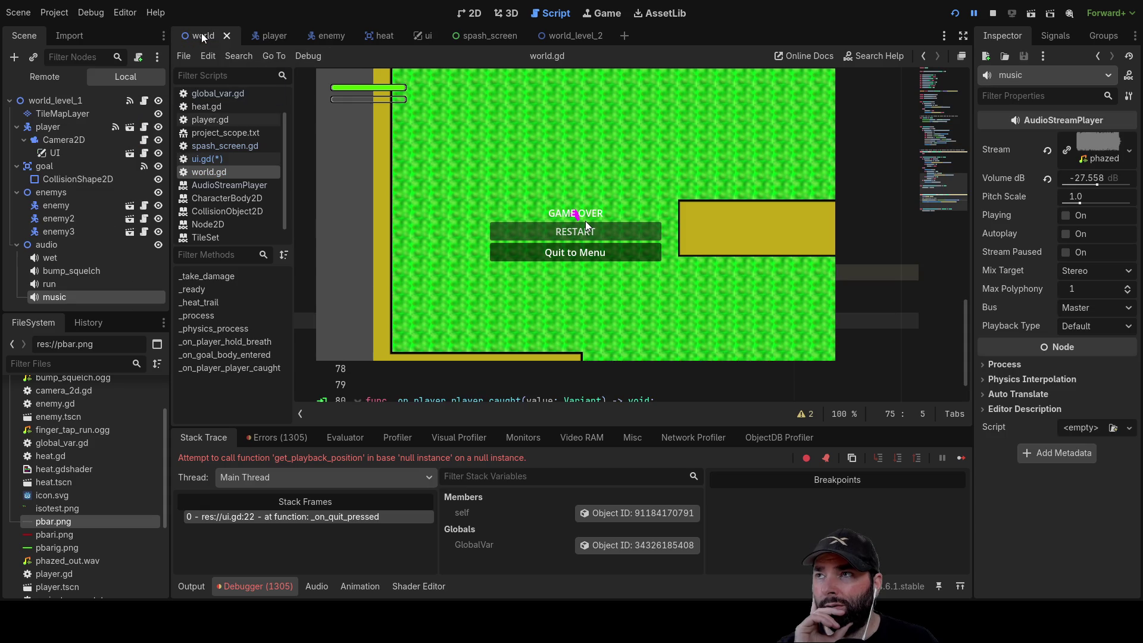
click(1059, 37)
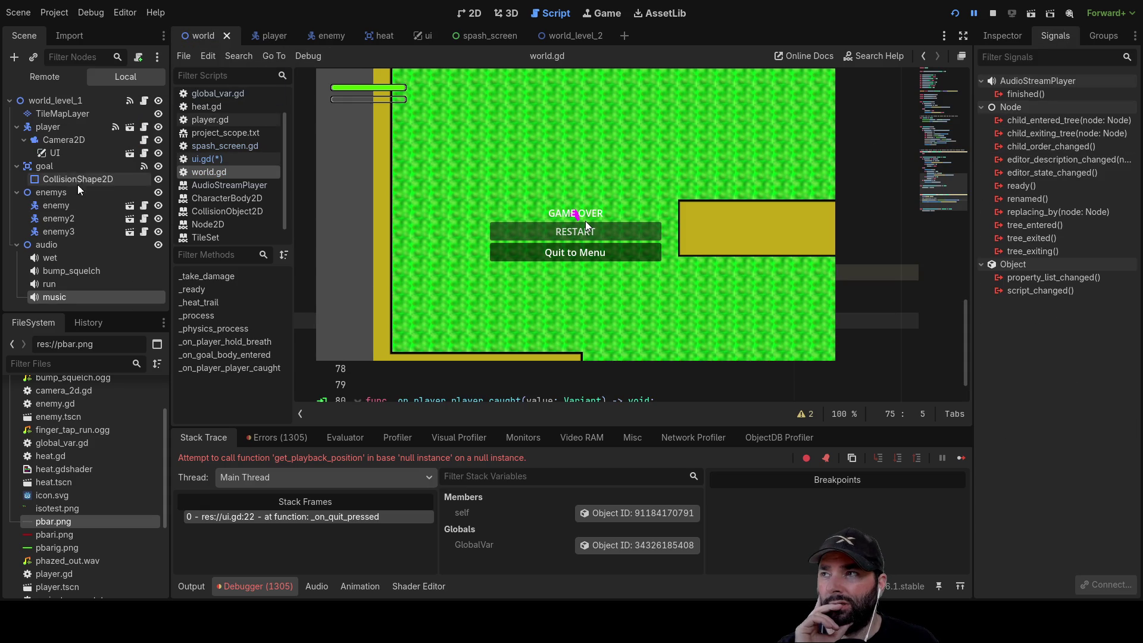
click(59, 152)
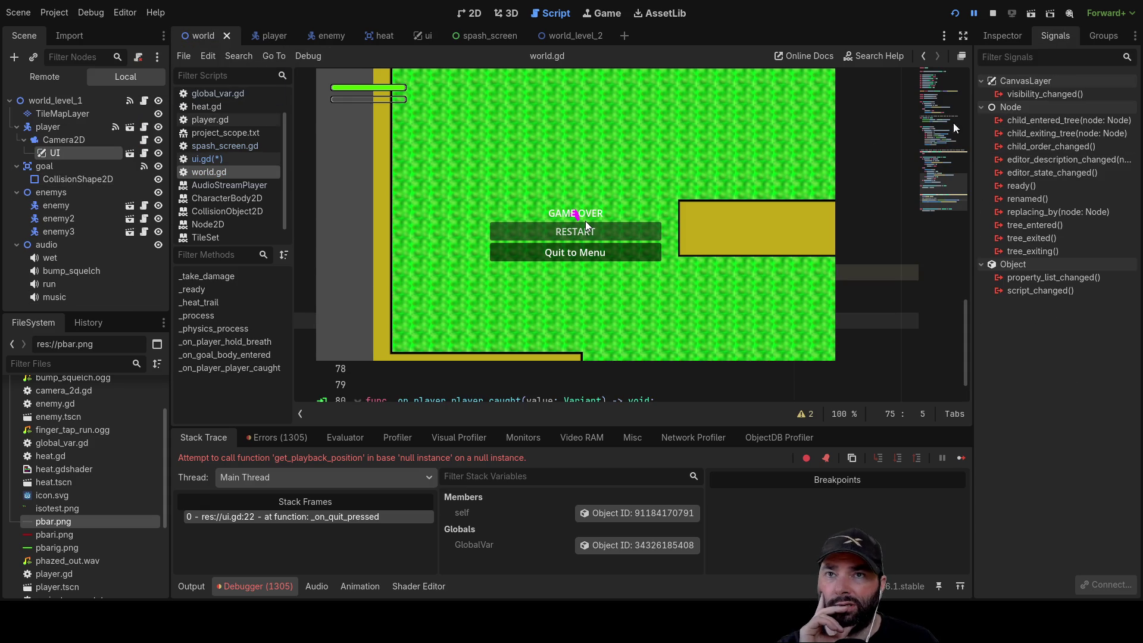